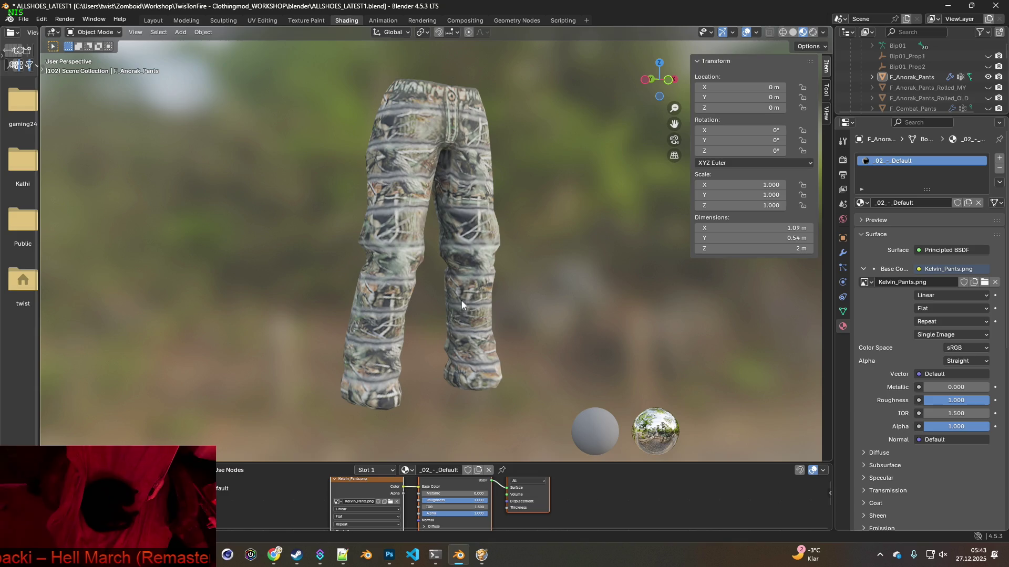
Capture the camo pants render and paste it into a new 442×680 transparent Photoshop document.
{"action": "key", "text": "super+shift+s"}
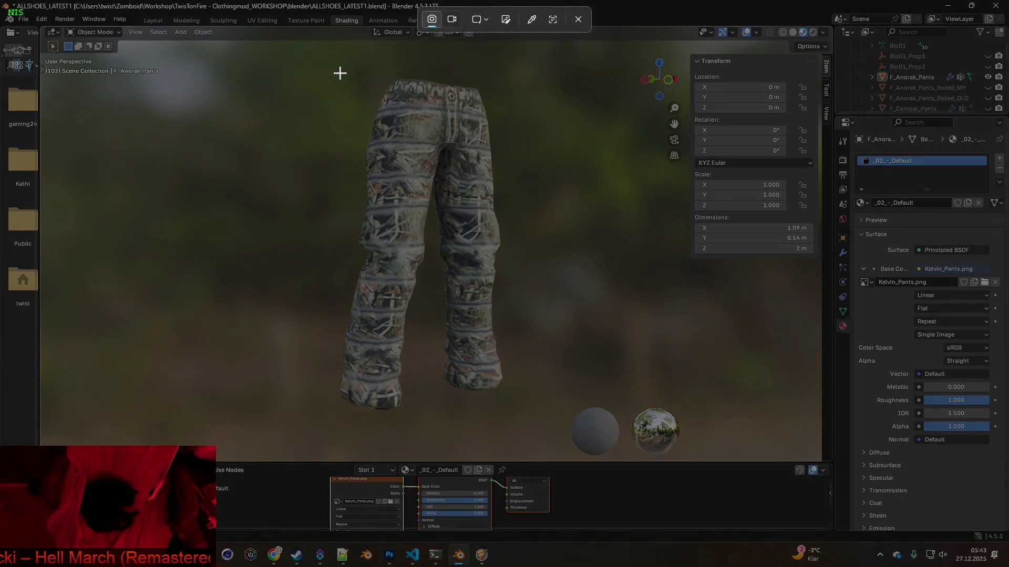
{"action": "left_click_drag", "start_coordinate": [313, 62], "coordinate": [546, 418]}
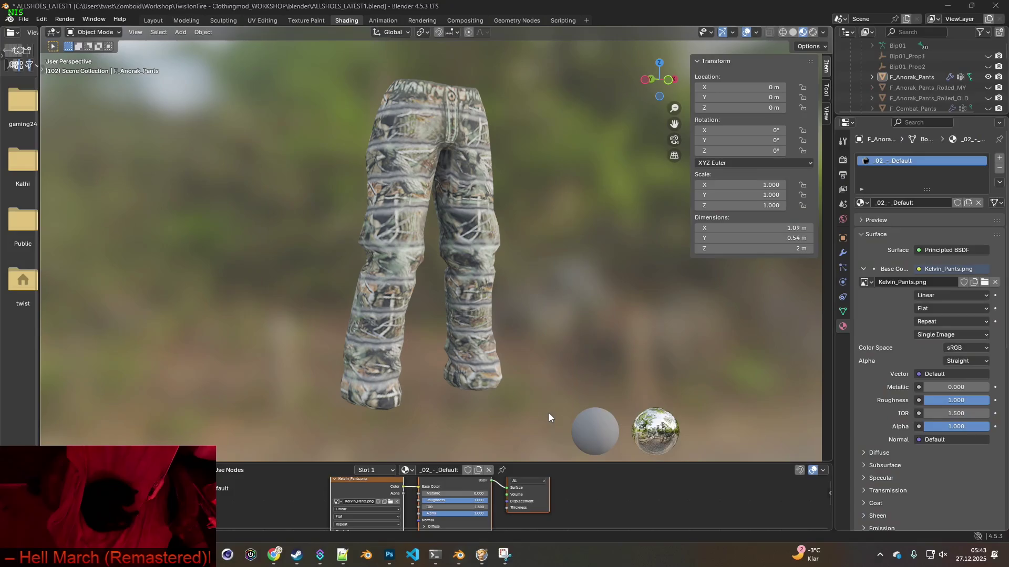
{"action": "key", "text": "alt+Tab"}
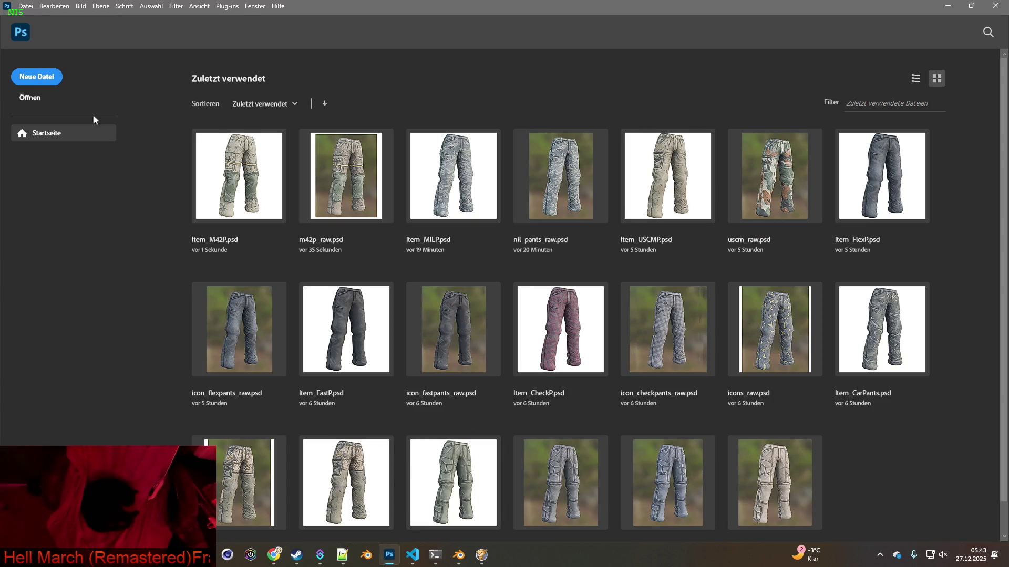
{"action": "left_click", "coordinate": [26, 6]}
{"action": "left_click", "coordinate": [32, 19]}
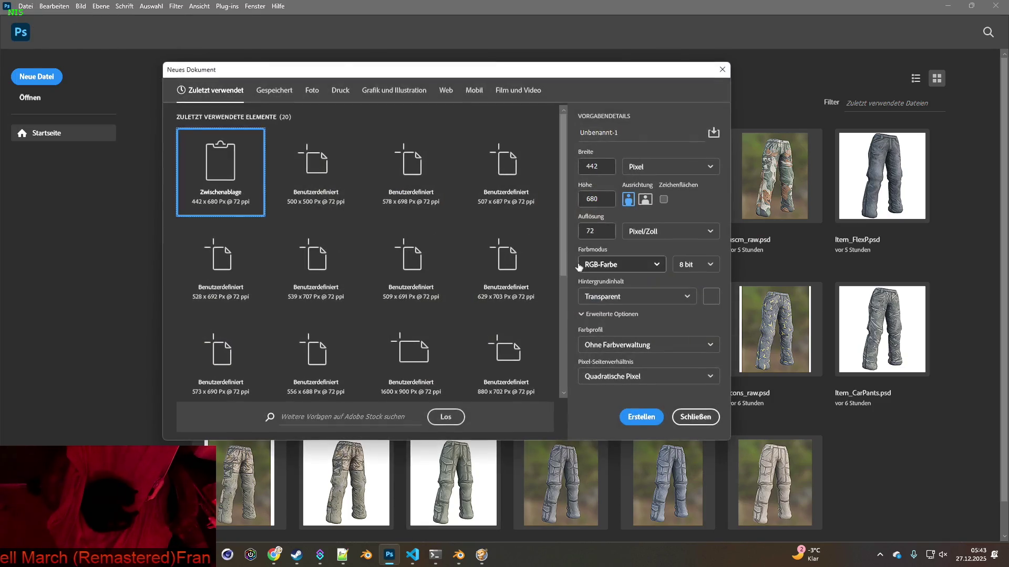
{"action": "left_click", "coordinate": [642, 416]}
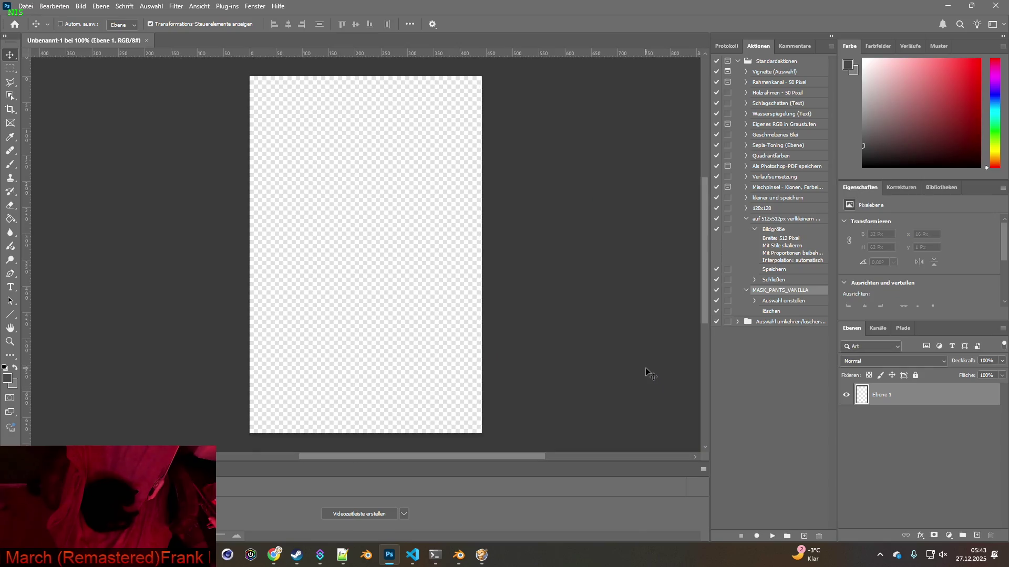
{"action": "key", "text": "ctrl+v"}
{"action": "key", "text": "alt+Tab"}
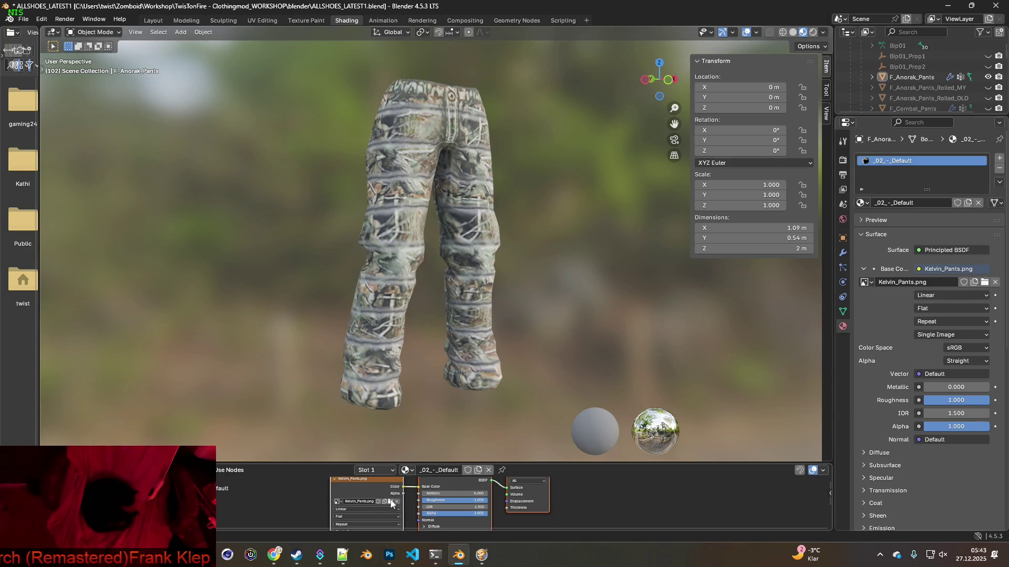
Retexture the pants with Kelvin_Pants_2.png and paste the pink pants capture as a new Photoshop layer.
{"action": "left_click", "coordinate": [391, 501]}
{"action": "left_click", "coordinate": [415, 149]}
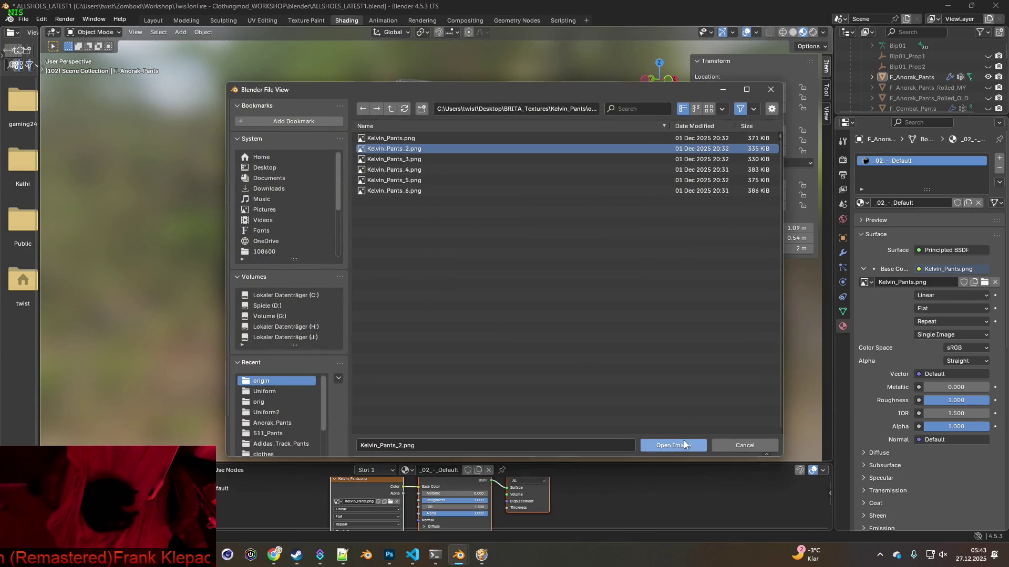
{"action": "left_click", "coordinate": [673, 446]}
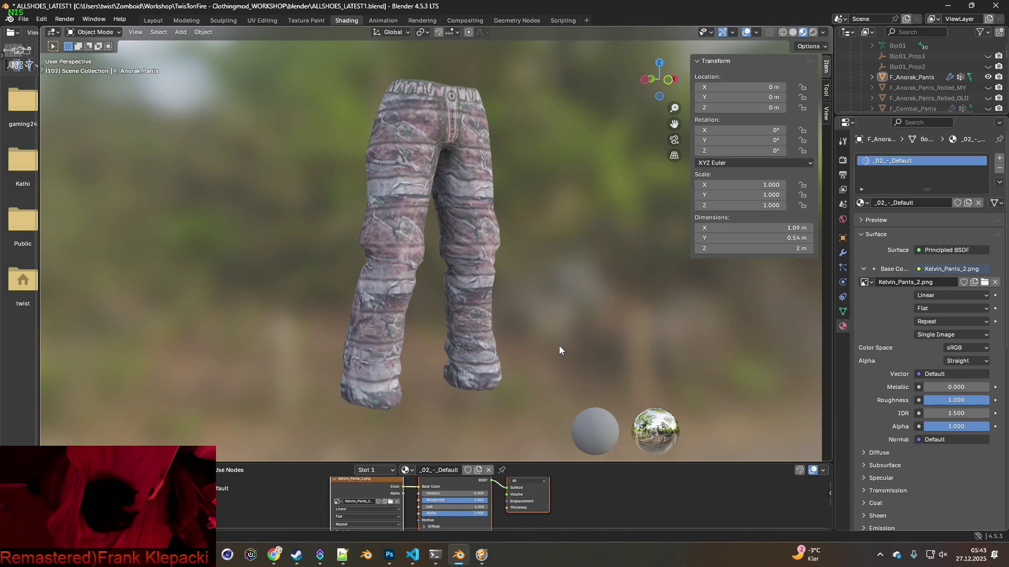
{"action": "key", "text": "super+shift+s"}
{"action": "left_click_drag", "start_coordinate": [305, 65], "coordinate": [550, 424]}
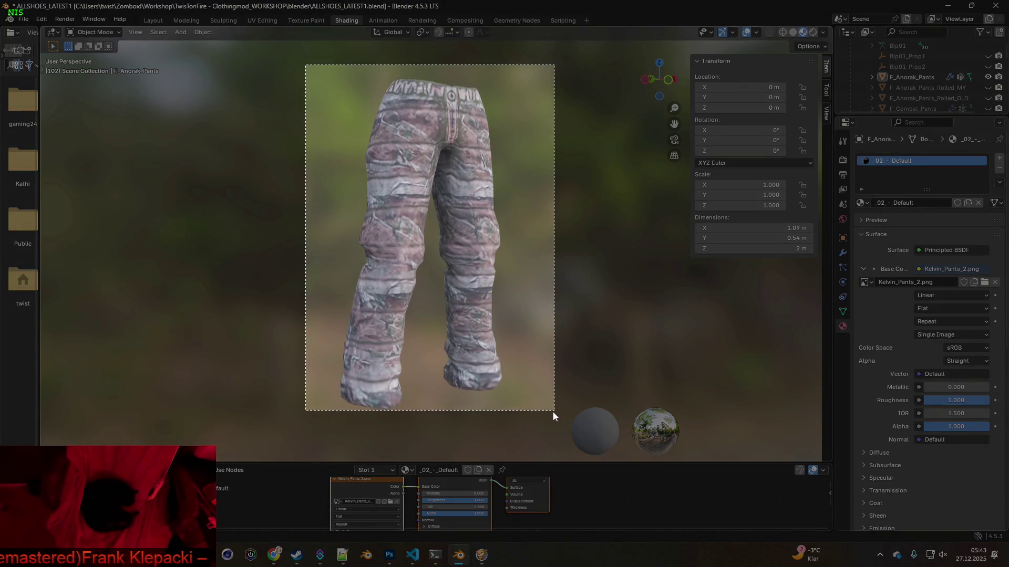
{"action": "key", "text": "alt+Tab"}
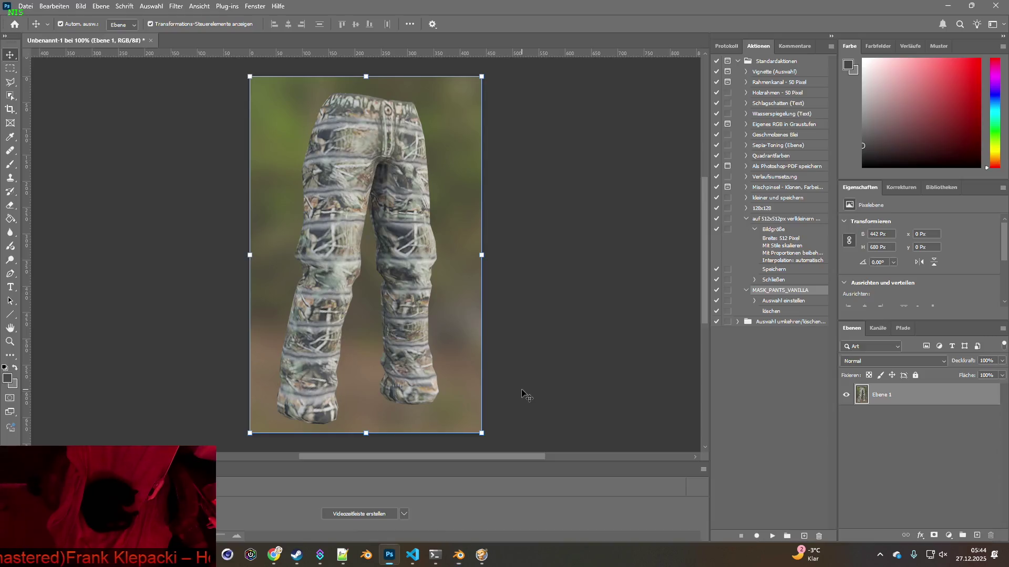
{"action": "key", "text": "ctrl+v"}
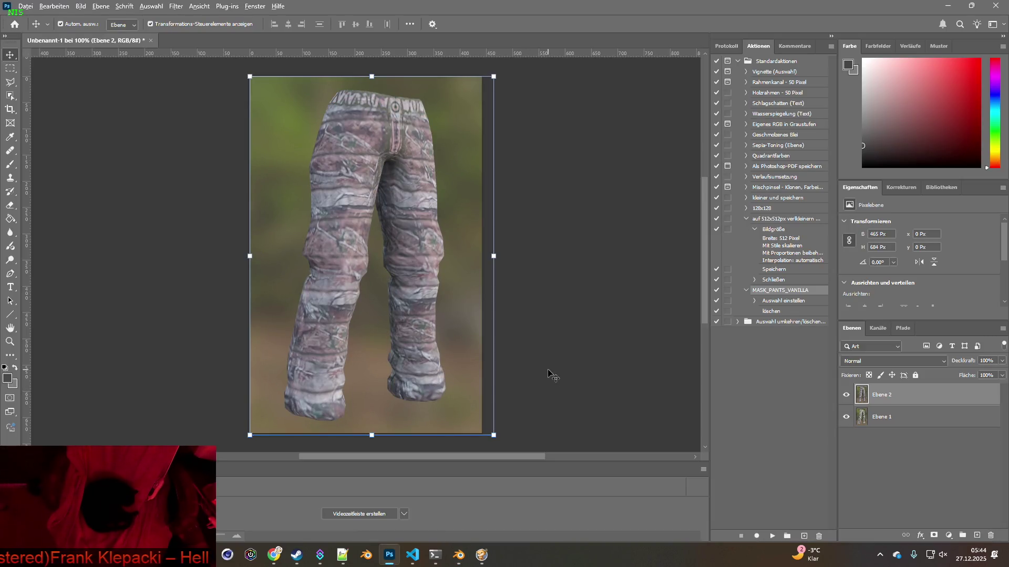
{"action": "key", "text": "alt+Tab"}
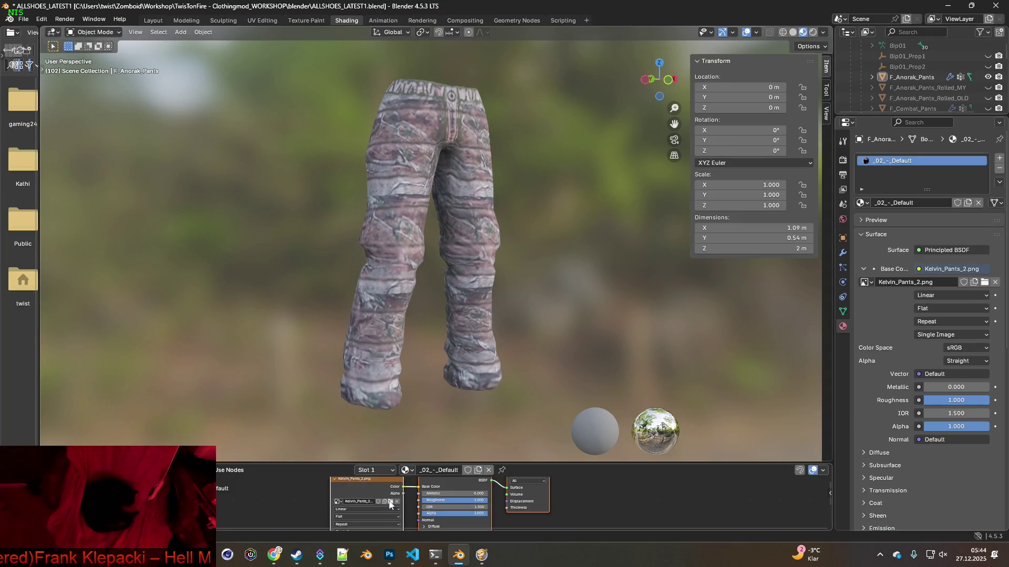
Retexture the pants with Kelvin_Pants_3.png and paste the blue-grey capture as layer Ebene 3.
{"action": "left_click", "coordinate": [390, 501]}
{"action": "left_click", "coordinate": [406, 160]}
{"action": "left_click", "coordinate": [663, 445]}
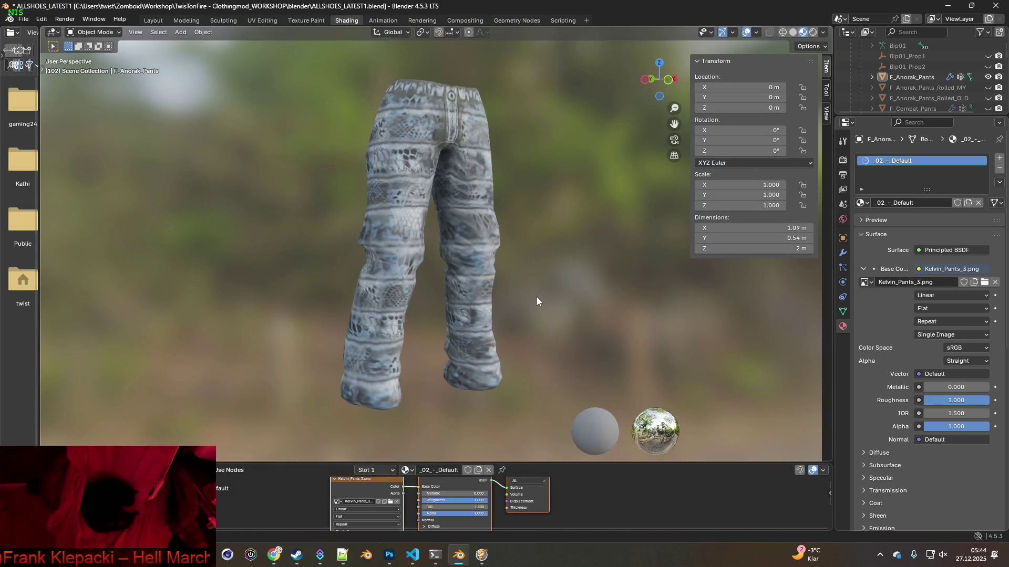
{"action": "key", "text": "super+shift+s"}
{"action": "left_click_drag", "start_coordinate": [285, 60], "coordinate": [551, 426]}
{"action": "key", "text": "alt+Tab"}
{"action": "key", "text": "ctrl+v"}
{"action": "key", "text": "alt+Tab"}
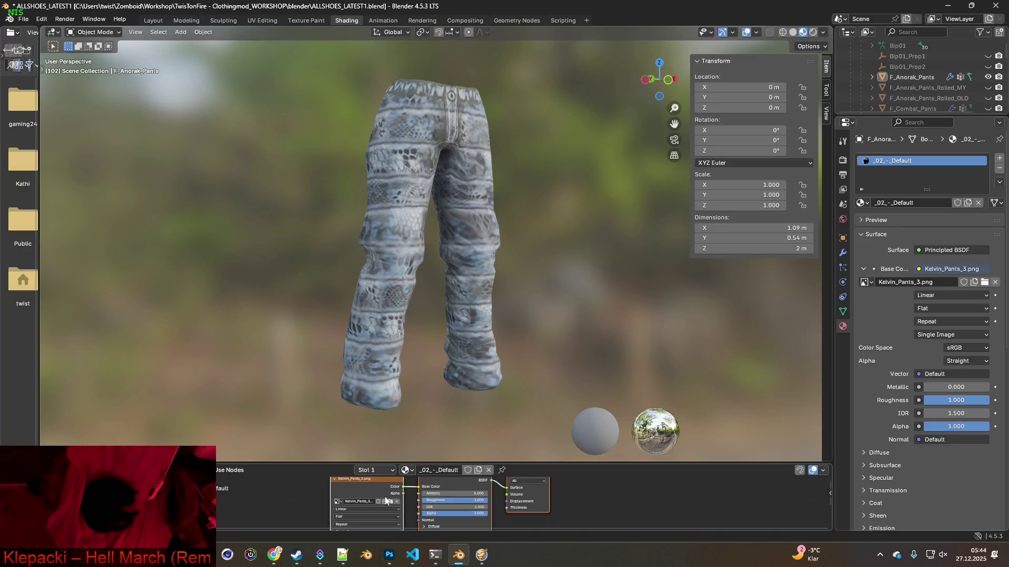
Retexture the pants with Kelvin_Pants_4.png and paste the green camo capture as a new layer.
{"action": "left_click", "coordinate": [391, 502]}
{"action": "left_click", "coordinate": [394, 169]}
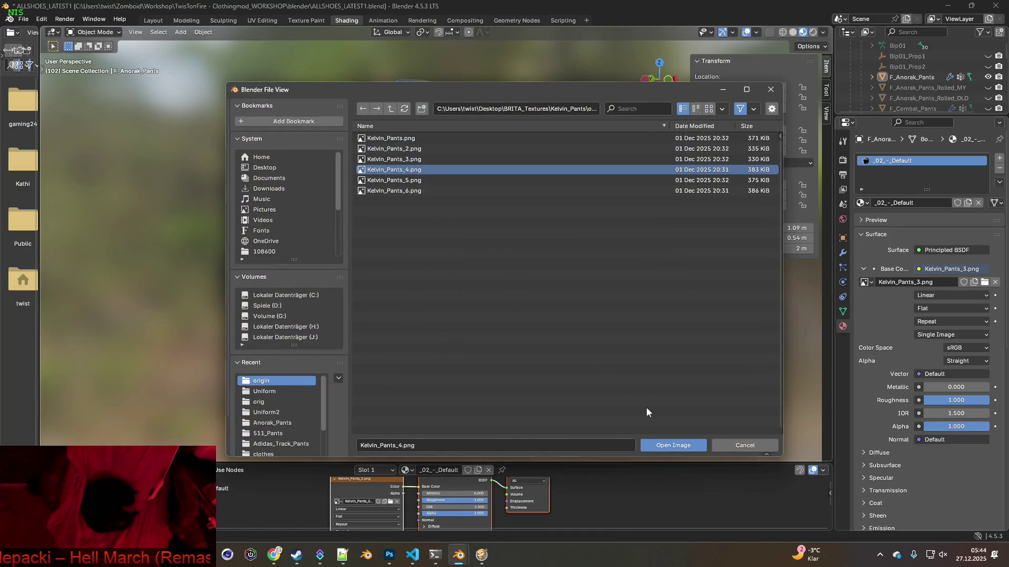
{"action": "left_click", "coordinate": [672, 445]}
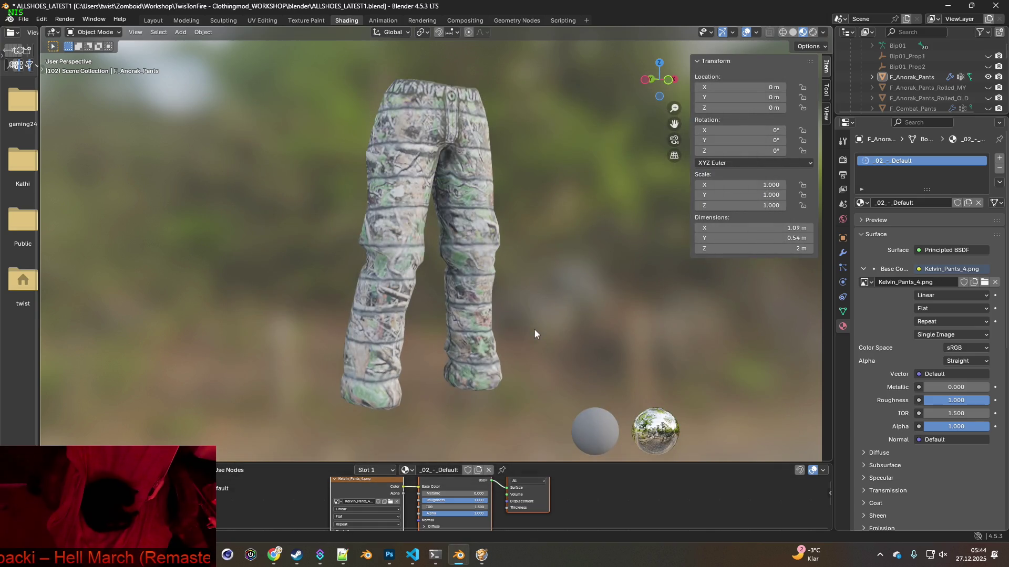
{"action": "key", "text": "super+shift+s"}
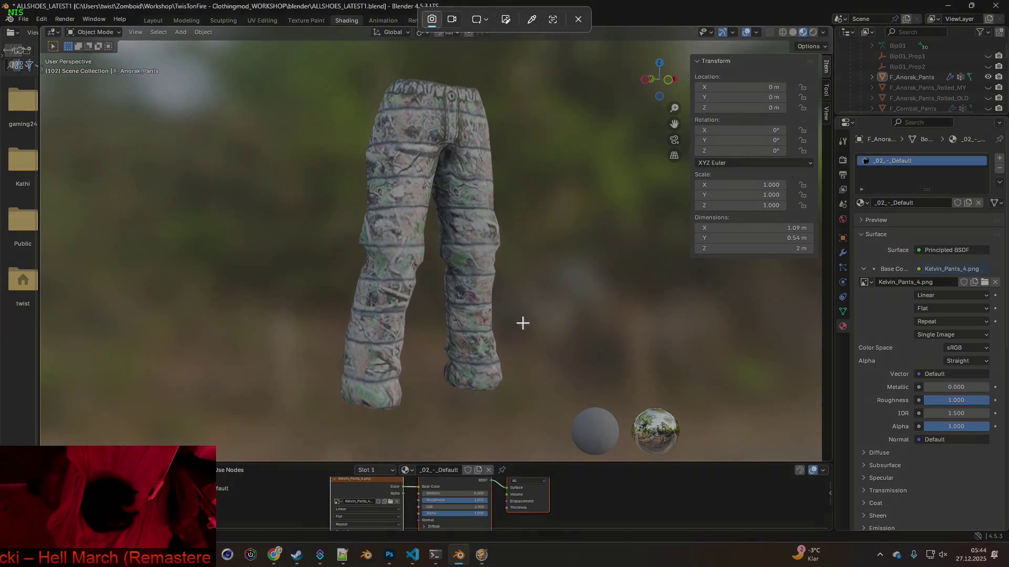
{"action": "left_click_drag", "start_coordinate": [282, 58], "coordinate": [557, 417]}
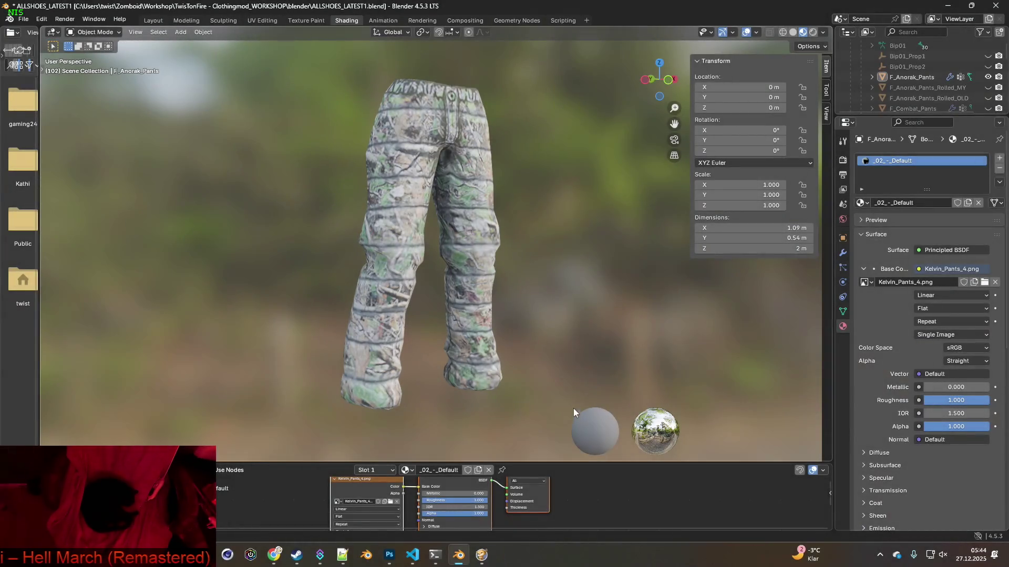
{"action": "key", "text": "alt+Tab"}
{"action": "key", "text": "ctrl+v"}
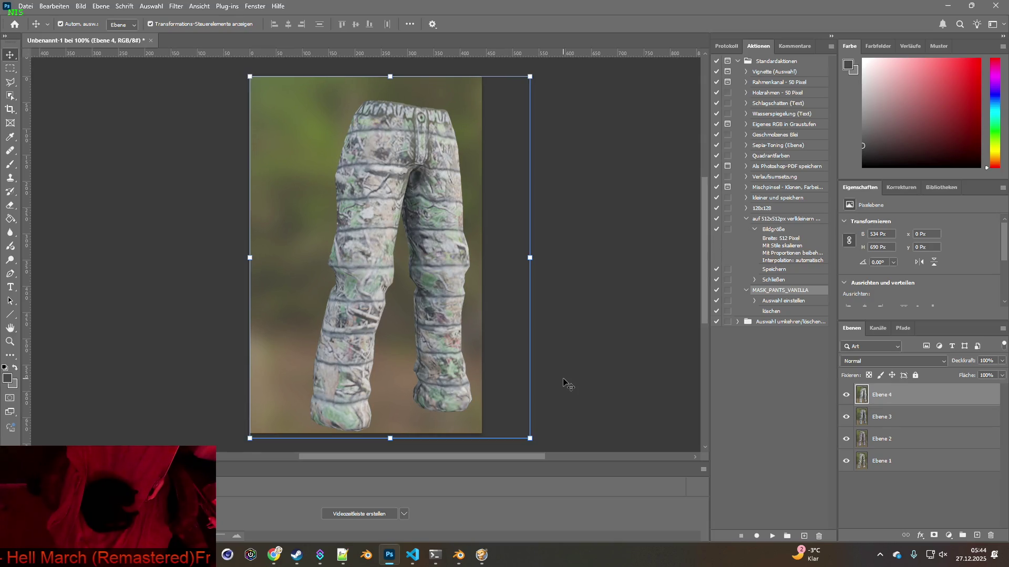
{"action": "key", "text": "alt+Tab"}
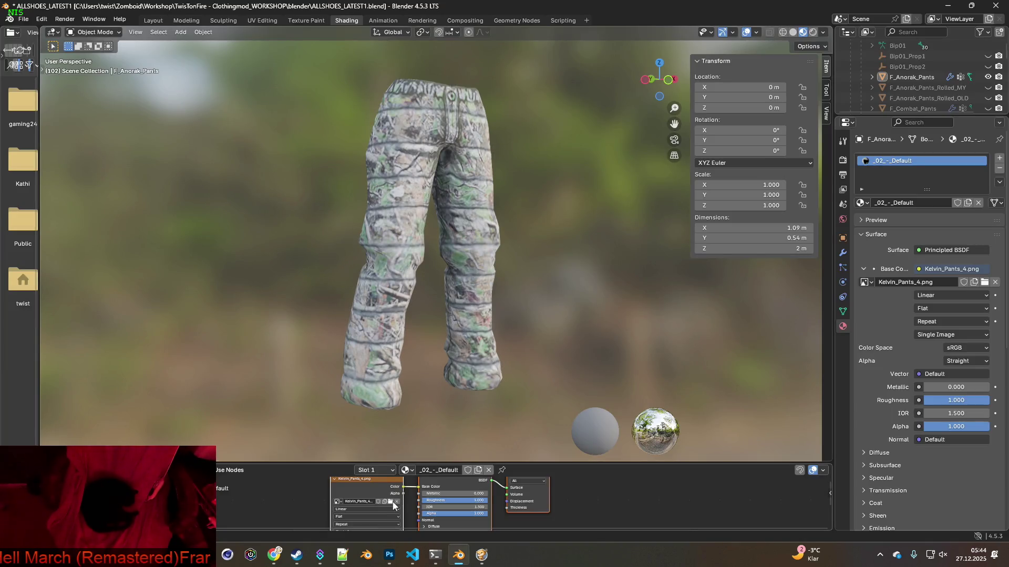
{"action": "left_click", "coordinate": [391, 503]}
Load Kelvin_Pants_5.png onto the pants and paste the white pants capture as a new layer.
{"action": "left_click", "coordinate": [394, 180]}
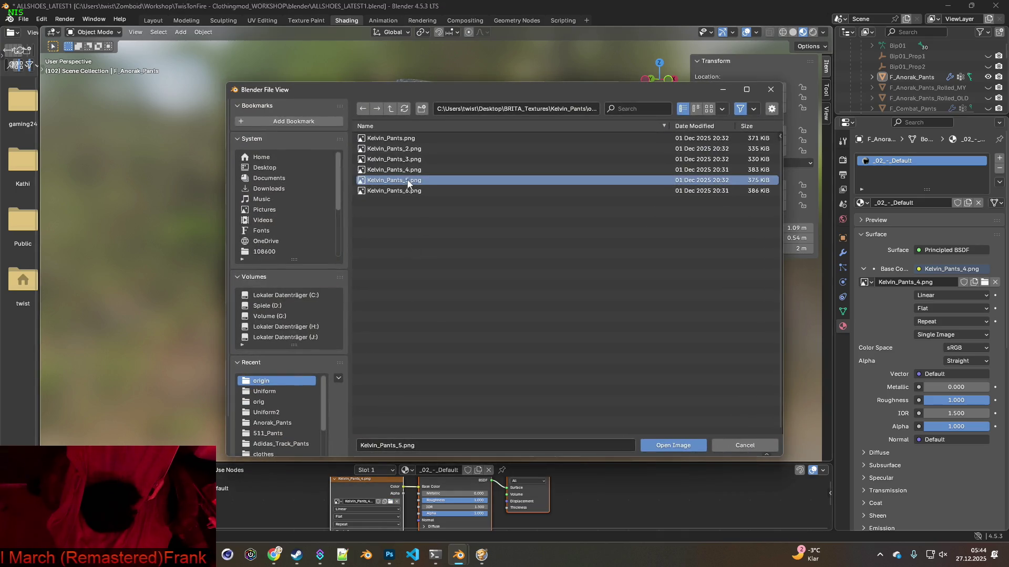
{"action": "left_click", "coordinate": [670, 445]}
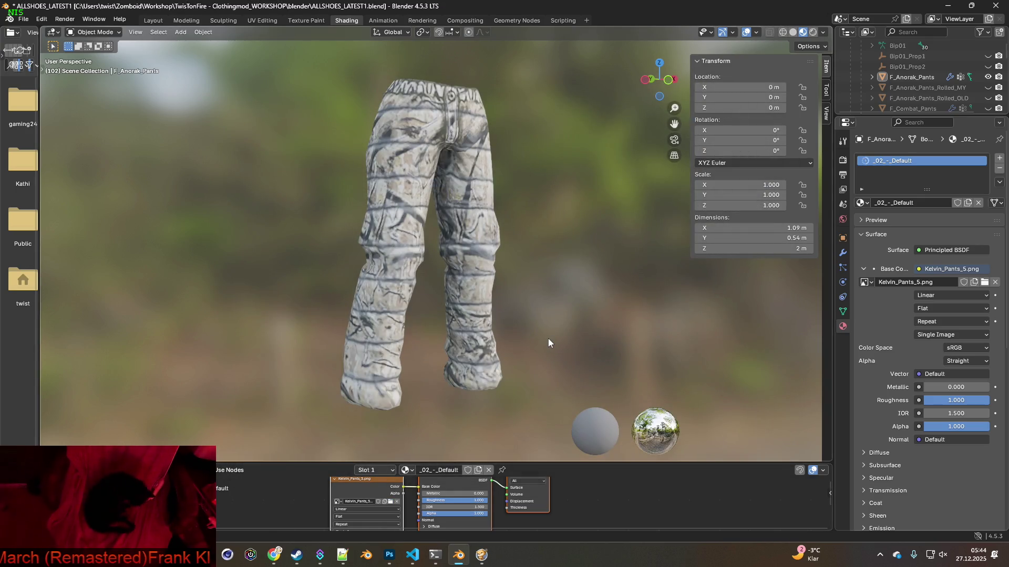
{"action": "key", "text": "super+shift+s"}
{"action": "left_click_drag", "start_coordinate": [294, 60], "coordinate": [568, 413]}
{"action": "key", "text": "alt+Tab"}
{"action": "key", "text": "ctrl+v"}
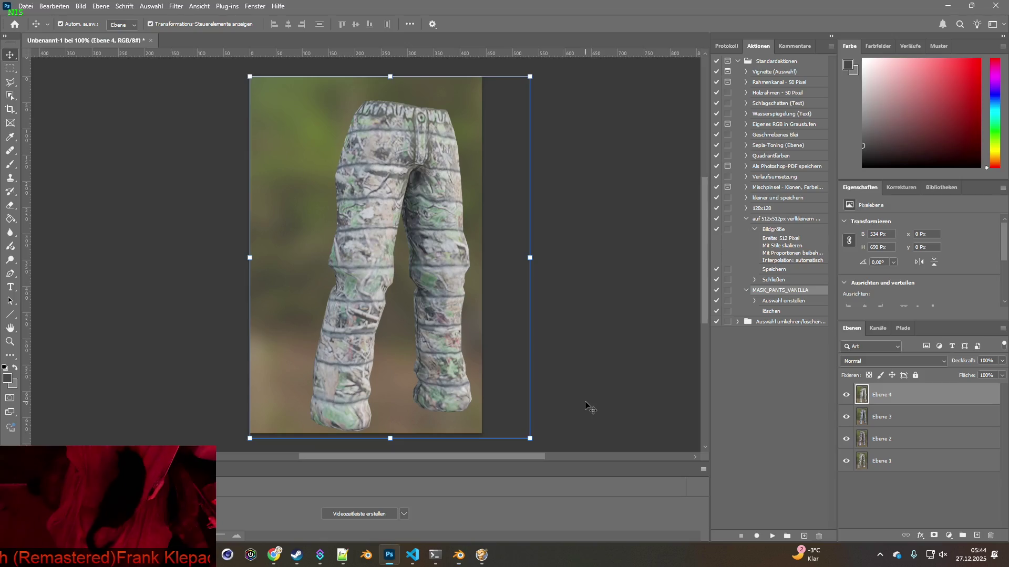
{"action": "key", "text": "alt+Tab"}
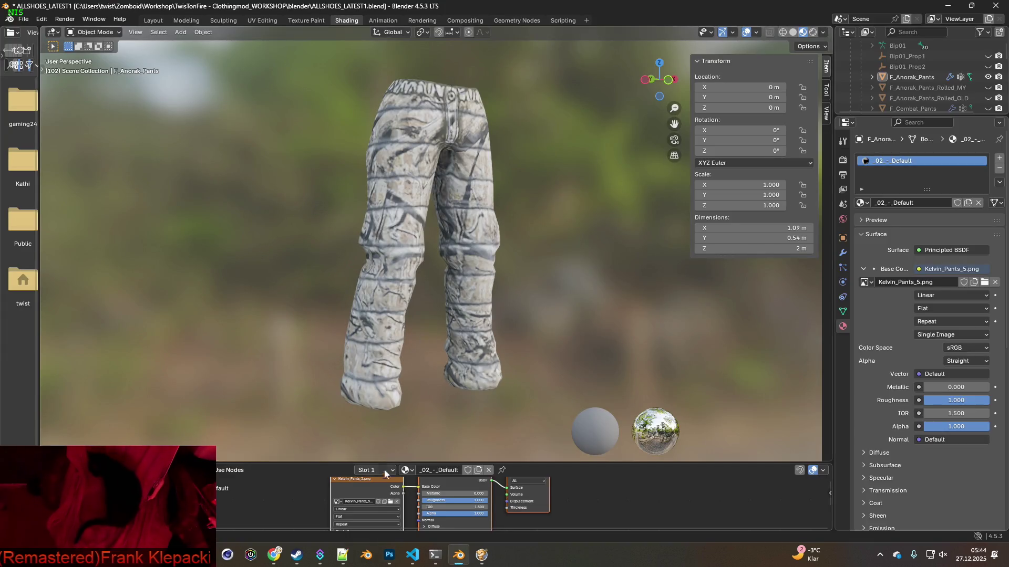
Retexture the pants with Kelvin_Pants_6.png and capture the reddish-patched pants render.
{"action": "left_click", "coordinate": [390, 503]}
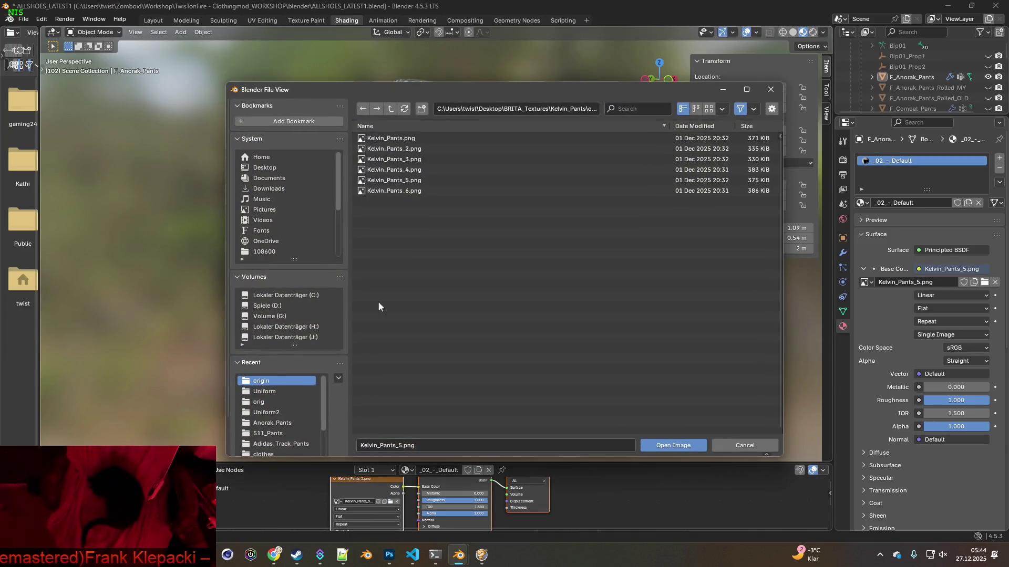
{"action": "left_click", "coordinate": [398, 193]}
{"action": "left_click", "coordinate": [673, 444]}
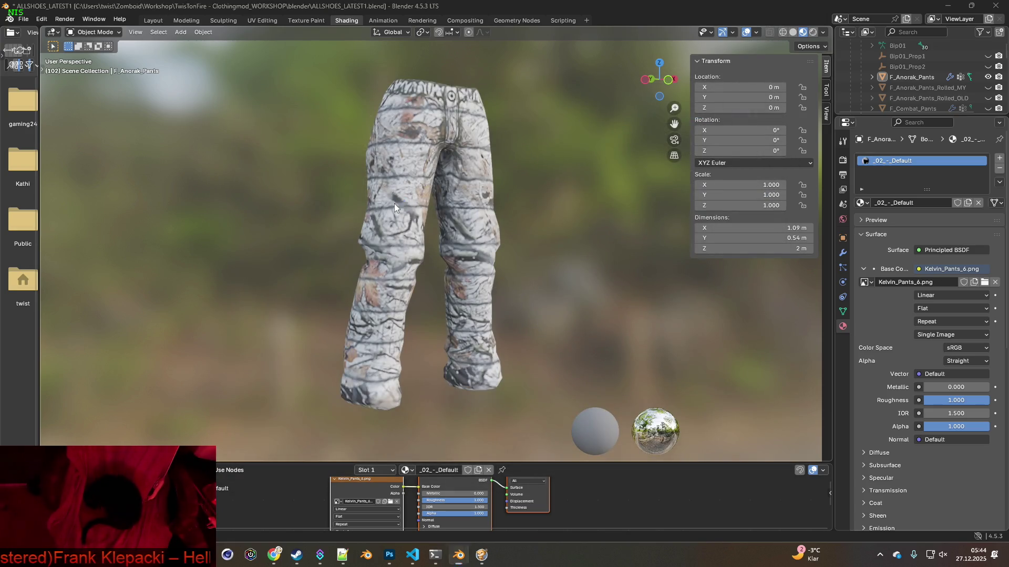
{"action": "key", "text": "super+shift+s"}
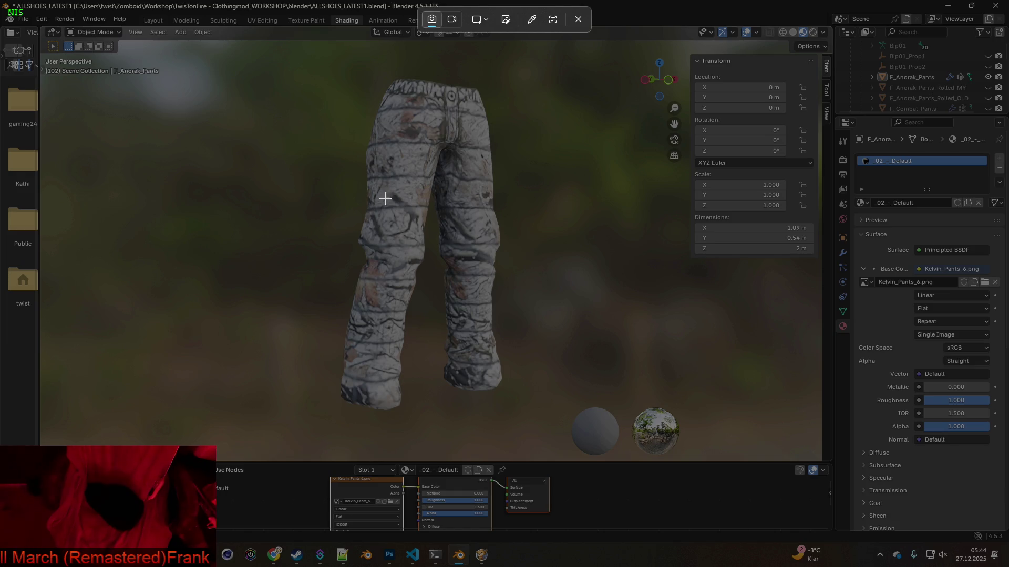
{"action": "left_click_drag", "start_coordinate": [296, 63], "coordinate": [556, 424]}
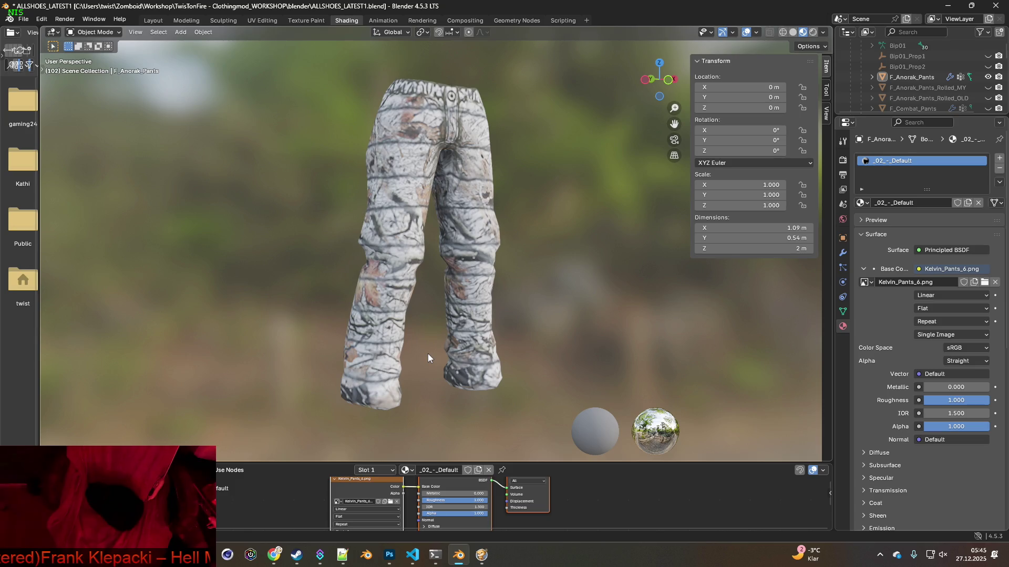
Paste the Kelvin_Pants_6 capture into Photoshop as Ebene 6 and toggle its visibility to compare.
{"action": "key", "text": "alt+Tab"}
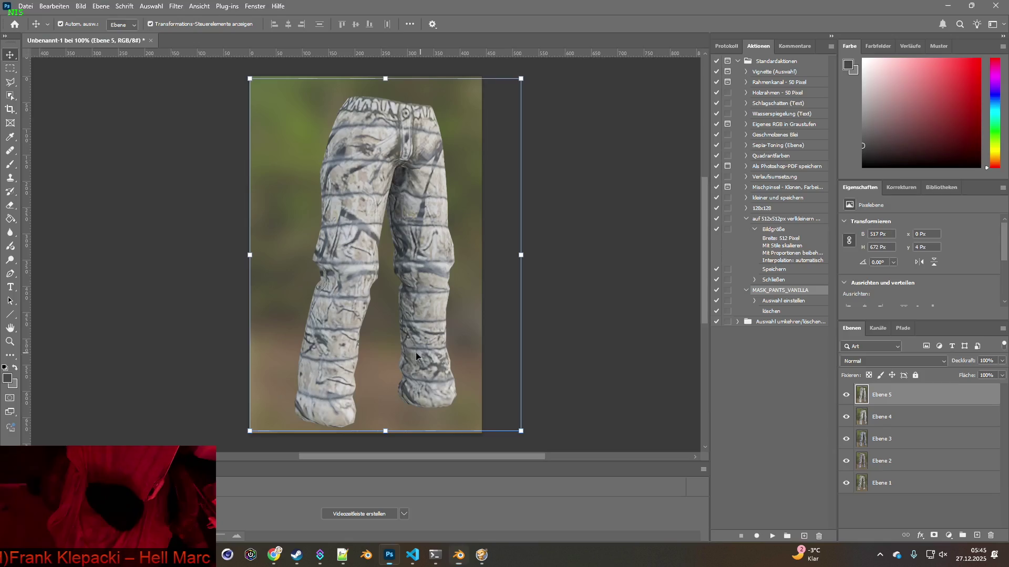
{"action": "key", "text": "ctrl"}
{"action": "key", "text": "ctrl+v"}
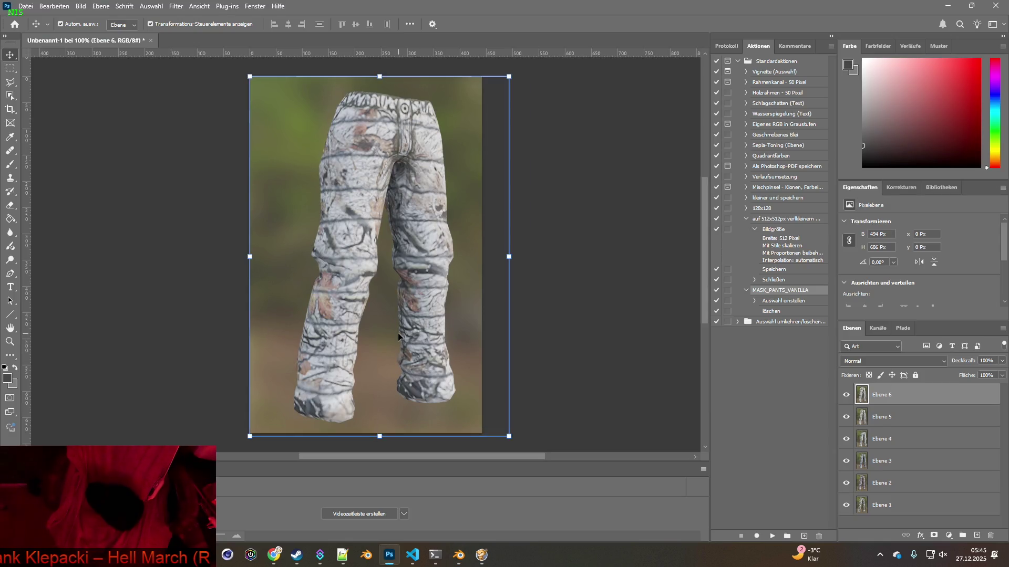
{"action": "left_click", "coordinate": [846, 395]}
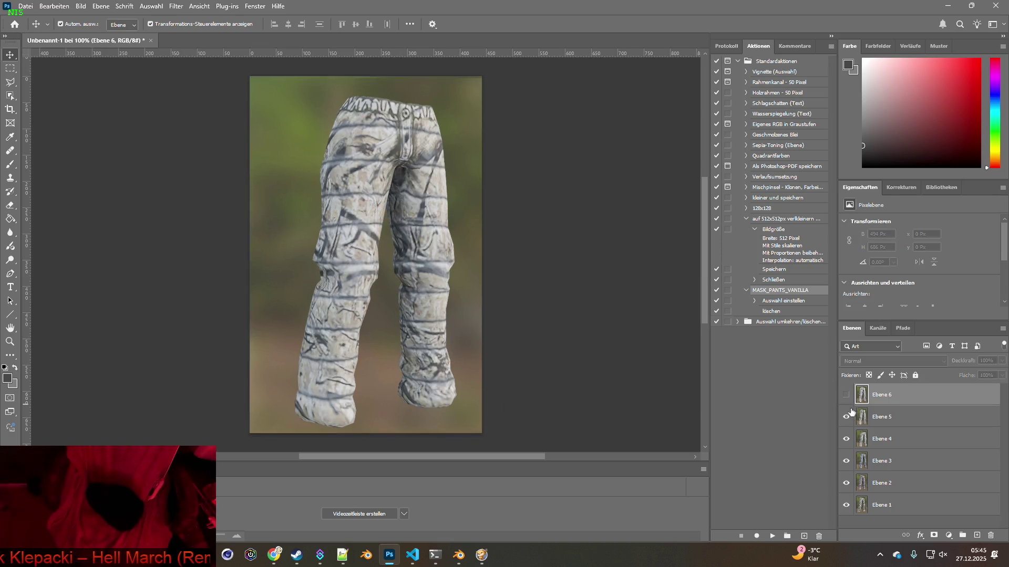
{"action": "left_click", "coordinate": [846, 394]}
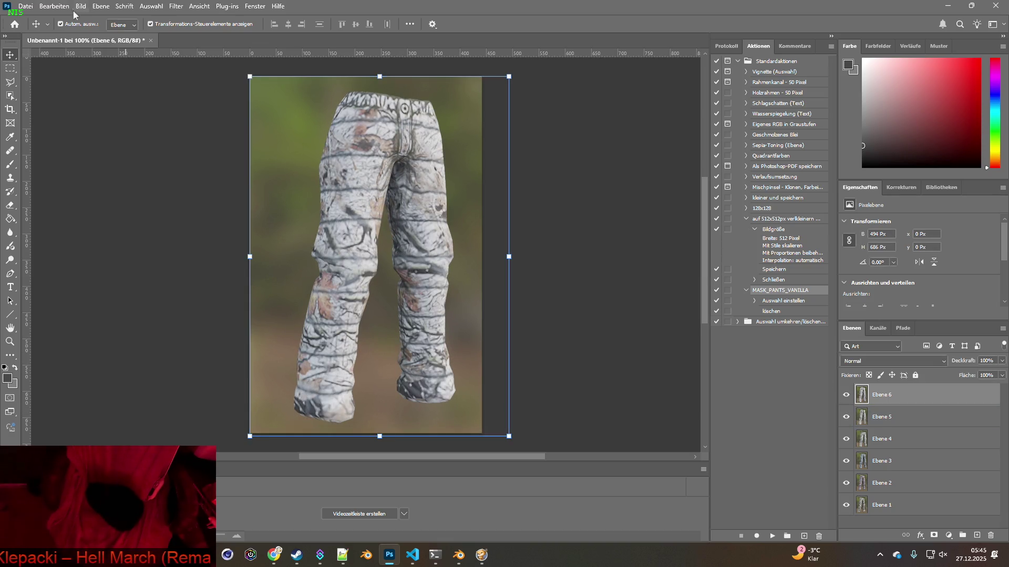
{"action": "left_click", "coordinate": [25, 6]}
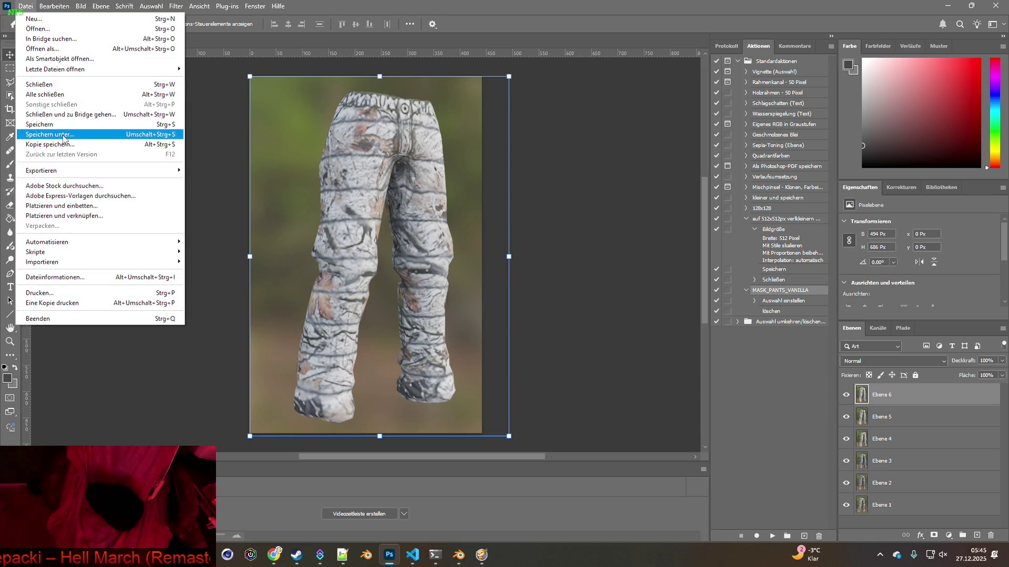
Save the document as kelvin_raw.psd in BRITA_Textures/Kelvin_Pants, then hide layers Ebene 2–6.
{"action": "left_click", "coordinate": [63, 138]}
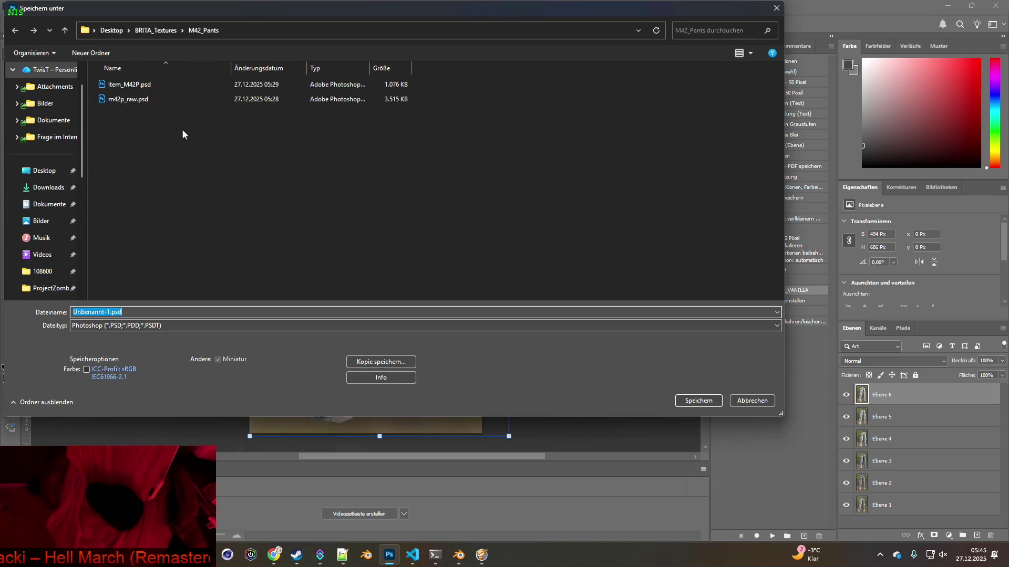
{"action": "left_click", "coordinate": [156, 31]}
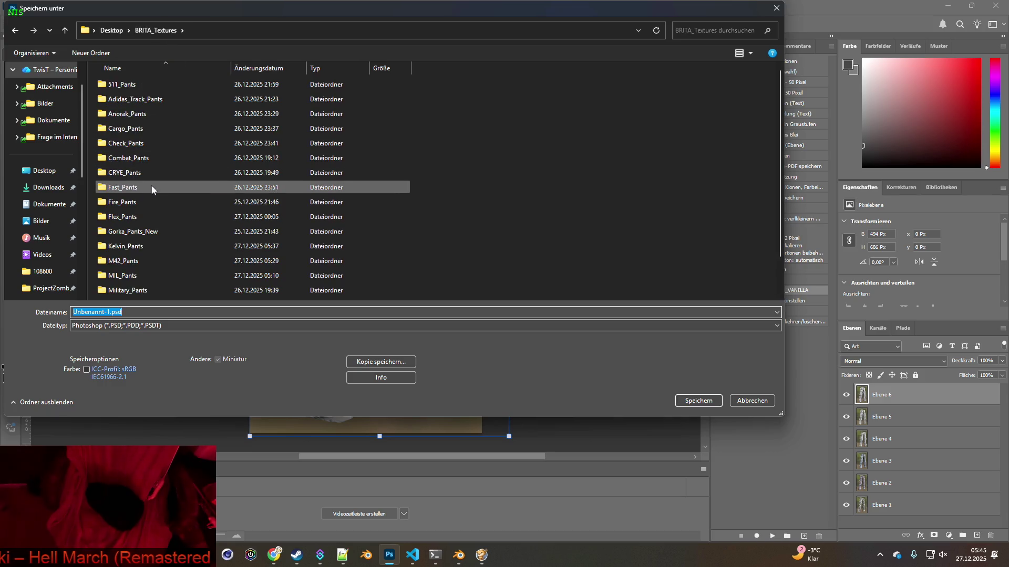
{"action": "double_click", "coordinate": [148, 245]}
{"action": "left_click", "coordinate": [121, 330]}
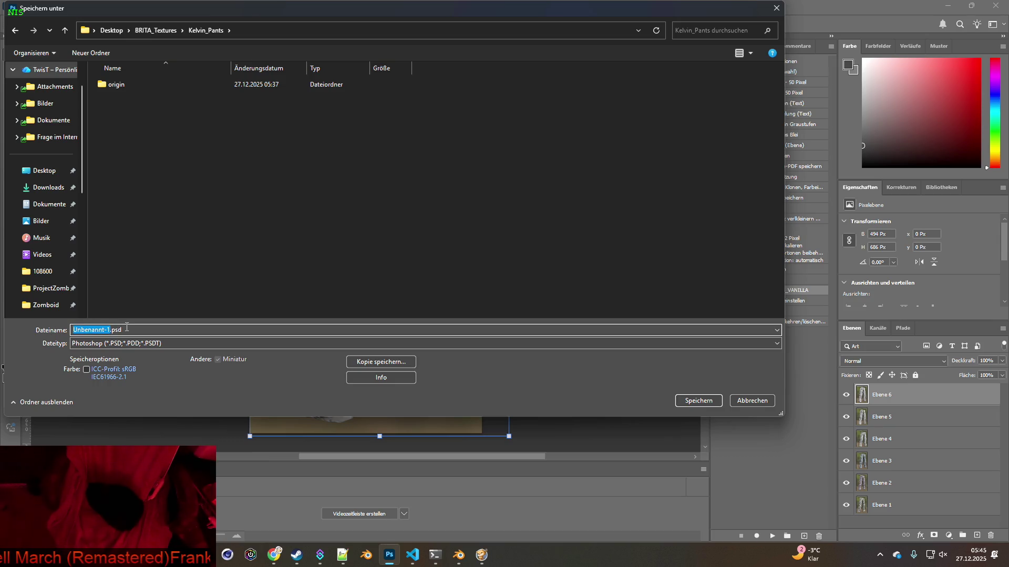
{"action": "type", "text": "kelvin_"}
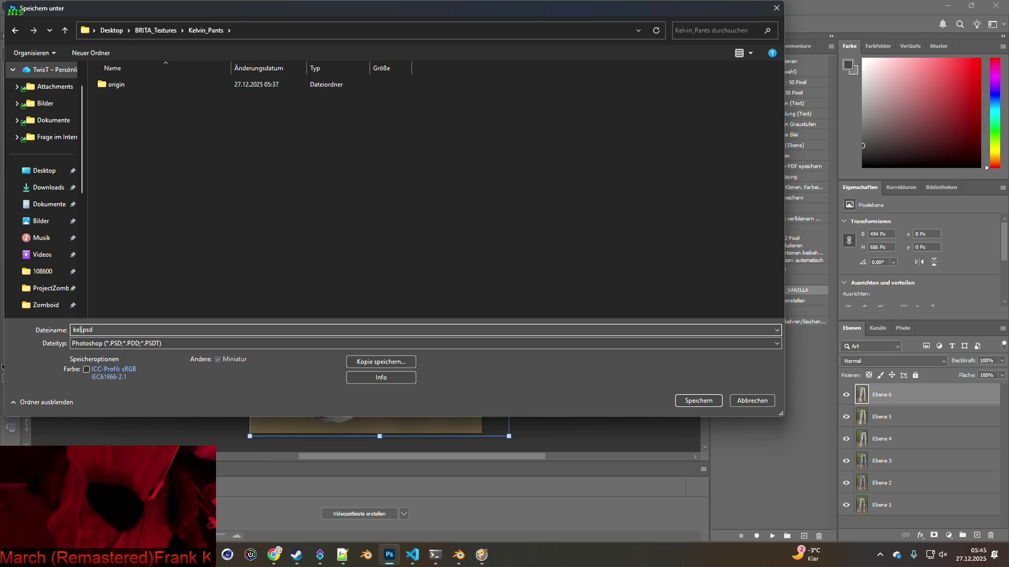
{"action": "type", "text": "raw"}
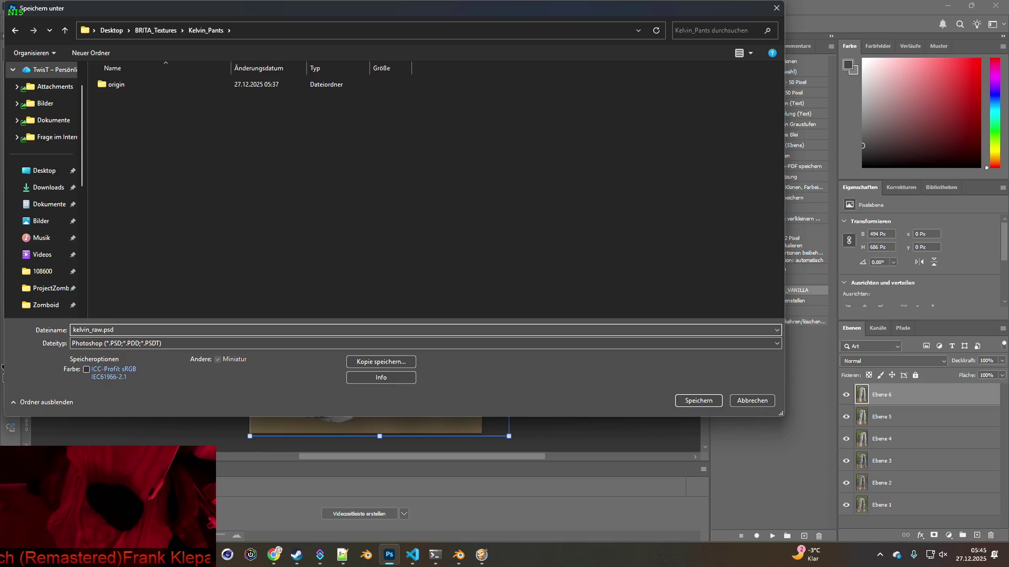
{"action": "left_click", "coordinate": [699, 400]}
{"action": "left_click", "coordinate": [628, 157]}
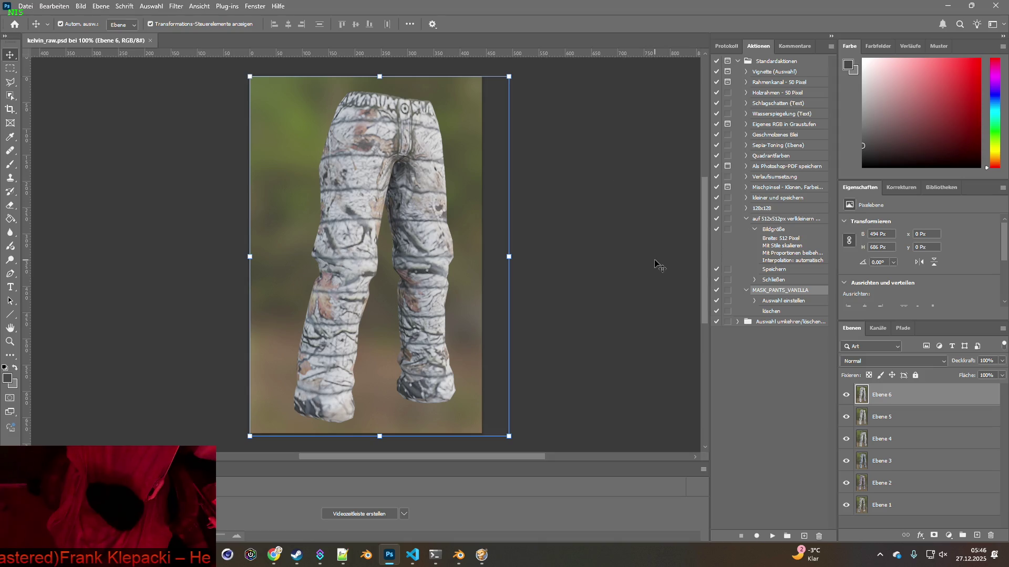
{"action": "left_click_drag", "start_coordinate": [846, 483], "coordinate": [851, 405]}
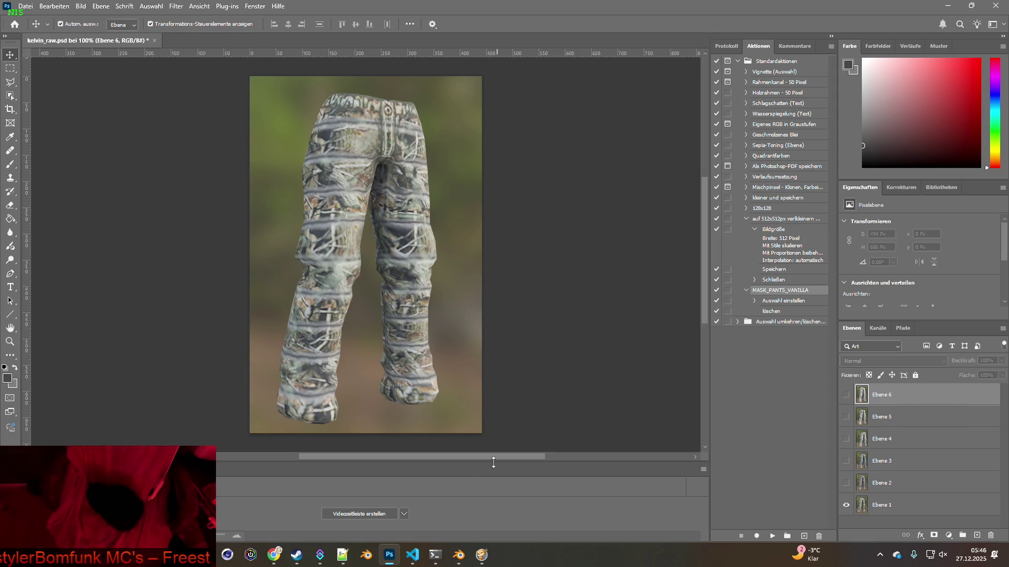
Bring the Steam library showing Project Zomboid to the front.
{"action": "left_click", "coordinate": [296, 555]}
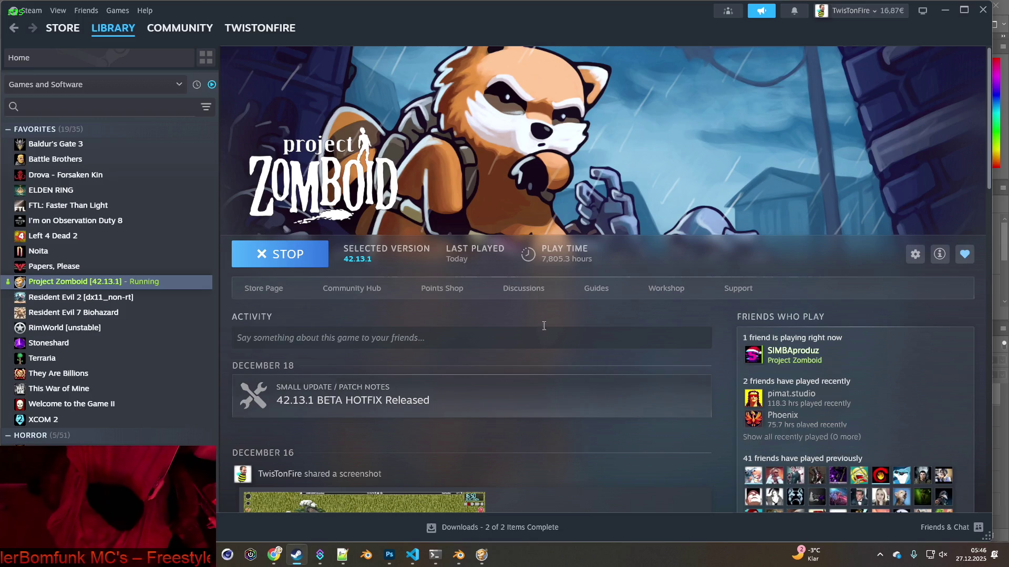
{"action": "left_click", "coordinate": [663, 293]}
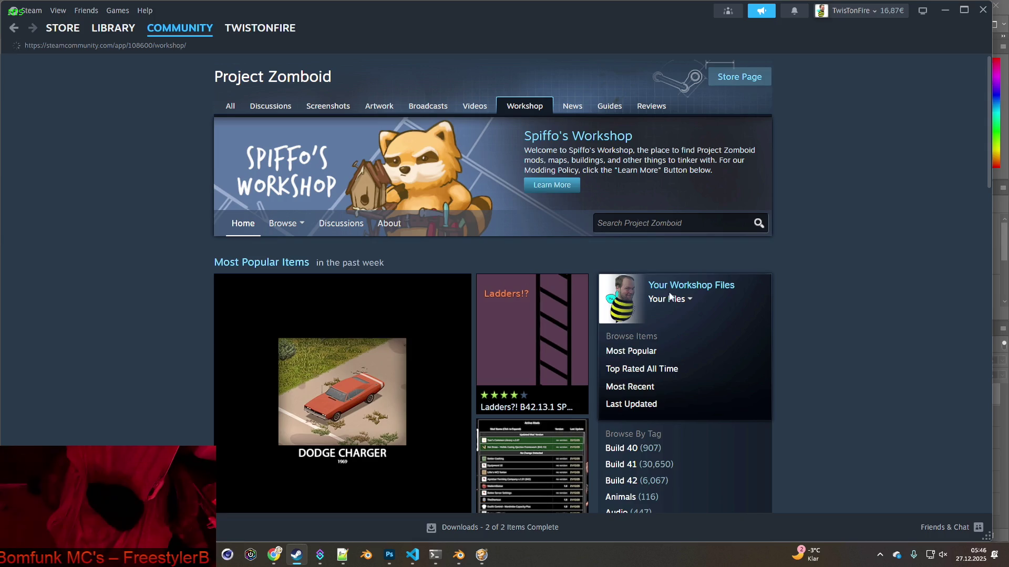
{"action": "left_click", "coordinate": [671, 298]}
{"action": "left_click", "coordinate": [683, 315]}
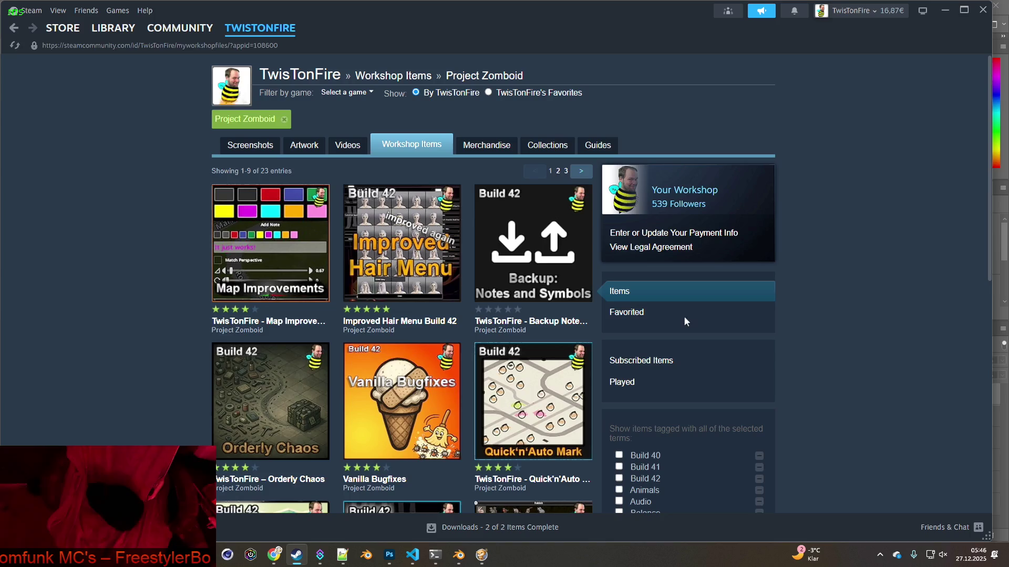
{"action": "scroll", "coordinate": [483, 331], "scroll_direction": "down", "scroll_amount": 5}
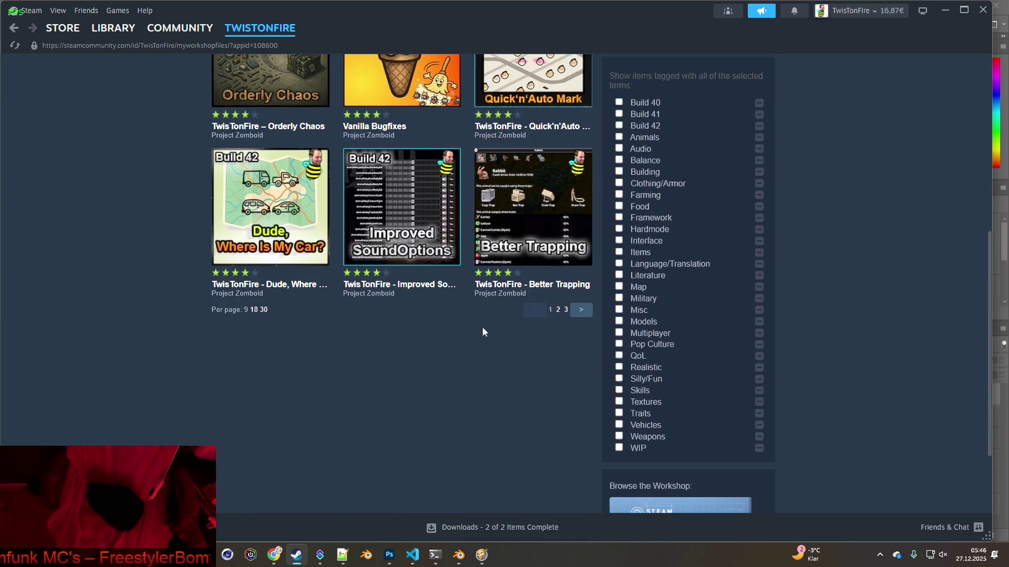
{"action": "left_click", "coordinate": [558, 309]}
{"action": "scroll", "coordinate": [395, 338], "scroll_direction": "down", "scroll_amount": 5}
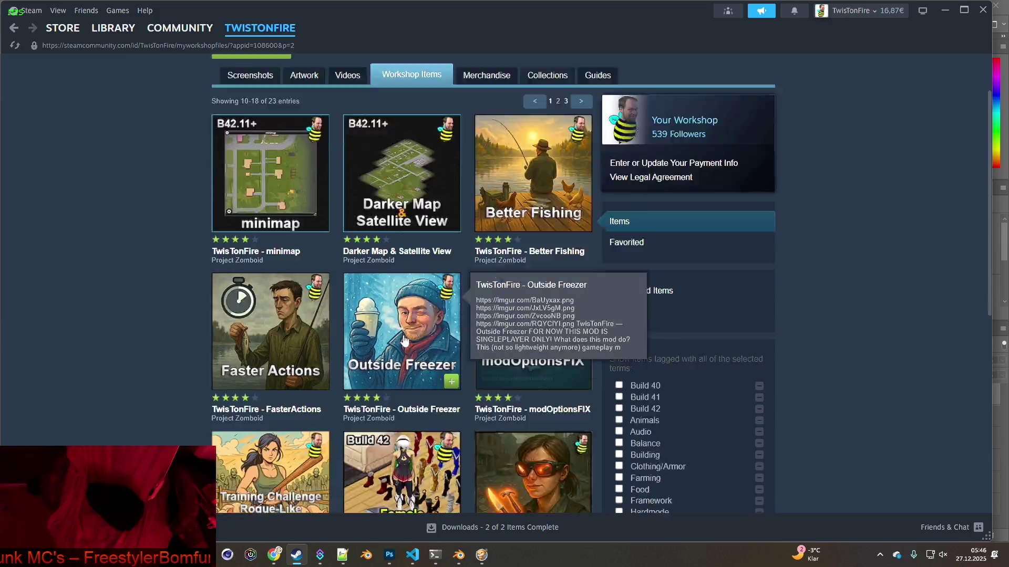
{"action": "left_click", "coordinate": [395, 339]}
{"action": "scroll", "coordinate": [455, 340], "scroll_direction": "down", "scroll_amount": 3}
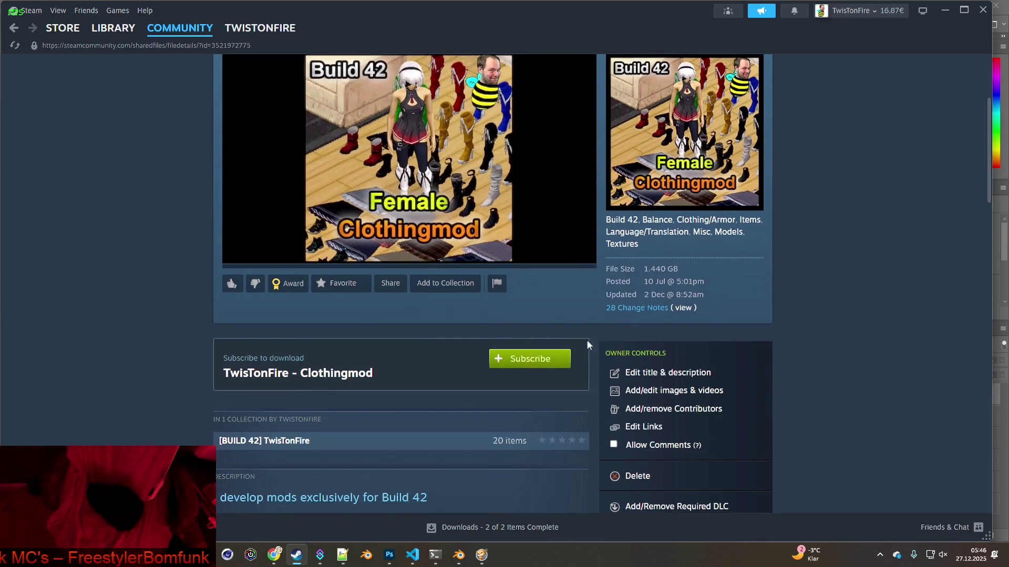
{"action": "left_click_drag", "start_coordinate": [685, 265], "coordinate": [738, 276]}
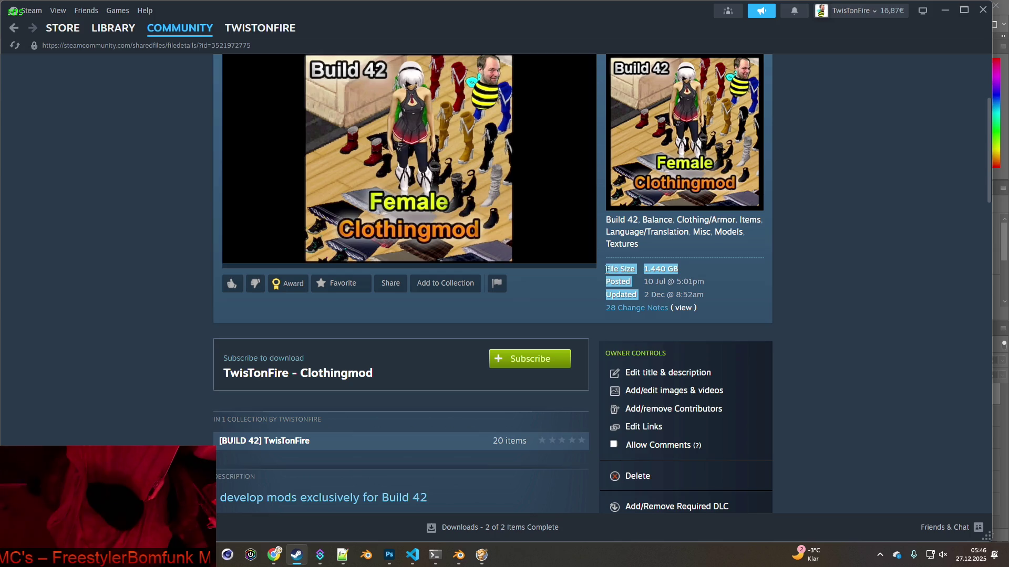
{"action": "left_click", "coordinate": [704, 268]}
{"action": "left_click_drag", "start_coordinate": [657, 267], "coordinate": [659, 270]}
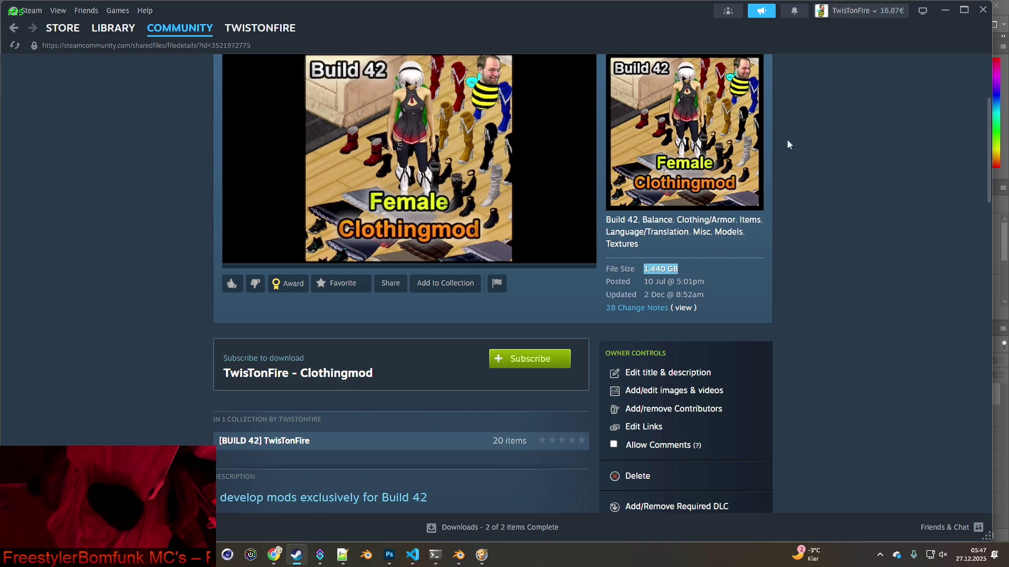
{"action": "left_click", "coordinate": [943, 11]}
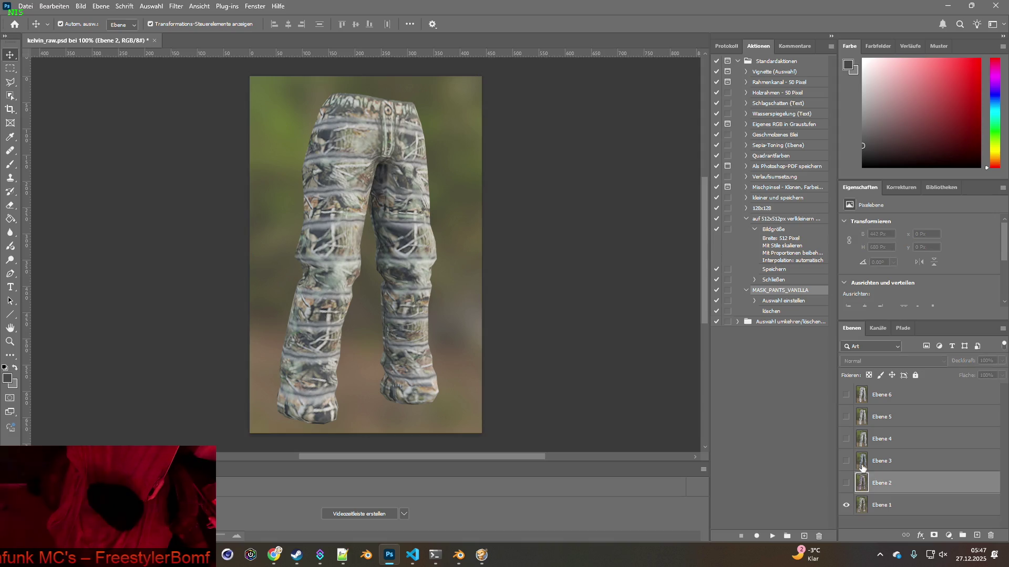
Select Ebene 1 and create a new 500×500 px transparent document.
{"action": "left_click", "coordinate": [861, 417]}
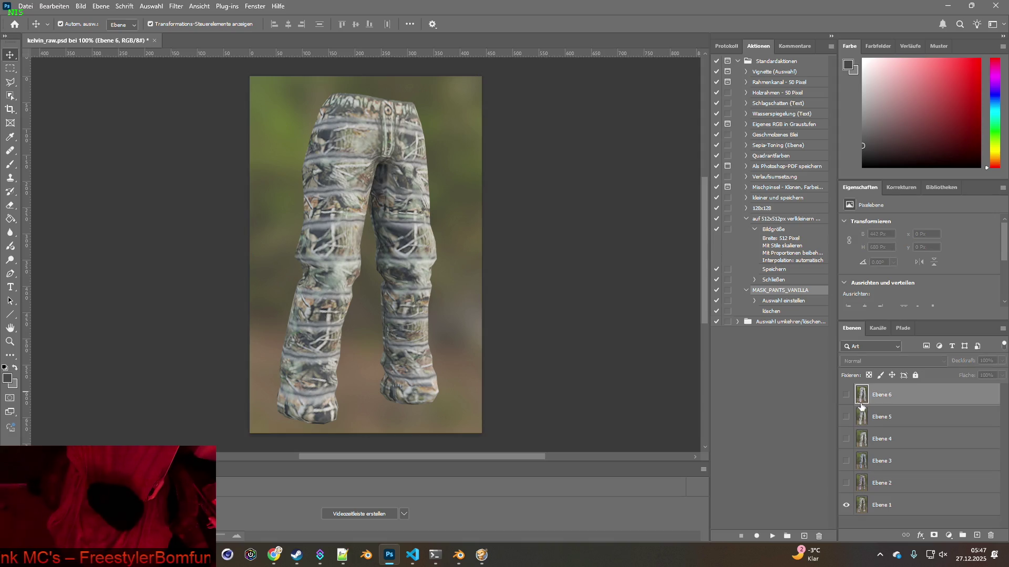
{"action": "left_click", "coordinate": [870, 503]}
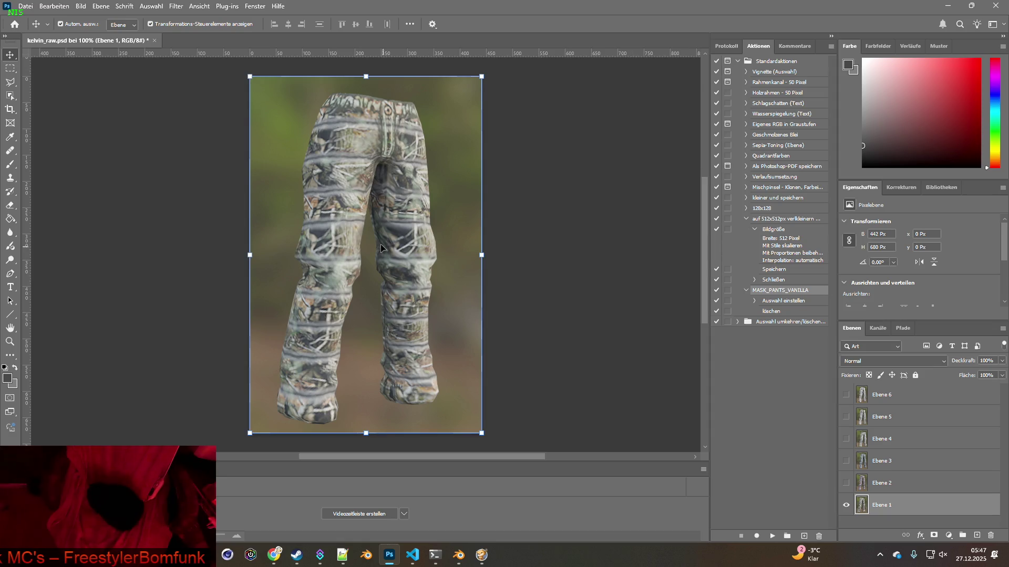
{"action": "left_click", "coordinate": [25, 6]}
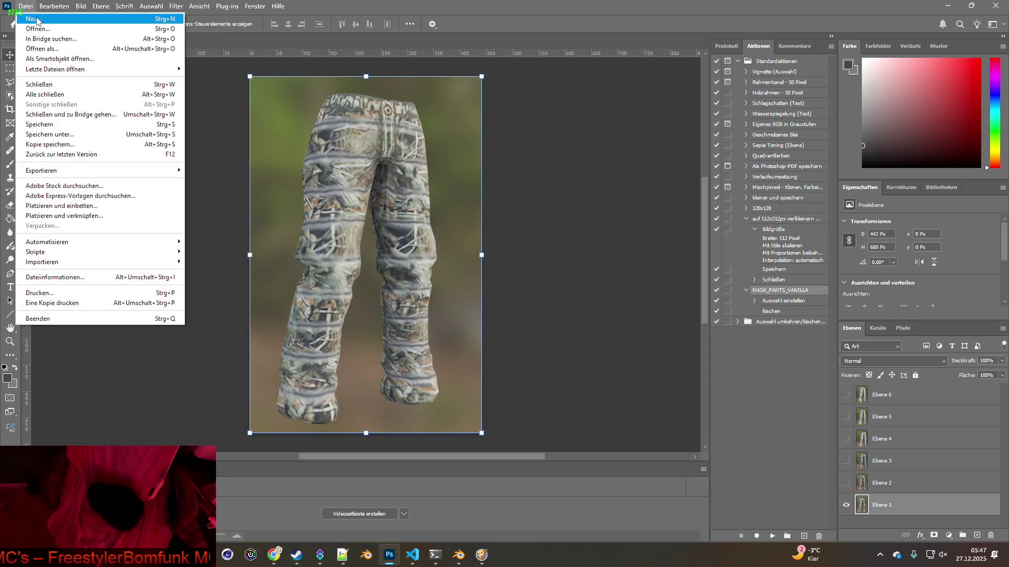
{"action": "left_click", "coordinate": [32, 16]}
{"action": "double_click", "coordinate": [591, 166]}
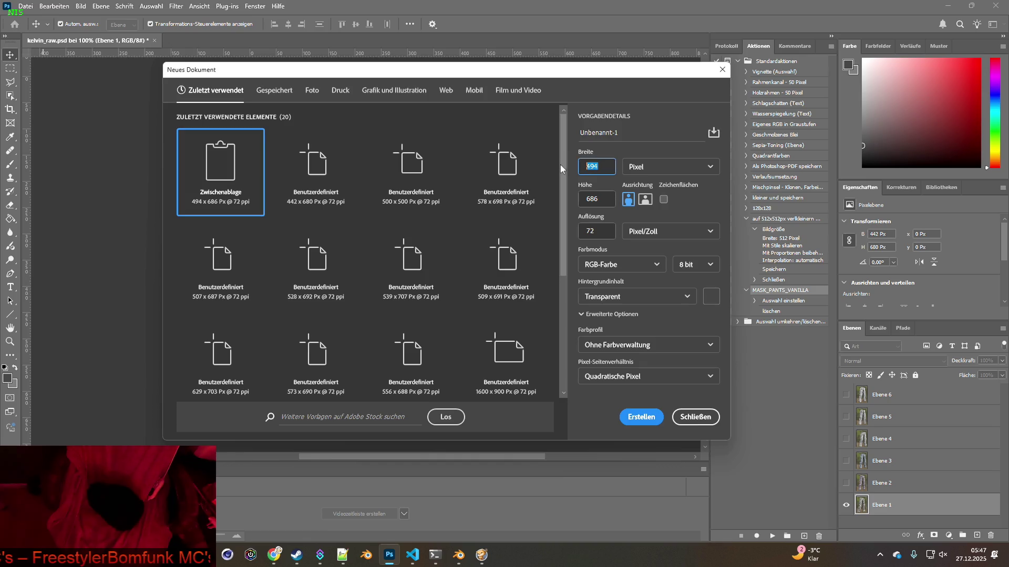
{"action": "type", "text": "500"}
{"action": "key", "text": "Tab"}
{"action": "type", "text": "500"}
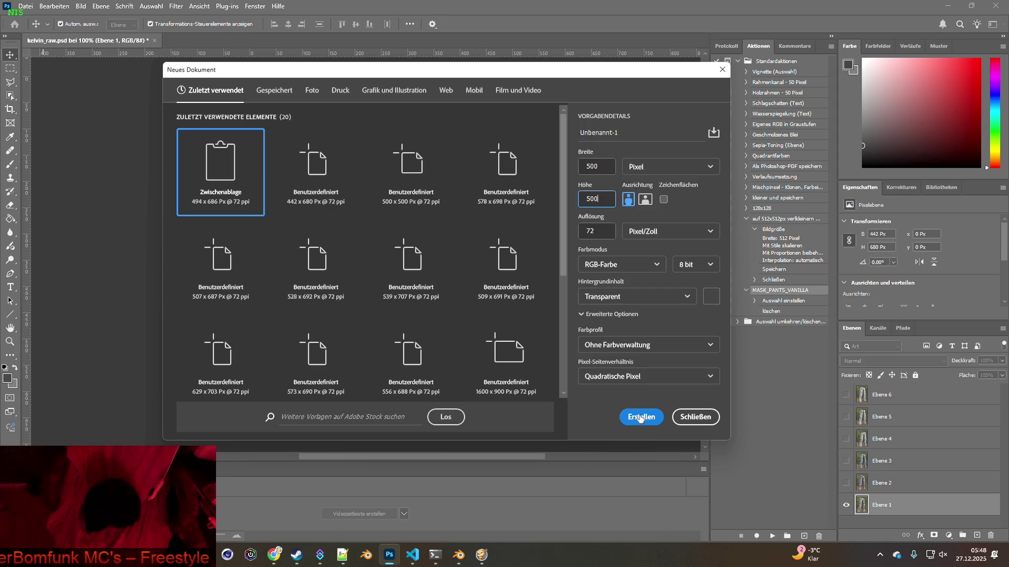
{"action": "left_click", "coordinate": [641, 417]}
Move the new document's tab ahead of kelvin_raw.psd and switch to the code editor.
{"action": "left_click_drag", "start_coordinate": [178, 42], "coordinate": [53, 41]}
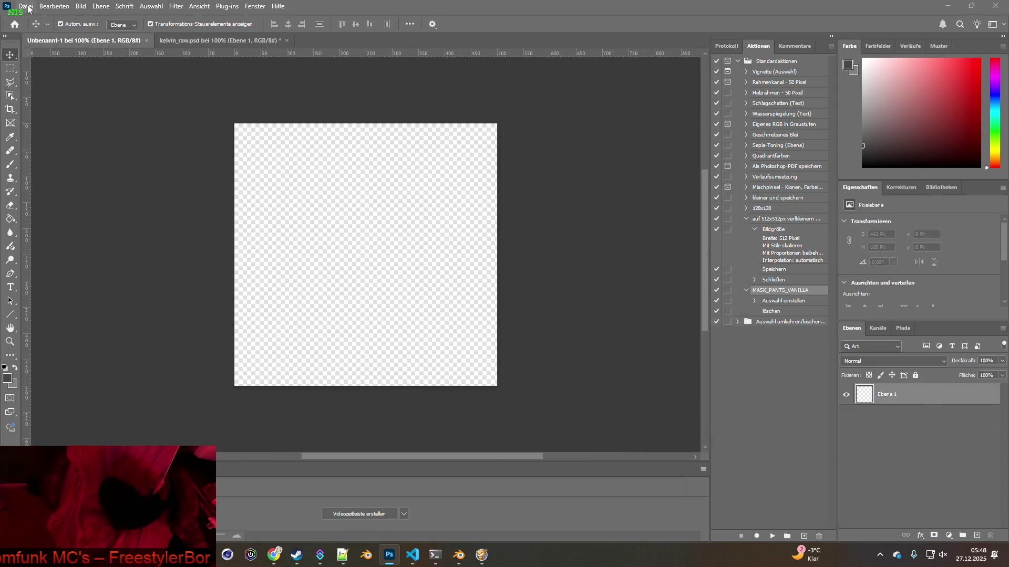
{"action": "key", "text": "alt+Tab"}
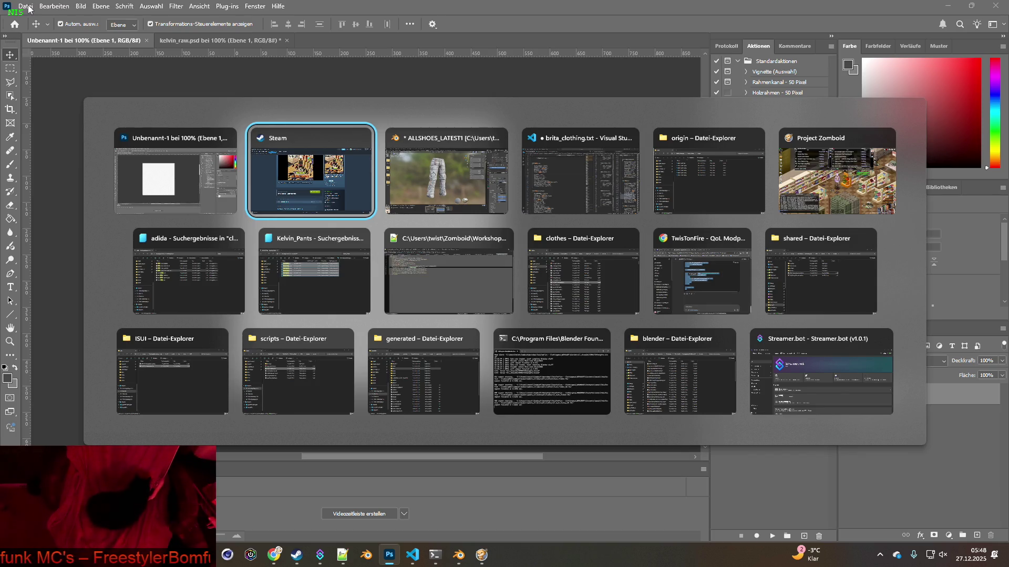
{"action": "key", "text": "alt+Tab"}
{"action": "key", "text": "alt+Tab"}
{"action": "key", "text": "alt+Tab"}
{"action": "key", "text": "alt+Tab"}
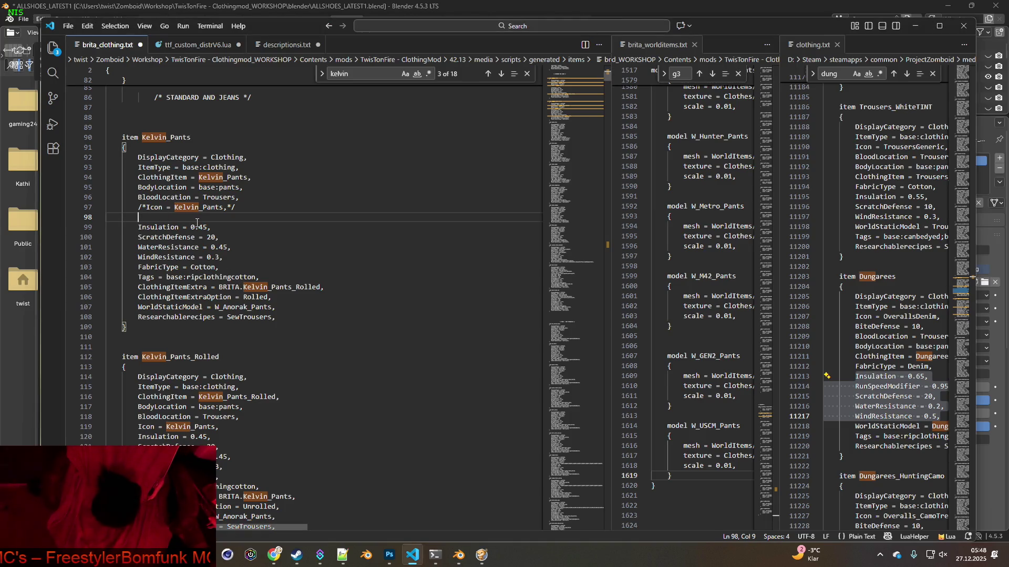
Make line 98 read IconsForTexture = KelvinP;KelvinP; by pasting KelvinP; over KelvinP2;.
{"action": "type", "text": "IconsForTexture"}
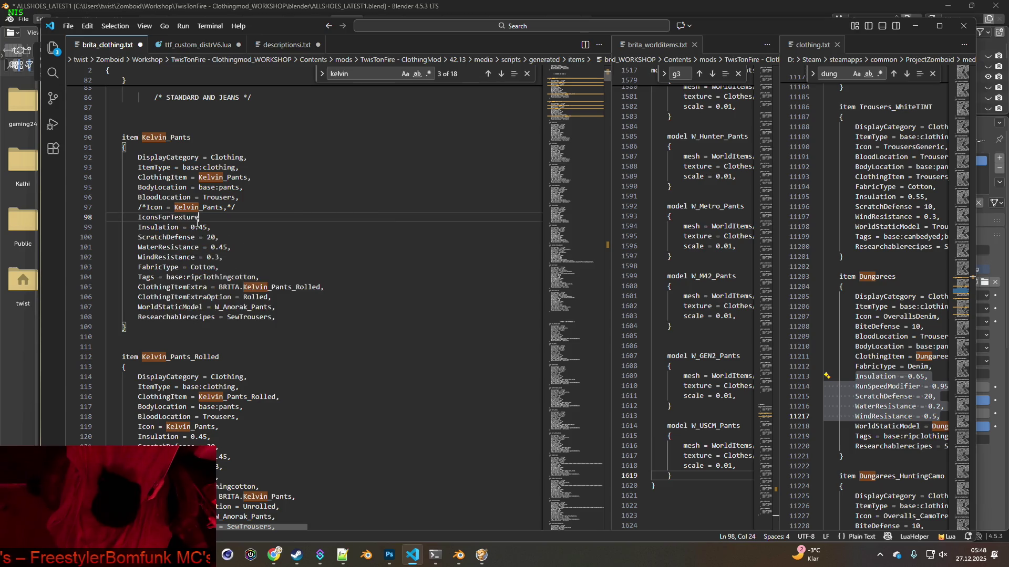
{"action": "type", "text": " = Kel"}
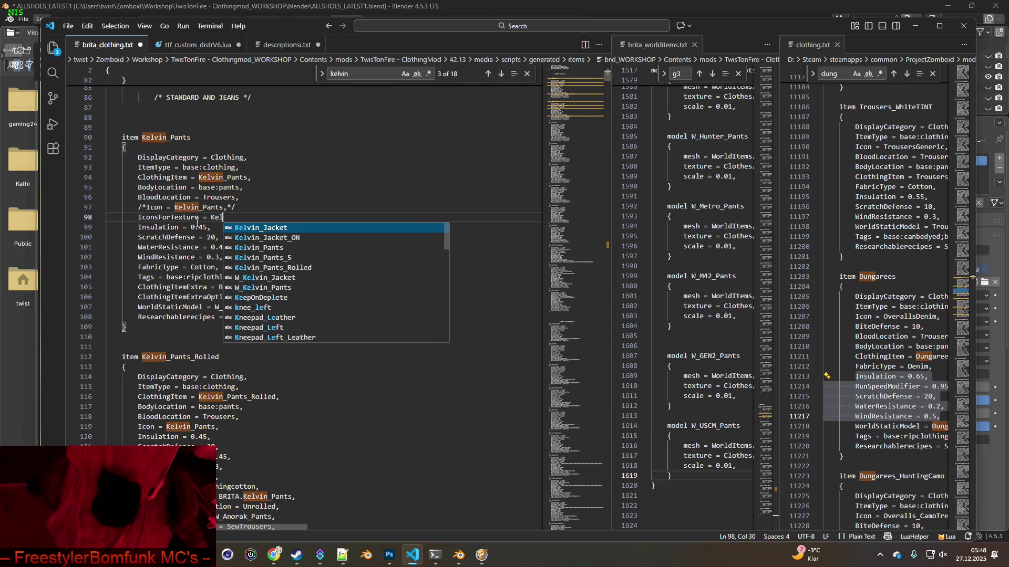
{"action": "type", "text": "vinP"}
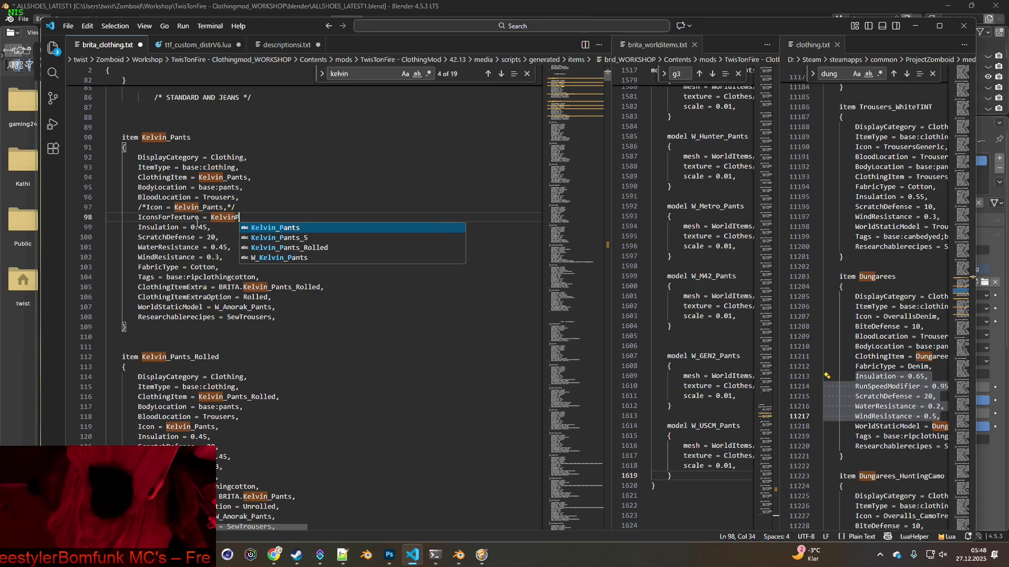
{"action": "type", "text": ";"}
{"action": "type", "text": "Kelvin"}
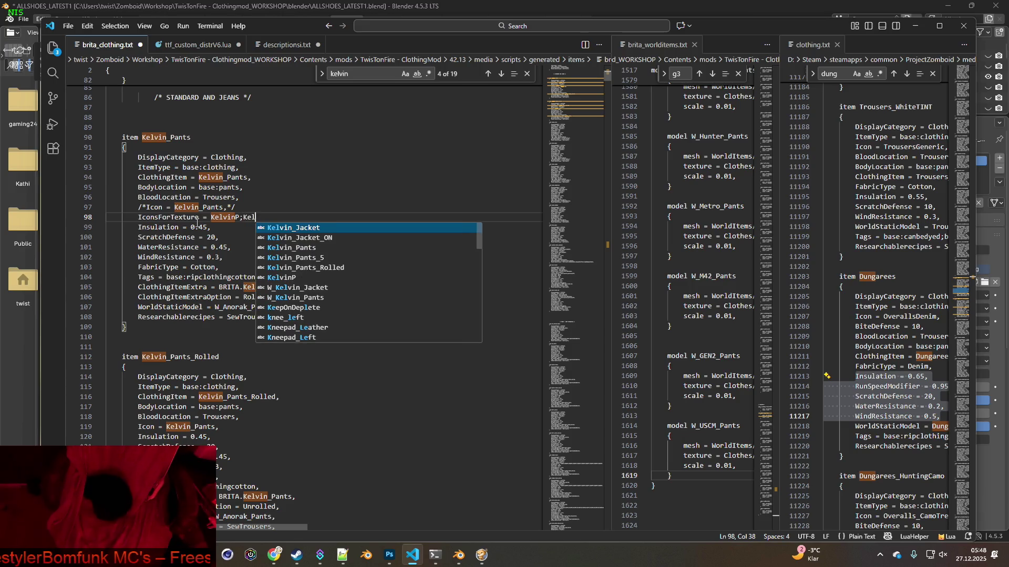
{"action": "type", "text": "P"}
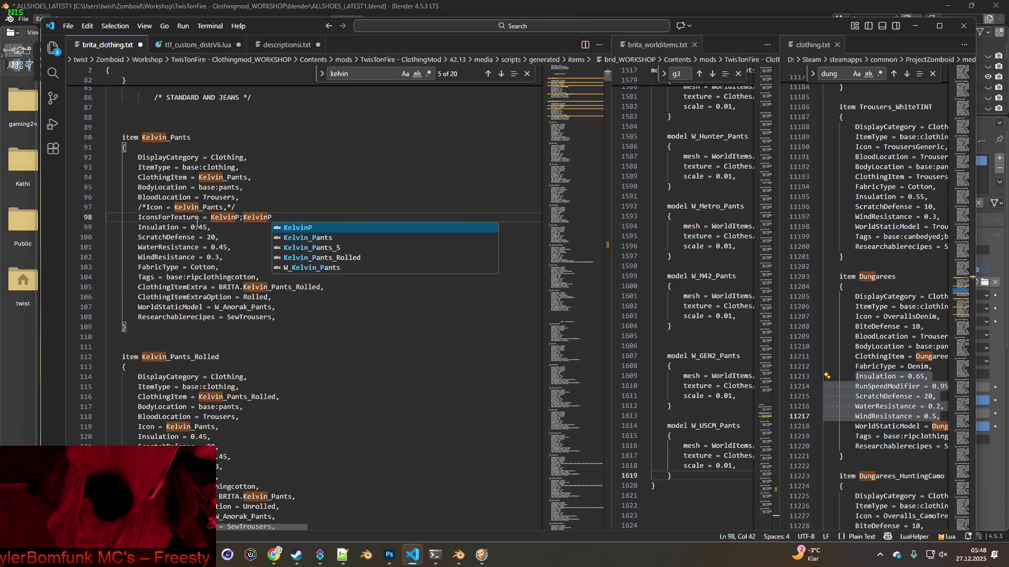
{"action": "type", "text": "2;"}
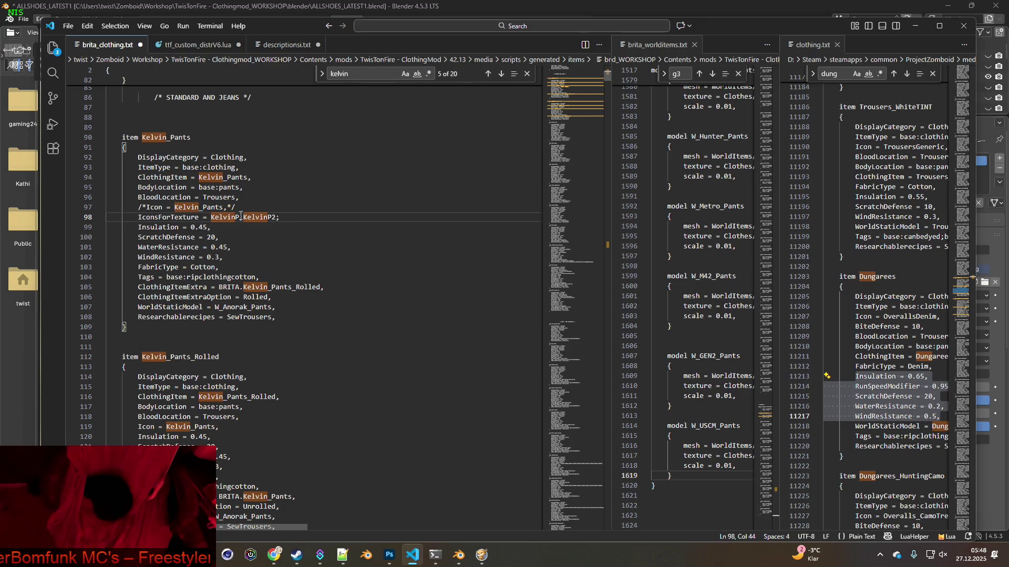
{"action": "left_click_drag", "start_coordinate": [243, 217], "coordinate": [296, 216]}
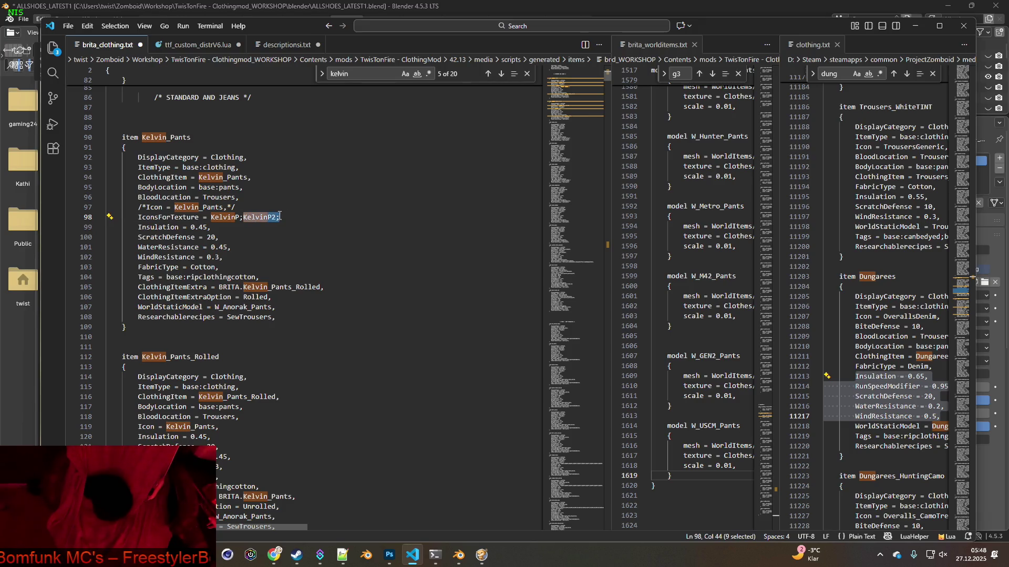
{"action": "type", "text": "KelvinP;"}
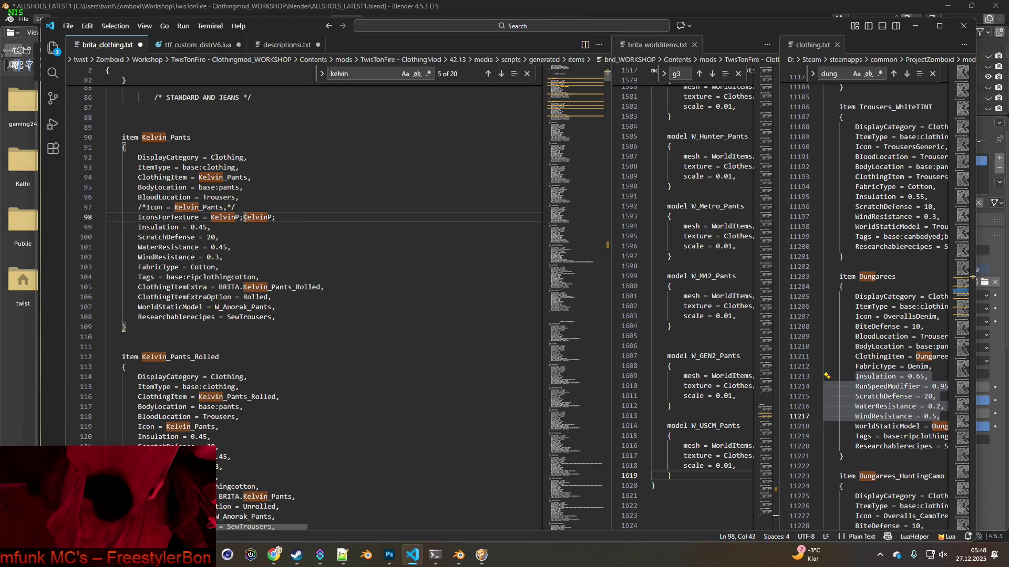
{"action": "key", "text": "alt+Tab"}
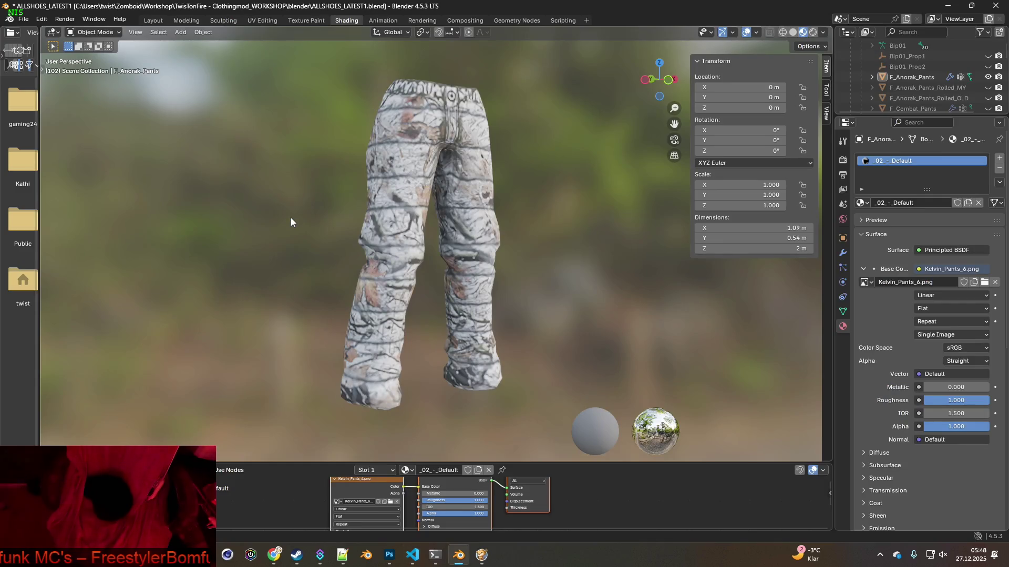
Glance at Kelvin_Pants.xml's six texture choices in Notepad++, then return to brita_clothing.txt.
{"action": "key", "text": "alt+Tab"}
{"action": "key", "text": "Tab"}
{"action": "key", "text": "Tab"}
{"action": "key", "text": "Tab"}
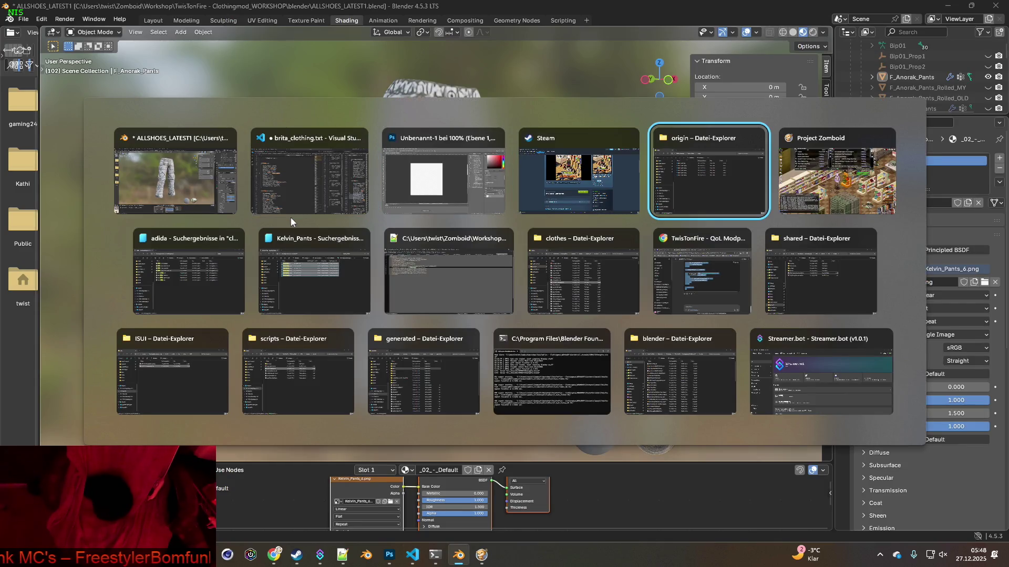
{"action": "key", "text": "Tab"}
{"action": "key", "text": "Tab"}
{"action": "key", "text": "Tab"}
{"action": "key", "text": "Tab"}
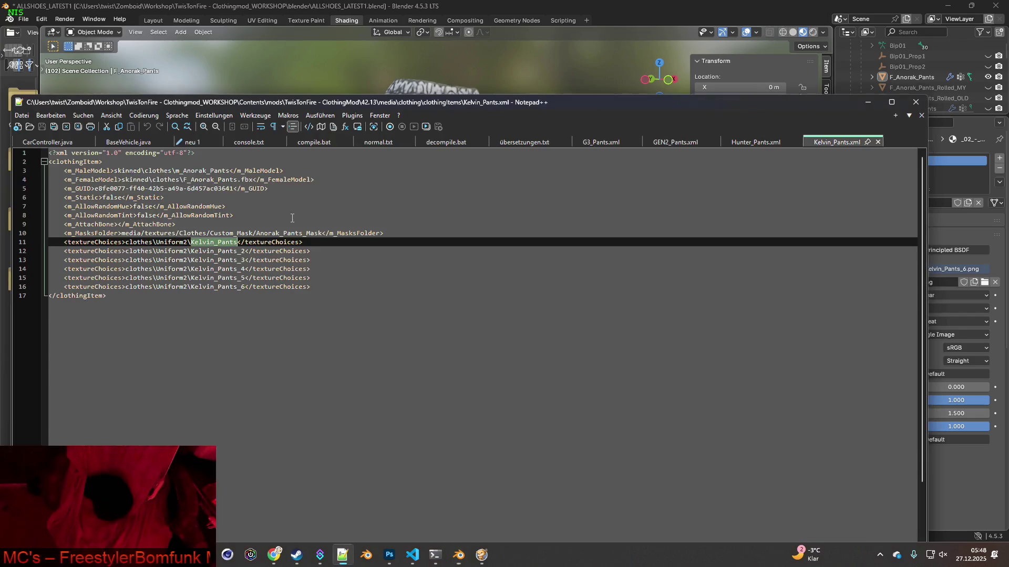
{"action": "key", "text": "alt+Tab"}
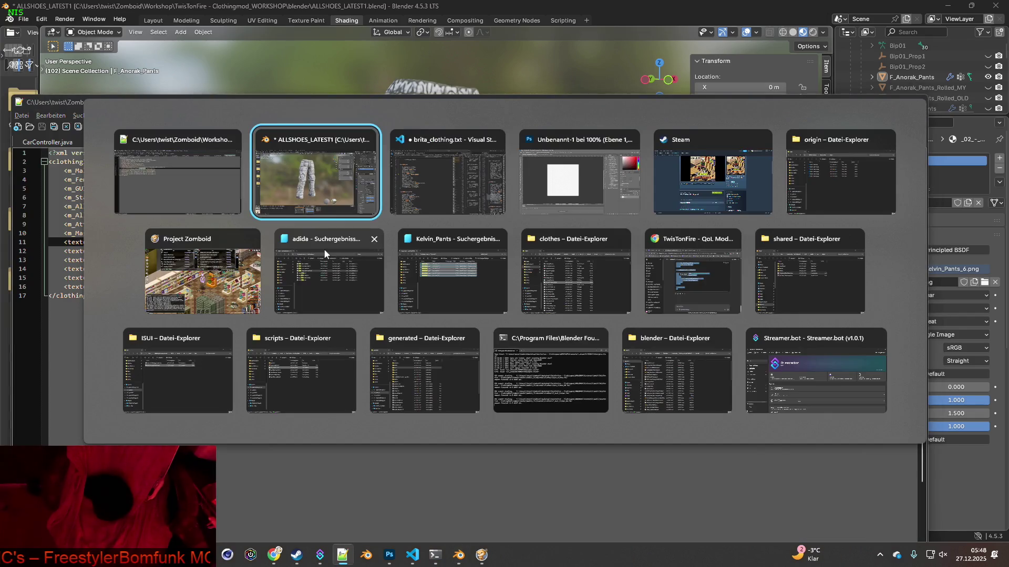
{"action": "key", "text": "Tab"}
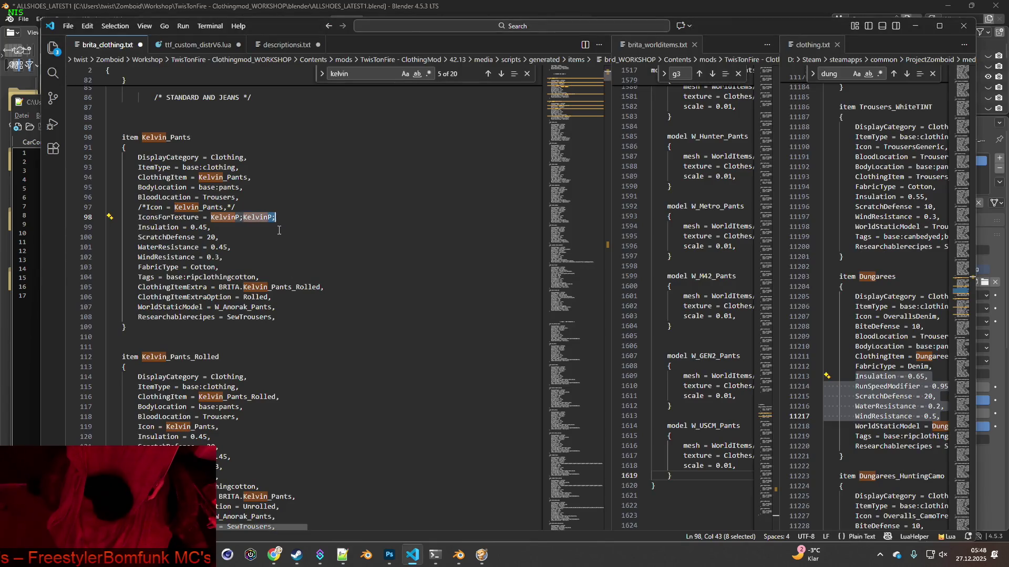
Paste four more KelvinP; entries at the end of line 98.
{"action": "left_click", "coordinate": [307, 221]}
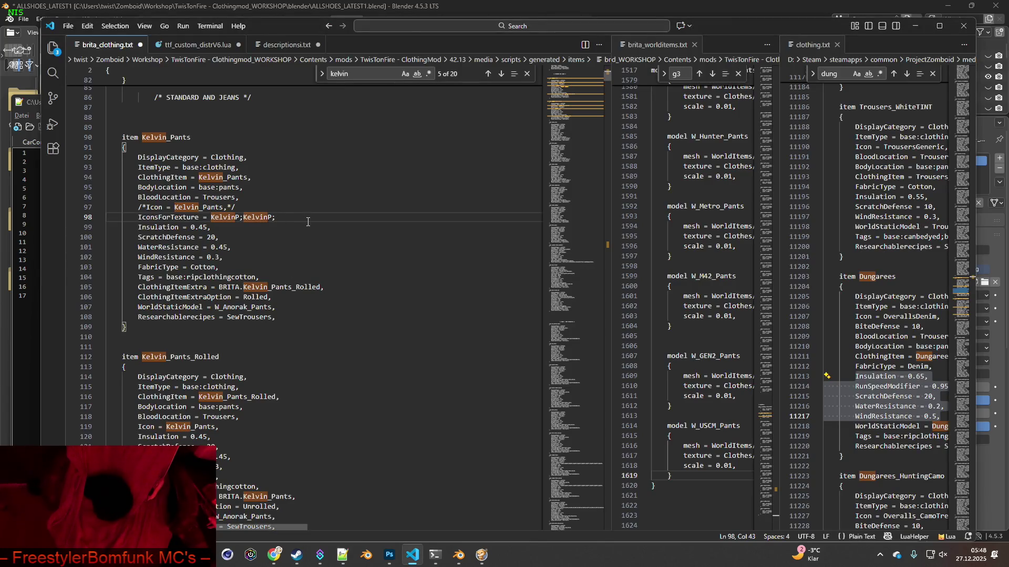
{"action": "double_click", "coordinate": [259, 217]}
{"action": "key", "text": "ctrl+c"}
{"action": "left_click", "coordinate": [304, 217]}
{"action": "key", "text": "ctrl+v"}
{"action": "key", "text": "ctrl+v"}
{"action": "key", "text": "ctrl+v"}
{"action": "key", "text": "ctrl+v"}
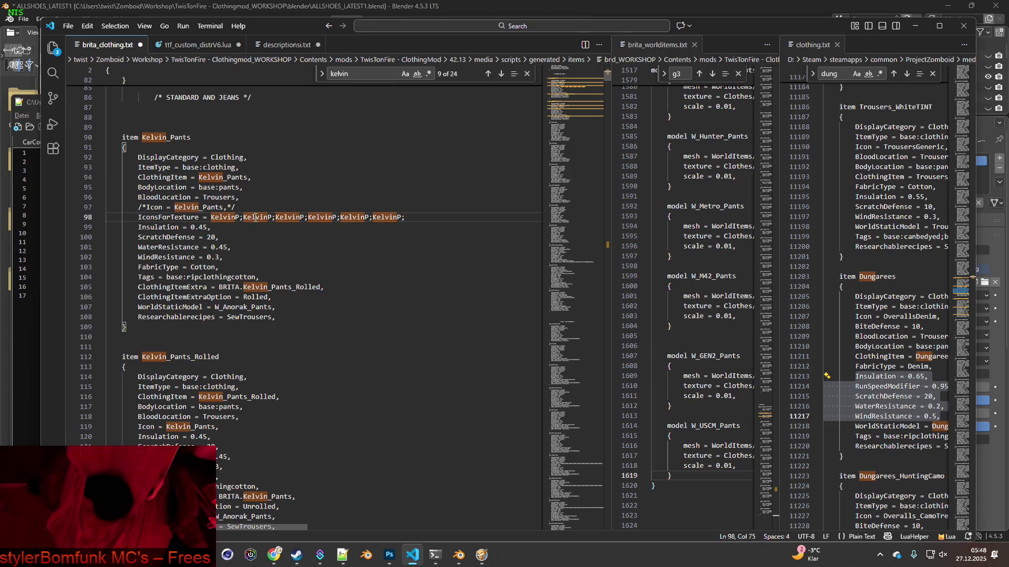
Number the pasted copies so they read KelvinP2 through KelvinP6.
{"action": "left_click", "coordinate": [275, 217]}
{"action": "type", "text": "2"}
{"action": "left_click", "coordinate": [310, 217]}
{"action": "type", "text": "3"}
{"action": "left_click", "coordinate": [345, 217]}
{"action": "type", "text": "4"}
{"action": "left_click", "coordinate": [378, 217]}
{"action": "type", "text": "5"}
{"action": "left_click", "coordinate": [418, 217]}
{"action": "type", "text": "6"}
{"action": "left_click", "coordinate": [431, 217]}
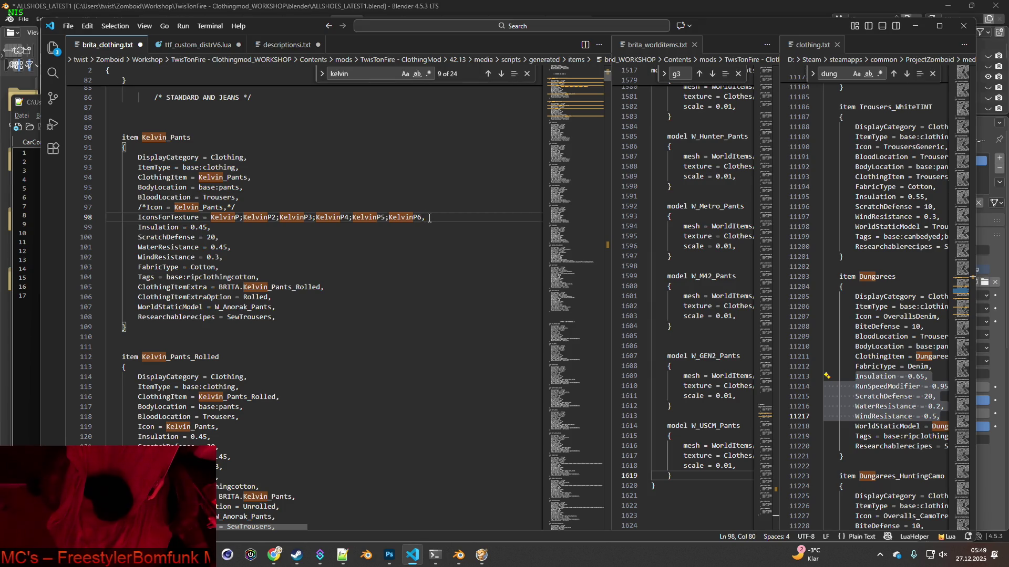
Select the whole IconsForTexture line, then the Icon = Kelvin_Pants, line in Kelvin_Pants_Rolled.
{"action": "left_click_drag", "start_coordinate": [433, 217], "coordinate": [407, 215]}
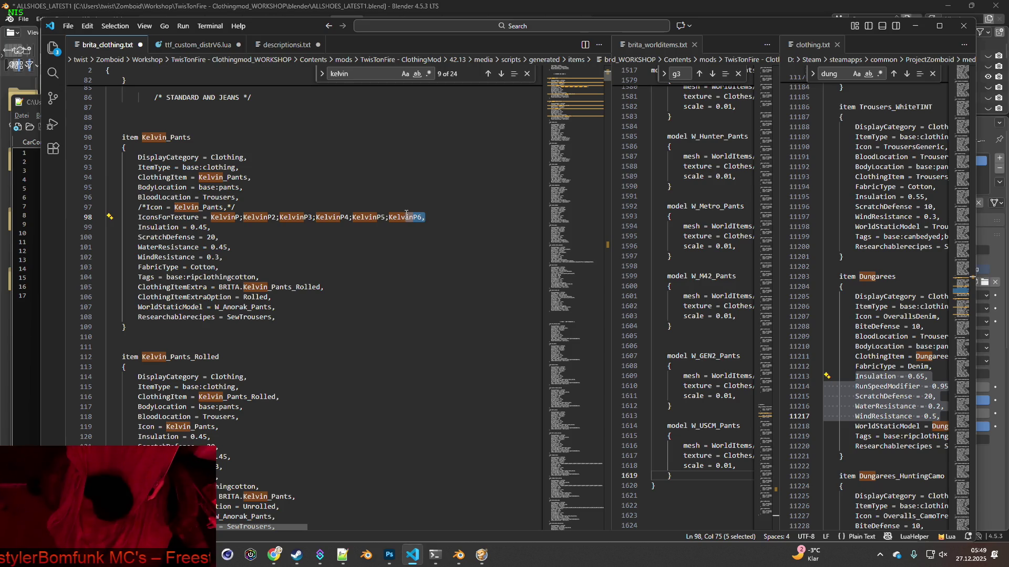
{"action": "left_click_drag", "start_coordinate": [406, 215], "coordinate": [205, 222]}
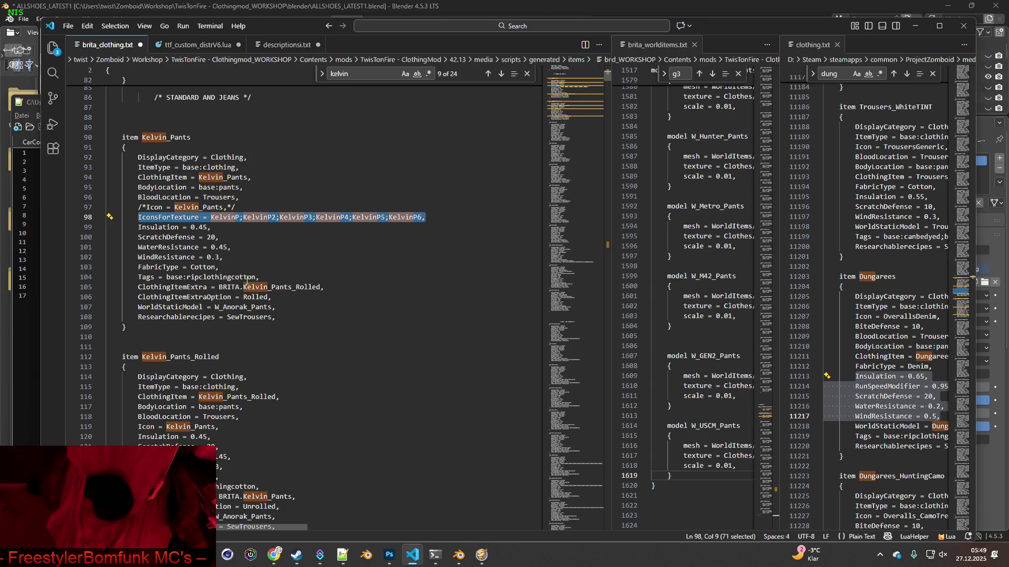
{"action": "scroll", "coordinate": [251, 306], "scroll_direction": "down", "scroll_amount": 1}
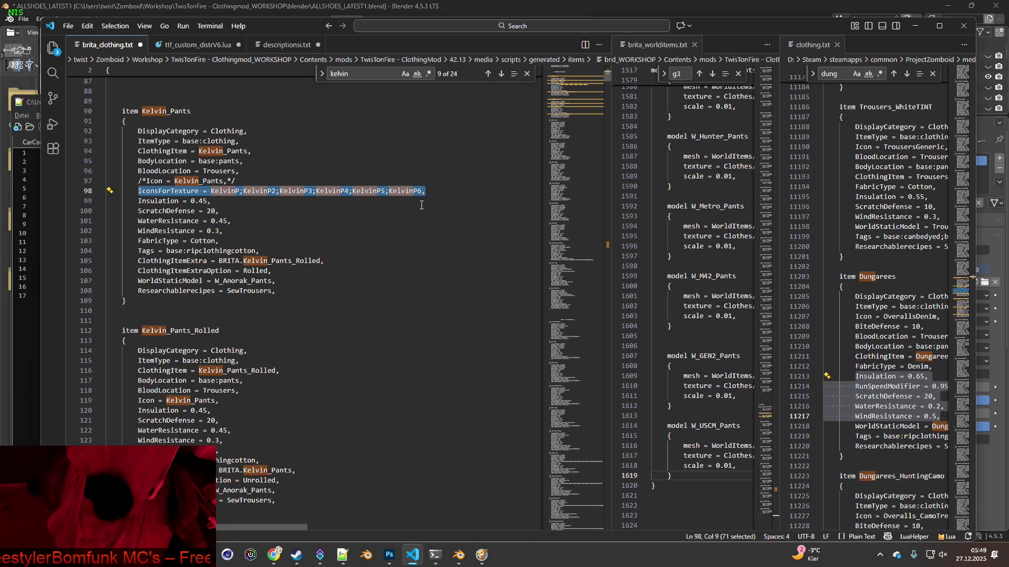
{"action": "left_click_drag", "start_coordinate": [436, 192], "coordinate": [345, 192]}
{"action": "key", "text": "shift+Home"}
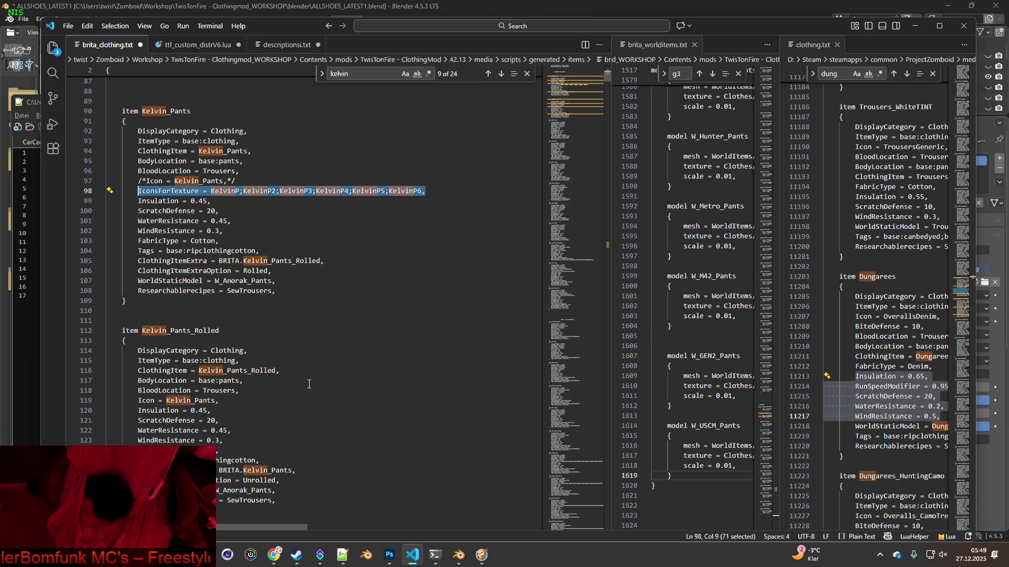
{"action": "left_click_drag", "start_coordinate": [219, 401], "coordinate": [139, 401]}
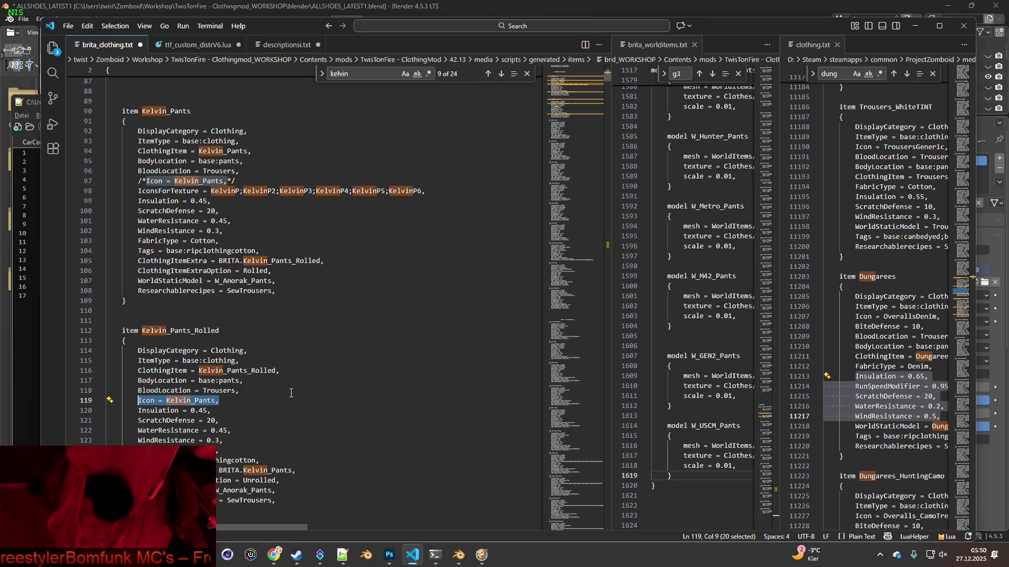
Paste the KelvinP–KelvinP6 IconsForTexture list onto line 119, save brita_clothing.txt, and return to Photoshop.
{"action": "type", "text": "IconsForTexture = KelvinP;KelvinP2;KelvinP3;KelvinP4;KelvinP5;KelvinP6,"}
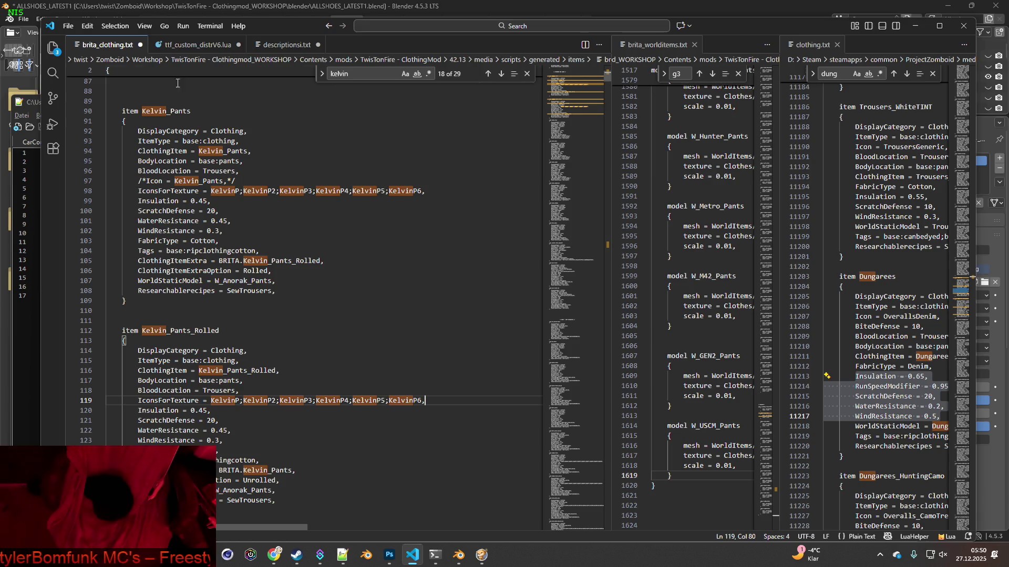
{"action": "left_click", "coordinate": [69, 26]}
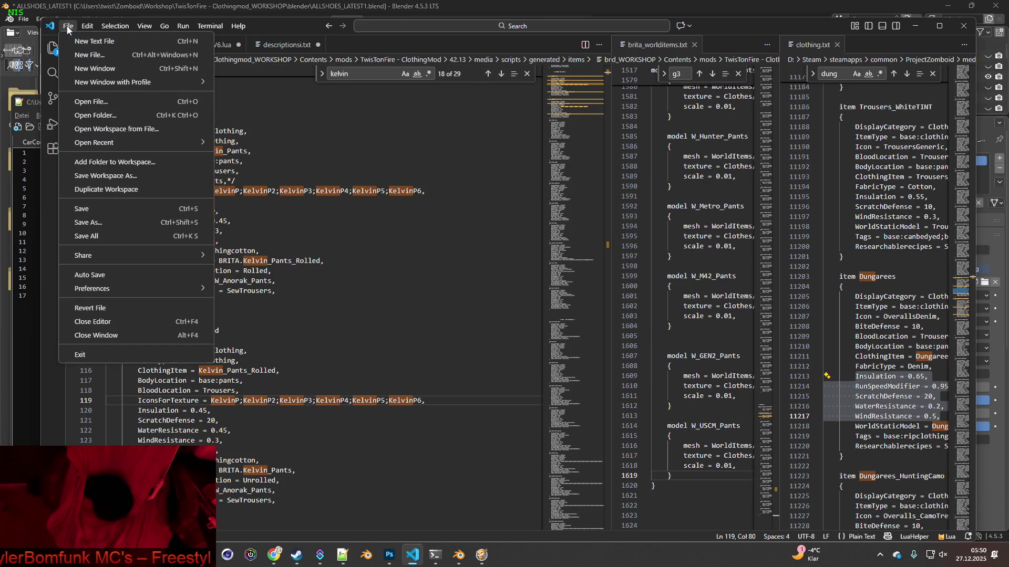
{"action": "left_click", "coordinate": [87, 208]}
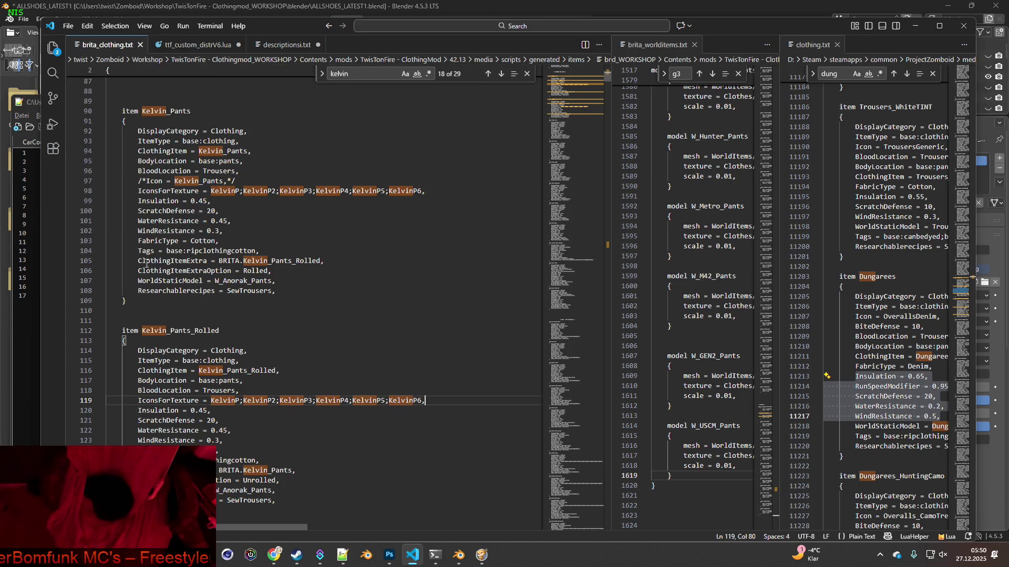
{"action": "double_click", "coordinate": [219, 400]}
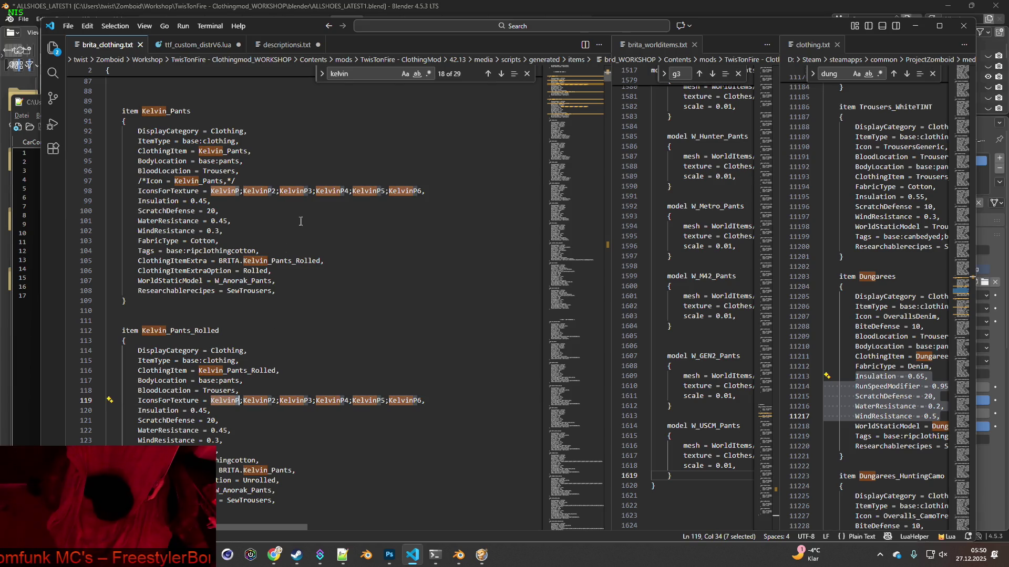
{"action": "left_click", "coordinate": [916, 26]}
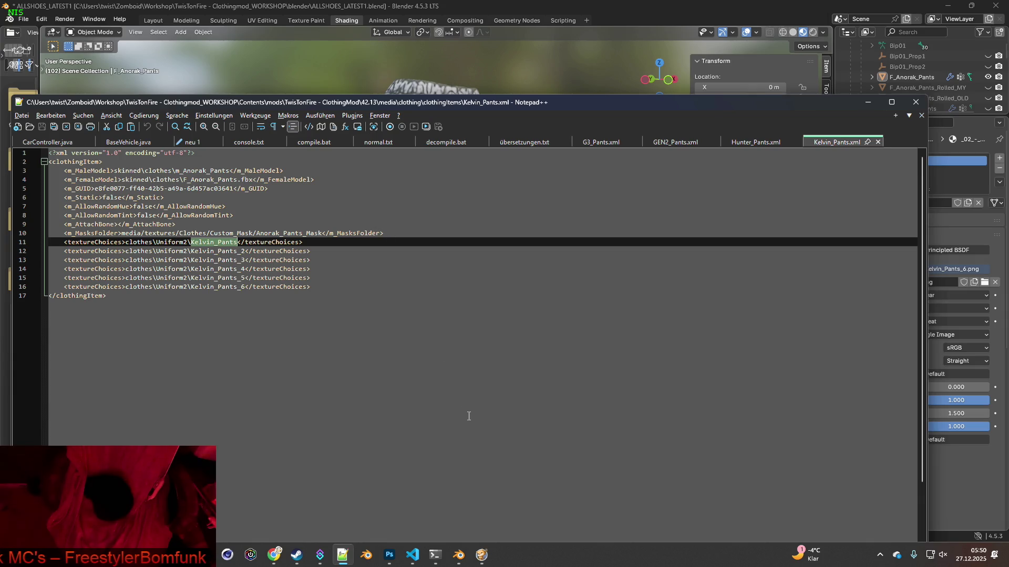
{"action": "left_click", "coordinate": [390, 555]}
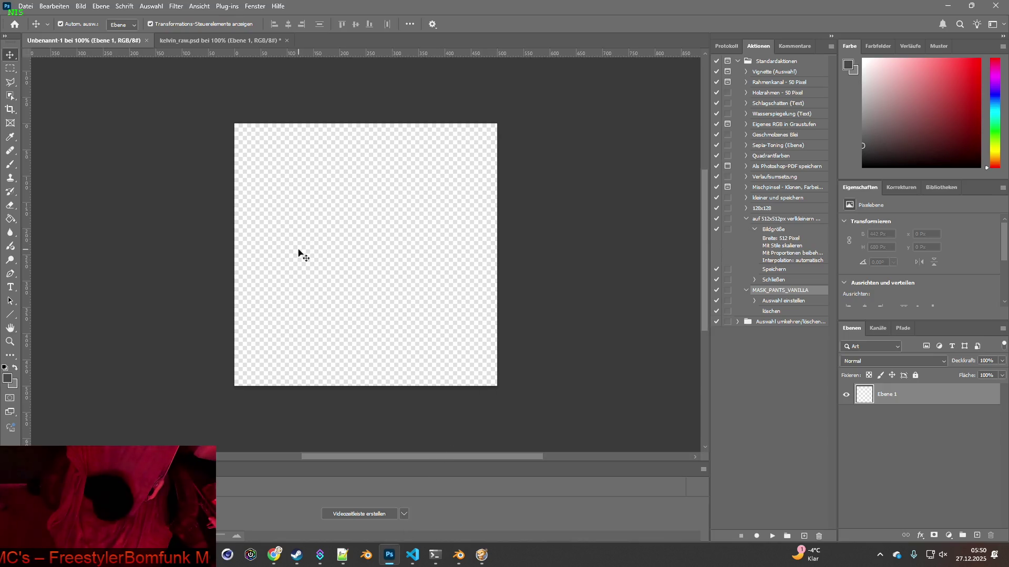
Save the blank transparent document as Item_KelvinP.psd in Photoshop format, then go back to kelvin_raw.psd.
{"action": "left_click", "coordinate": [24, 7]}
{"action": "mouse_move", "coordinate": [58, 169]}
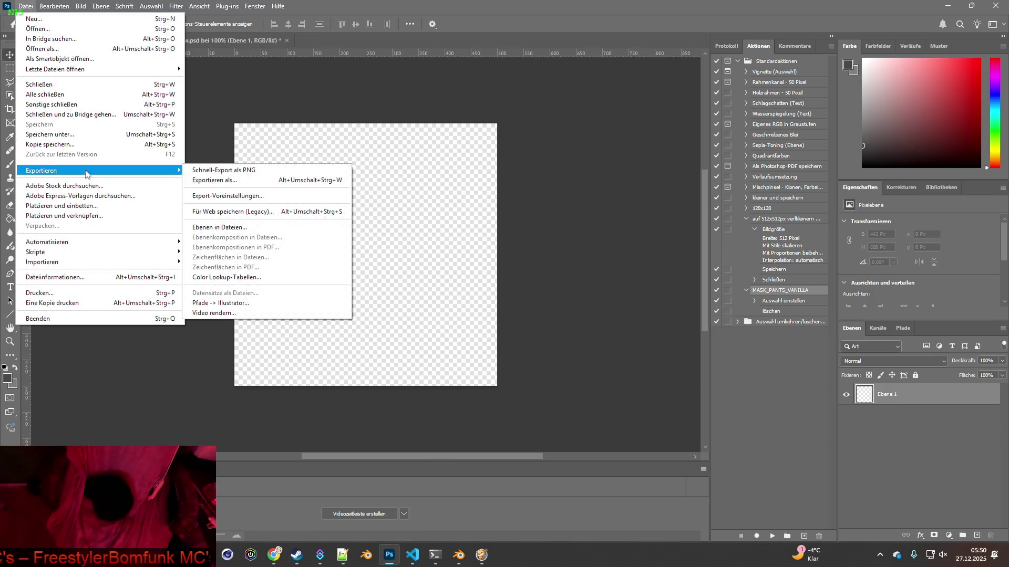
{"action": "left_click", "coordinate": [221, 170]}
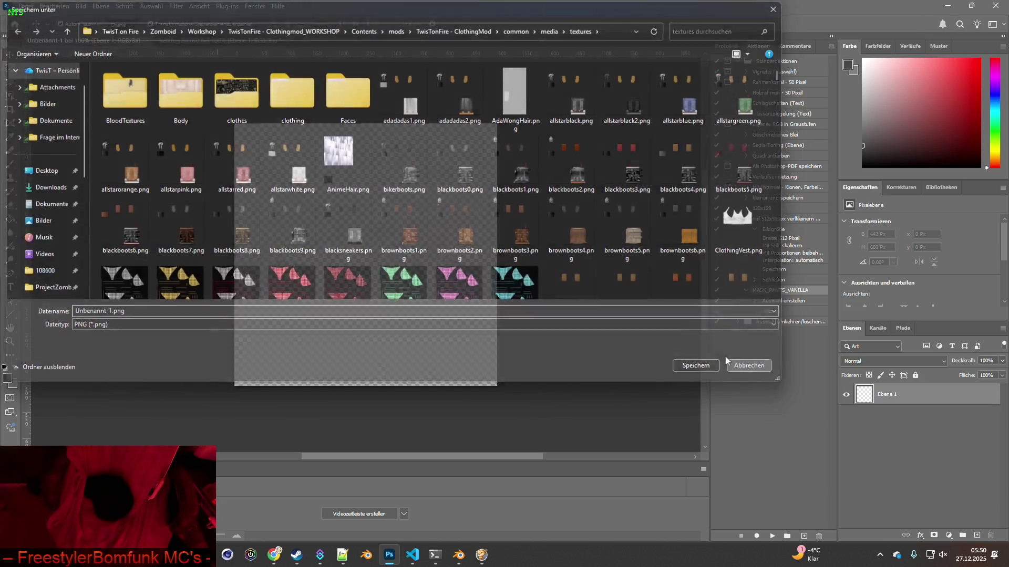
{"action": "left_click", "coordinate": [688, 361]}
{"action": "left_click", "coordinate": [25, 7]}
{"action": "left_click", "coordinate": [53, 135]}
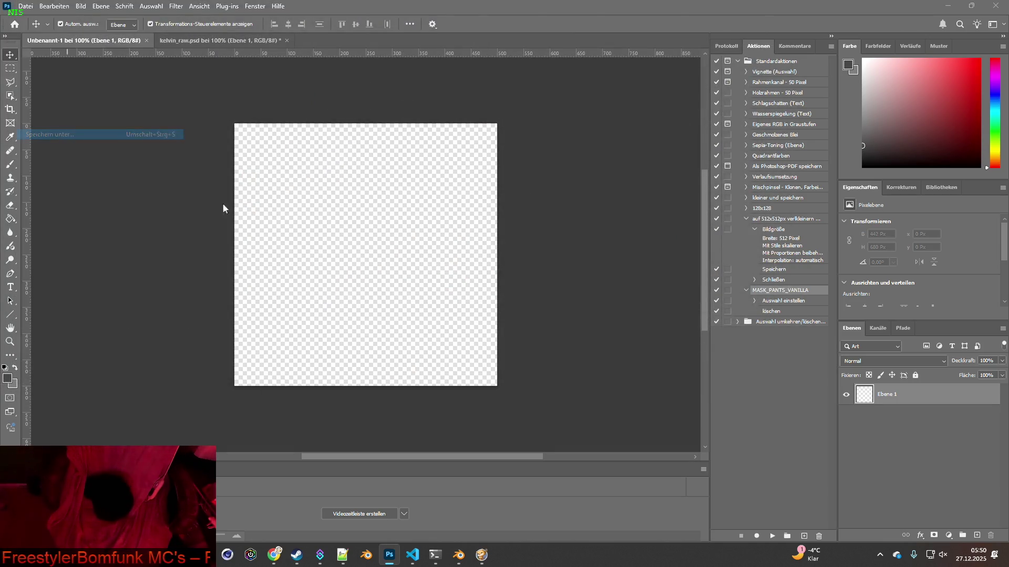
{"action": "left_click_drag", "start_coordinate": [110, 313], "coordinate": [56, 310]}
{"action": "type", "text": "Item_KelvinP"}
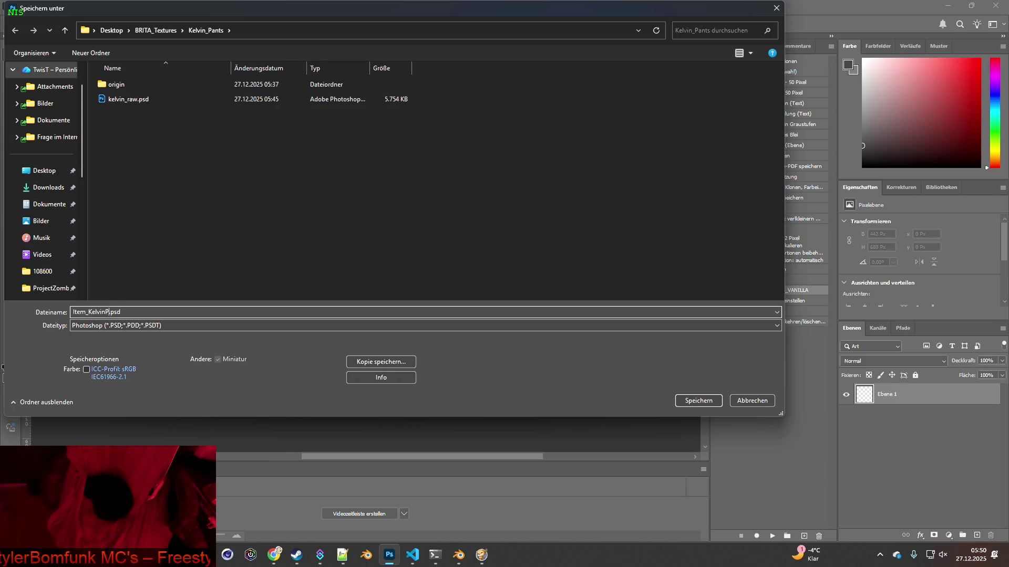
{"action": "left_click", "coordinate": [701, 399]}
{"action": "left_click", "coordinate": [628, 158]}
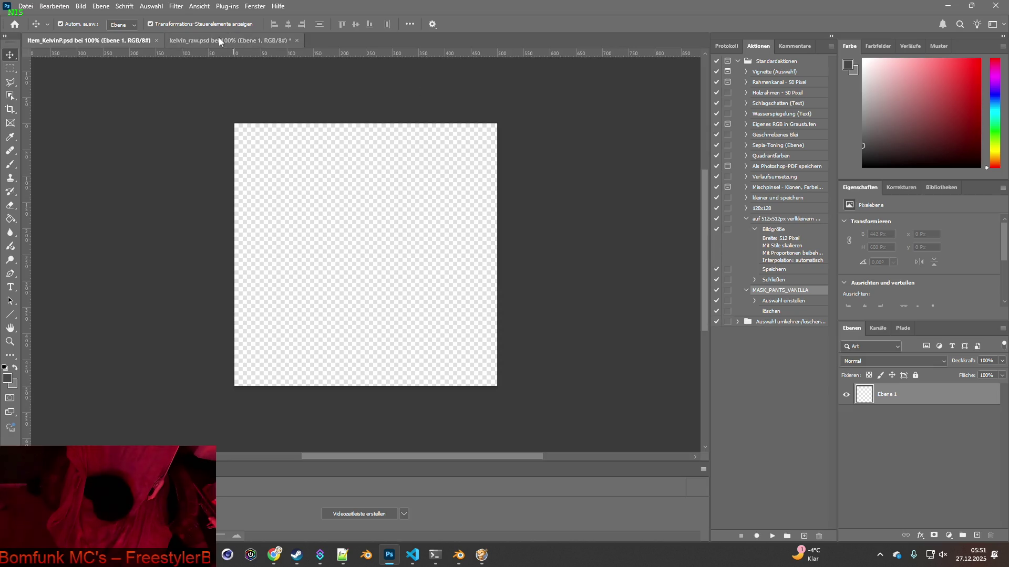
{"action": "left_click", "coordinate": [219, 41]}
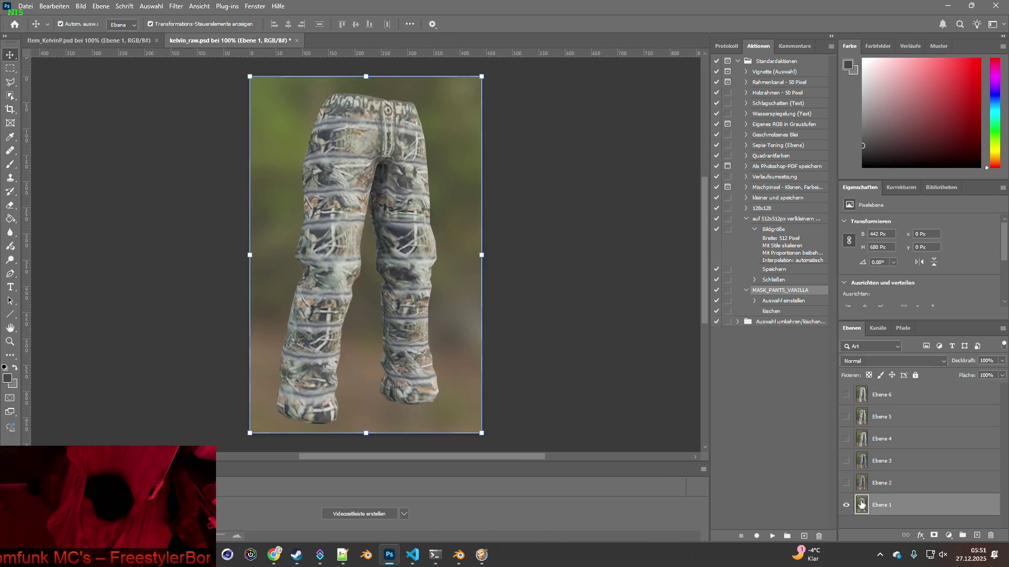
Object-select the first pants render and paste it into Item_KelvinP.
{"action": "left_click", "coordinate": [10, 97]}
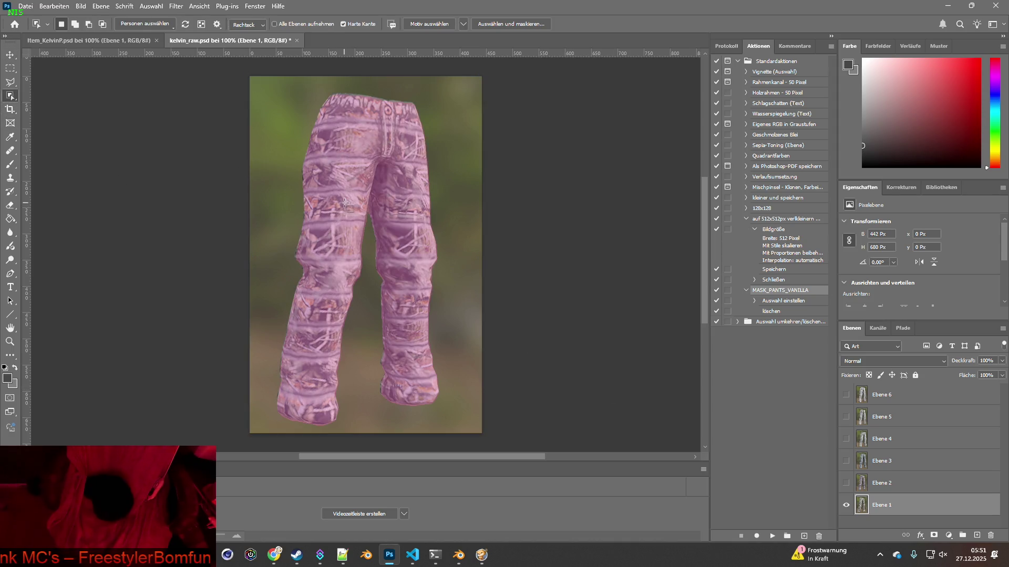
{"action": "left_click", "coordinate": [384, 212]}
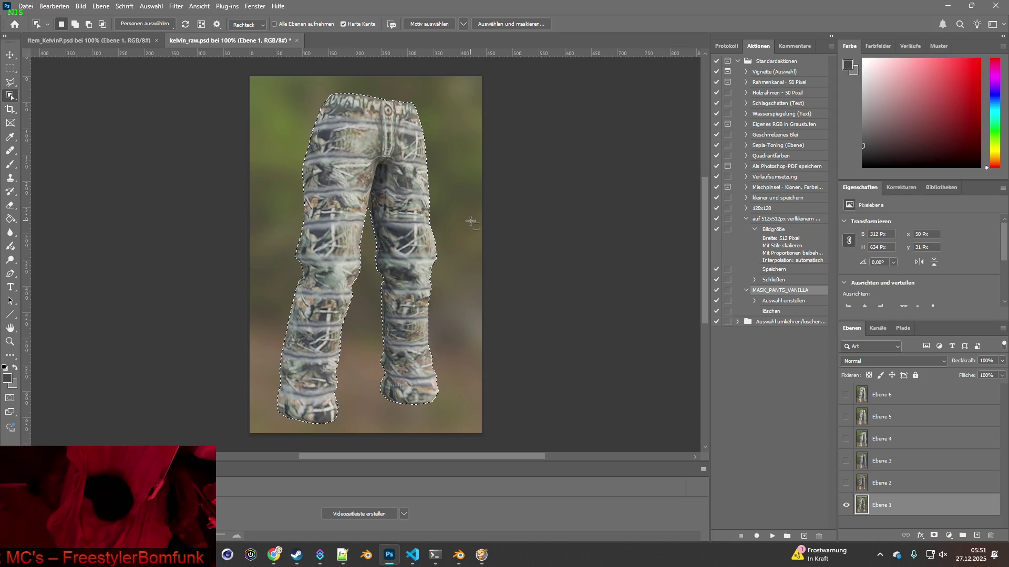
{"action": "key", "text": "ctrl+c"}
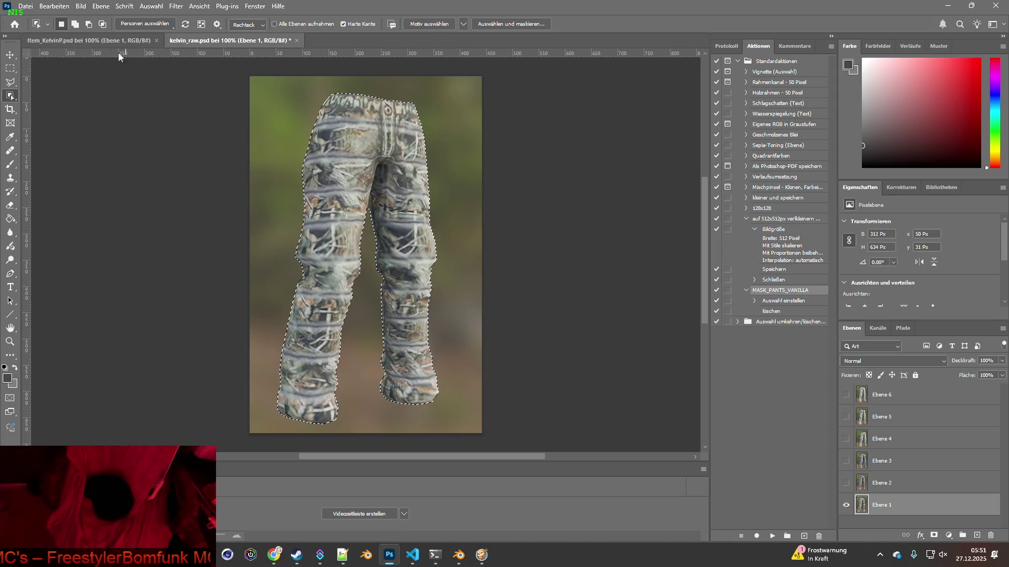
{"action": "left_click", "coordinate": [105, 40]}
{"action": "key", "text": "ctrl+v"}
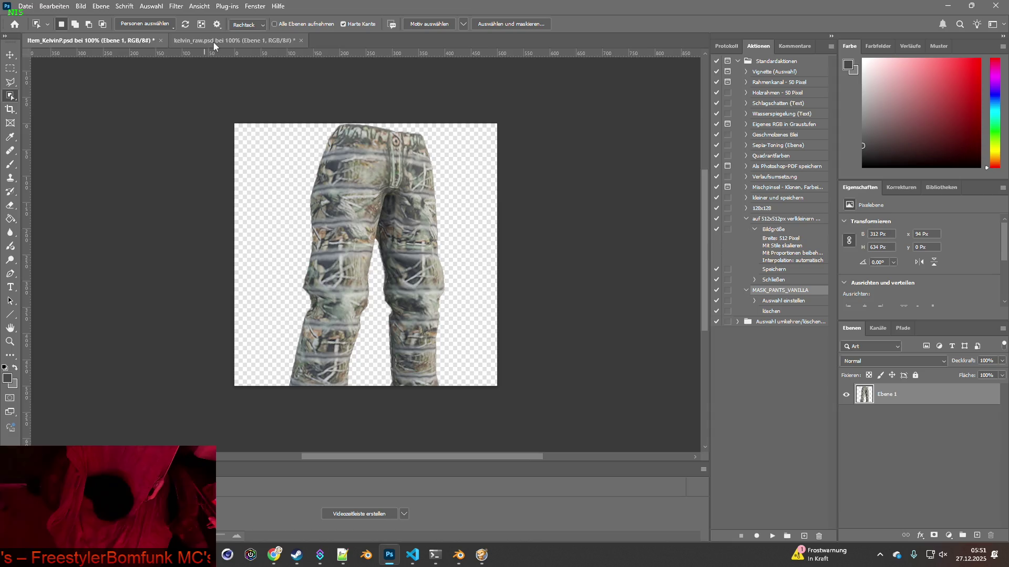
{"action": "left_click", "coordinate": [213, 40]}
Show the Ebene 3 pants alone, object-select them and drag them into the icon document.
{"action": "left_click", "coordinate": [846, 505]}
{"action": "left_click", "coordinate": [846, 483]}
{"action": "left_click", "coordinate": [858, 484]}
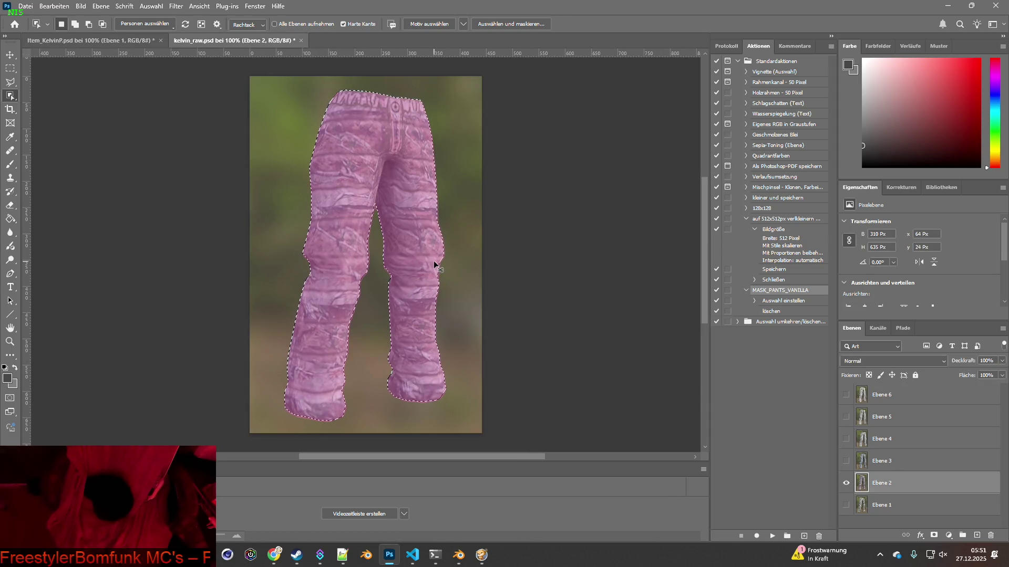
{"action": "key", "text": "ctrl+Tab"}
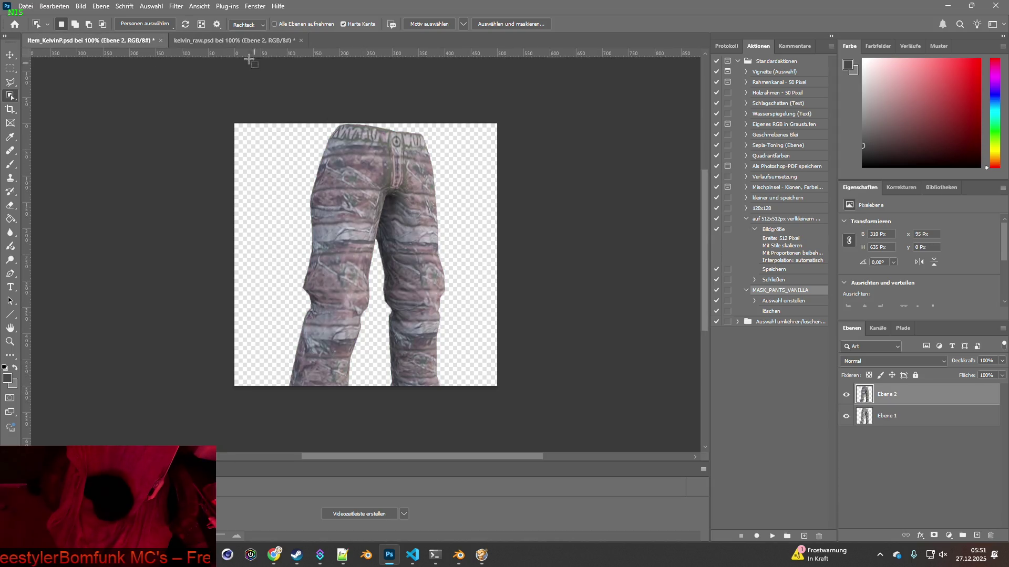
{"action": "key", "text": "ctrl+Tab"}
{"action": "left_click", "coordinate": [846, 483]}
{"action": "left_click", "coordinate": [846, 461]}
{"action": "left_click", "coordinate": [882, 461]}
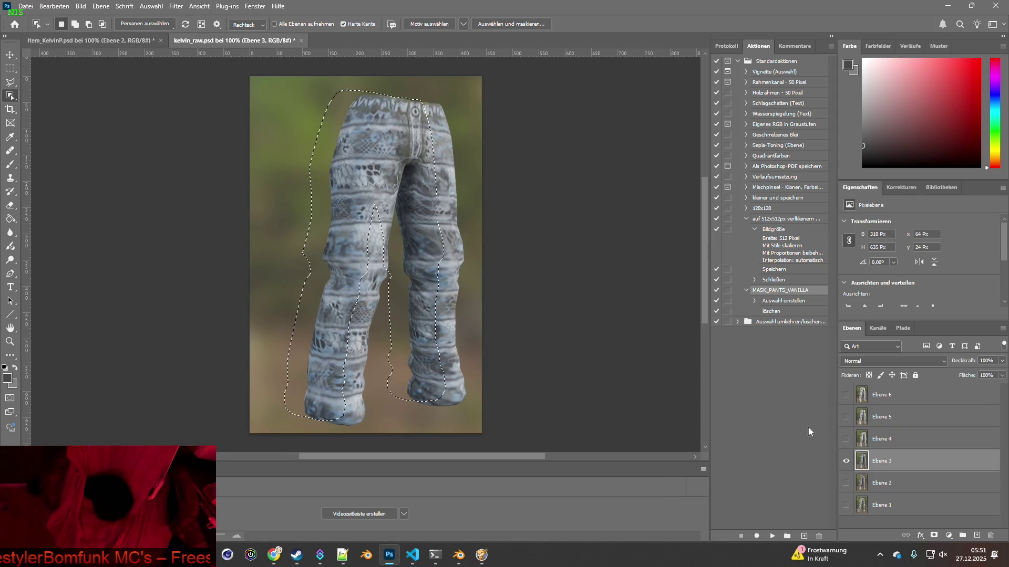
{"action": "key", "text": "ctrl+d"}
{"action": "left_click", "coordinate": [442, 261]}
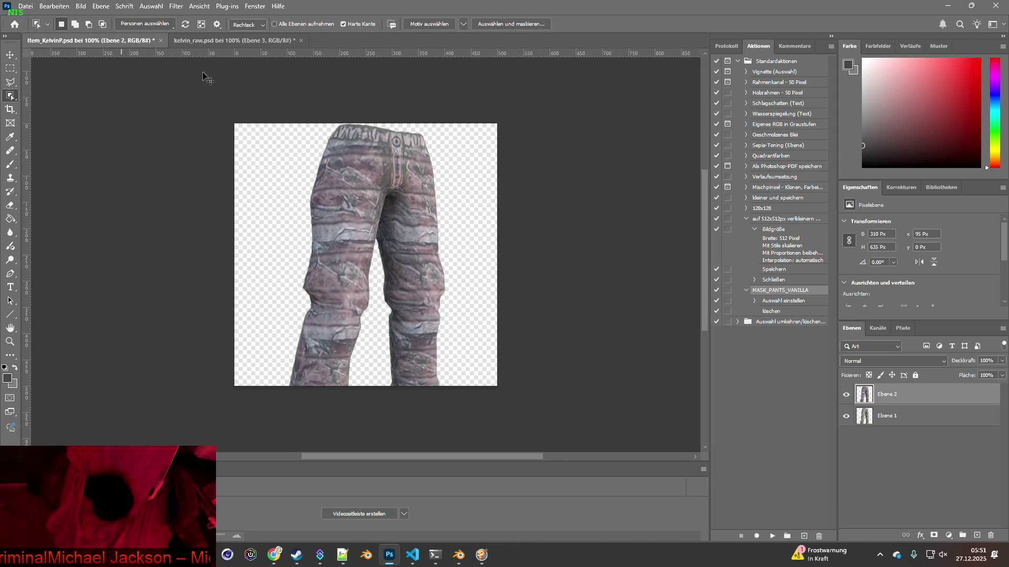
{"action": "left_click_drag", "start_coordinate": [160, 60], "coordinate": [504, 179]}
Show only the Ebene 4 pants, select them and drag them into the icon document.
{"action": "left_click", "coordinate": [231, 43]}
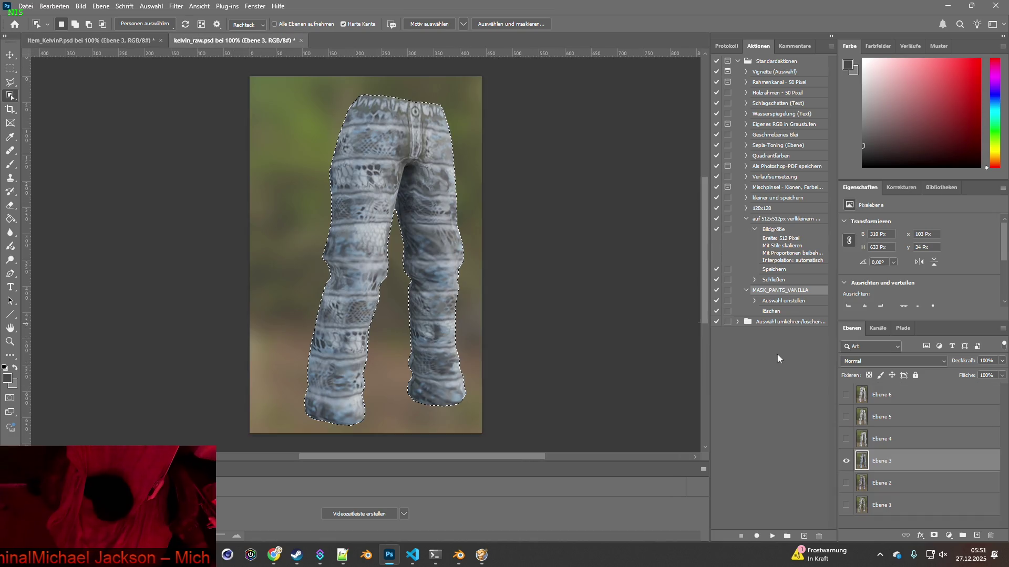
{"action": "left_click", "coordinate": [846, 461]}
{"action": "left_click", "coordinate": [846, 439]}
{"action": "left_click", "coordinate": [865, 440]}
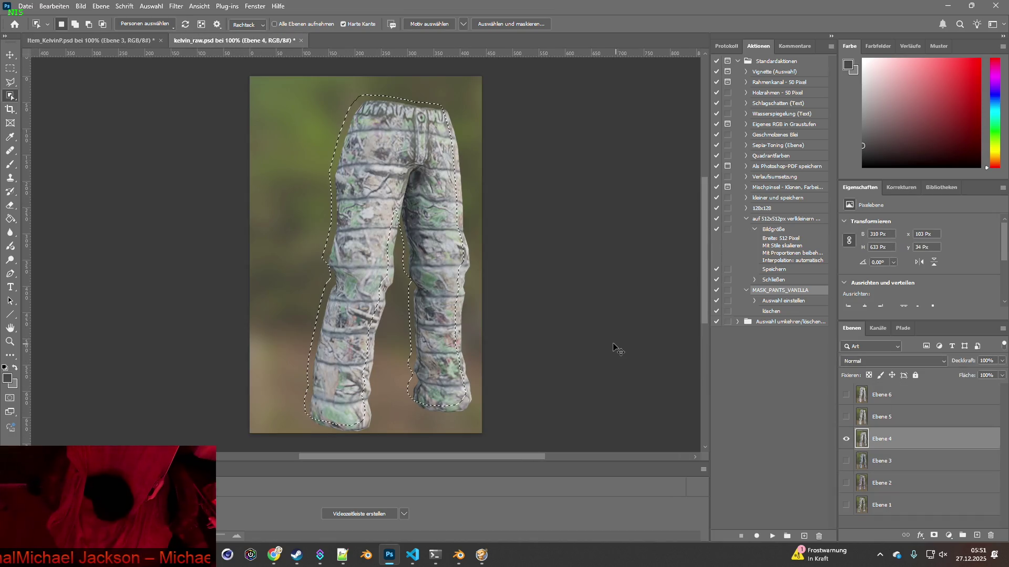
{"action": "left_click", "coordinate": [439, 255]}
{"action": "left_click_drag", "start_coordinate": [485, 278], "coordinate": [431, 183]}
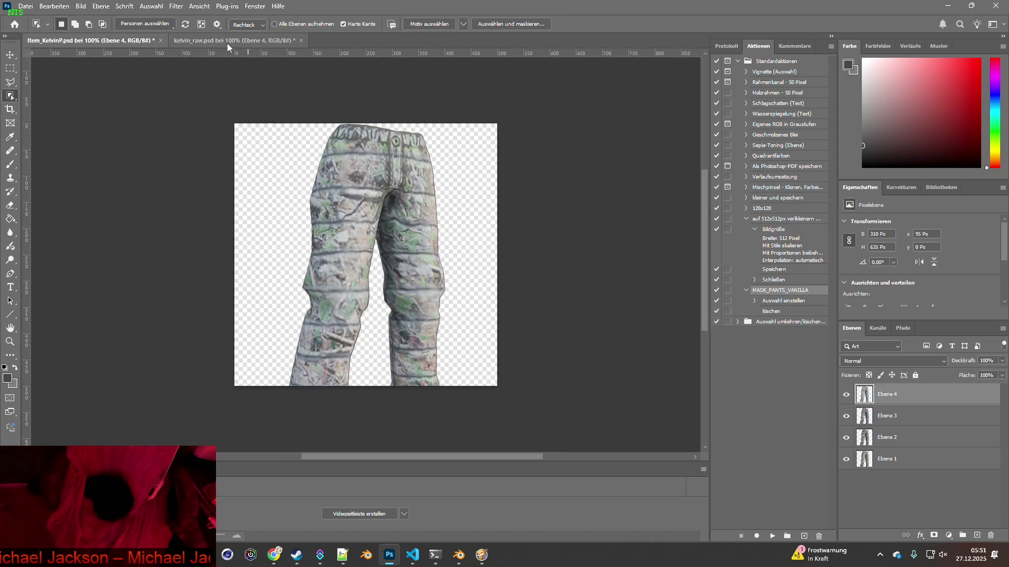
Show only the Ebene 5 pants, select them and paste them into the icon document.
{"action": "left_click", "coordinate": [228, 43]}
{"action": "left_click", "coordinate": [846, 439]}
{"action": "left_click", "coordinate": [846, 416]}
{"action": "left_click", "coordinate": [862, 421]}
{"action": "key", "text": "ctrl+d"}
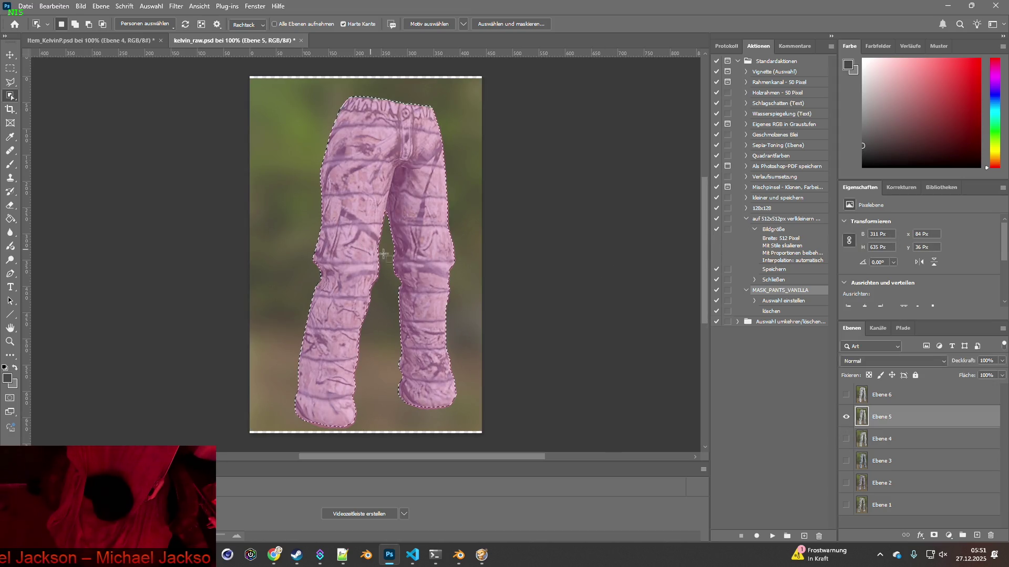
{"action": "left_click", "coordinate": [381, 263]}
{"action": "key", "text": "ctrl+c"}
{"action": "left_click", "coordinate": [89, 40]}
{"action": "key", "text": "ctrl+v"}
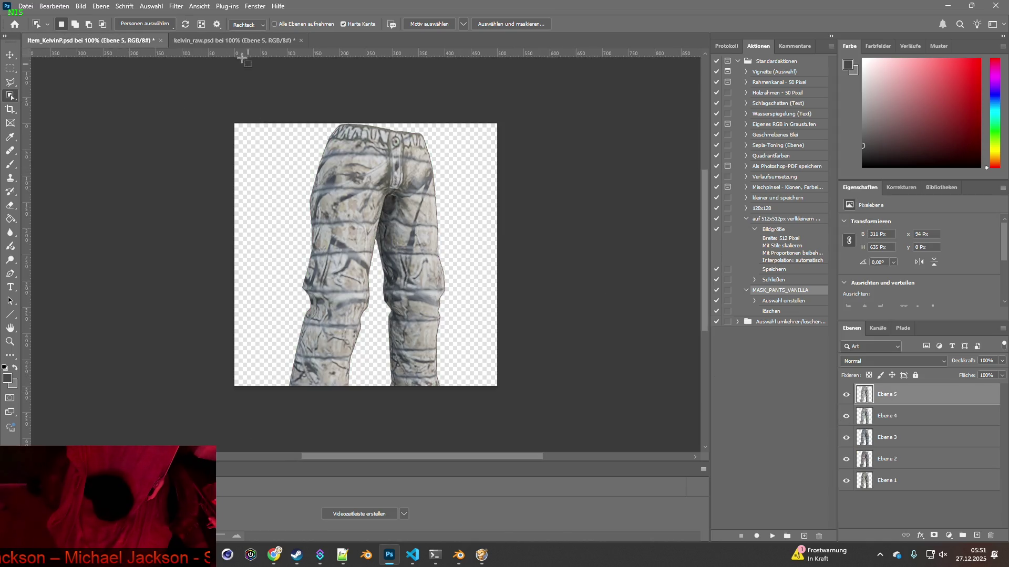
Paste the Ebene 6 pants into the icon document and hide every layer except Ebene 1.
{"action": "left_click", "coordinate": [252, 40]}
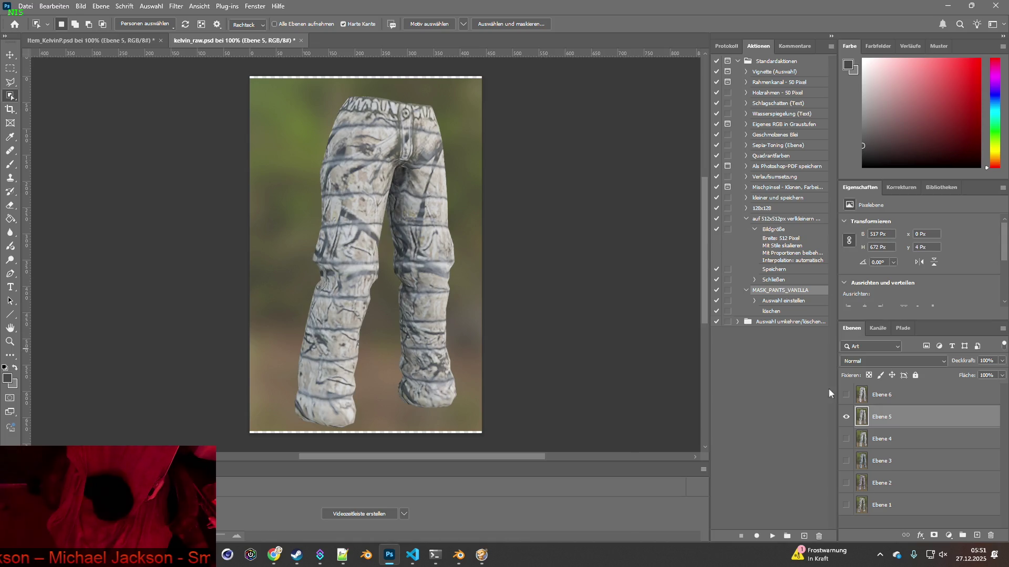
{"action": "left_click", "coordinate": [861, 396]}
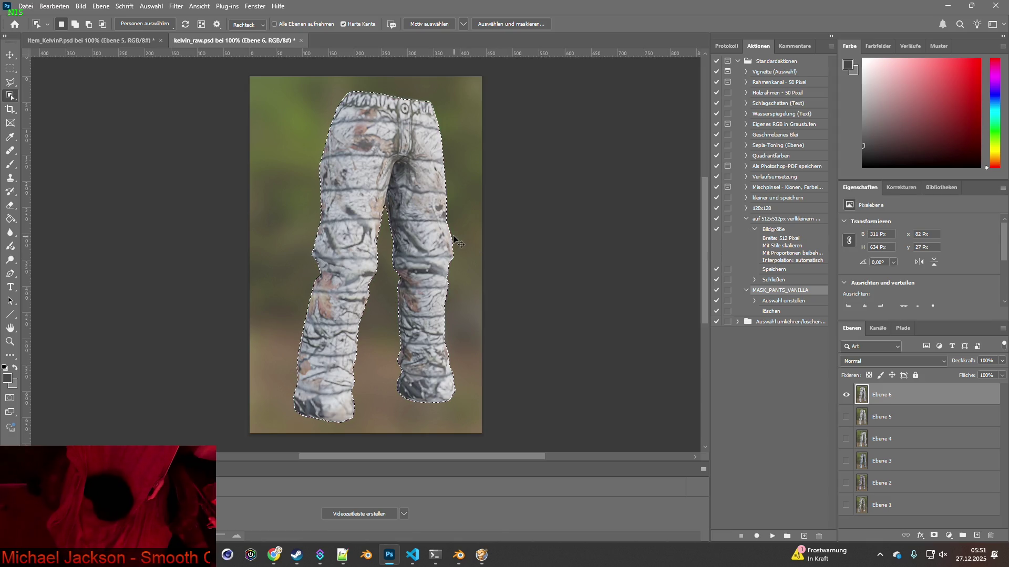
{"action": "left_click", "coordinate": [112, 40]}
{"action": "key", "text": "ctrl+v"}
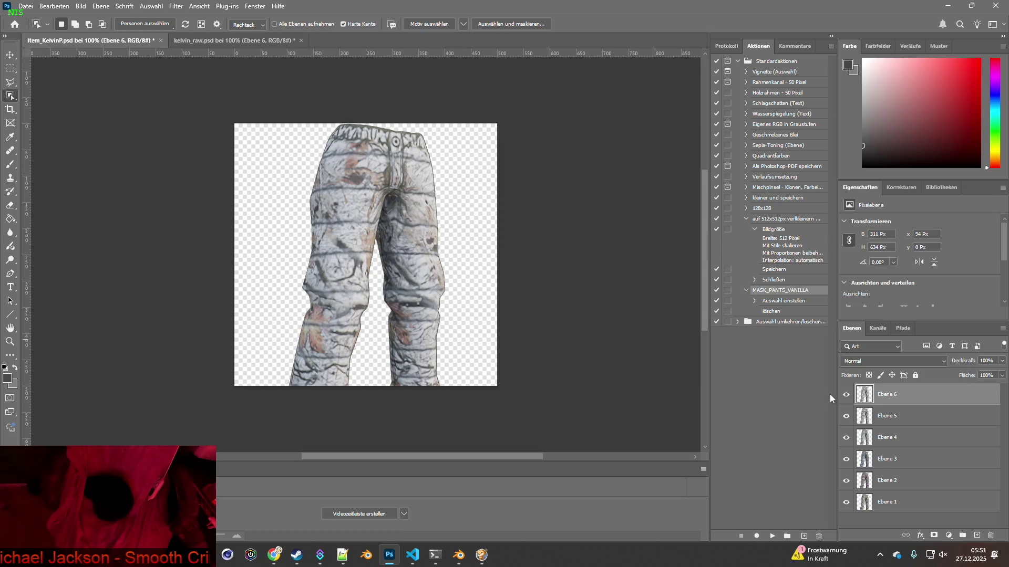
{"action": "left_click", "coordinate": [846, 394]}
{"action": "left_click", "coordinate": [846, 415]}
{"action": "left_click", "coordinate": [845, 437]}
{"action": "left_click", "coordinate": [846, 458]}
{"action": "left_click", "coordinate": [846, 480]}
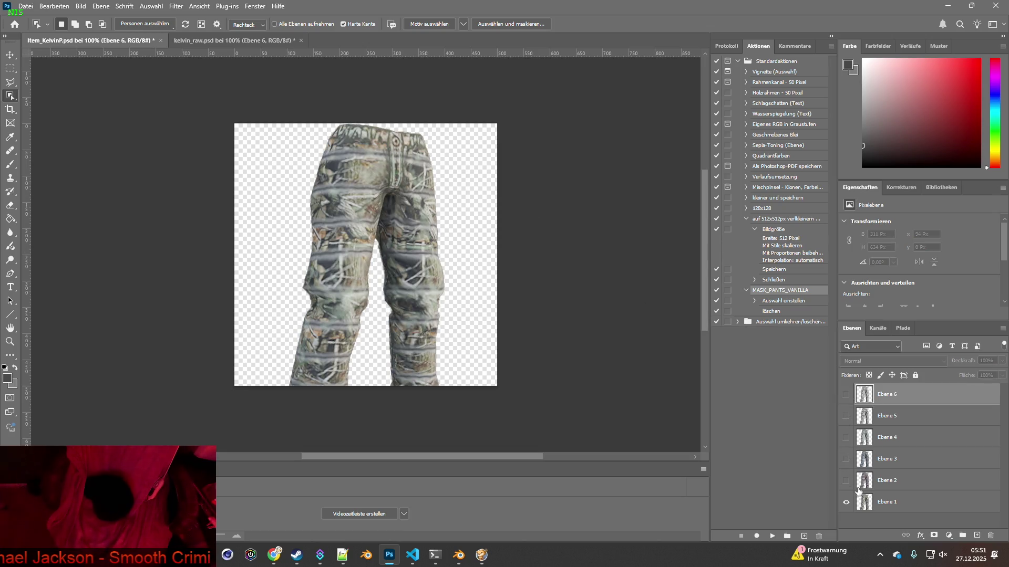
{"action": "left_click", "coordinate": [25, 5]}
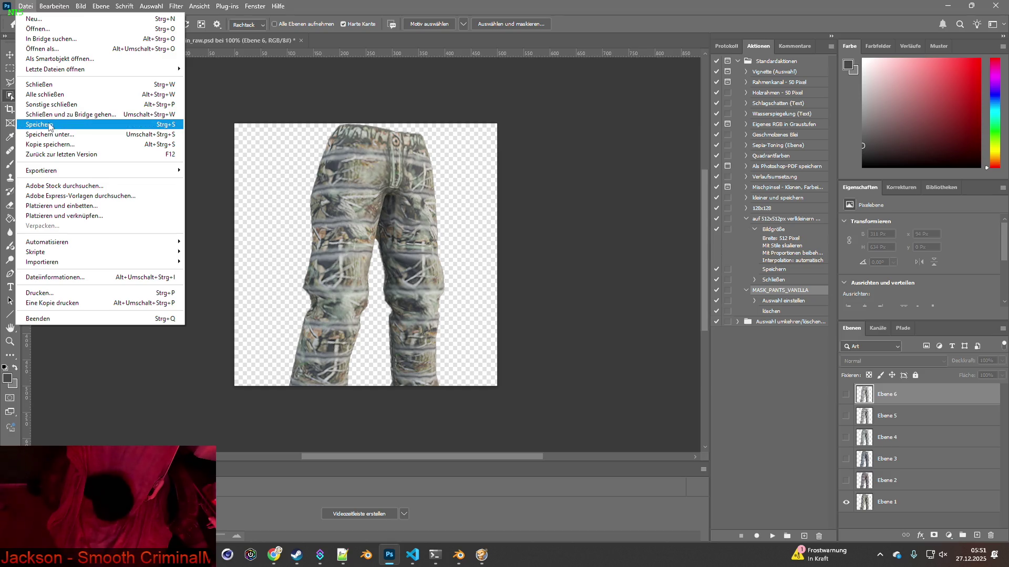
Save Item_KelvinP.psd, then show all six pants layers and scale them together to about 75%.
{"action": "left_click", "coordinate": [49, 126]}
{"action": "left_click", "coordinate": [13, 61]}
{"action": "left_click_drag", "start_coordinate": [846, 480], "coordinate": [847, 403]}
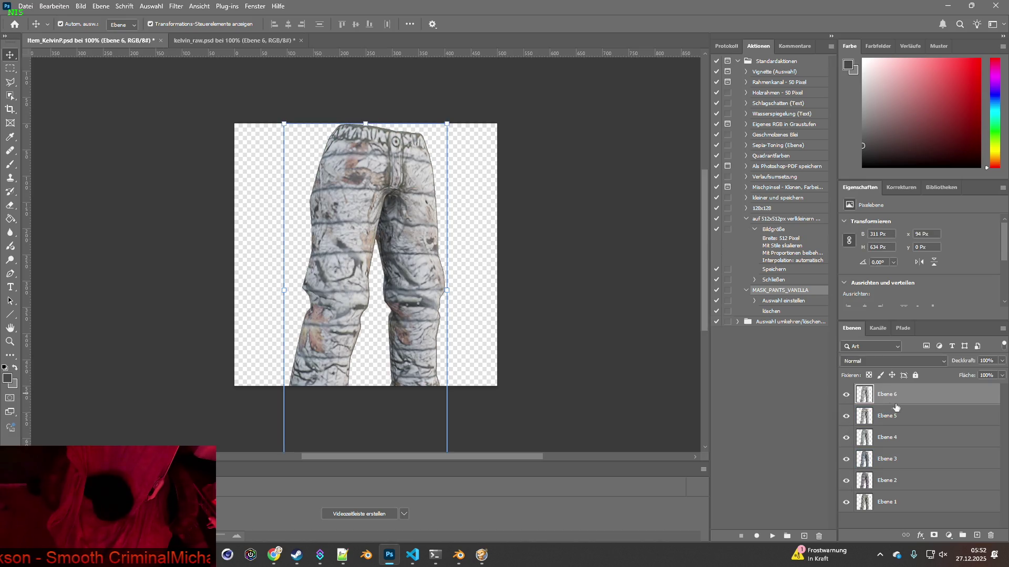
{"action": "left_click", "coordinate": [935, 502]}
{"action": "left_click", "coordinate": [943, 391], "text": "shift"}
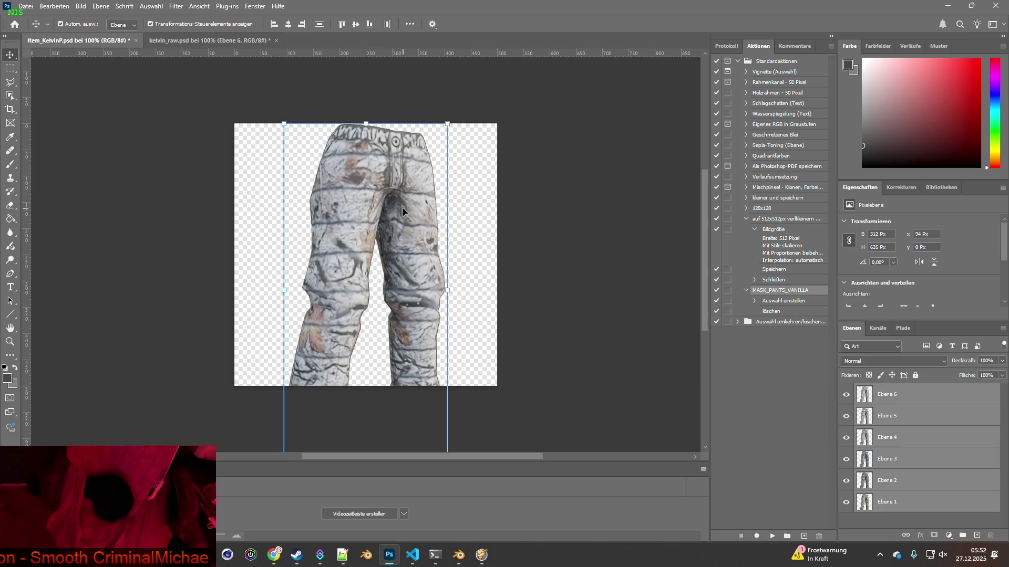
{"action": "left_click_drag", "start_coordinate": [447, 124], "coordinate": [416, 182]}
{"action": "mouse_move", "coordinate": [371, 218]}
{"action": "left_mouse_down"}
{"action": "mouse_move", "coordinate": [386, 166]}
{"action": "mouse_move", "coordinate": [421, 141]}
{"action": "left_mouse_up"}
{"action": "mouse_move", "coordinate": [382, 184]}
{"action": "left_mouse_down"}
{"action": "mouse_move", "coordinate": [366, 176]}
{"action": "mouse_move", "coordinate": [398, 167]}
{"action": "left_mouse_up"}
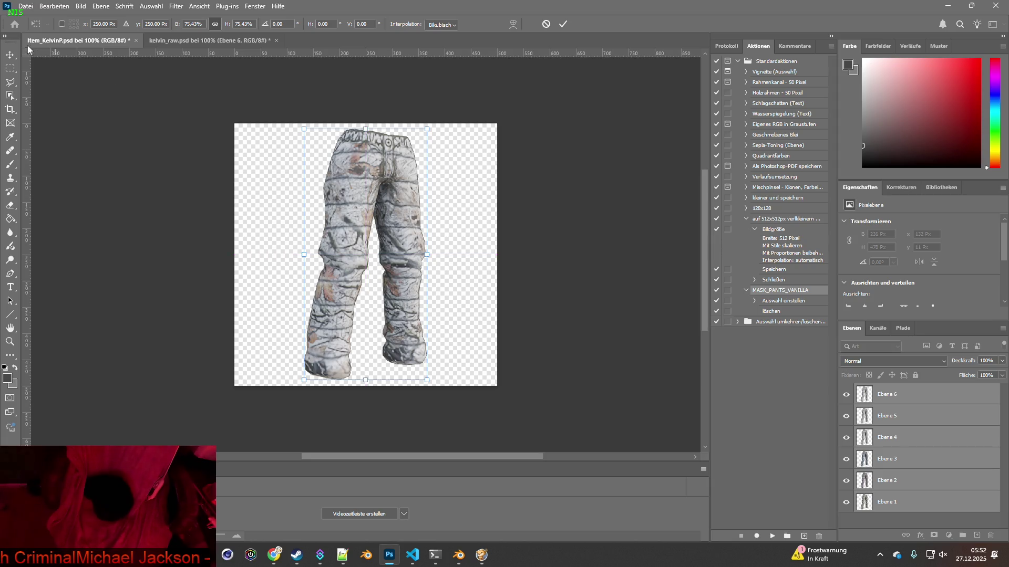
{"action": "left_click", "coordinate": [10, 54]}
Resize the image to 64 pixels wide and hide the Ebene 6 to Ebene 3 layers.
{"action": "left_click", "coordinate": [563, 179]}
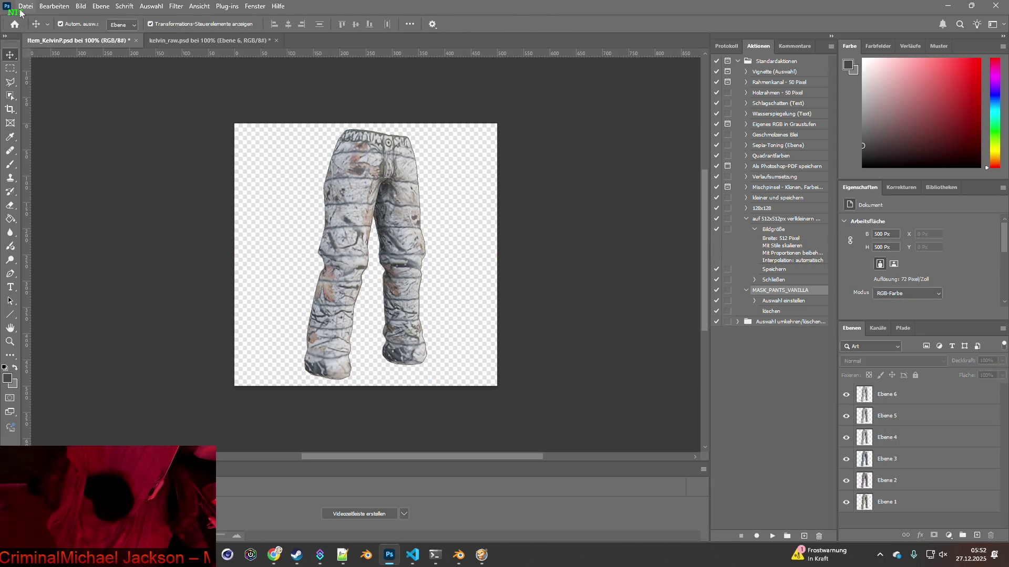
{"action": "left_click", "coordinate": [23, 7]}
{"action": "left_click", "coordinate": [105, 125]}
{"action": "left_click", "coordinate": [82, 6]}
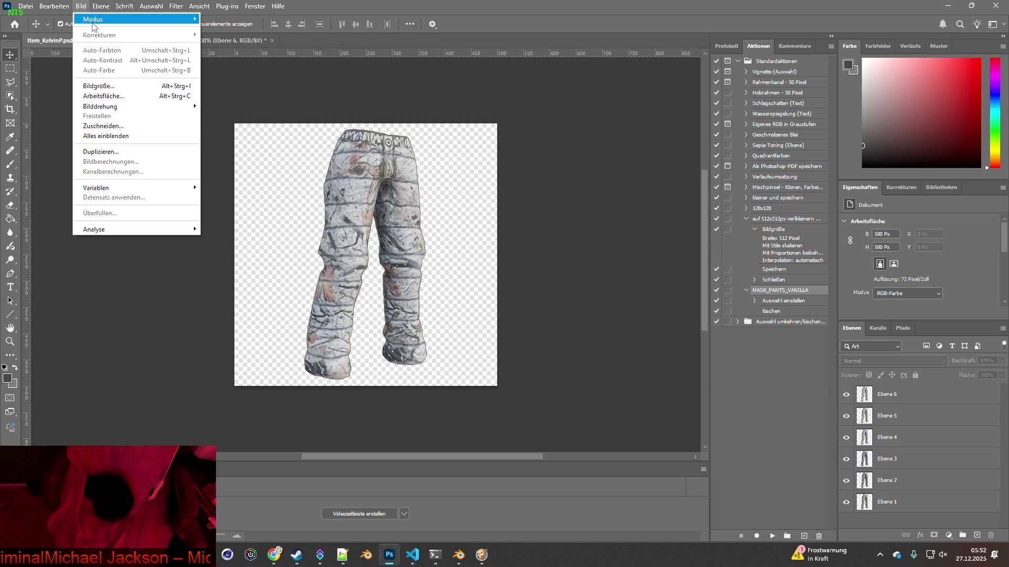
{"action": "left_click", "coordinate": [98, 86]}
{"action": "left_click", "coordinate": [590, 221]}
{"action": "double_click", "coordinate": [589, 222]}
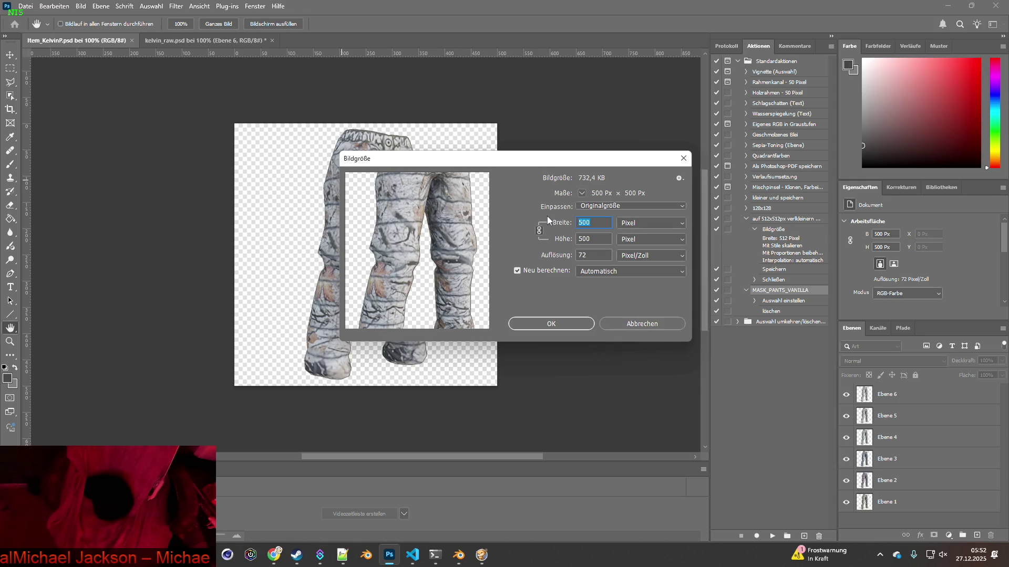
{"action": "type", "text": "64"}
{"action": "left_click", "coordinate": [563, 323]}
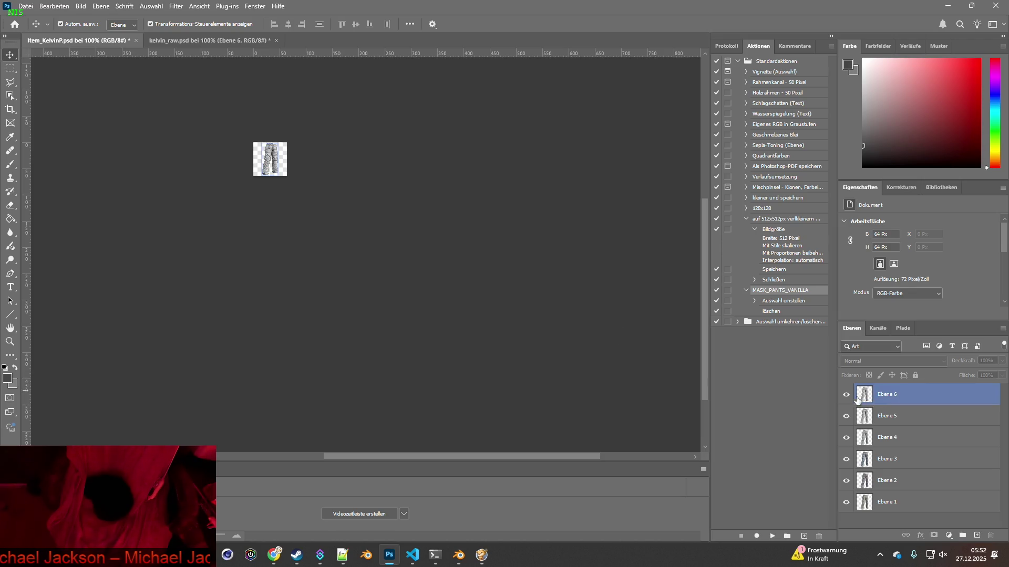
{"action": "left_click_drag", "start_coordinate": [846, 394], "coordinate": [845, 482]}
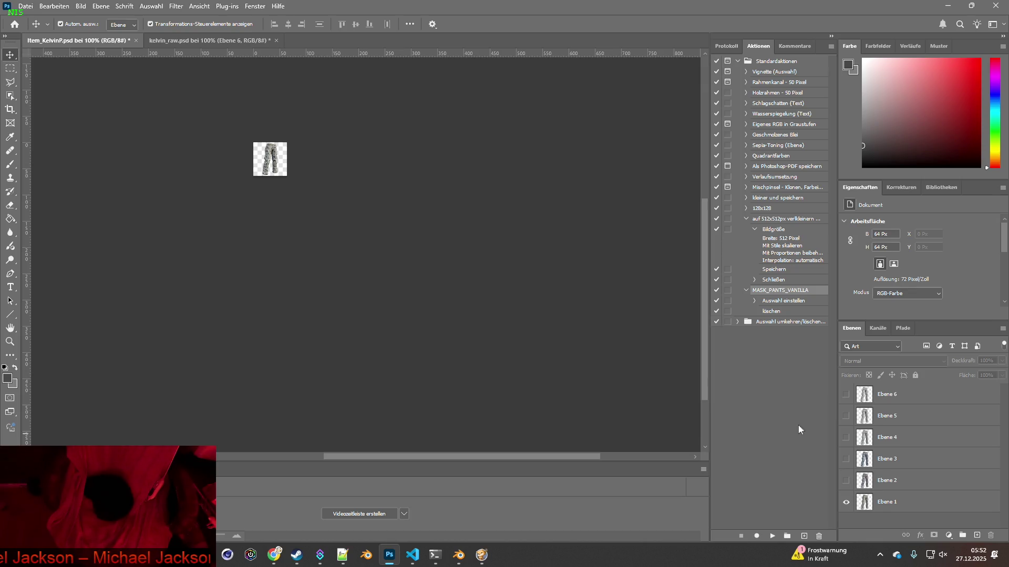
Quick-export the Ebene 1 pants as Item_KelvinP.png.
{"action": "left_click", "coordinate": [865, 499]}
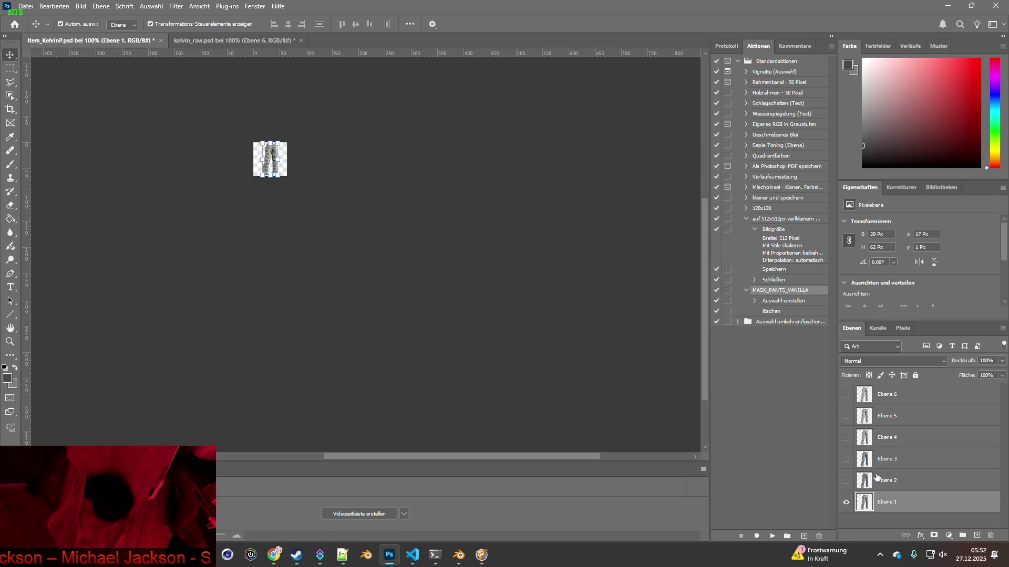
{"action": "key", "text": "ctrl+h"}
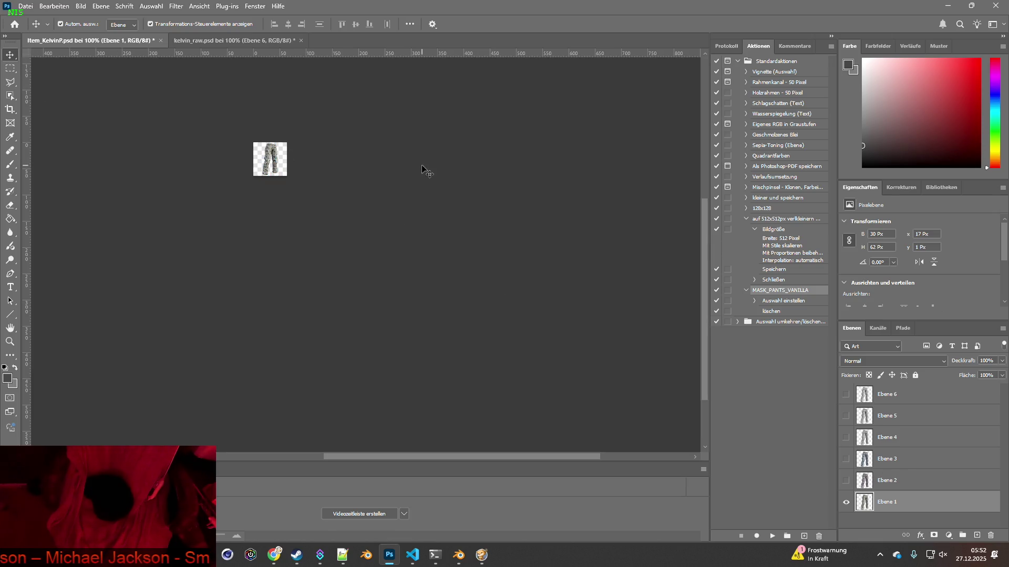
{"action": "left_click", "coordinate": [421, 168]}
{"action": "left_click", "coordinate": [853, 499]}
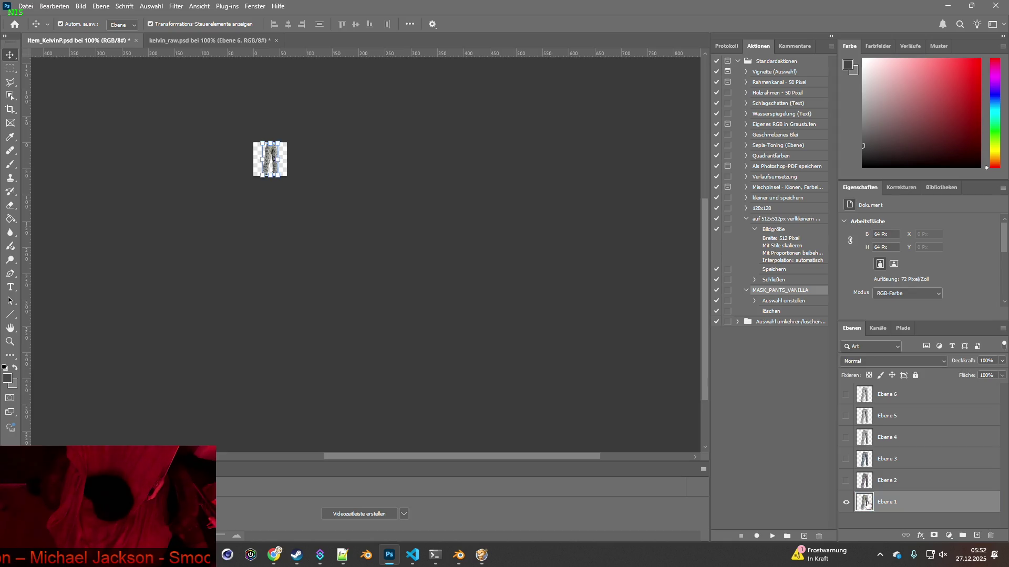
{"action": "left_click", "coordinate": [369, 163]}
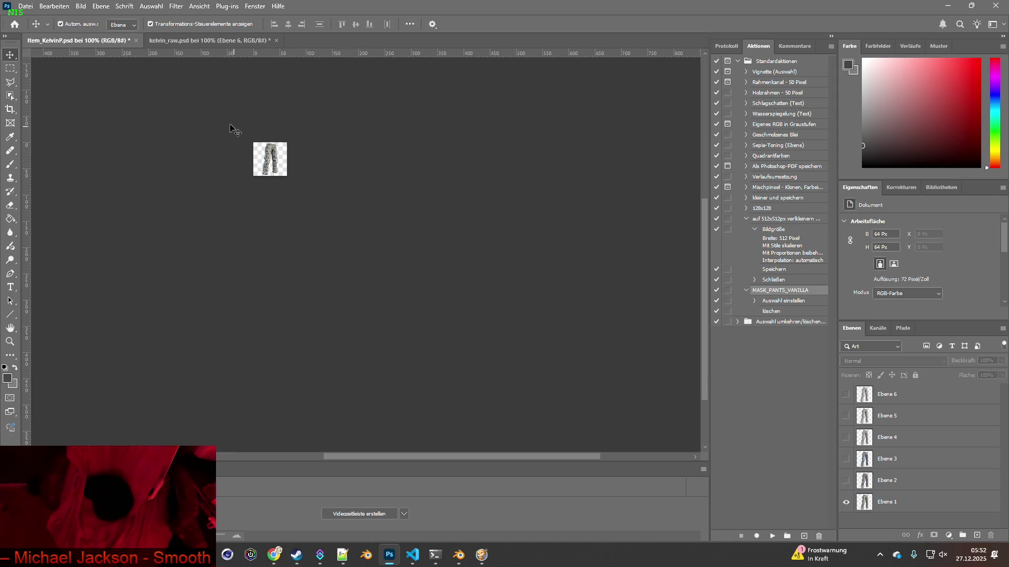
{"action": "left_click", "coordinate": [25, 6]}
{"action": "mouse_move", "coordinate": [68, 170]}
{"action": "left_click", "coordinate": [224, 171]}
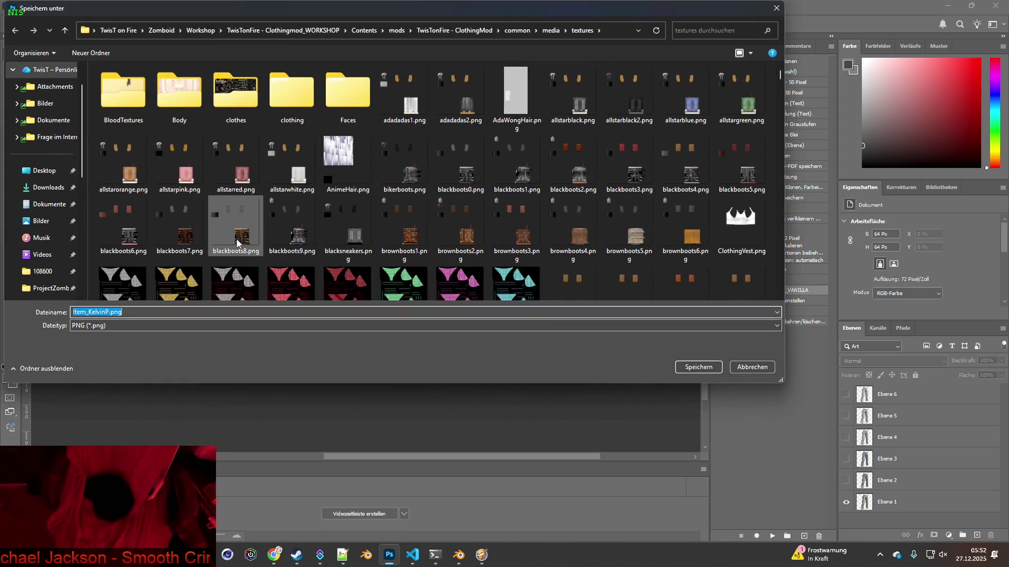
{"action": "left_click", "coordinate": [698, 367]}
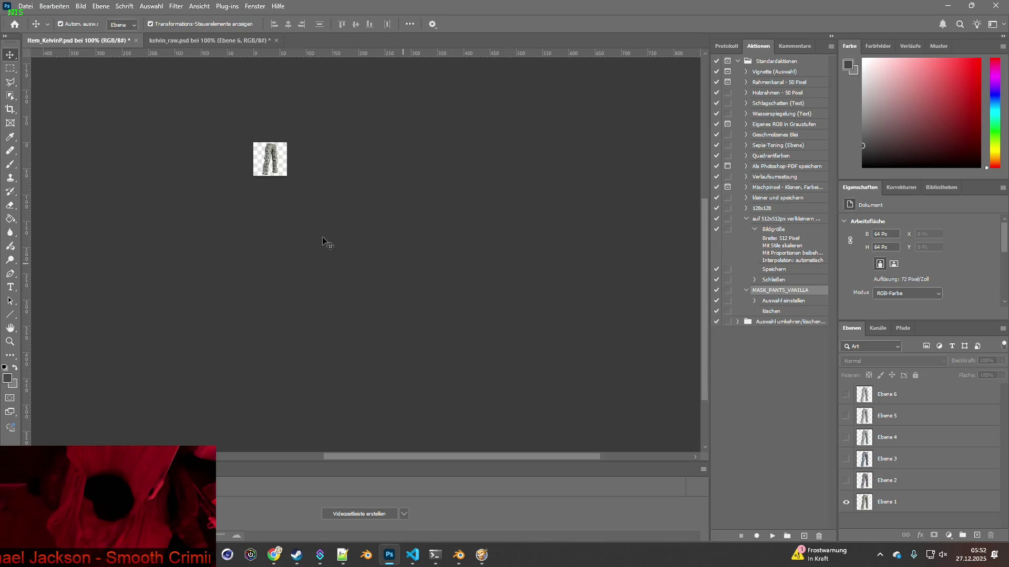
Show only the Ebene 2 pants and quick-export them as Item_KelvinP2.png.
{"action": "left_click", "coordinate": [846, 501]}
{"action": "left_click", "coordinate": [846, 480]}
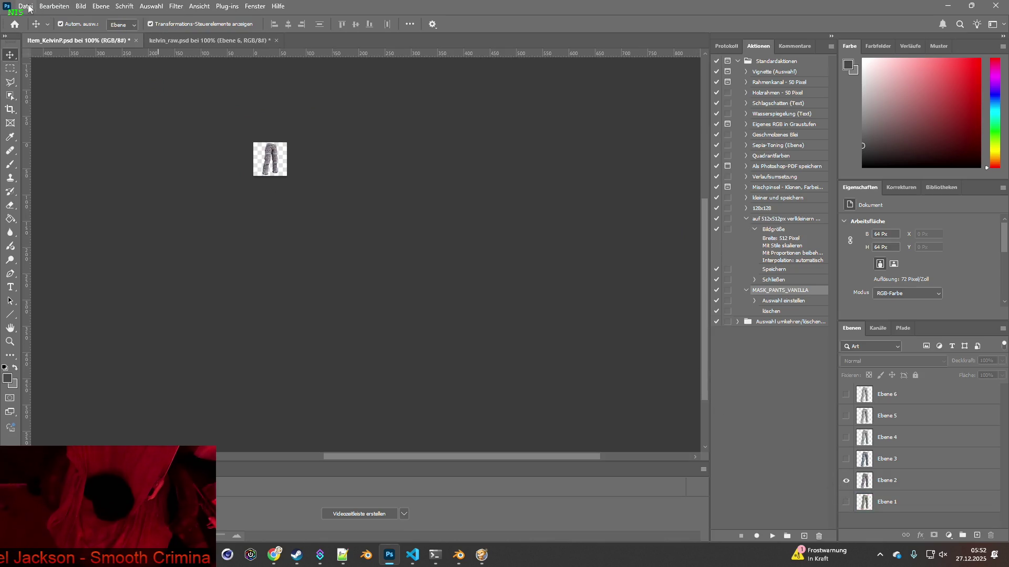
{"action": "left_click", "coordinate": [25, 6]}
{"action": "mouse_move", "coordinate": [53, 170]}
{"action": "left_click", "coordinate": [218, 169]}
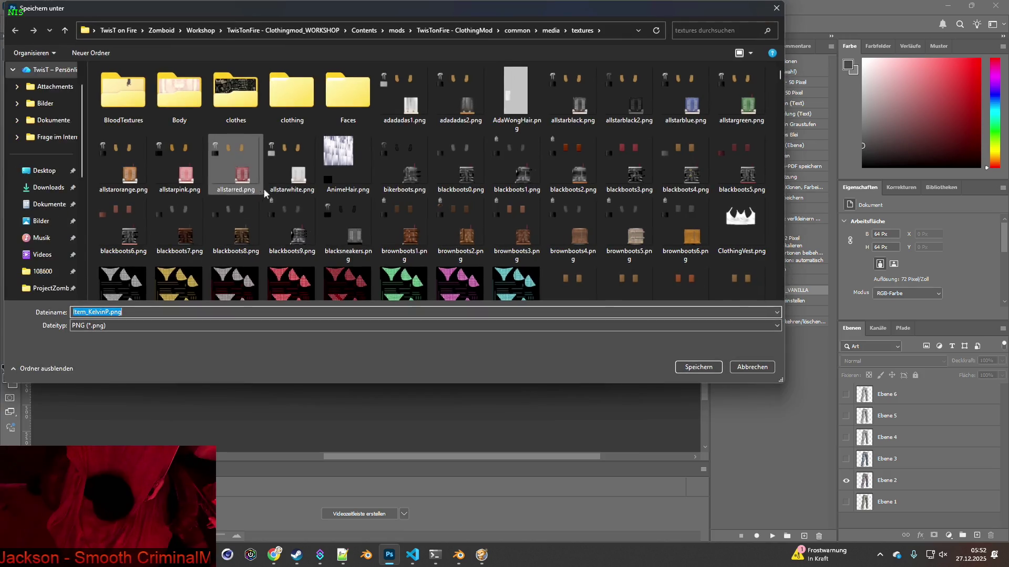
{"action": "left_click", "coordinate": [109, 312]}
{"action": "type", "text": "2"}
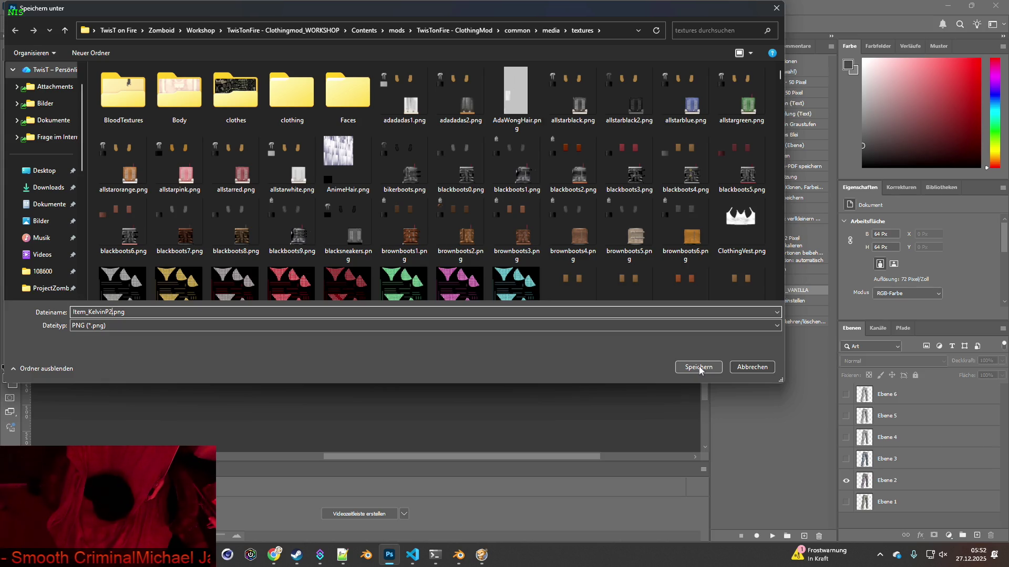
{"action": "left_click", "coordinate": [699, 368]}
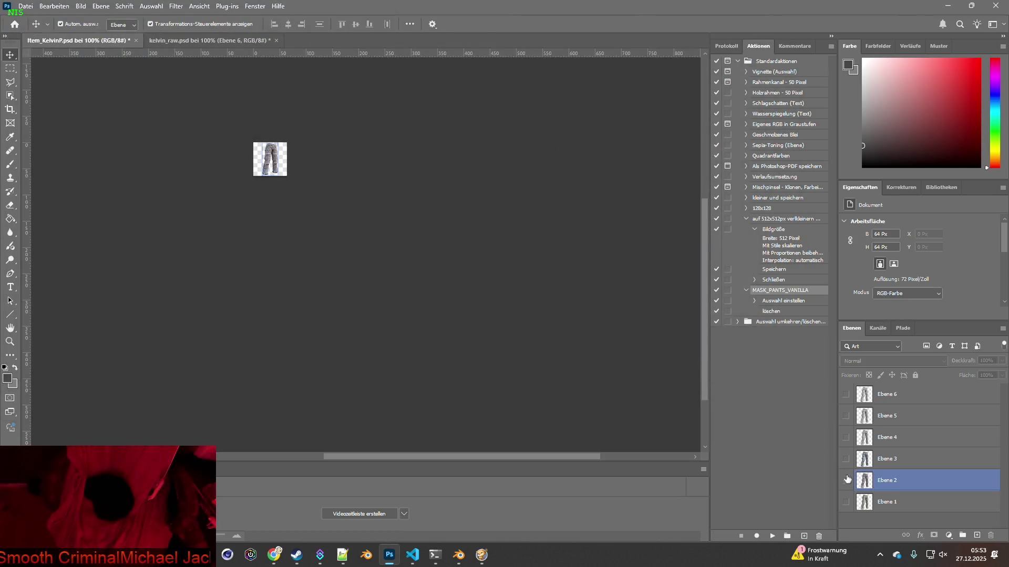
Quick-export the Ebene 3 pants as Item_KelvinP3.png.
{"action": "left_click", "coordinate": [25, 6]}
{"action": "mouse_move", "coordinate": [78, 170]}
{"action": "left_click", "coordinate": [212, 170]}
{"action": "left_click", "coordinate": [108, 312]}
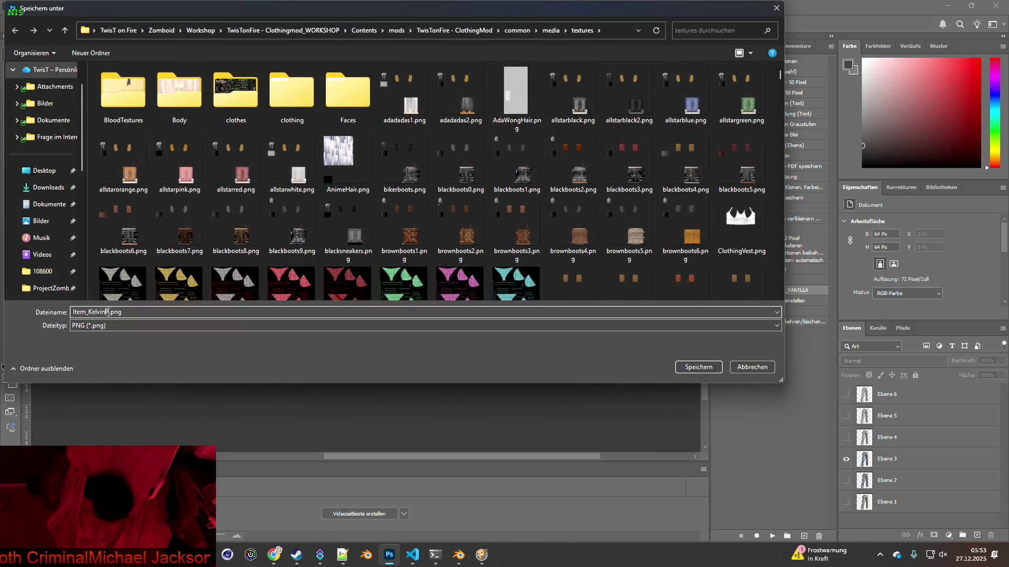
{"action": "double_click", "coordinate": [109, 312]}
{"action": "left_click", "coordinate": [109, 312]}
{"action": "type", "text": "3"}
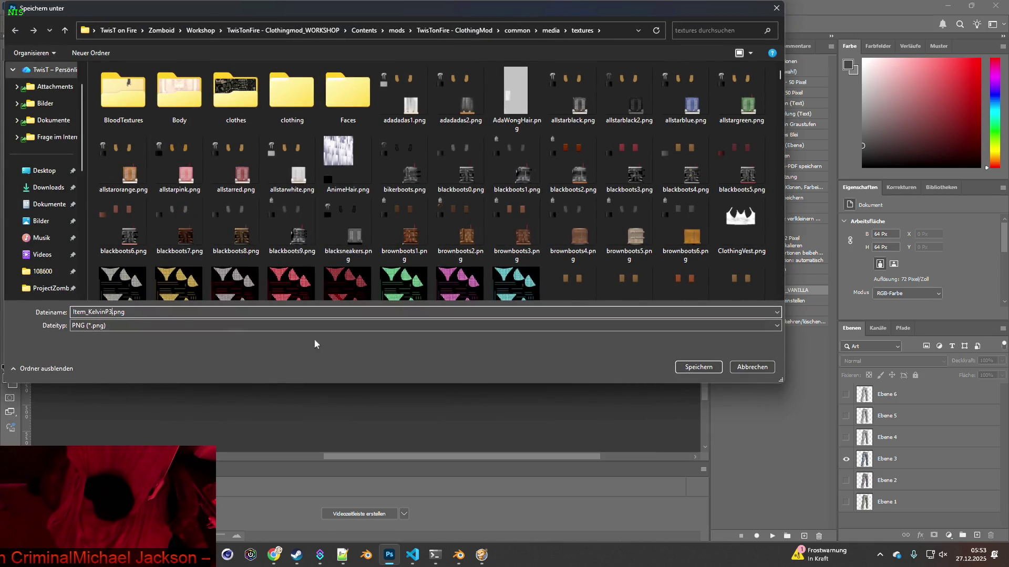
{"action": "key", "text": "Return"}
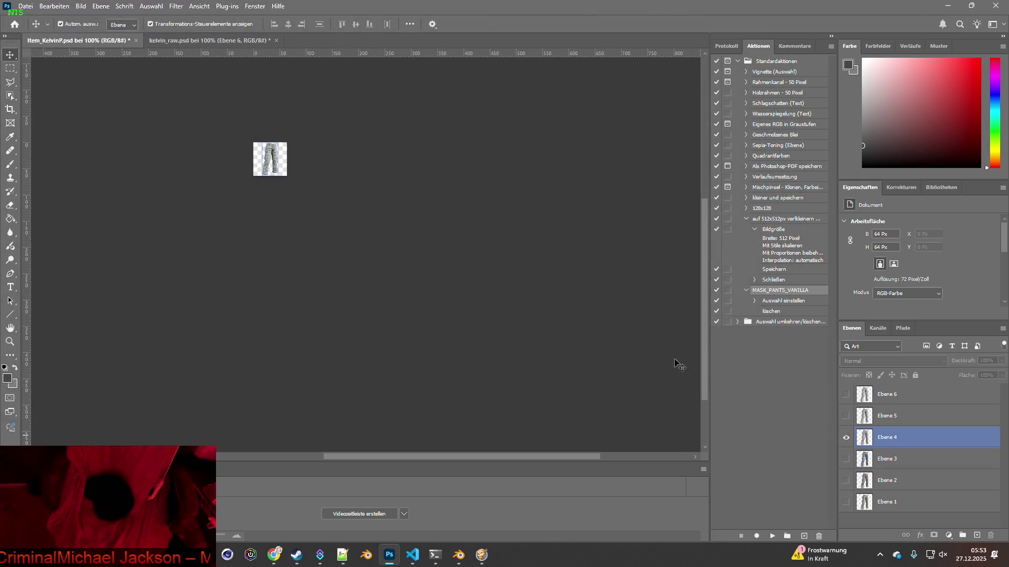
Quick-export the Ebene 4 pants as Item_KelvinP4.png.
{"action": "left_click", "coordinate": [26, 5]}
{"action": "mouse_move", "coordinate": [84, 174]}
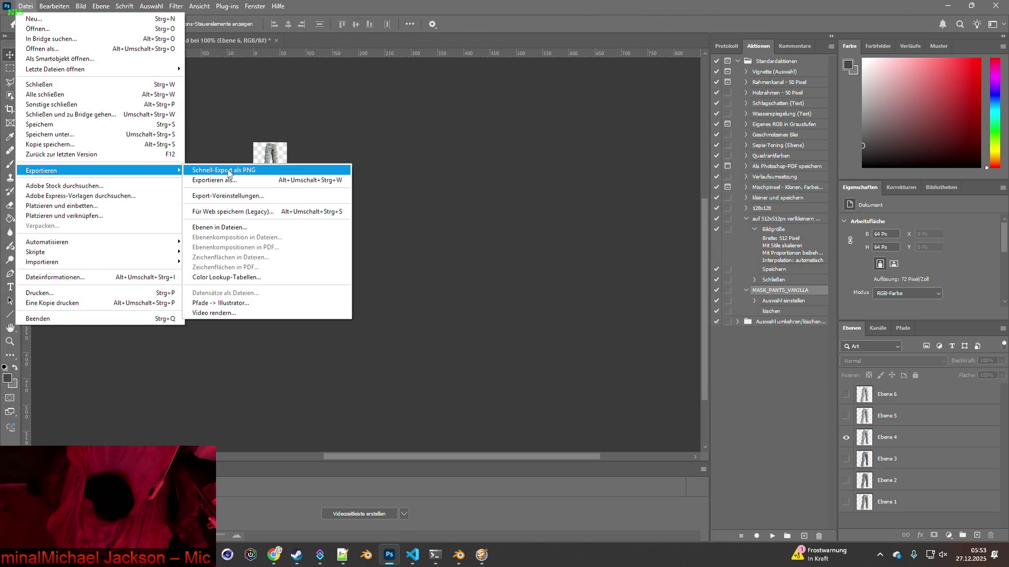
{"action": "left_click", "coordinate": [235, 171]}
{"action": "left_click", "coordinate": [109, 311]}
{"action": "type", "text": "4"}
{"action": "left_click", "coordinate": [714, 371]}
Show only the Ebene 5 pants and quick-export them as Item_KelvinP5.png.
{"action": "left_click", "coordinate": [846, 437]}
{"action": "left_click", "coordinate": [845, 417]}
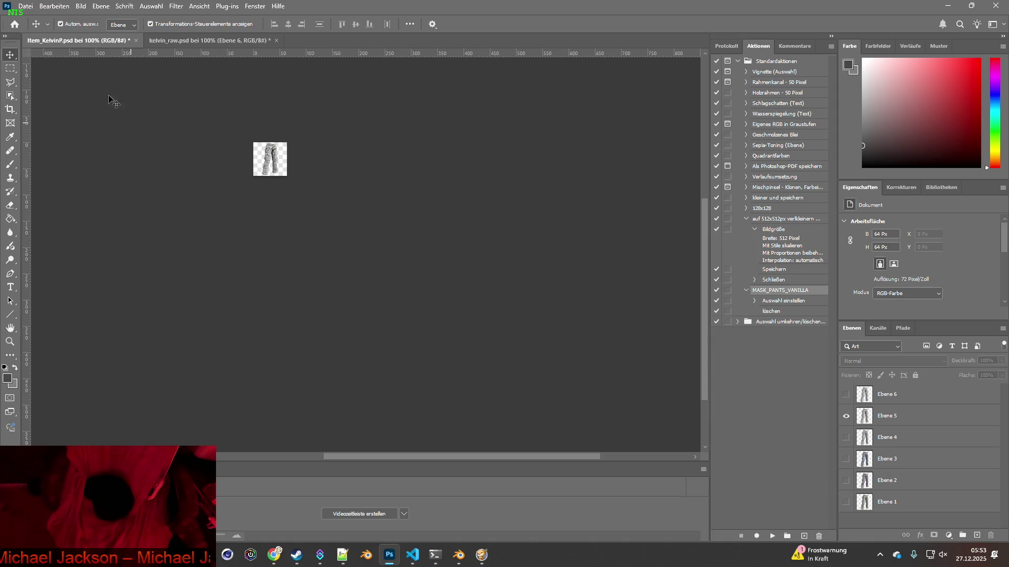
{"action": "left_click", "coordinate": [25, 6]}
{"action": "mouse_move", "coordinate": [55, 169]}
{"action": "left_click", "coordinate": [228, 169]}
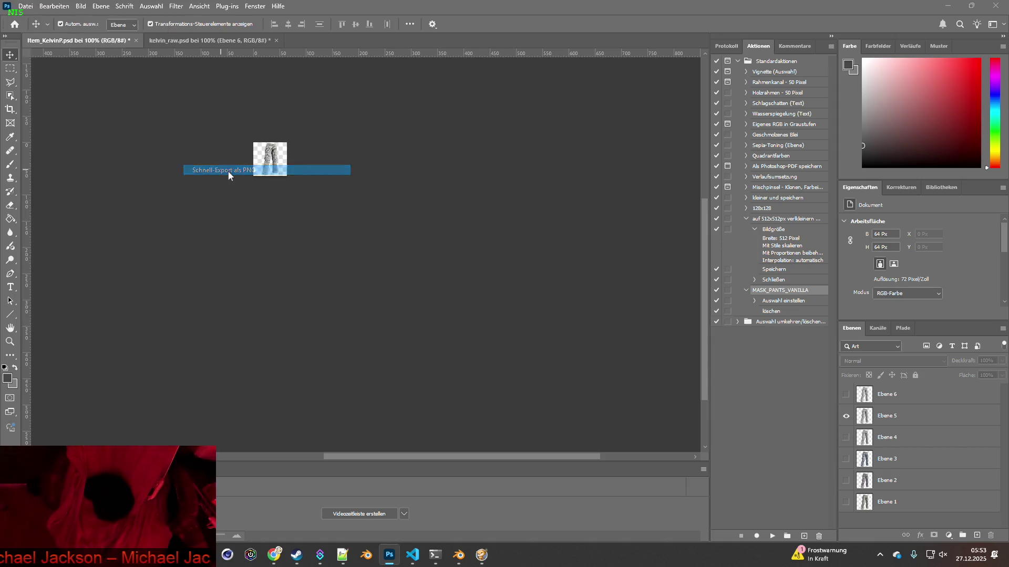
{"action": "left_click", "coordinate": [109, 312]}
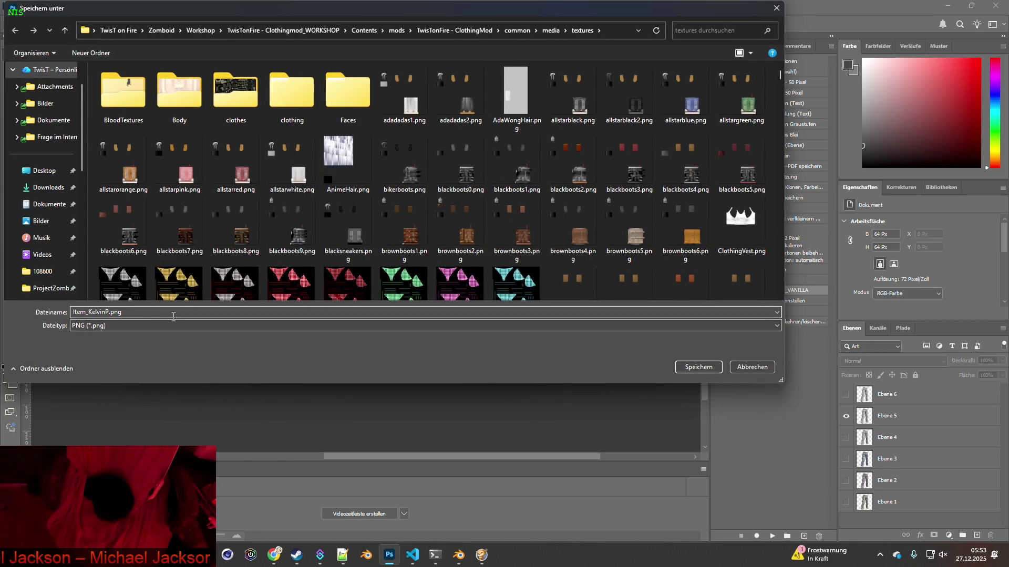
{"action": "left_click", "coordinate": [691, 370]}
Show only the Ebene 6 pants and quick-export them as Item_KelvinP6.png.
{"action": "left_click", "coordinate": [845, 416]}
{"action": "left_click", "coordinate": [846, 394]}
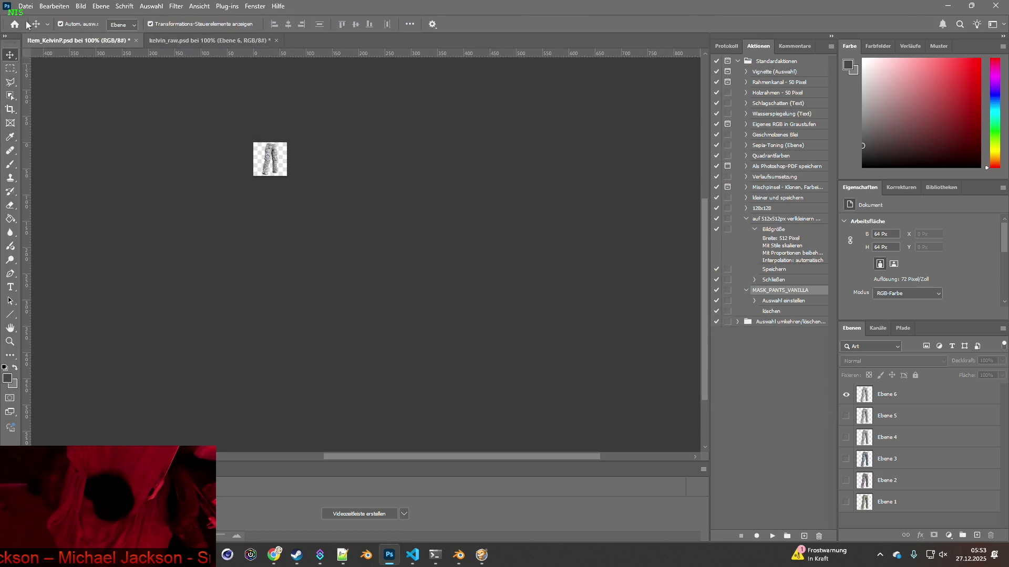
{"action": "left_click", "coordinate": [25, 6]}
{"action": "mouse_move", "coordinate": [56, 169]}
{"action": "left_click", "coordinate": [231, 170]}
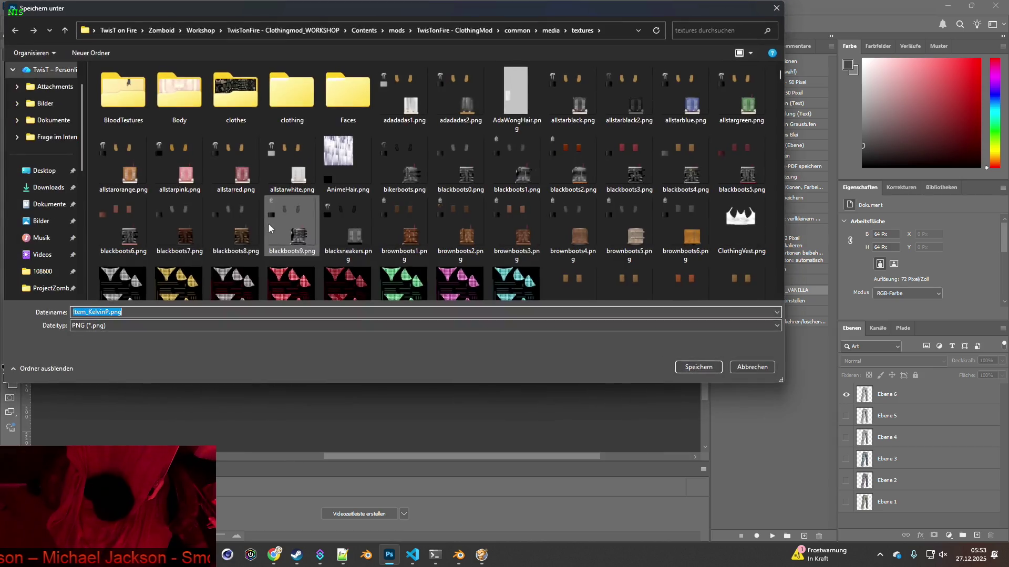
{"action": "left_click", "coordinate": [108, 312]}
{"action": "type", "text": "6"}
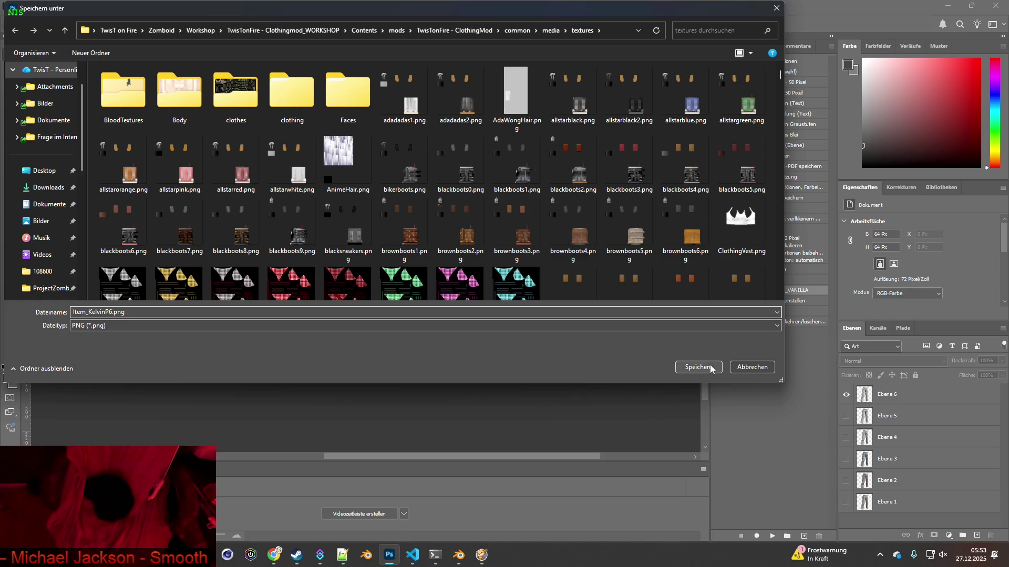
{"action": "left_click", "coordinate": [710, 367]}
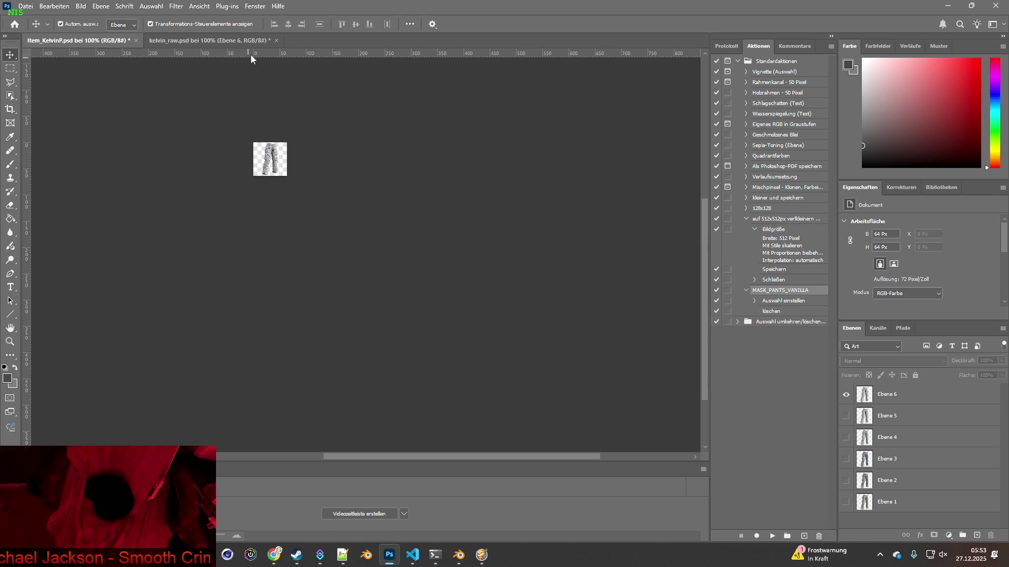
Close kelvin_raw.psd and Item_KelvinP.psd without saving.
{"action": "left_click", "coordinate": [276, 41]}
{"action": "left_click", "coordinate": [496, 217]}
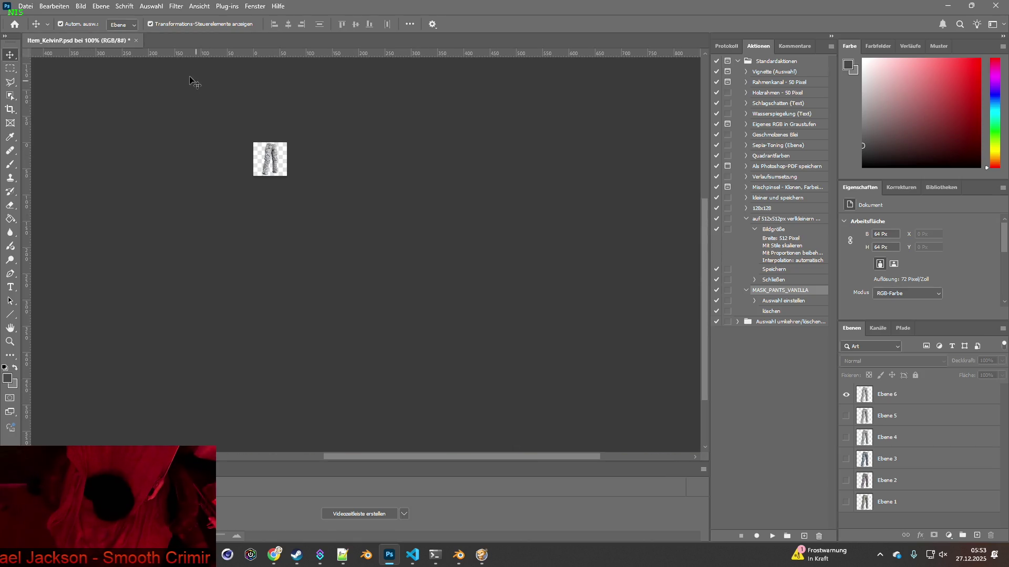
{"action": "left_click", "coordinate": [136, 40]}
{"action": "left_click", "coordinate": [520, 218]}
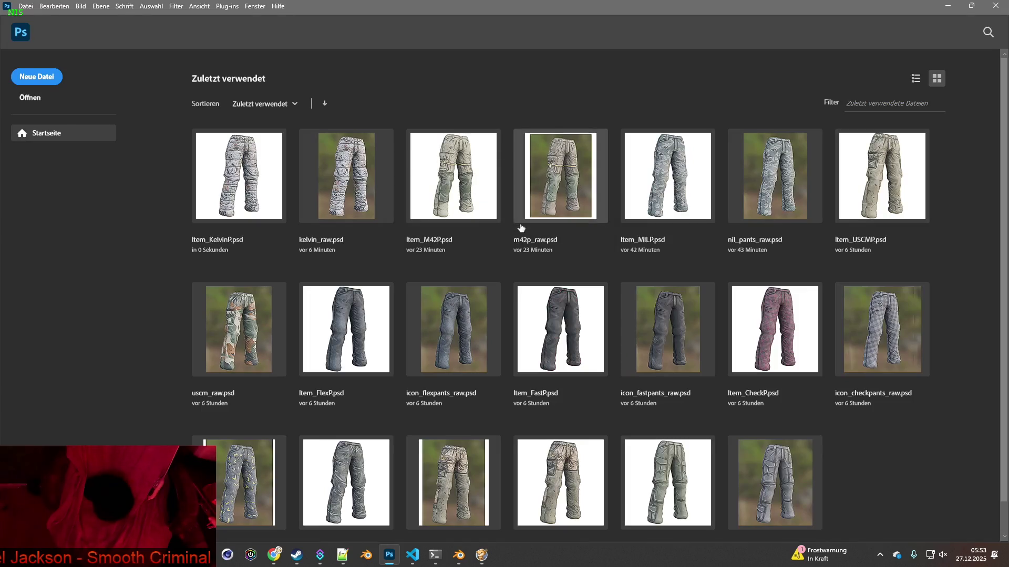
Switch to the running Project Zomboid game and quit it to the desktop.
{"action": "key", "text": "alt+Tab"}
{"action": "key", "text": "Tab"}
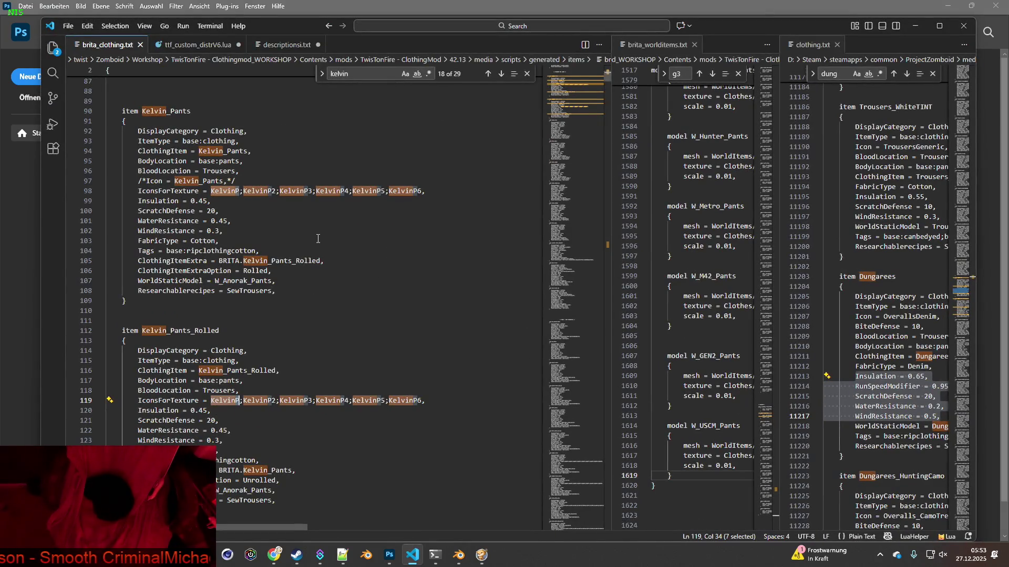
{"action": "key", "text": "alt+Tab"}
{"action": "key", "text": "Tab"}
{"action": "key", "text": "Tab"}
{"action": "key", "text": "Tab"}
{"action": "key", "text": "Tab"}
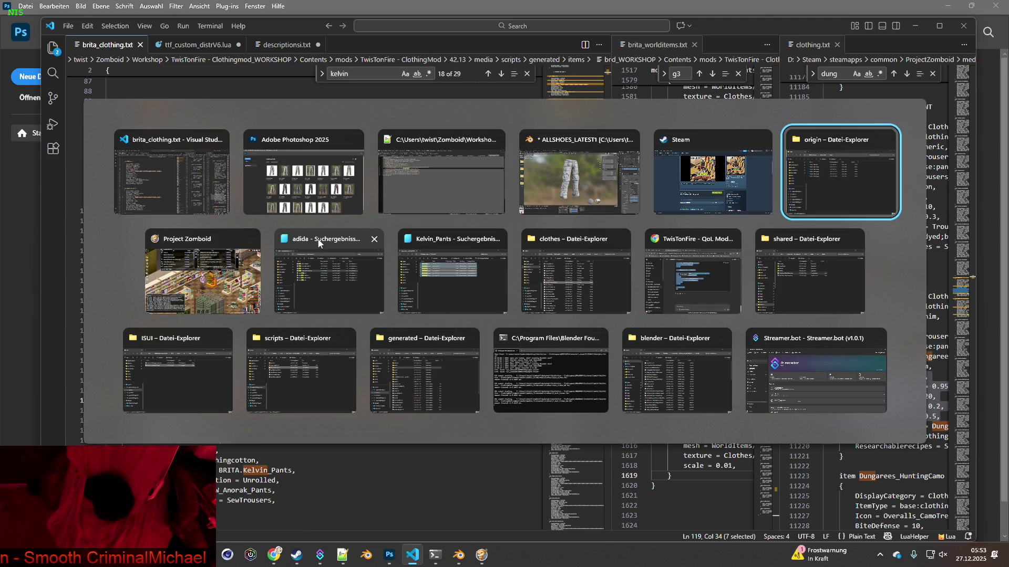
{"action": "key", "text": "Tab"}
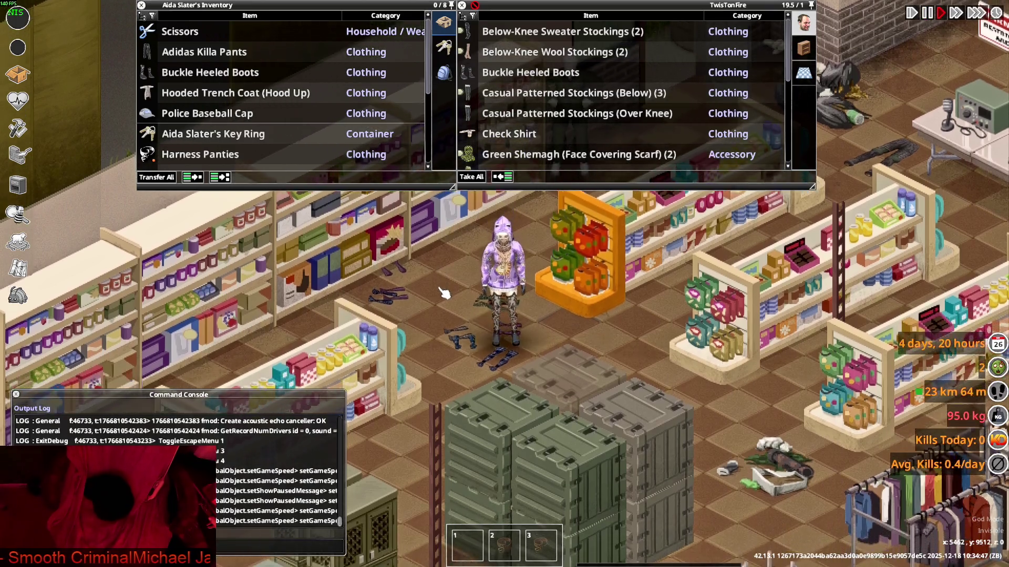
{"action": "key", "text": "Escape"}
{"action": "left_click", "coordinate": [204, 409]}
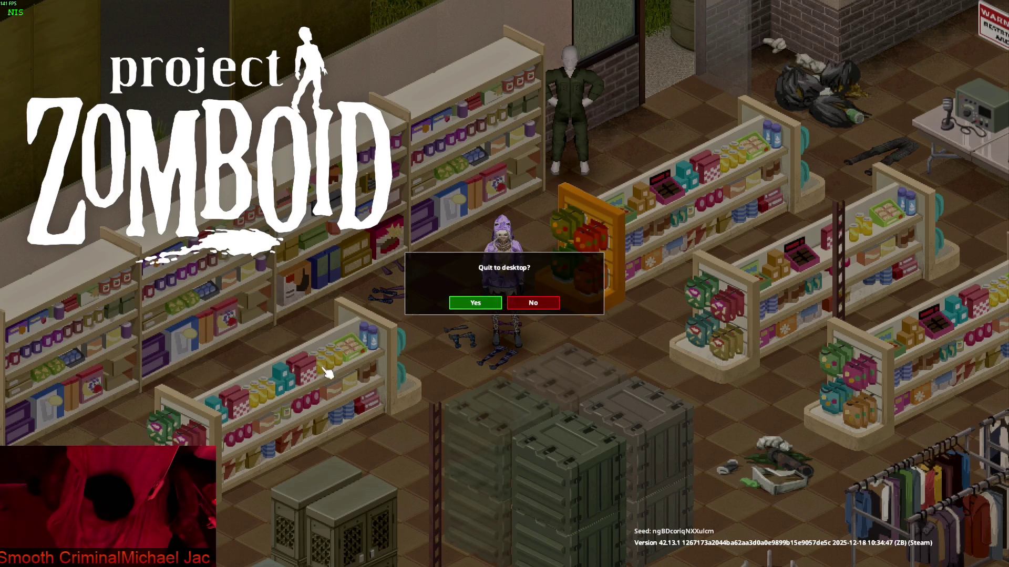
{"action": "left_click", "coordinate": [476, 303]}
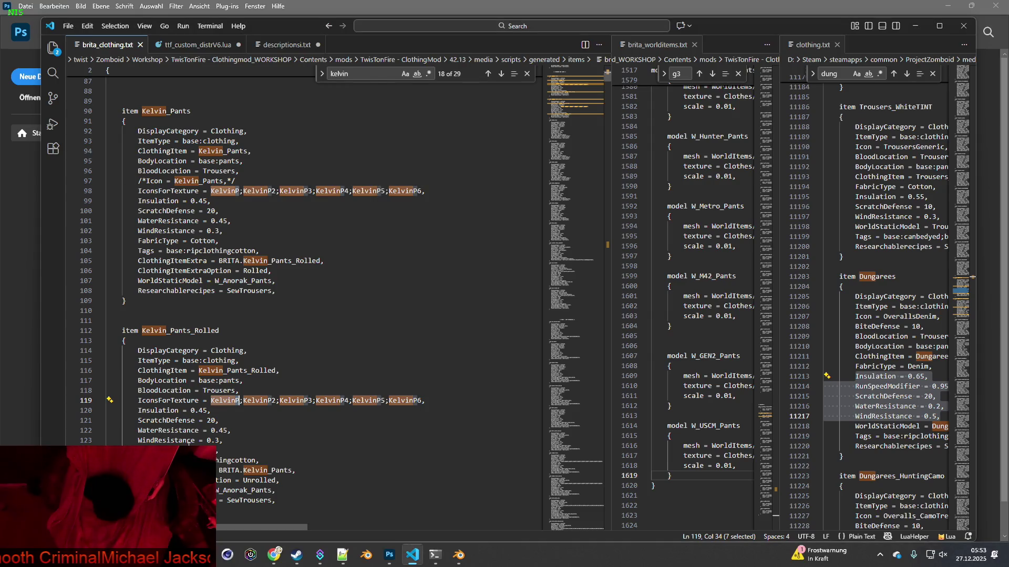
Launch Project Zomboid from the Steam library and continue the most recent saved game.
{"action": "left_click", "coordinate": [296, 555]}
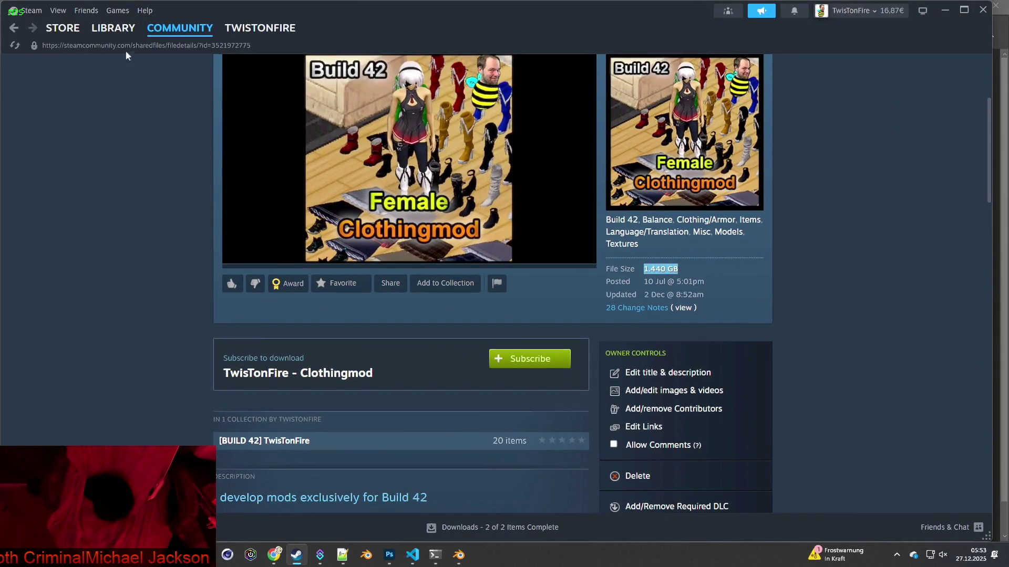
{"action": "left_click", "coordinate": [113, 28]}
{"action": "left_click", "coordinate": [302, 257]}
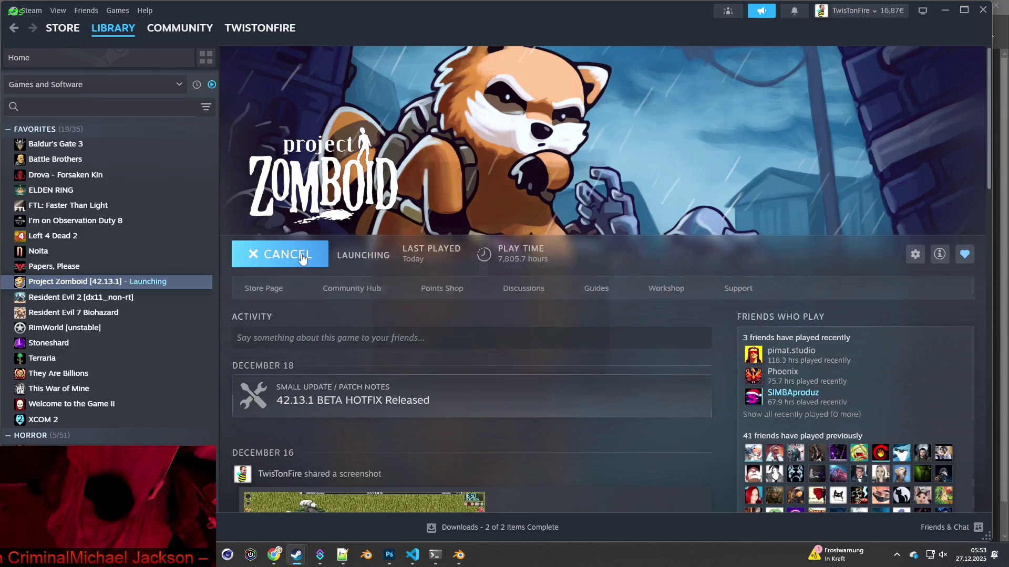
{"action": "left_click", "coordinate": [515, 387]}
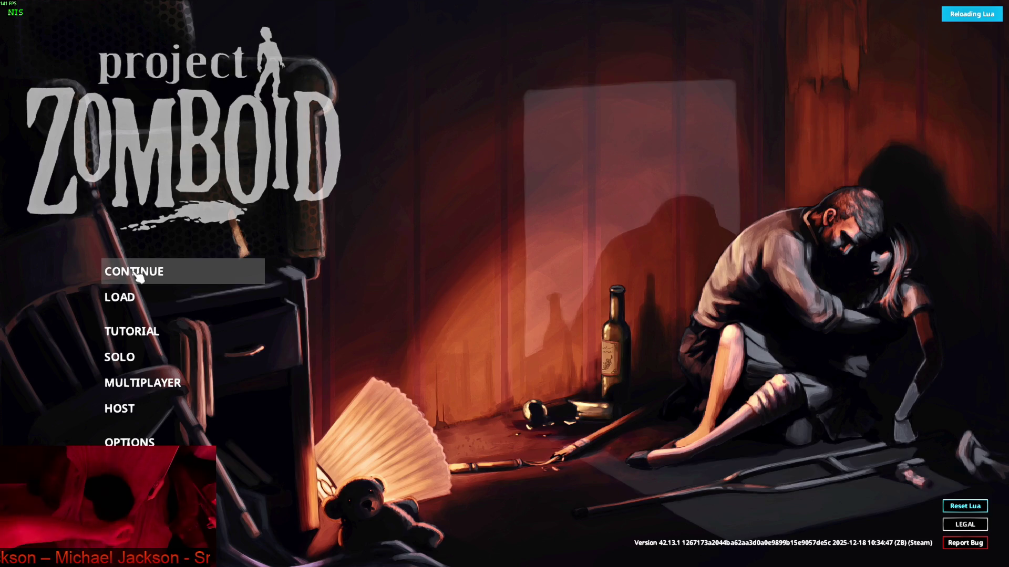
{"action": "left_click", "coordinate": [138, 277]}
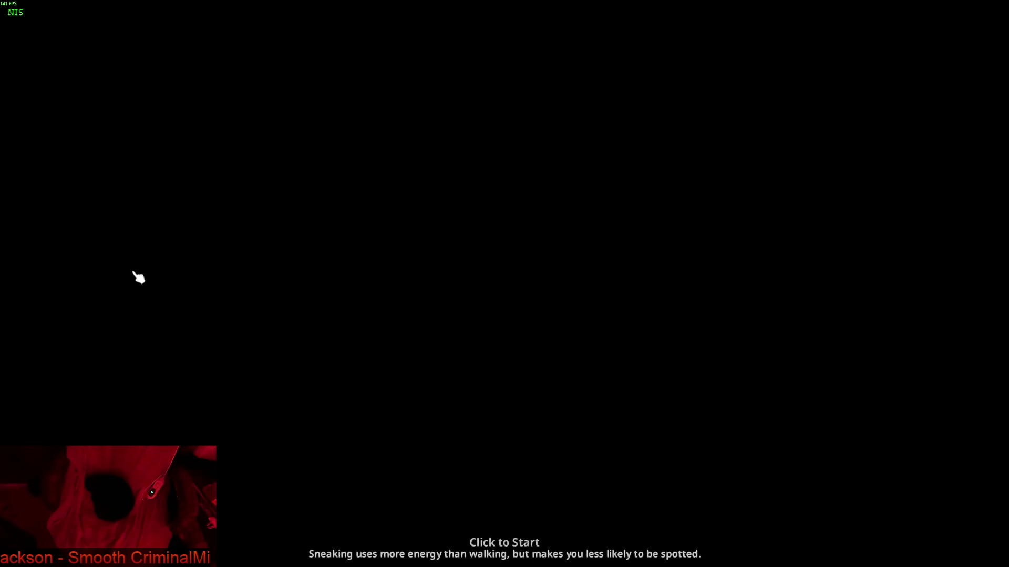
Start playing the loaded Project Zomboid game.
{"action": "left_click", "coordinate": [186, 270]}
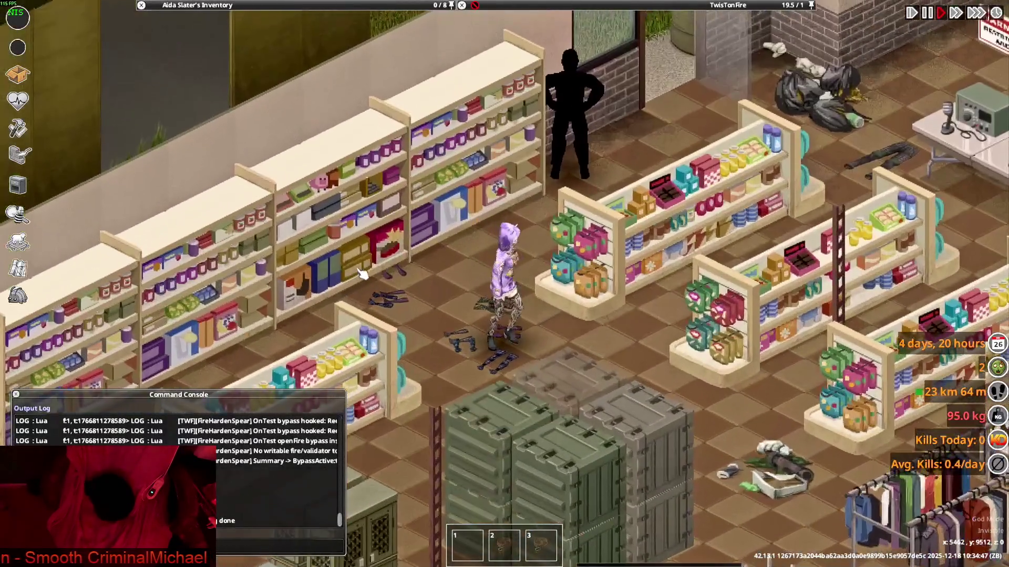
{"action": "scroll", "coordinate": [362, 273], "scroll_direction": "down", "scroll_amount": 3}
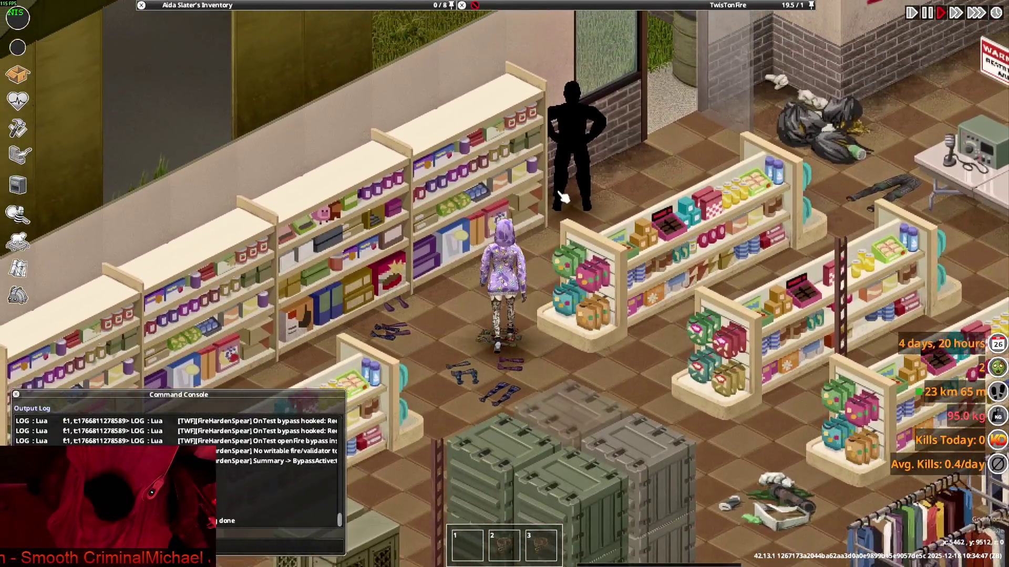
{"action": "scroll", "coordinate": [390, 128], "scroll_direction": "up", "scroll_amount": 3}
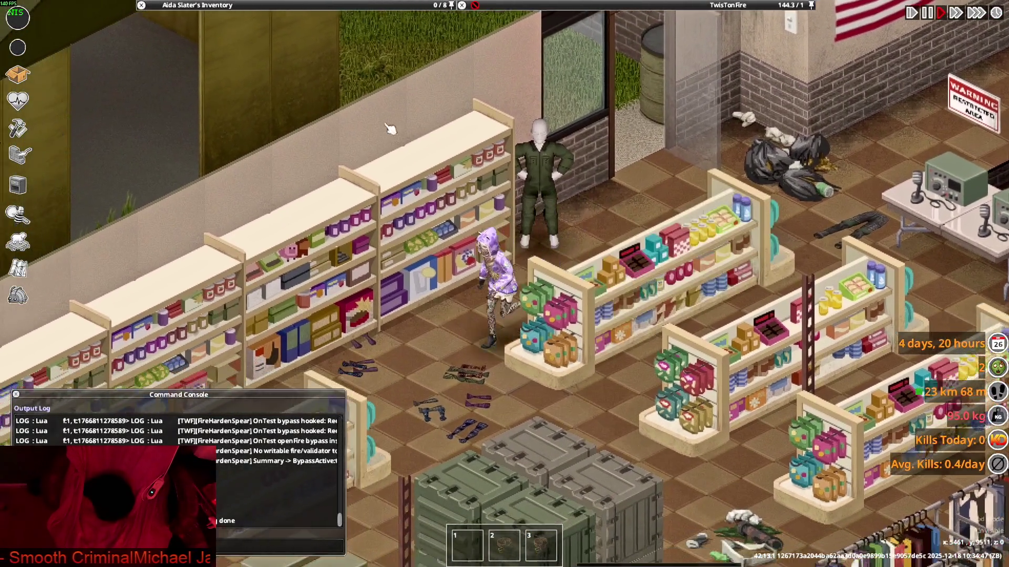
Spawn 30 Kelvin_Pants from the debug Items List, filtered to BRITA items matching 'kel'.
{"action": "mouse_move", "coordinate": [252, 5]}
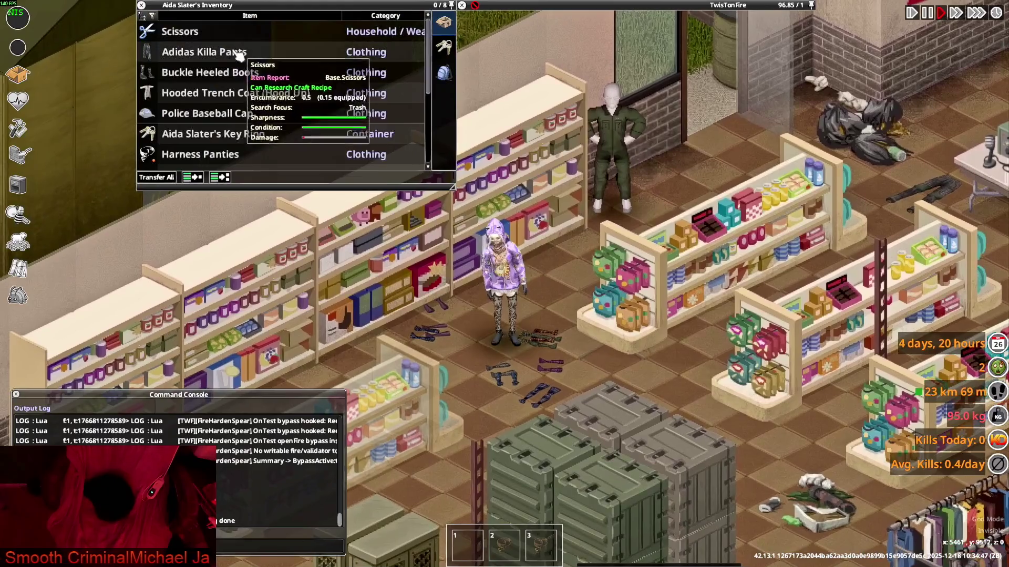
{"action": "left_click", "coordinate": [17, 297]}
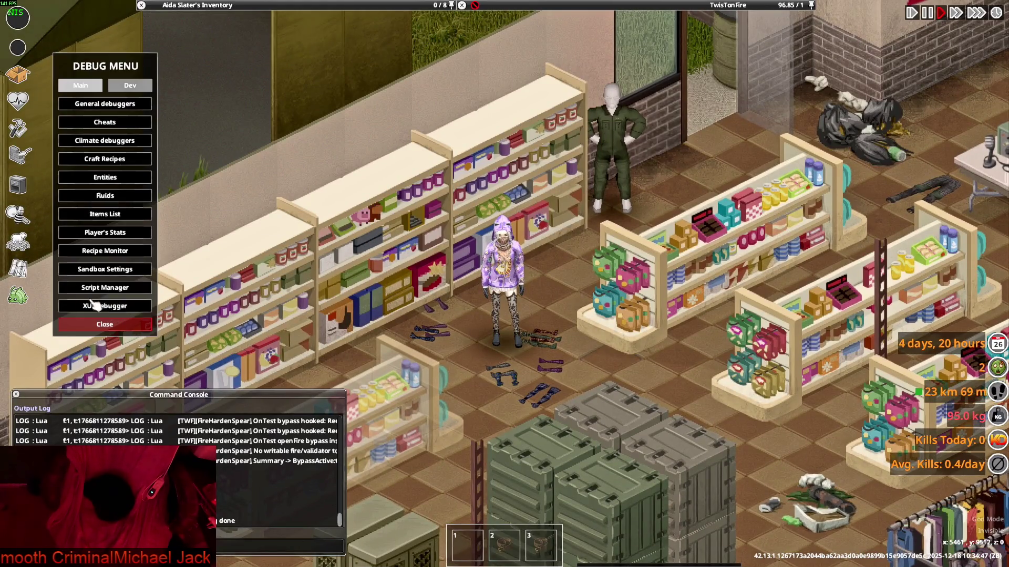
{"action": "left_click", "coordinate": [105, 214]}
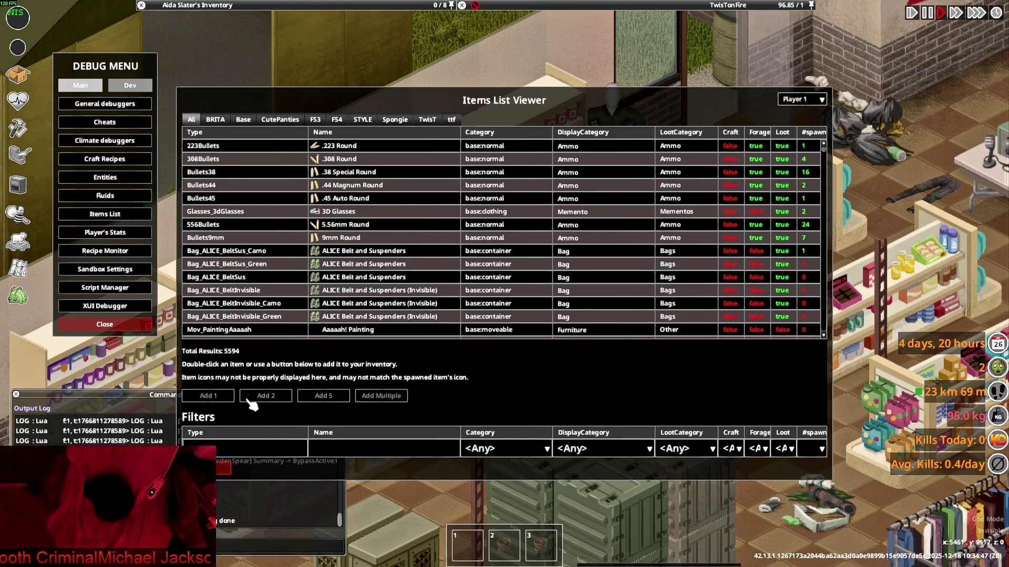
{"action": "left_click", "coordinate": [215, 119]}
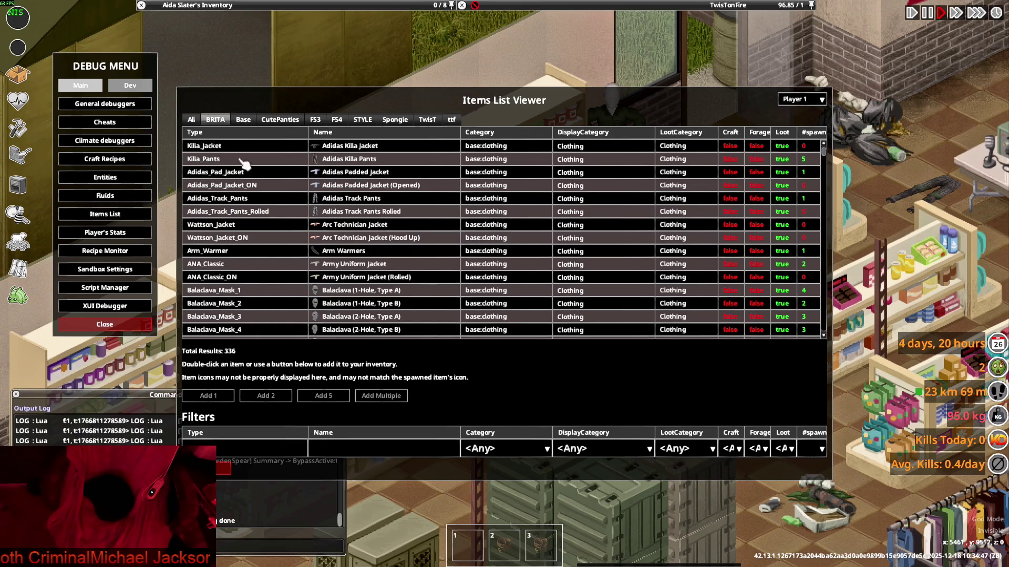
{"action": "left_click", "coordinate": [239, 450]}
{"action": "type", "text": "kel"}
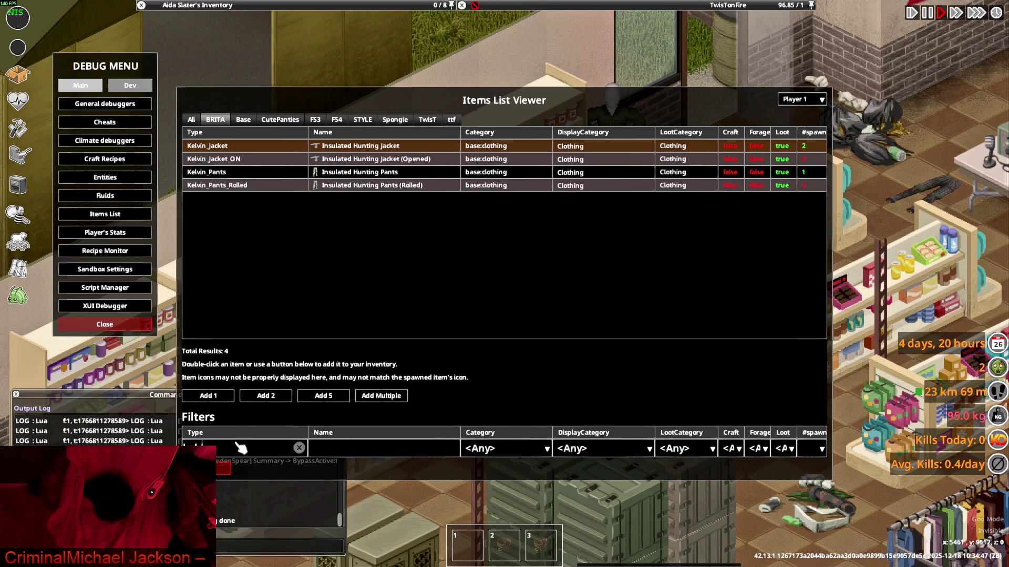
{"action": "left_click", "coordinate": [355, 175]}
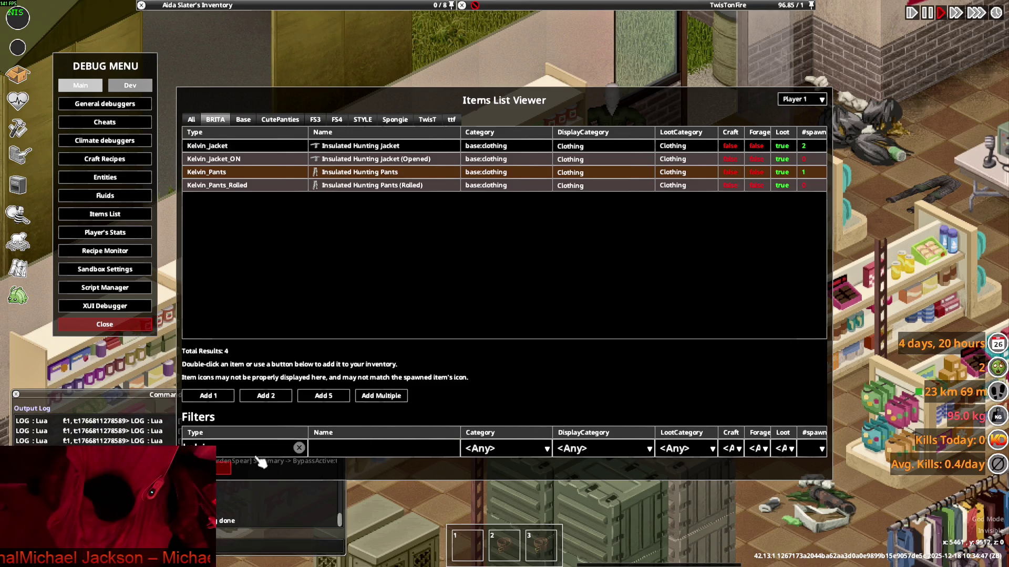
{"action": "key", "text": "Escape"}
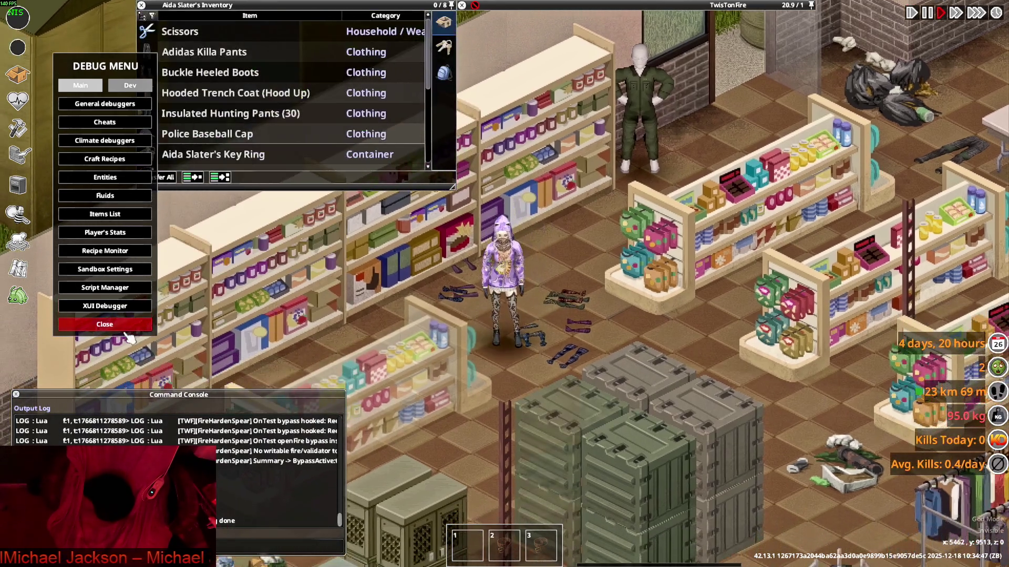
Close the debug menu and drop the character's purple hoodie.
{"action": "left_click", "coordinate": [126, 330]}
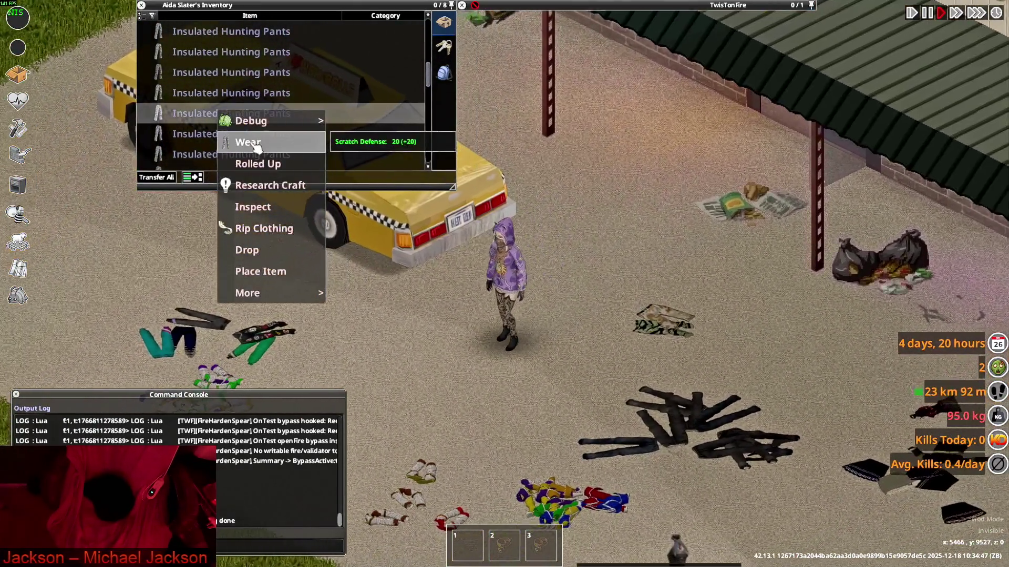
{"action": "scroll", "coordinate": [581, 271], "scroll_direction": "up", "scroll_amount": 2}
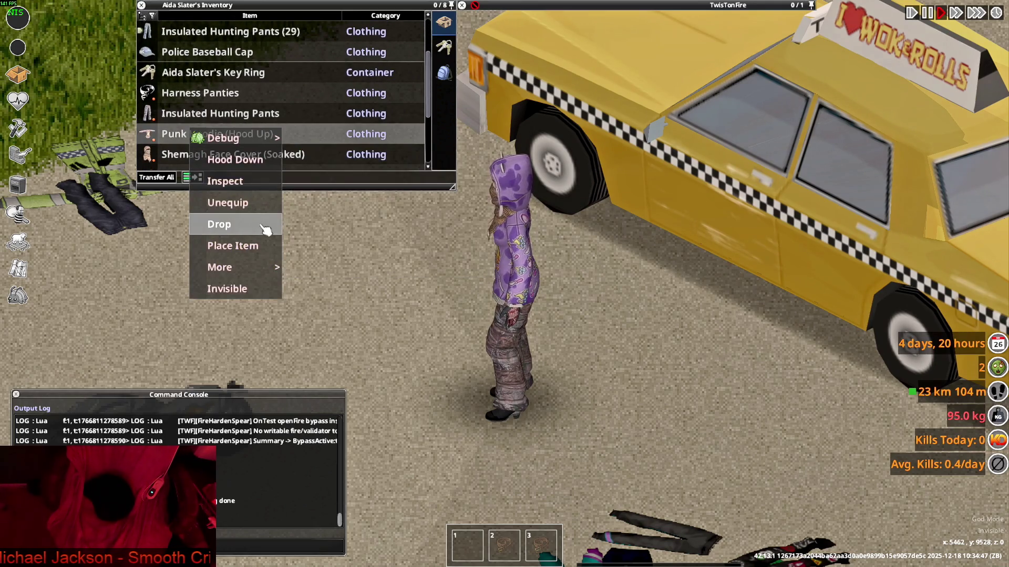
{"action": "left_click", "coordinate": [231, 289]}
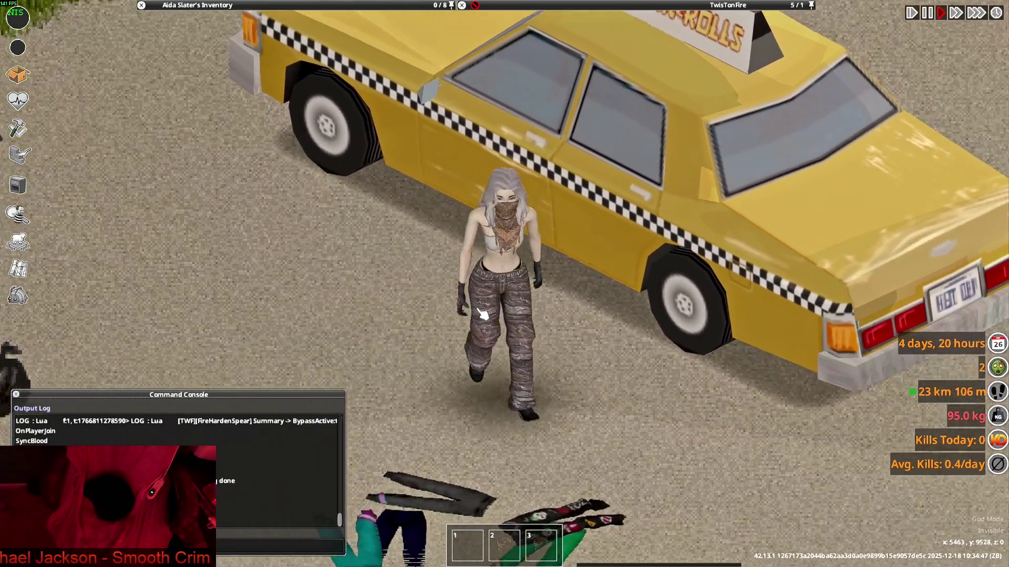
Walk the character beside the taxi and drop the rolled hunting pants on the floor.
{"action": "key", "text": "w"}
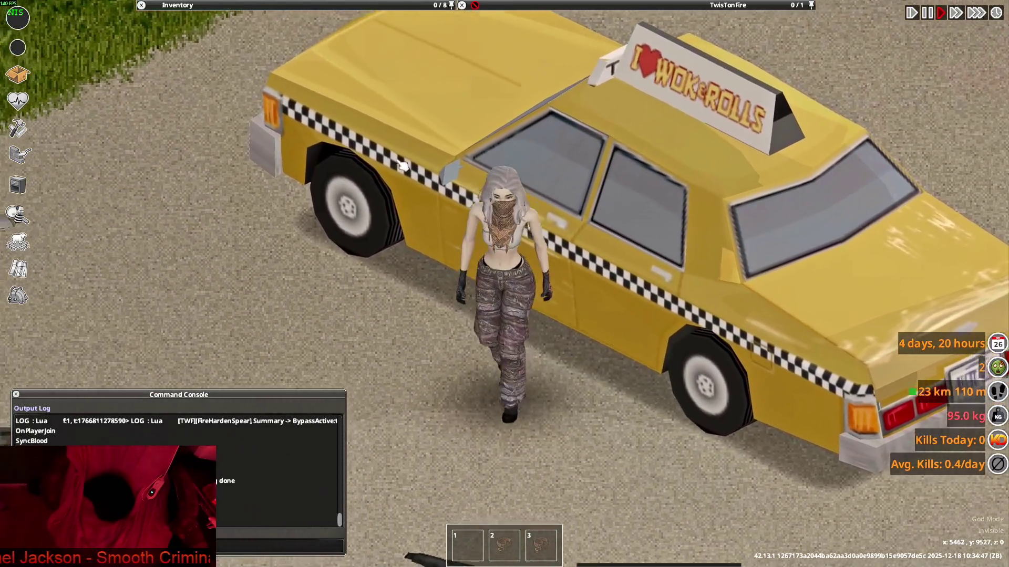
{"action": "mouse_move", "coordinate": [236, 5]}
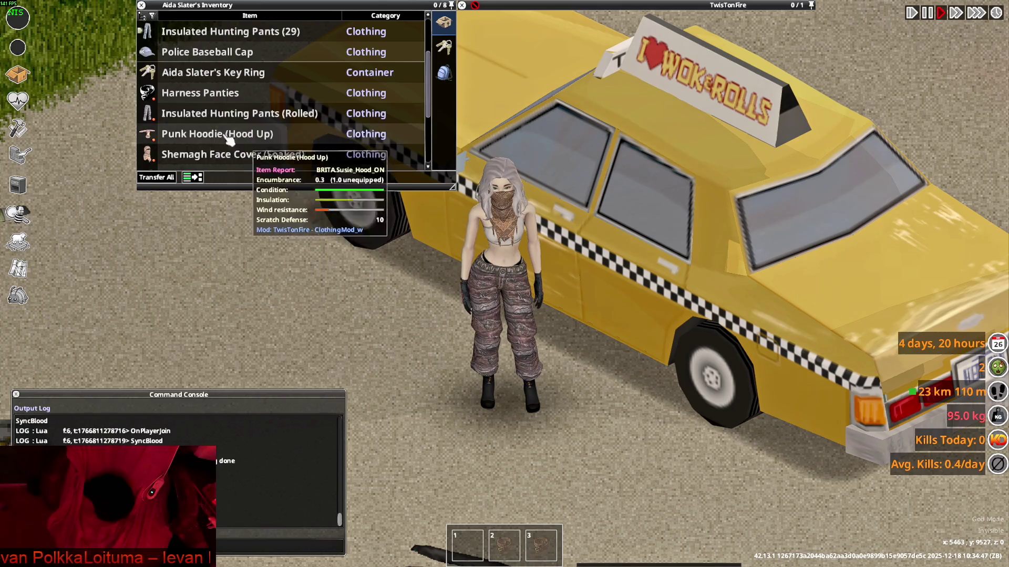
{"action": "key", "text": "d"}
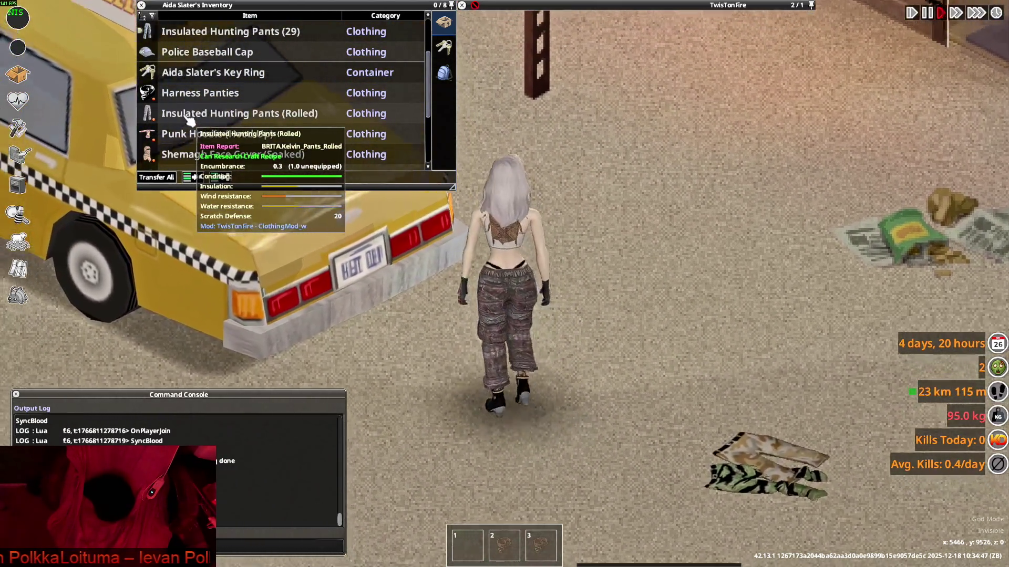
{"action": "key", "text": "a"}
{"action": "left_click_drag", "start_coordinate": [189, 113], "coordinate": [561, 372]}
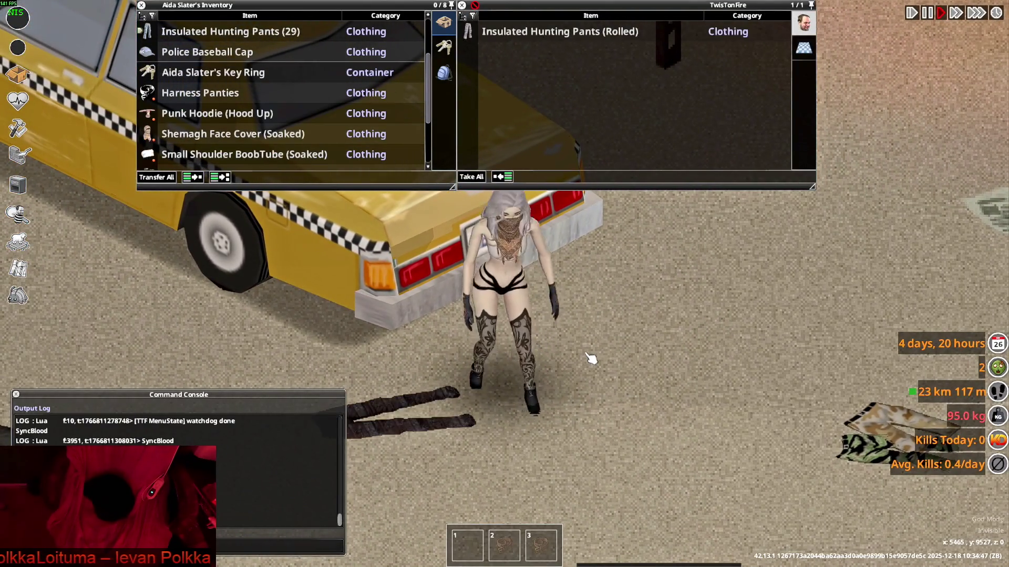
Expand the stack of 29 Insulated Hunting Pants and wear one pair.
{"action": "scroll", "coordinate": [194, 112], "scroll_direction": "up", "scroll_amount": 2}
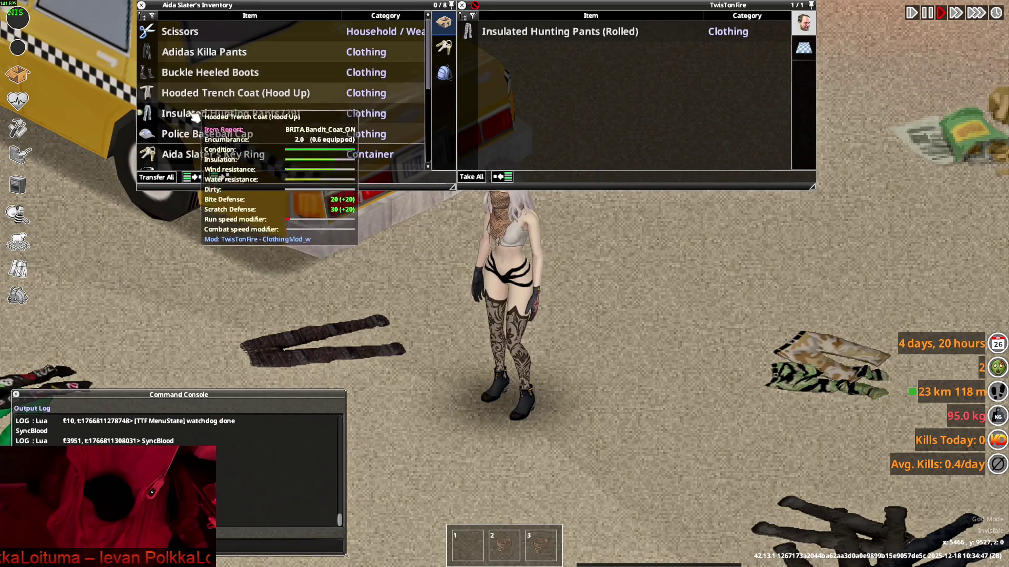
{"action": "left_click", "coordinate": [155, 115]}
{"action": "scroll", "coordinate": [215, 133], "scroll_direction": "down", "scroll_amount": 2}
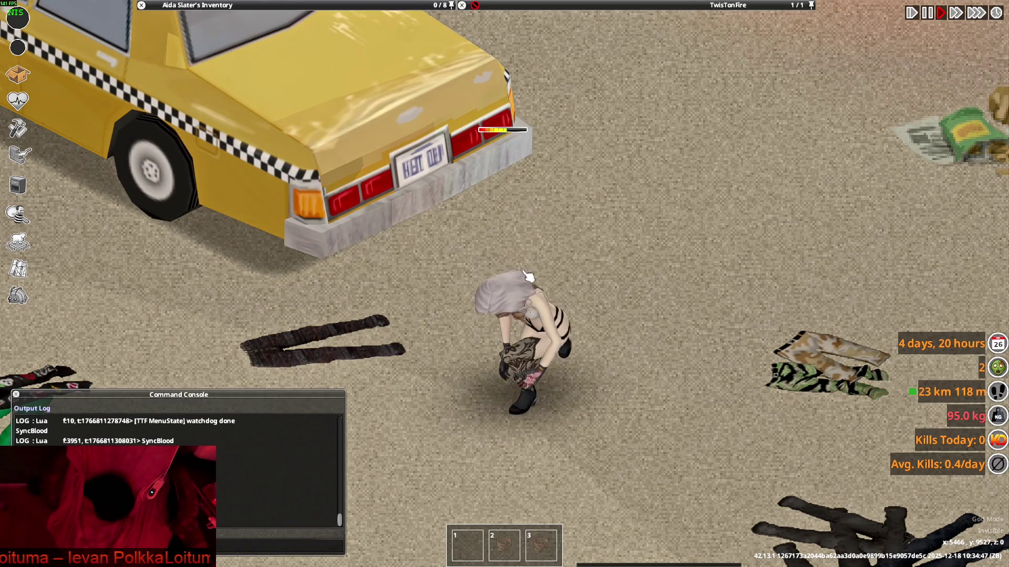
{"action": "scroll", "coordinate": [526, 276], "scroll_direction": "up", "scroll_amount": 2}
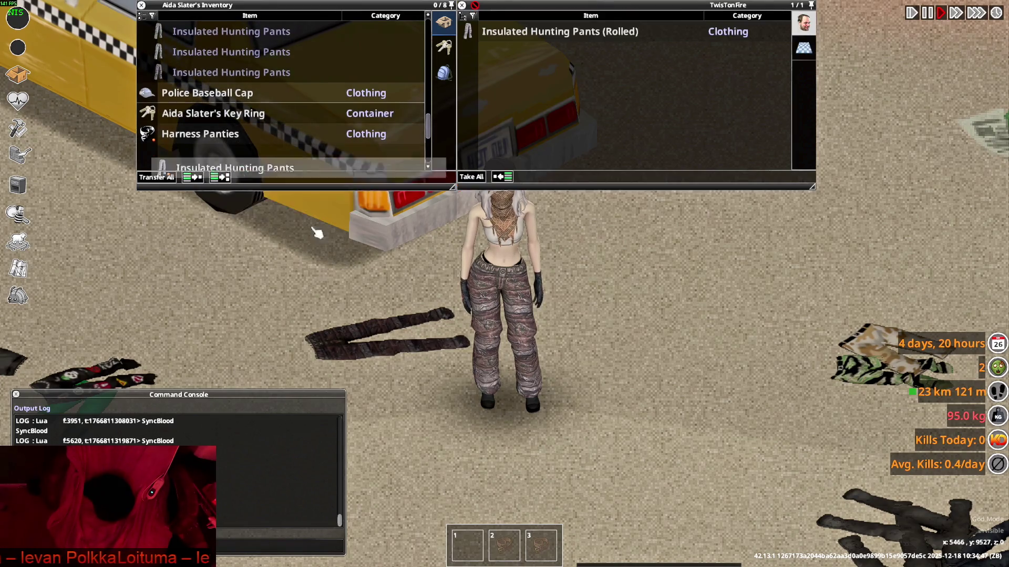
{"action": "scroll", "coordinate": [210, 131], "scroll_direction": "up", "scroll_amount": 3}
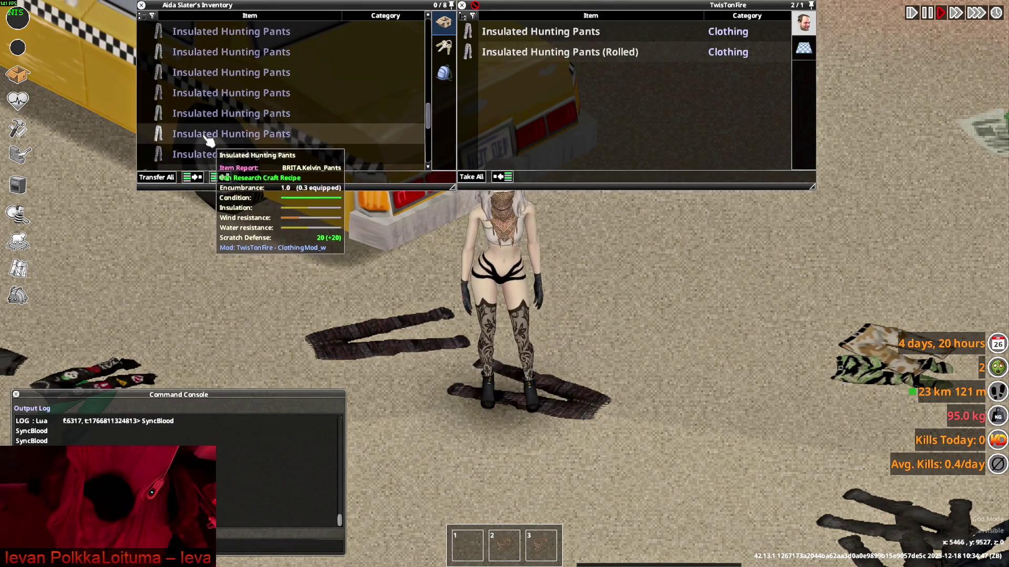
{"action": "right_click", "coordinate": [207, 138]}
{"action": "right_click", "coordinate": [173, 152]}
{"action": "left_click", "coordinate": [221, 185]}
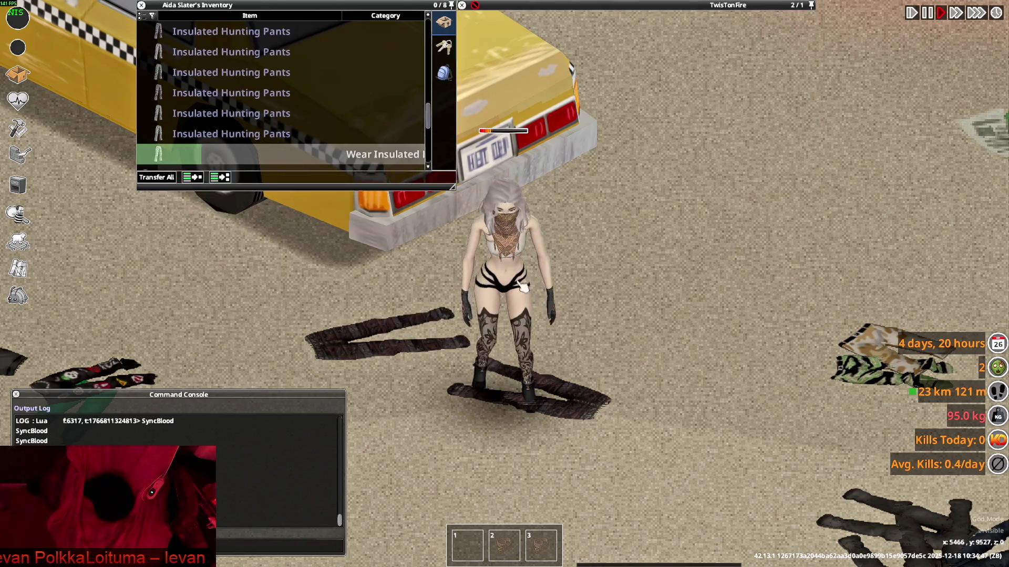
Walk forward and down-left, then put on another pair of hunting pants.
{"action": "key", "text": "w"}
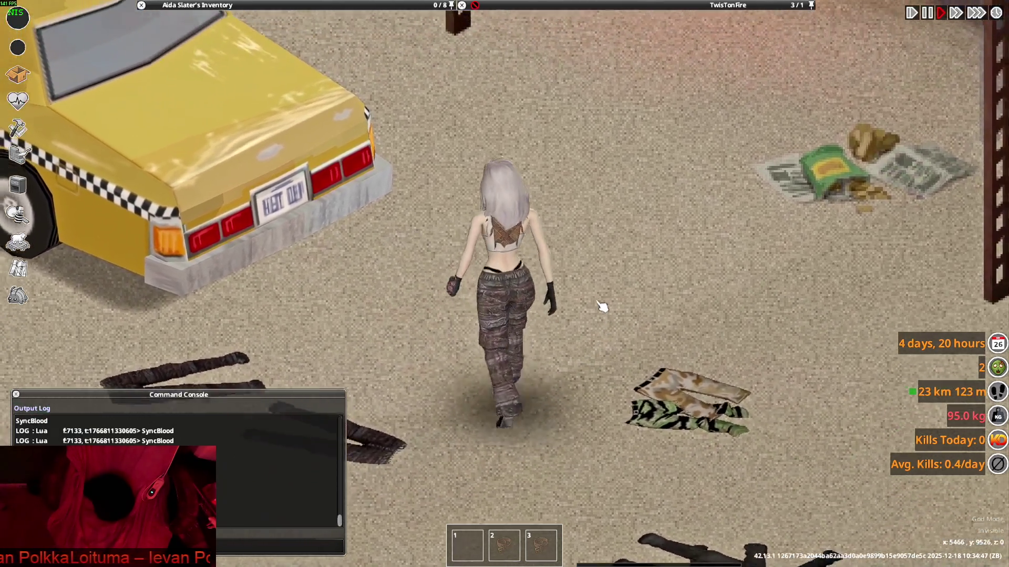
{"action": "key", "text": "a"}
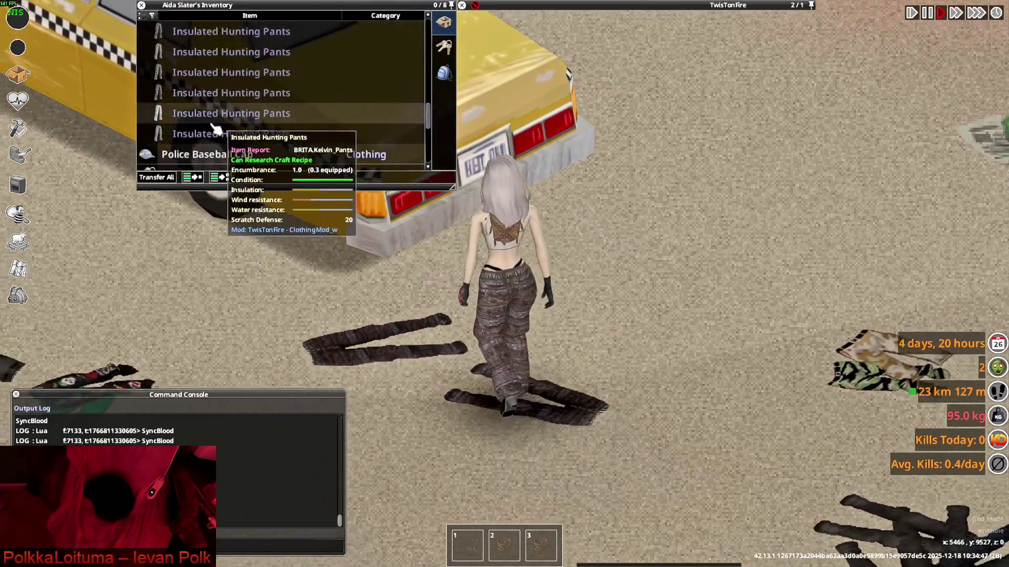
{"action": "double_click", "coordinate": [213, 132]}
Walk the character down-right and back up-left.
{"action": "key", "text": "s"}
{"action": "mouse_move", "coordinate": [223, 145]}
{"action": "key", "text": "a"}
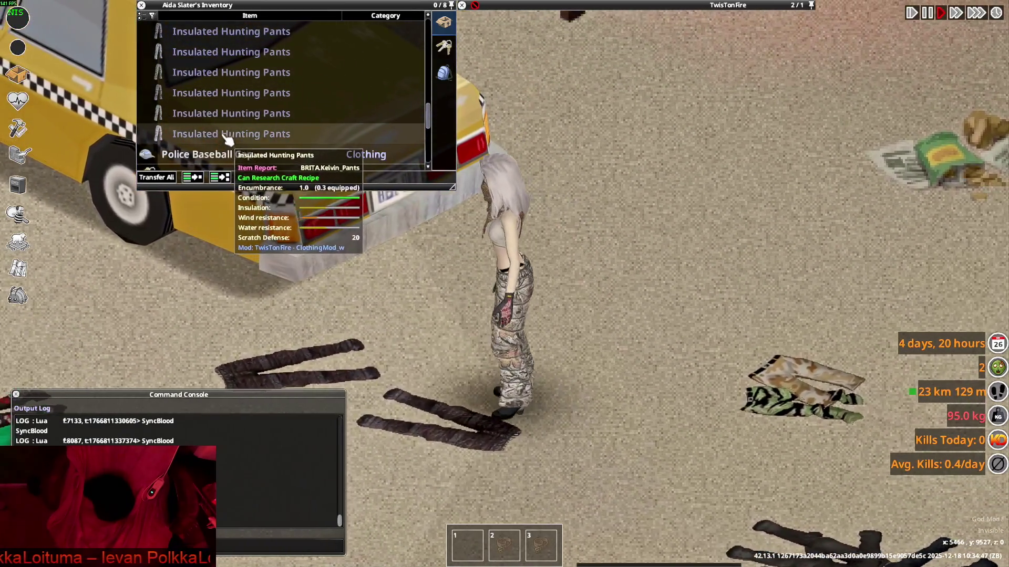
{"action": "scroll", "coordinate": [210, 136], "scroll_direction": "down", "scroll_amount": 2}
{"action": "scroll", "coordinate": [205, 131], "scroll_direction": "down", "scroll_amount": 3}
Roll the worn hunting pants up and down repeatedly, leaving them unrolled.
{"action": "right_click", "coordinate": [217, 99]}
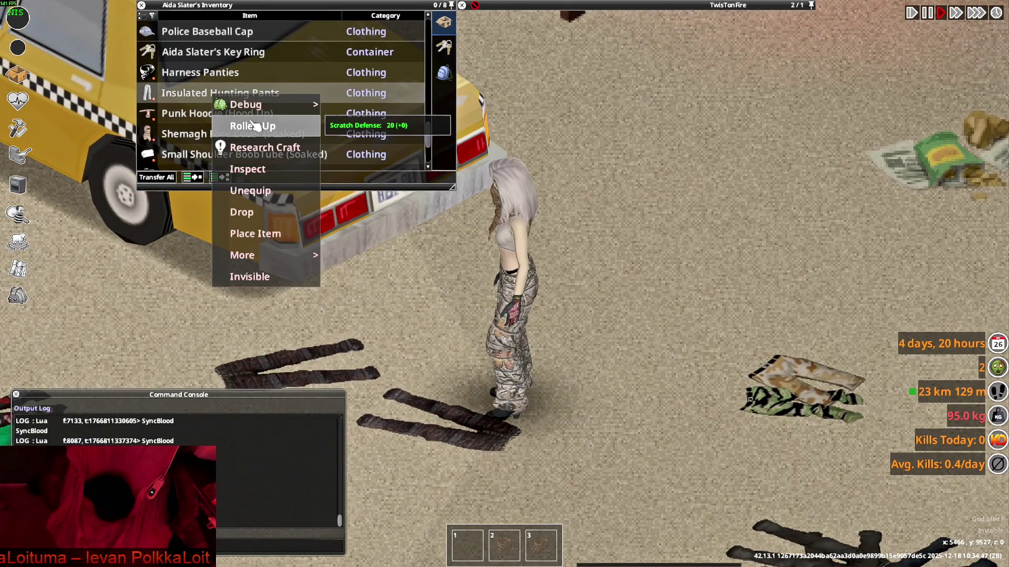
{"action": "left_click", "coordinate": [257, 127]}
{"action": "right_click", "coordinate": [194, 96]}
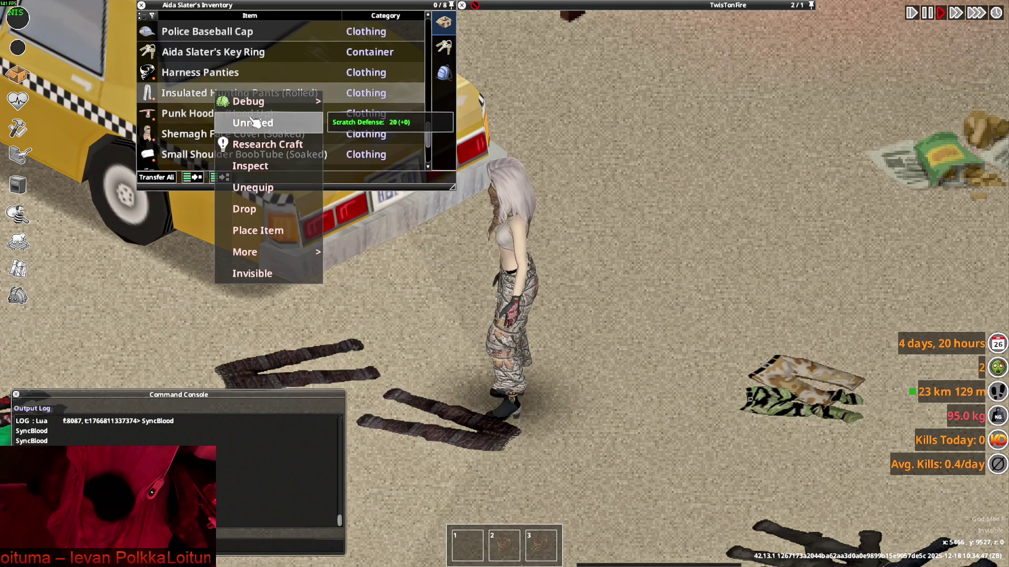
{"action": "left_click", "coordinate": [223, 121]}
{"action": "right_click", "coordinate": [193, 98]}
{"action": "left_click", "coordinate": [223, 121]}
{"action": "right_click", "coordinate": [196, 100]}
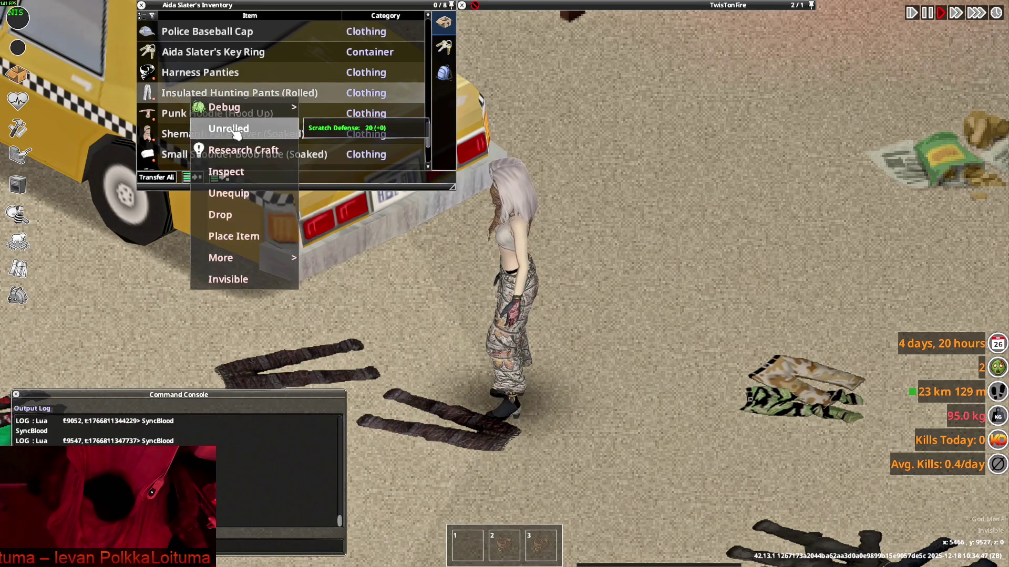
{"action": "left_click", "coordinate": [223, 126]}
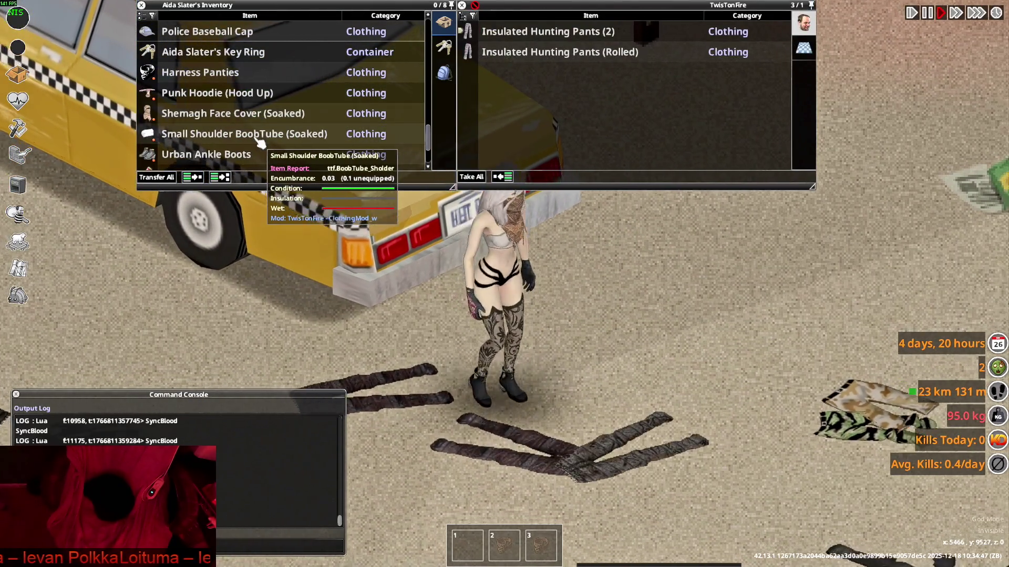
Try on four more pairs of hunting pants, turning the character to face the camera.
{"action": "scroll", "coordinate": [236, 136], "scroll_direction": "up", "scroll_amount": 3}
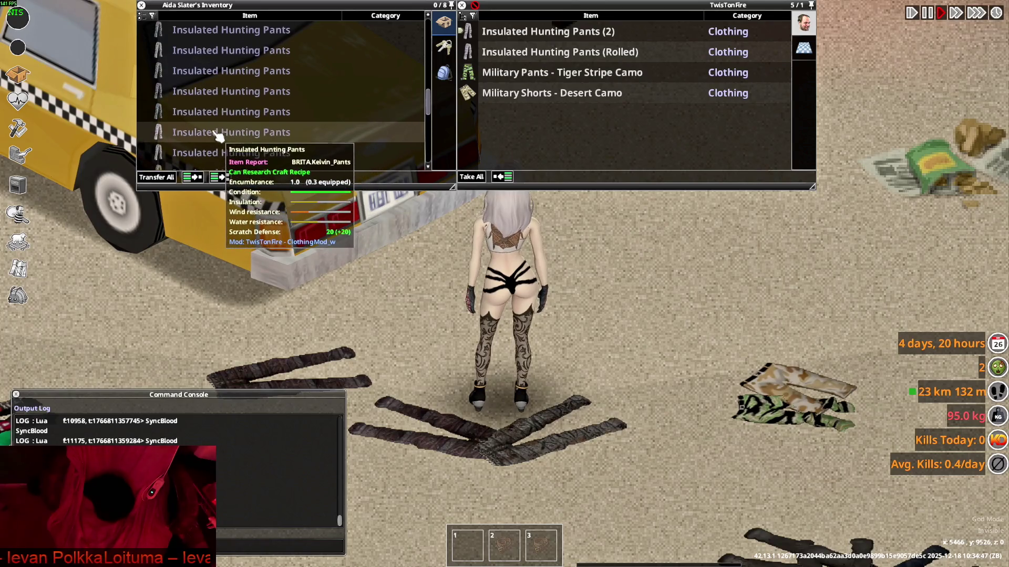
{"action": "right_click", "coordinate": [204, 112]}
{"action": "left_click", "coordinate": [236, 141]}
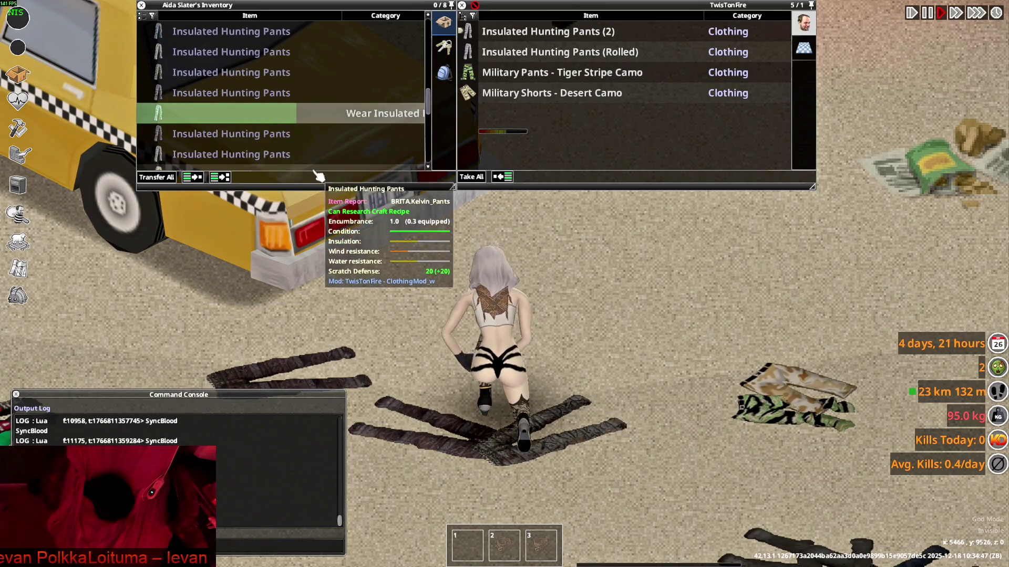
{"action": "key", "text": "s"}
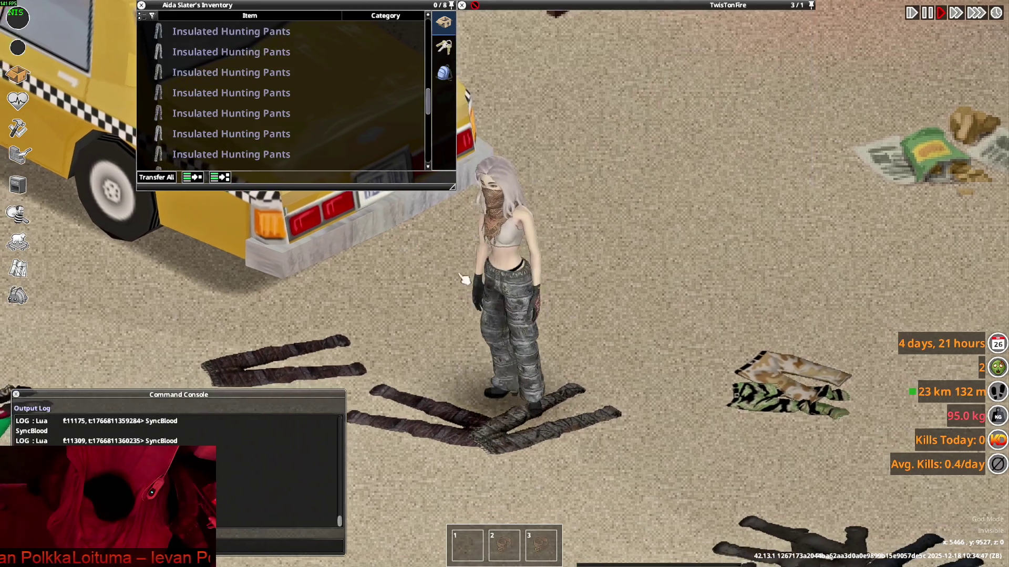
{"action": "right_click", "coordinate": [202, 110]}
{"action": "left_click", "coordinate": [226, 137]}
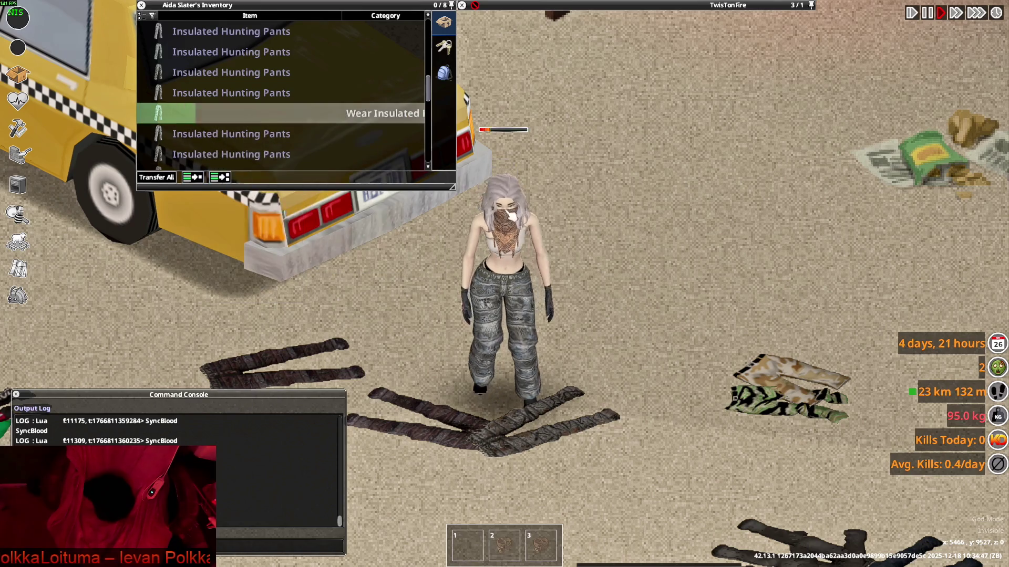
{"action": "right_click", "coordinate": [194, 99]}
{"action": "left_click", "coordinate": [226, 127]}
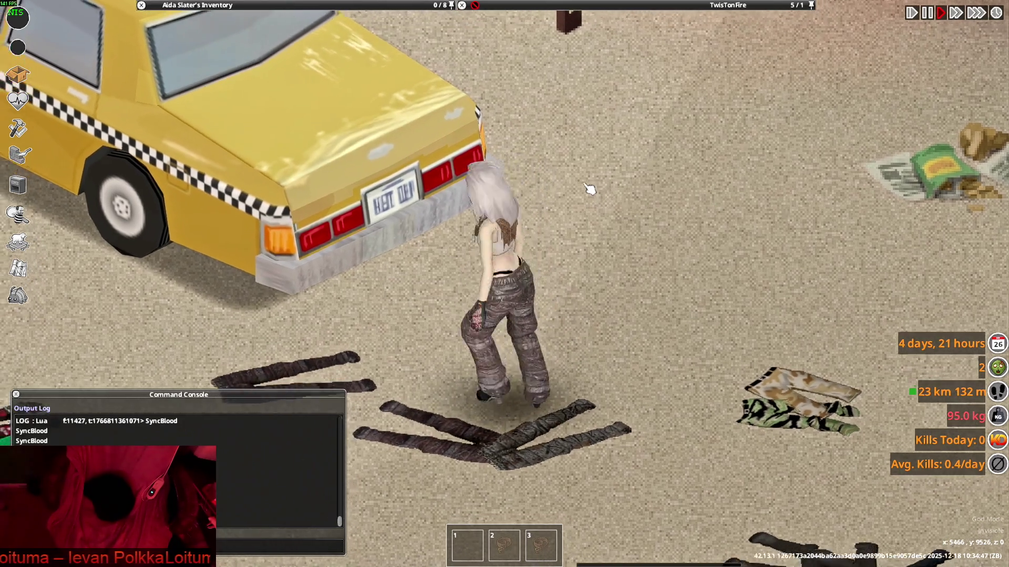
{"action": "mouse_move", "coordinate": [270, 72]}
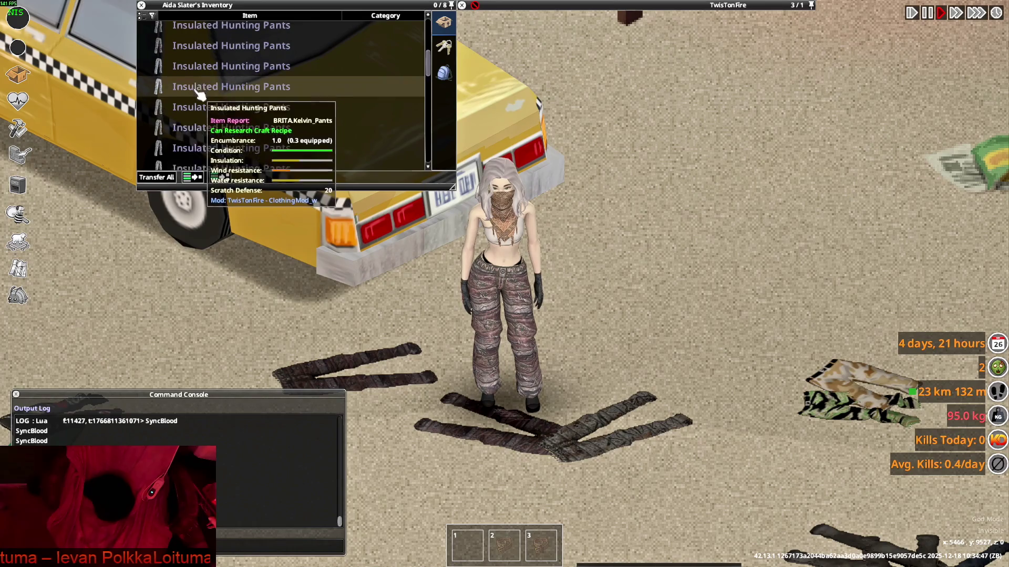
{"action": "right_click", "coordinate": [200, 94]}
{"action": "left_click", "coordinate": [223, 124]}
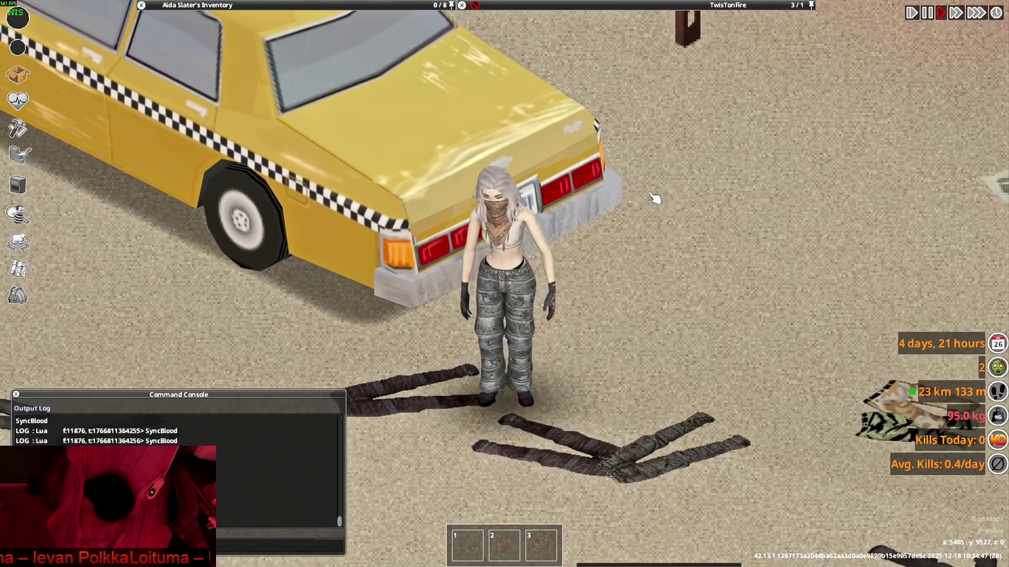
Collapse the pants stack and move all 26 Insulated Hunting Pants onto the floor.
{"action": "mouse_move", "coordinate": [271, 82]}
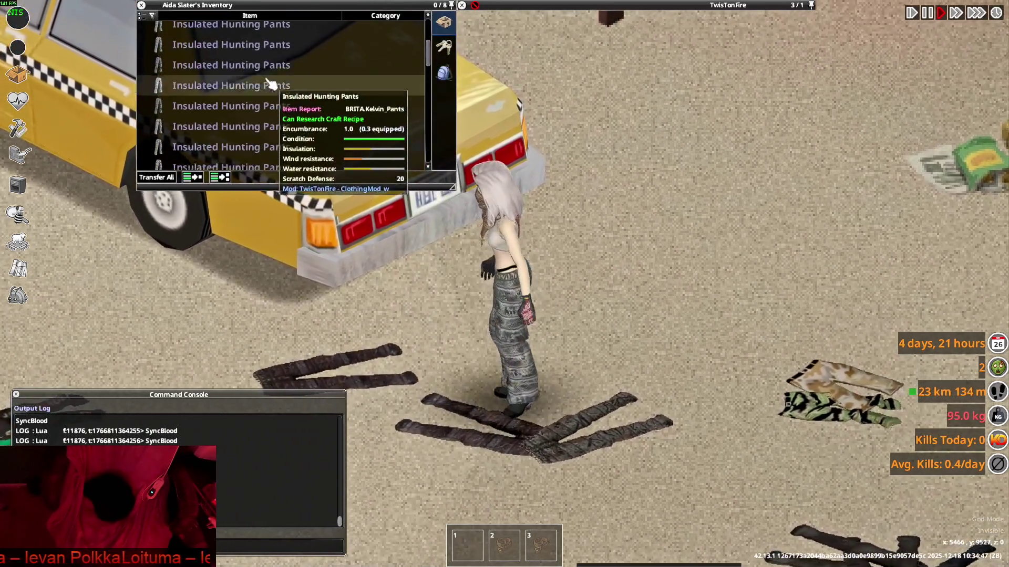
{"action": "scroll", "coordinate": [218, 96], "scroll_direction": "up", "scroll_amount": 5}
{"action": "left_click", "coordinate": [198, 59]}
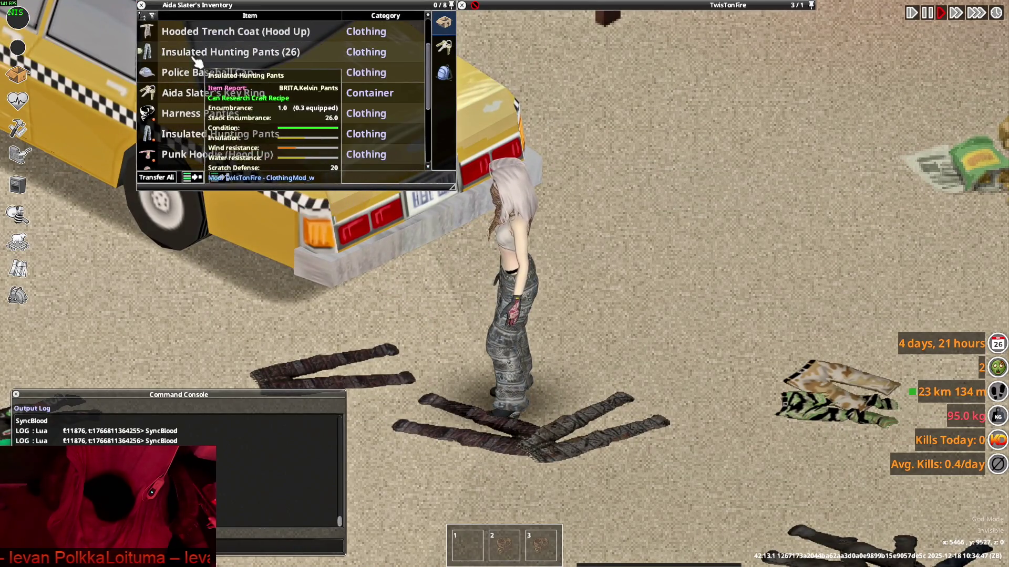
{"action": "double_click", "coordinate": [196, 57]}
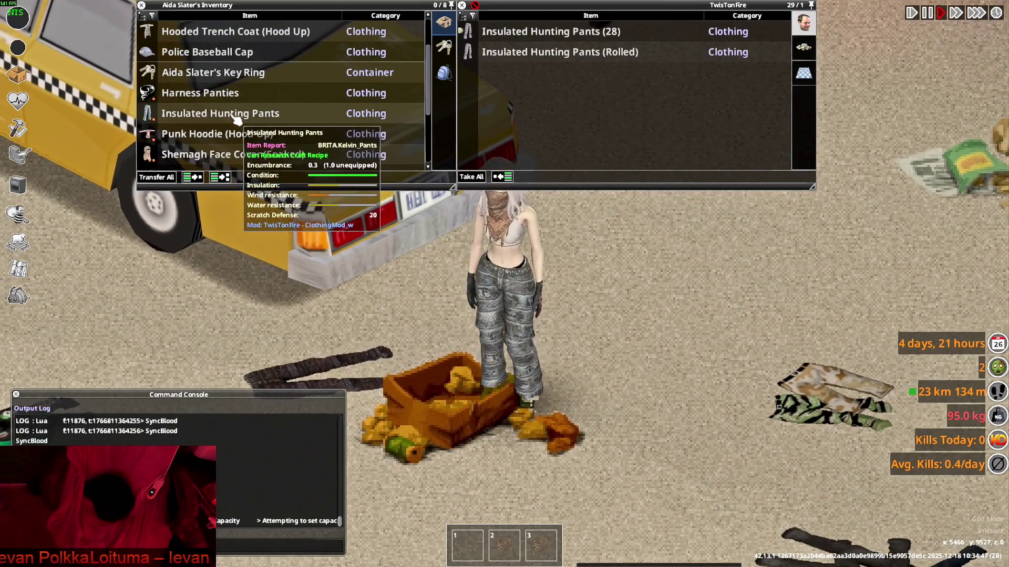
{"action": "scroll", "coordinate": [257, 131], "scroll_direction": "up", "scroll_amount": 2}
{"action": "scroll", "coordinate": [558, 275], "scroll_direction": "down", "scroll_amount": 5}
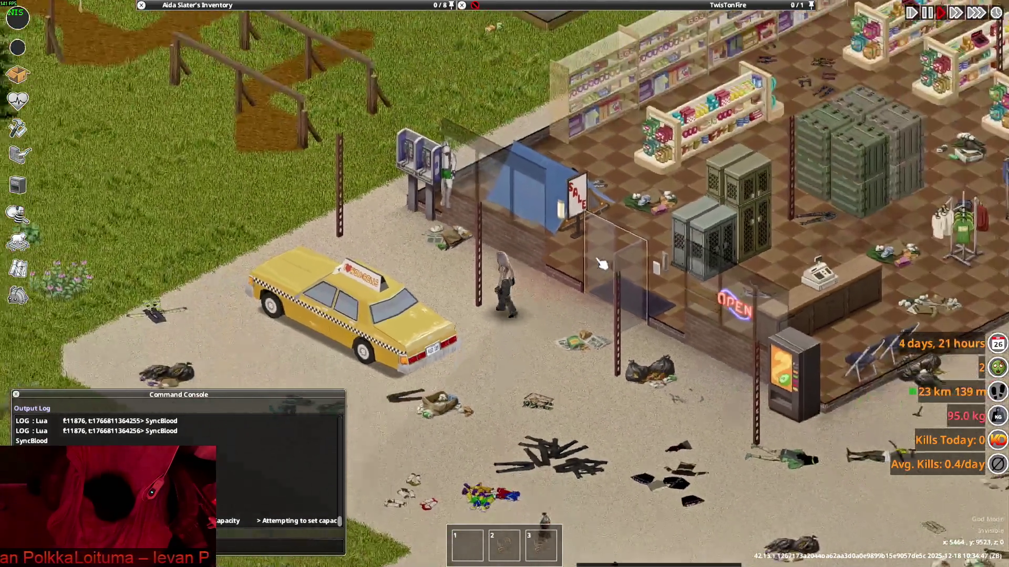
{"action": "scroll", "coordinate": [601, 263], "scroll_direction": "up", "scroll_amount": 5}
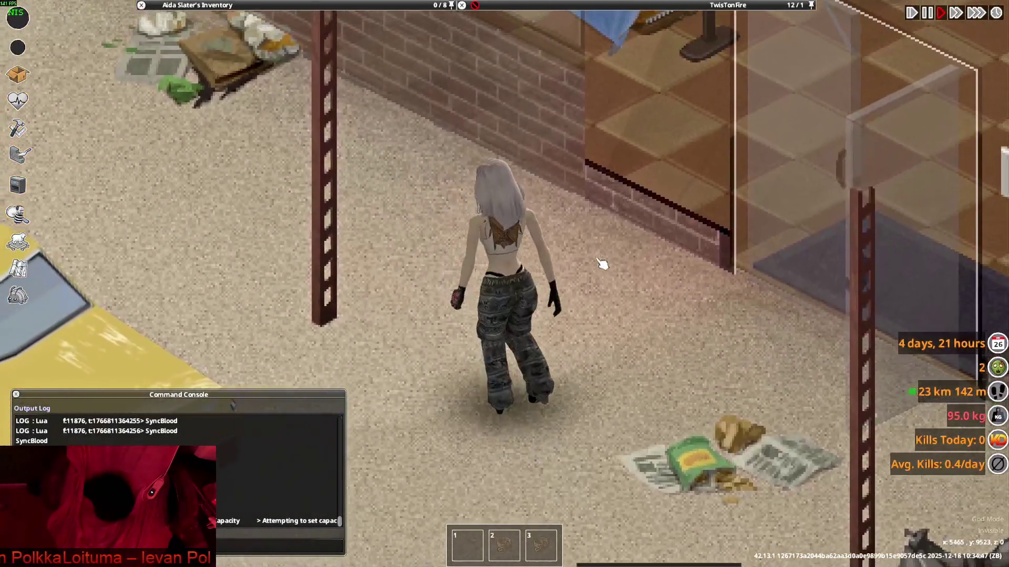
Switch to Notepad++, close Kelvin_Pants.xml and select 'Hunter_Pants' on line 11.
{"action": "key", "text": "alt+Tab"}
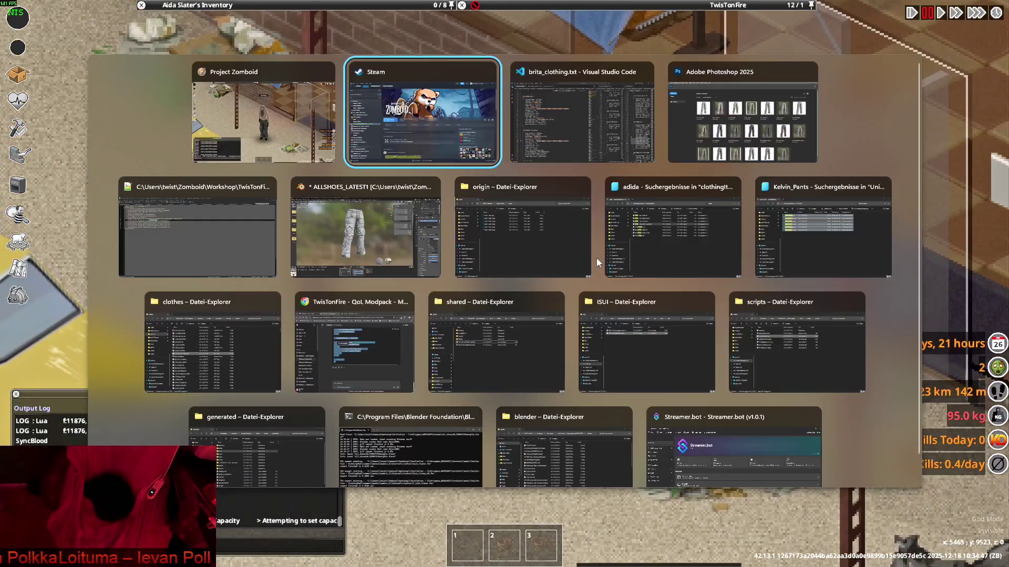
{"action": "key", "text": "alt+Tab"}
{"action": "key", "text": "alt+Tab"}
{"action": "key", "text": "alt+Tab"}
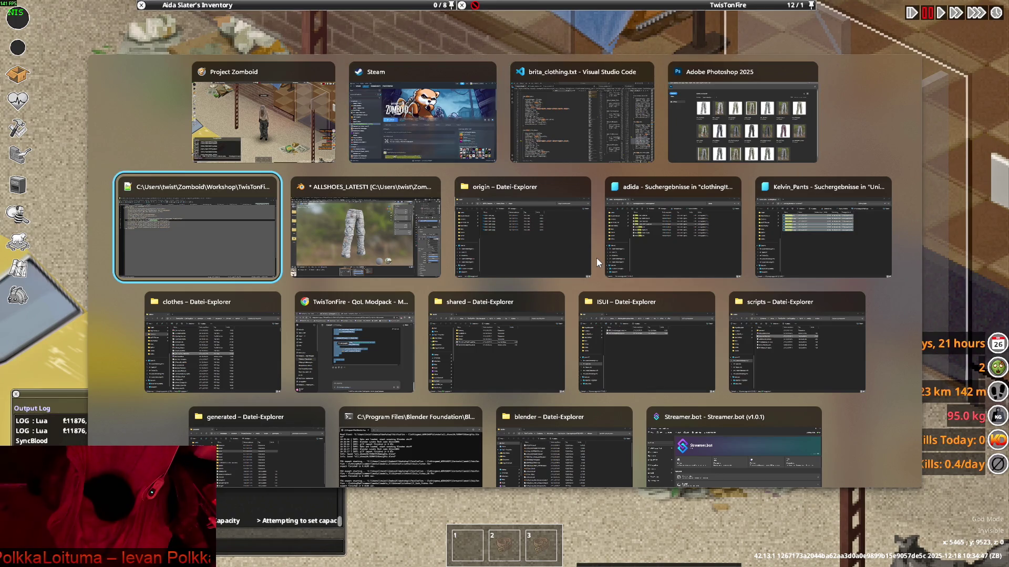
{"action": "key", "text": "alt+Tab"}
{"action": "key", "text": "alt+Tab"}
{"action": "key", "text": "alt+Tab"}
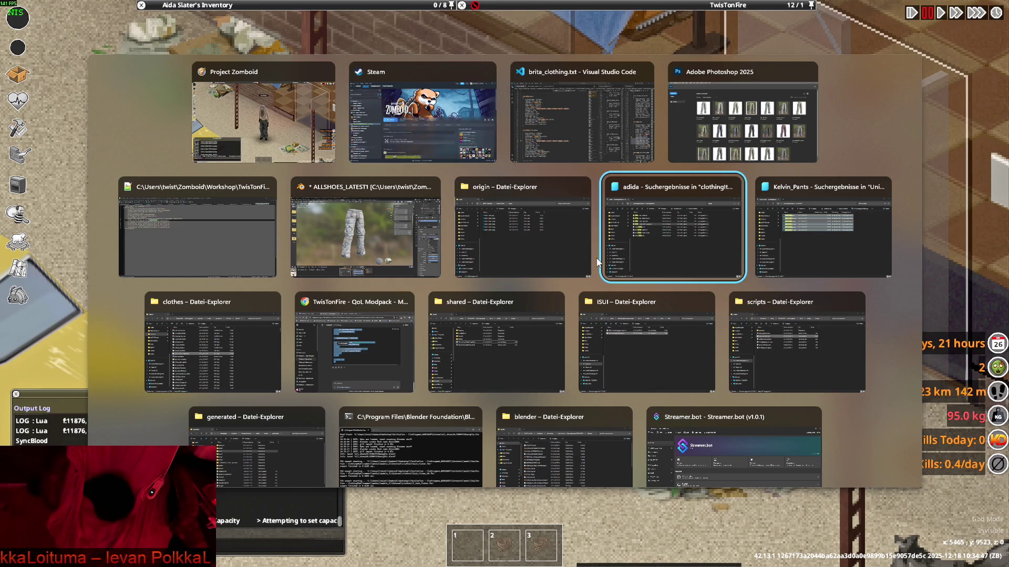
{"action": "key", "text": "alt+Tab"}
{"action": "key", "text": "alt+Tab"}
{"action": "key", "text": "alt+Tab"}
{"action": "key", "text": "alt+Tab"}
{"action": "key", "text": "alt+Tab"}
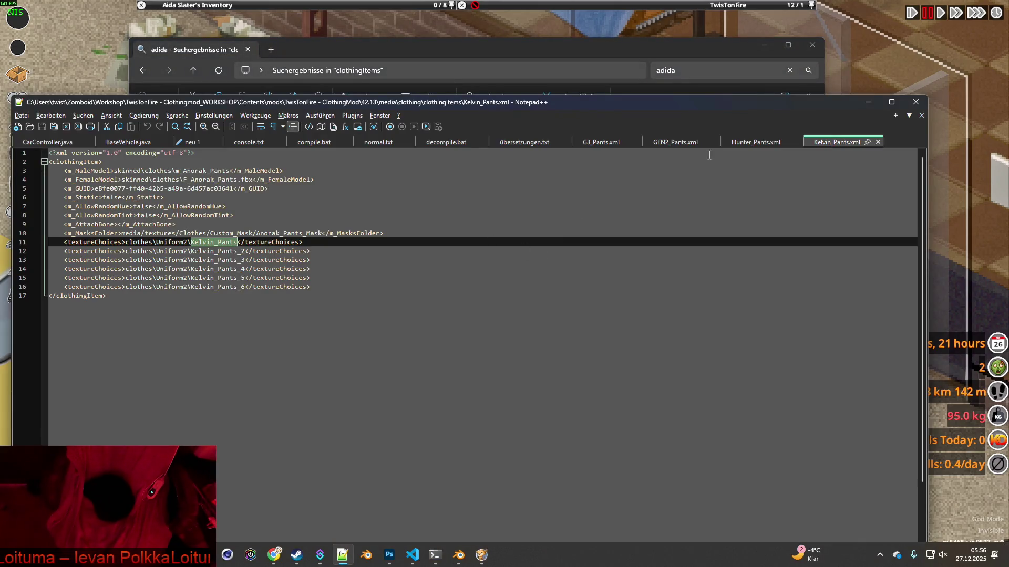
{"action": "left_click", "coordinate": [878, 143]}
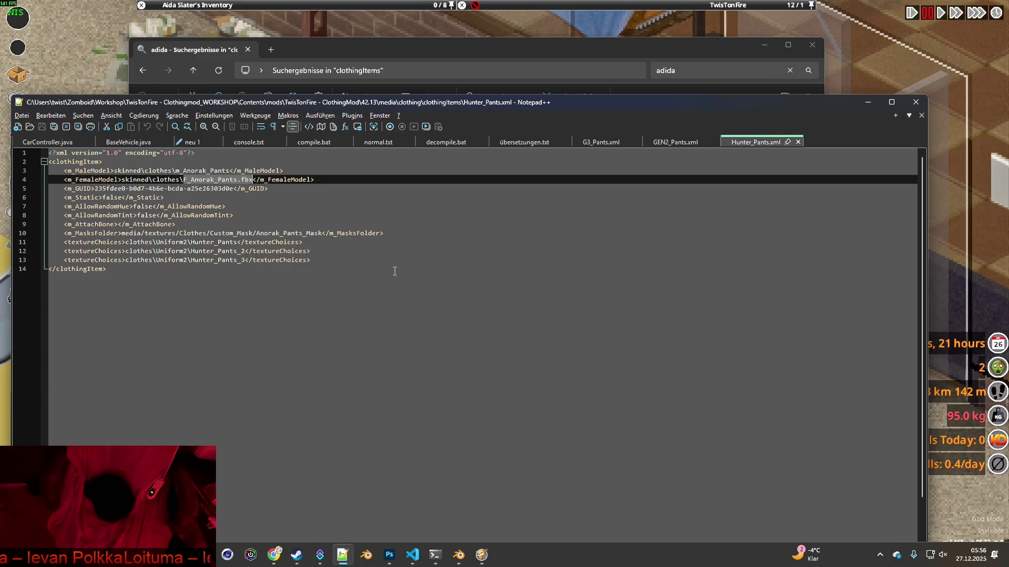
{"action": "left_click_drag", "start_coordinate": [191, 242], "coordinate": [205, 241]}
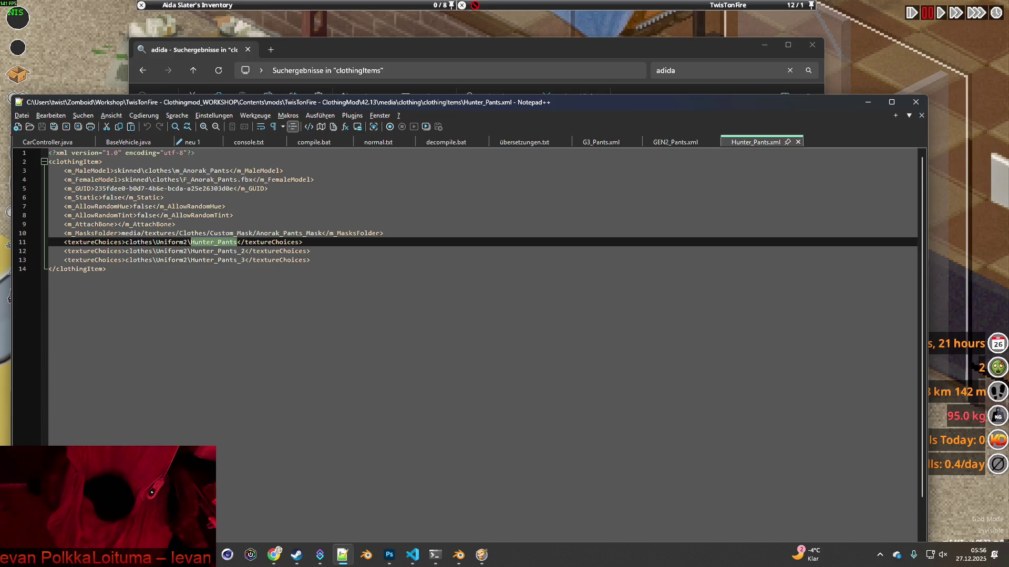
Bring the Kelvin_Pants search results in File Explorer forward and deselect the files.
{"action": "left_click", "coordinate": [203, 555]}
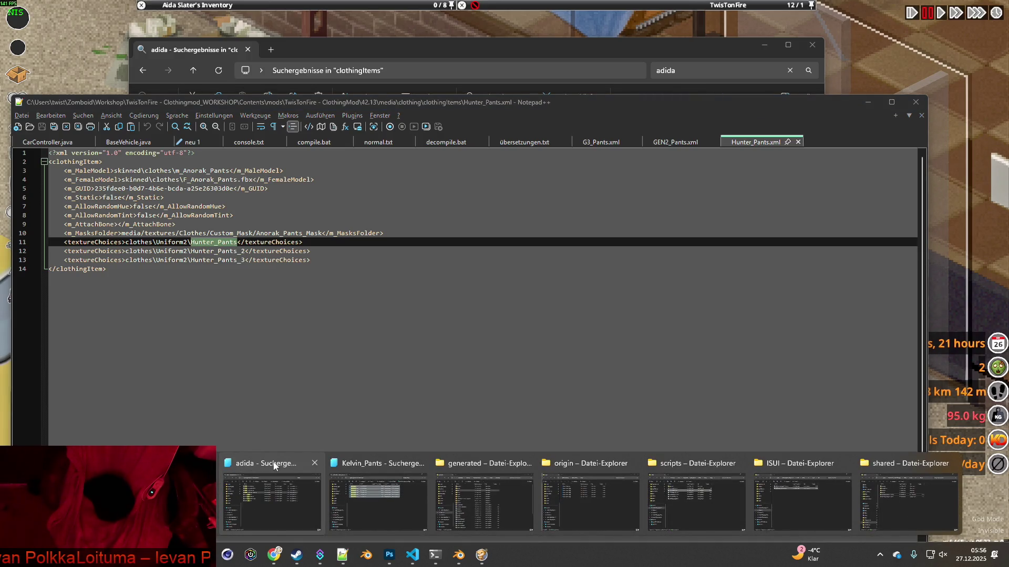
{"action": "left_click", "coordinate": [402, 463]}
{"action": "left_click", "coordinate": [346, 327]}
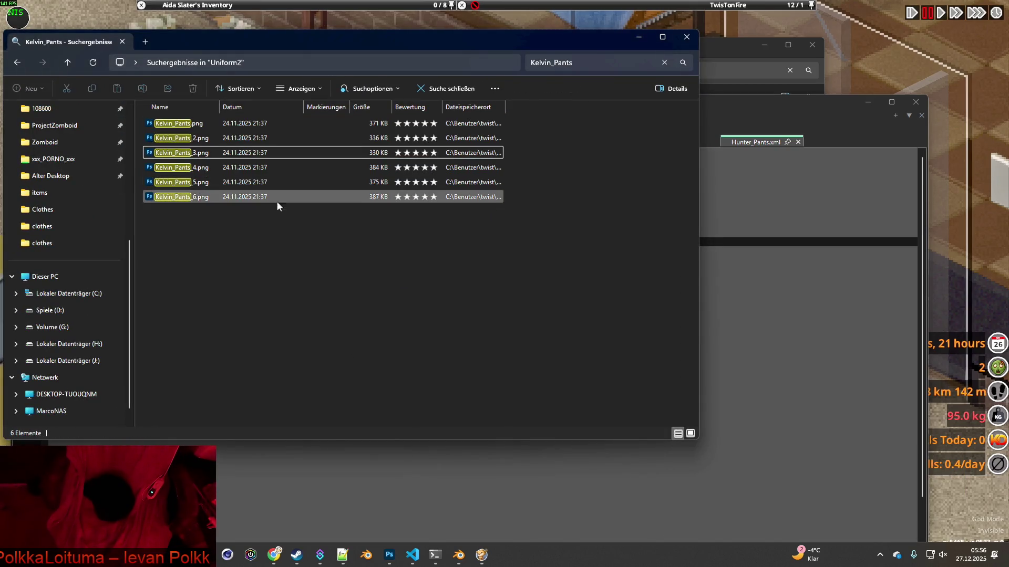
Switch to the origin folder window and go up to BRITA_Textures.
{"action": "key", "text": "alt+Tab"}
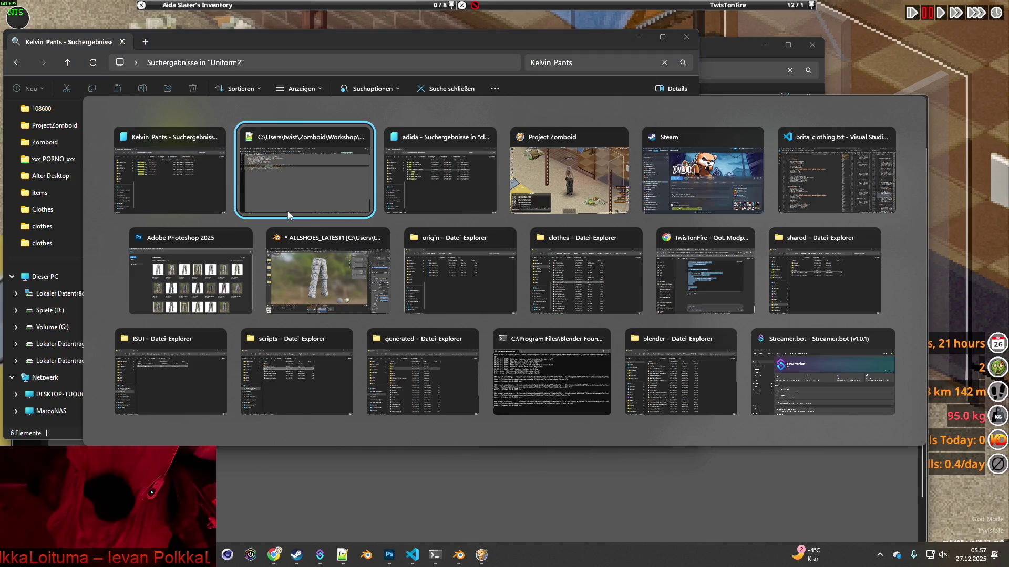
{"action": "key", "text": "Tab"}
{"action": "key", "text": "Tab"}
{"action": "key", "text": "Tab"}
{"action": "key", "text": "Tab"}
{"action": "key", "text": "Tab"}
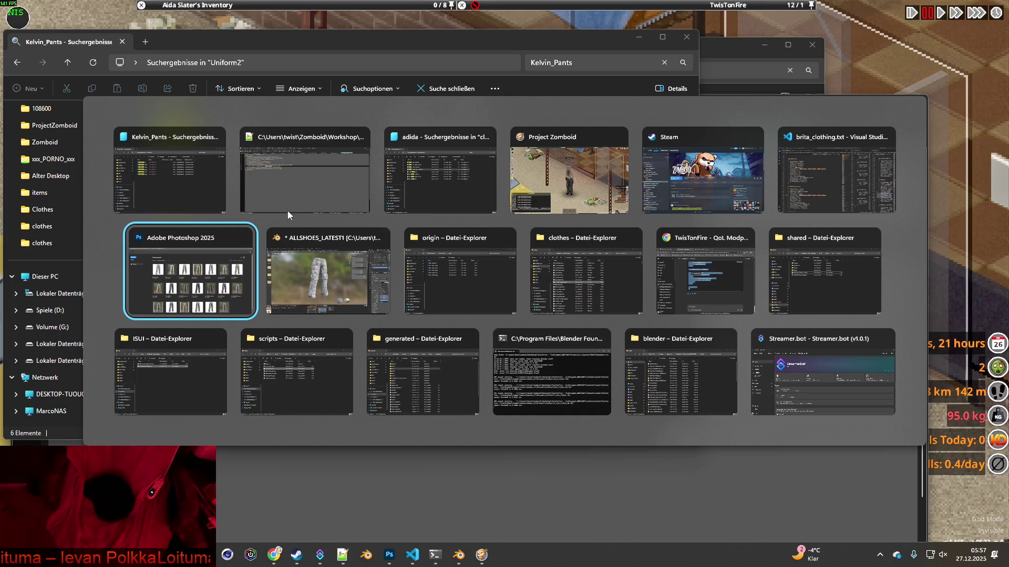
{"action": "key", "text": "Tab"}
{"action": "key", "text": "Tab"}
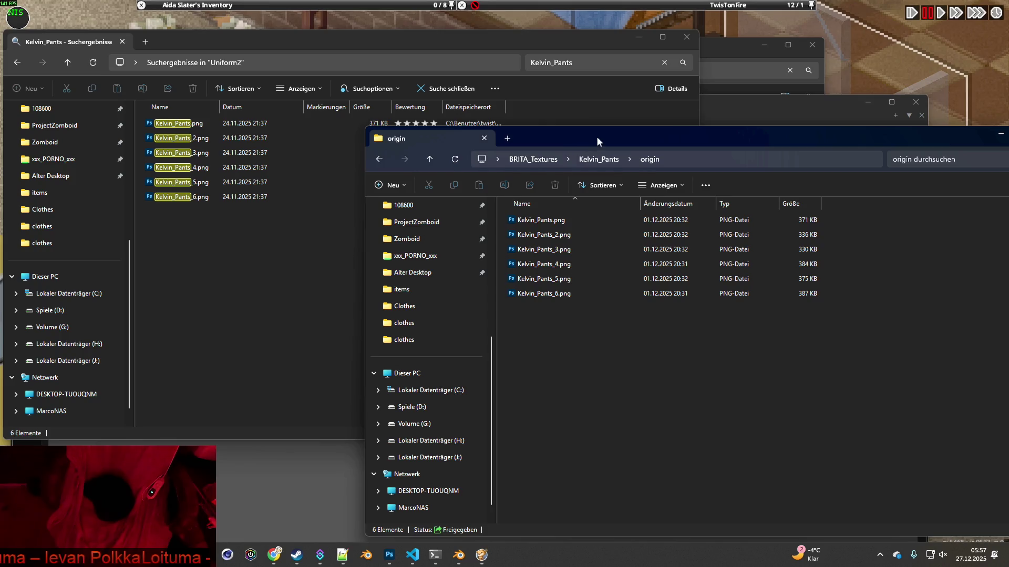
{"action": "left_click_drag", "start_coordinate": [597, 137], "coordinate": [493, 127]}
{"action": "left_click", "coordinate": [429, 149]}
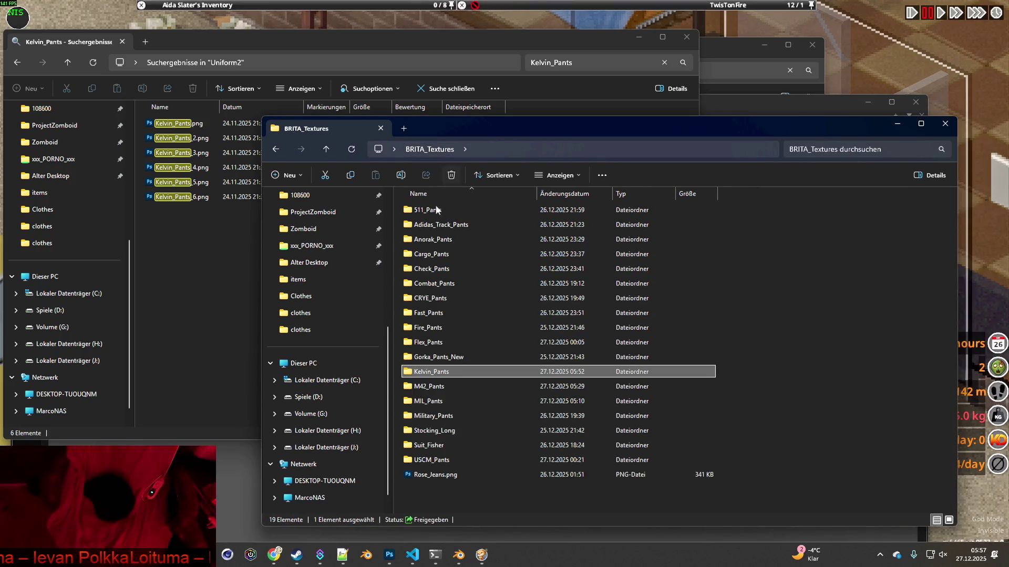
Create and open a new folder named Hunter_Pants in BRITA_Textures.
{"action": "right_click", "coordinate": [421, 492]}
{"action": "mouse_move", "coordinate": [458, 422]}
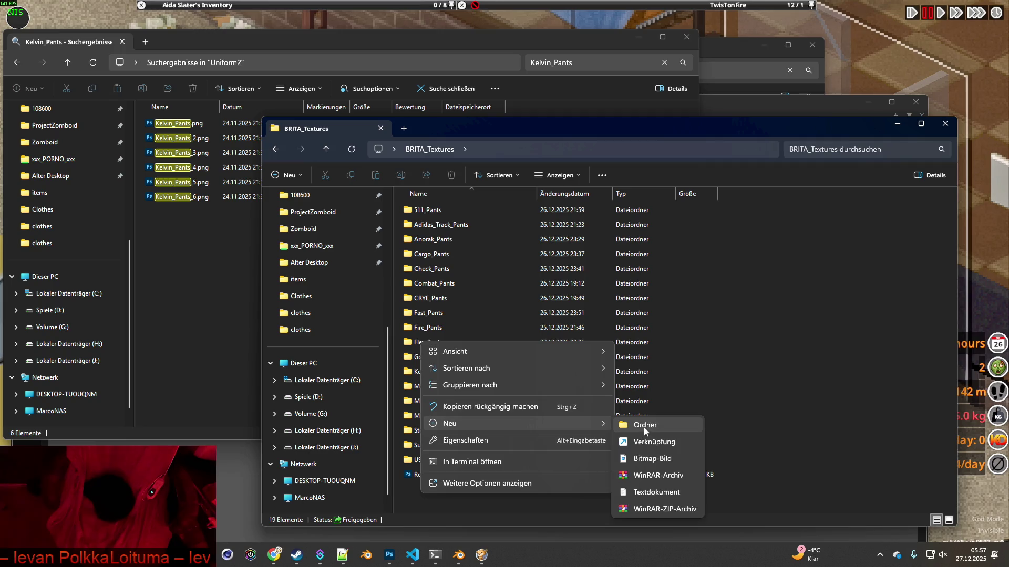
{"action": "left_click", "coordinate": [643, 425]}
{"action": "type", "text": "Hunter_Pants"}
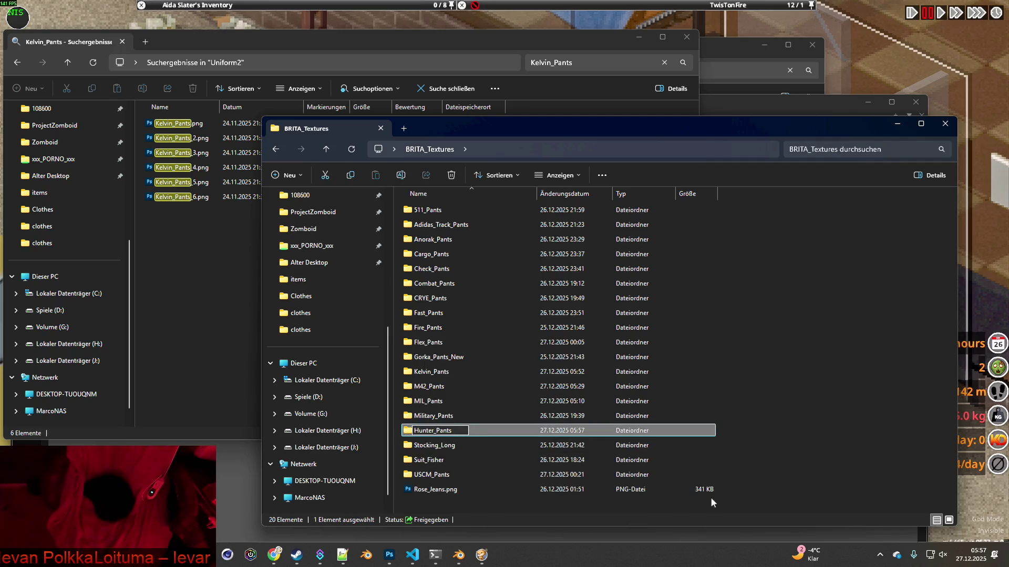
{"action": "key", "text": "Return"}
{"action": "double_click", "coordinate": [420, 431]}
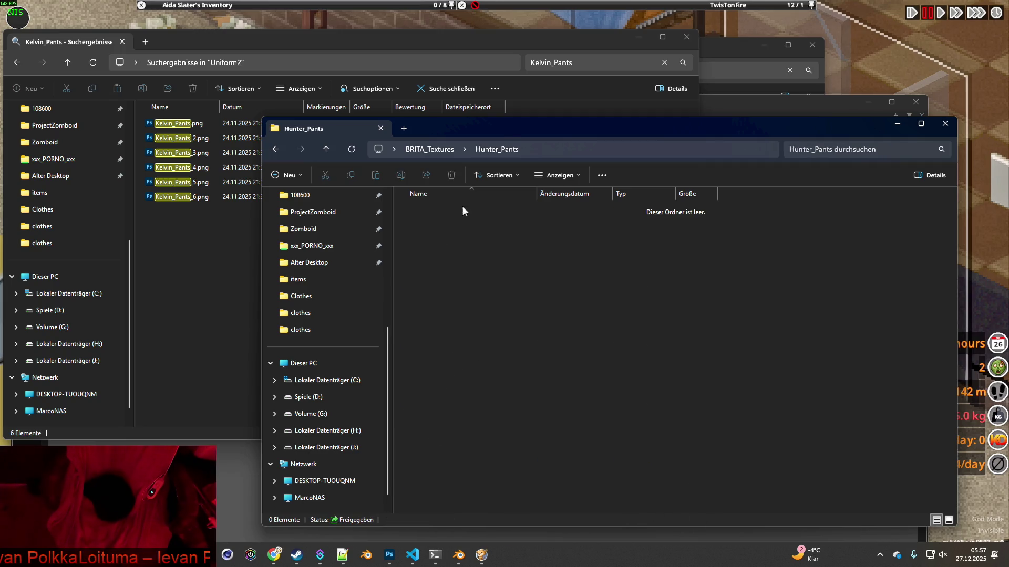
{"action": "left_click_drag", "start_coordinate": [509, 134], "coordinate": [622, 108]}
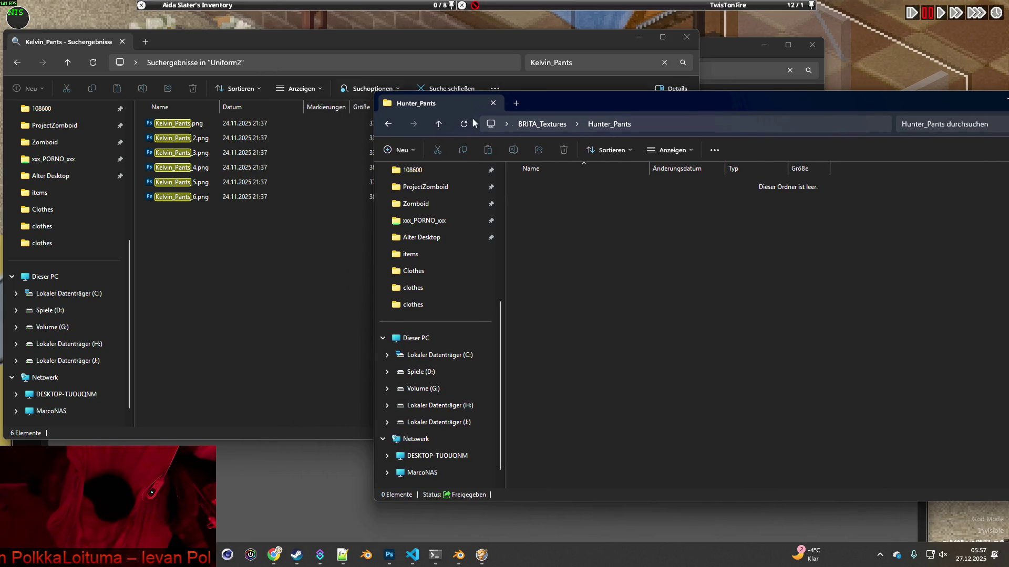
Change the search window's query from Kelvin_Pants to Hunter_Pants.
{"action": "left_click", "coordinate": [415, 48]}
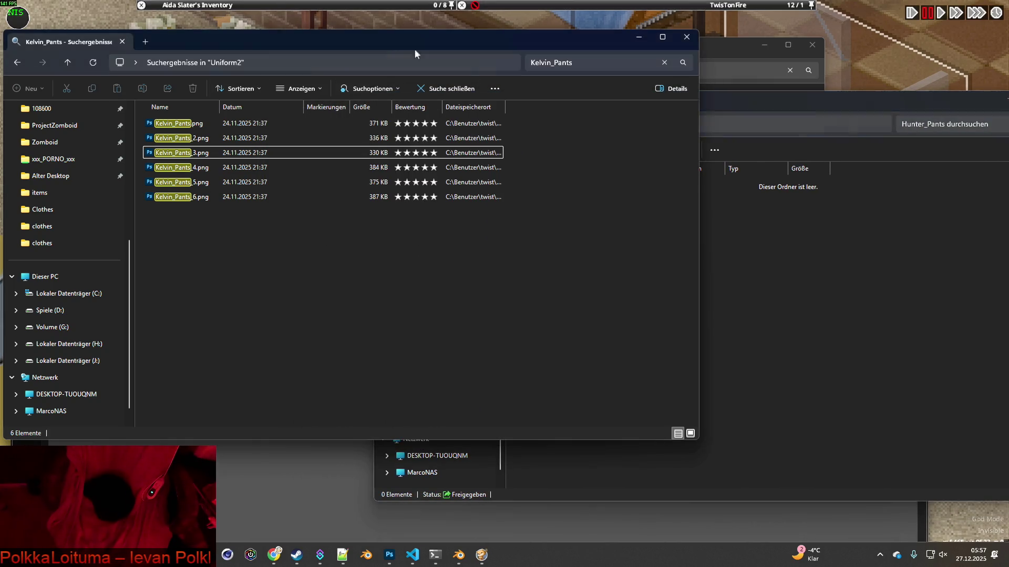
{"action": "left_click", "coordinate": [591, 63]}
{"action": "type", "text": "Hunter_Pants"}
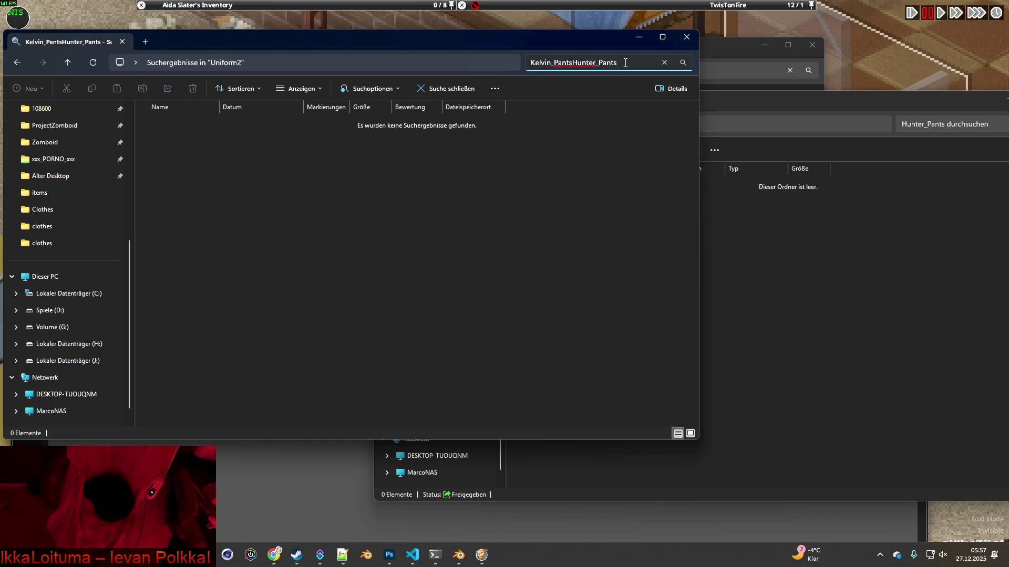
{"action": "left_click_drag", "start_coordinate": [629, 62], "coordinate": [528, 63]}
{"action": "type", "text": "Hunter_Pants"}
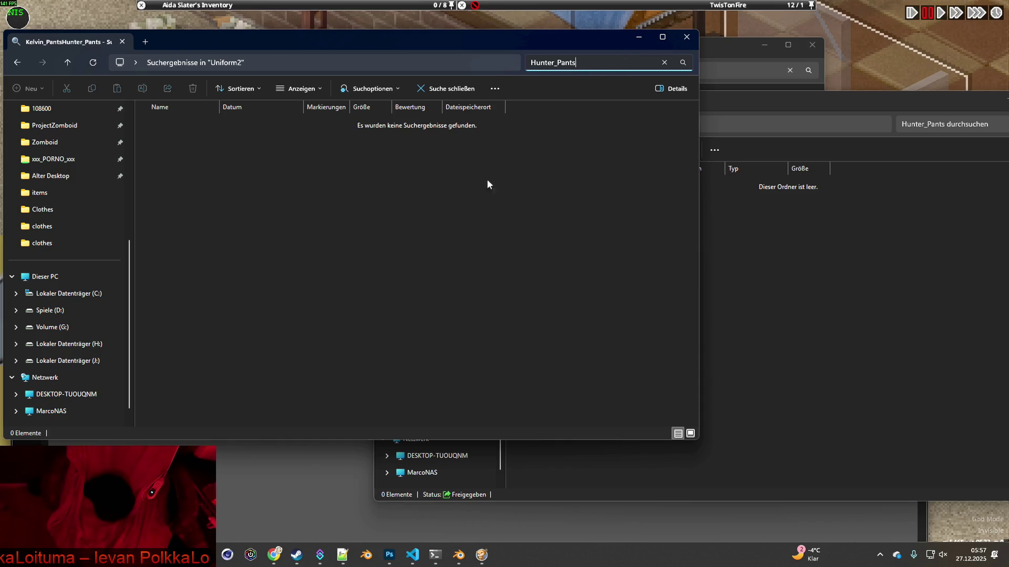
Copy the three Hunter_Pants PNG files into the new Hunter_Pants folder.
{"action": "left_click", "coordinate": [194, 123]}
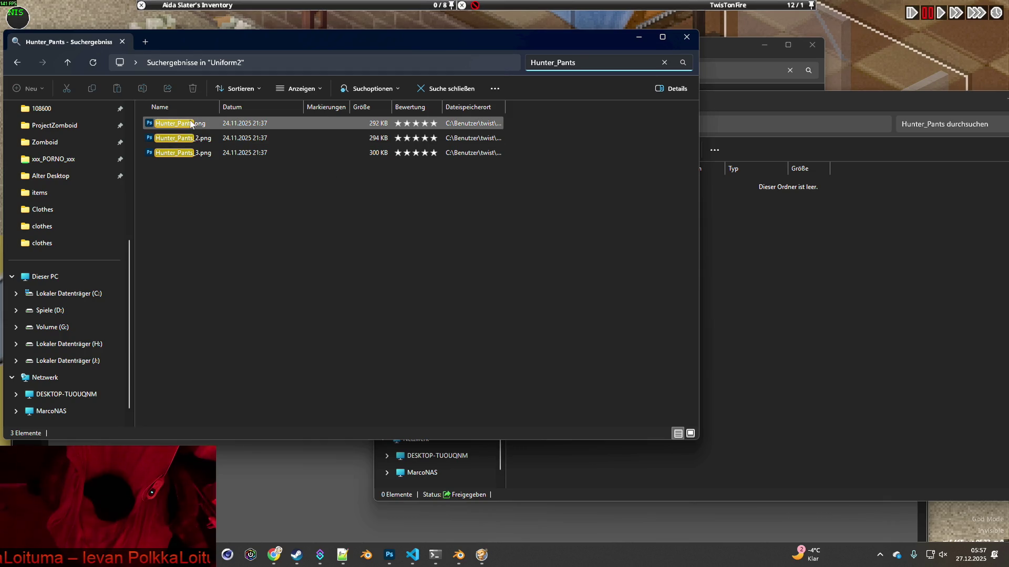
{"action": "left_click", "coordinate": [199, 148], "text": "shift"}
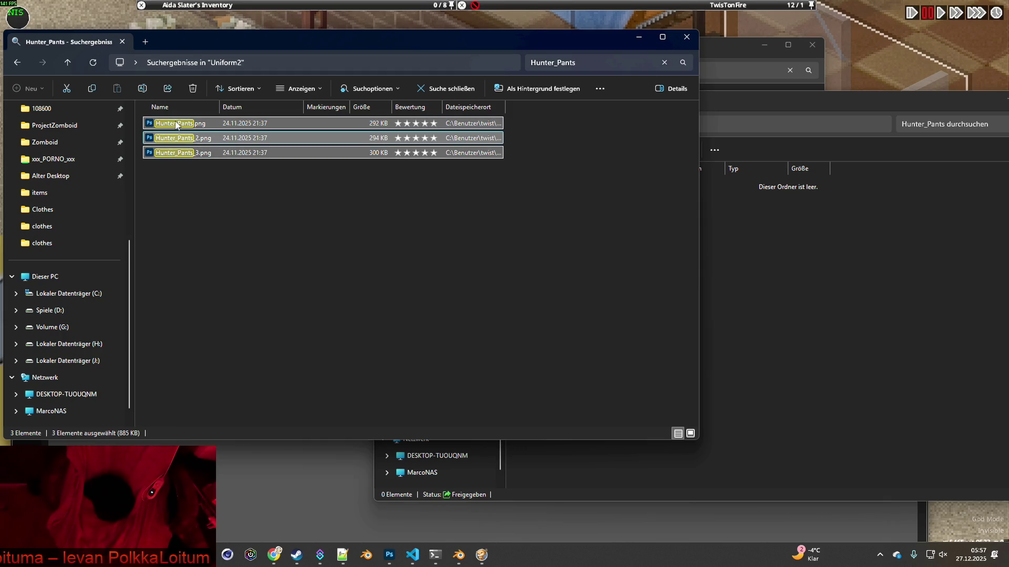
{"action": "left_click_drag", "start_coordinate": [176, 125], "coordinate": [827, 234]}
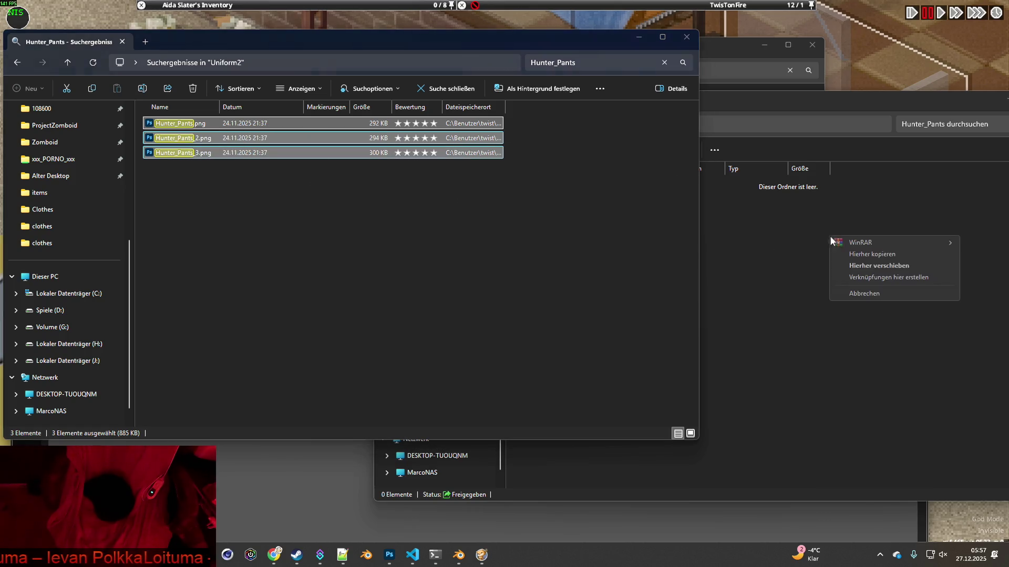
{"action": "left_click", "coordinate": [871, 255]}
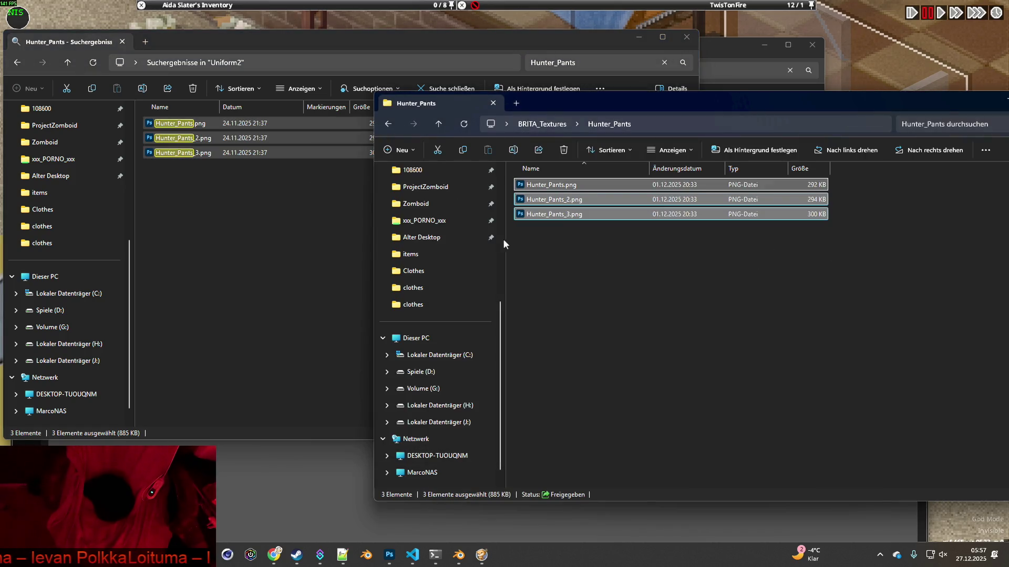
{"action": "left_click", "coordinate": [645, 41]}
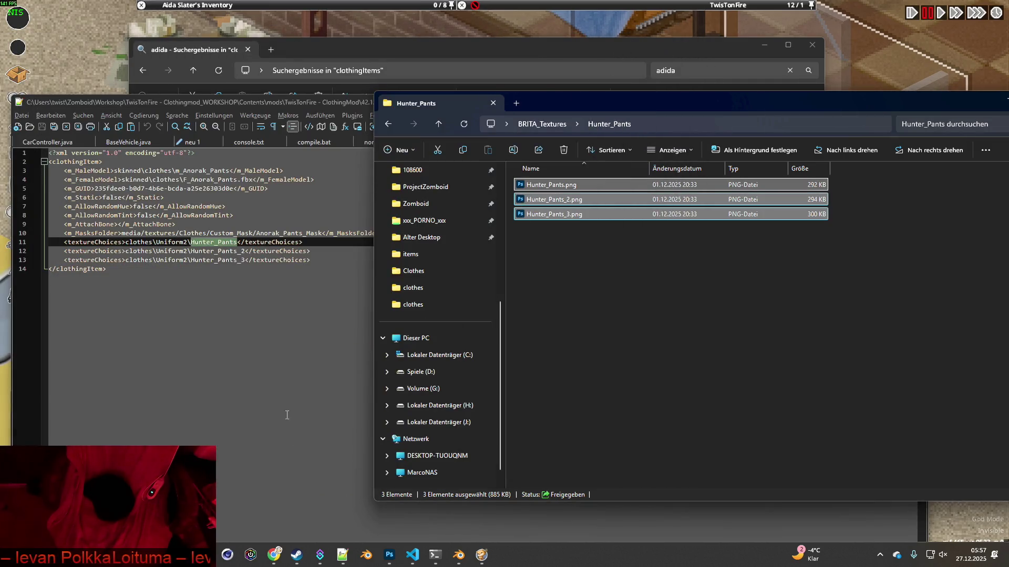
Load Hunter_Pants.png from BRITA_Textures\Hunter_Pants as the pants' image texture.
{"action": "left_click", "coordinate": [459, 556]}
{"action": "left_click", "coordinate": [390, 501]}
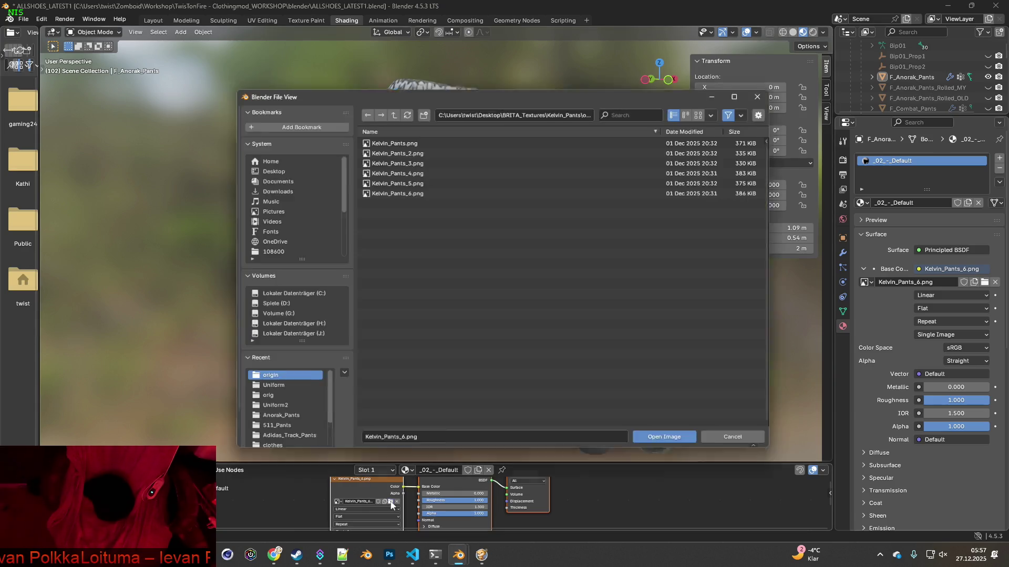
{"action": "left_click", "coordinate": [392, 110]}
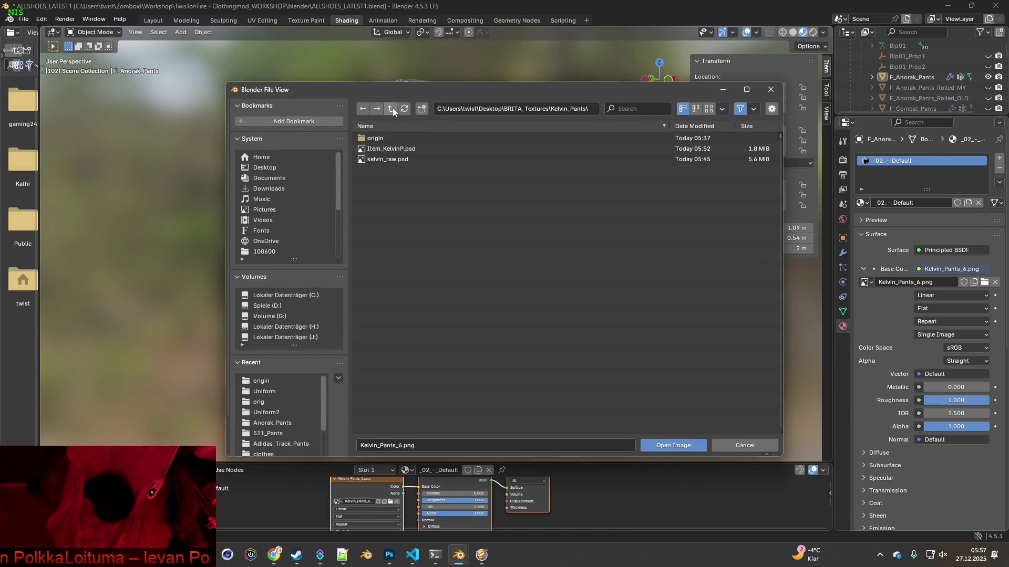
{"action": "left_click", "coordinate": [393, 110]}
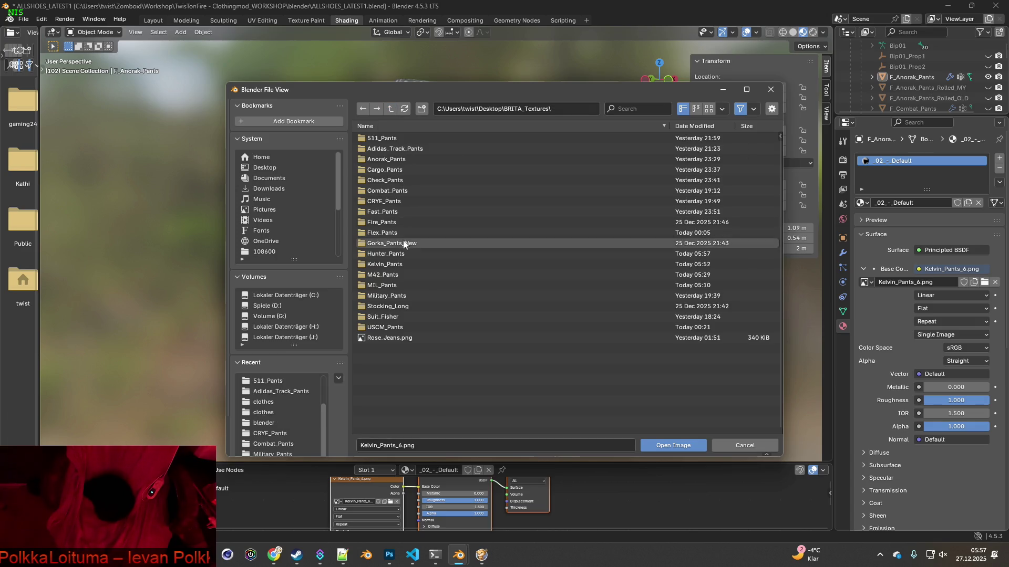
{"action": "left_click", "coordinate": [394, 255]}
{"action": "left_click", "coordinate": [389, 139]}
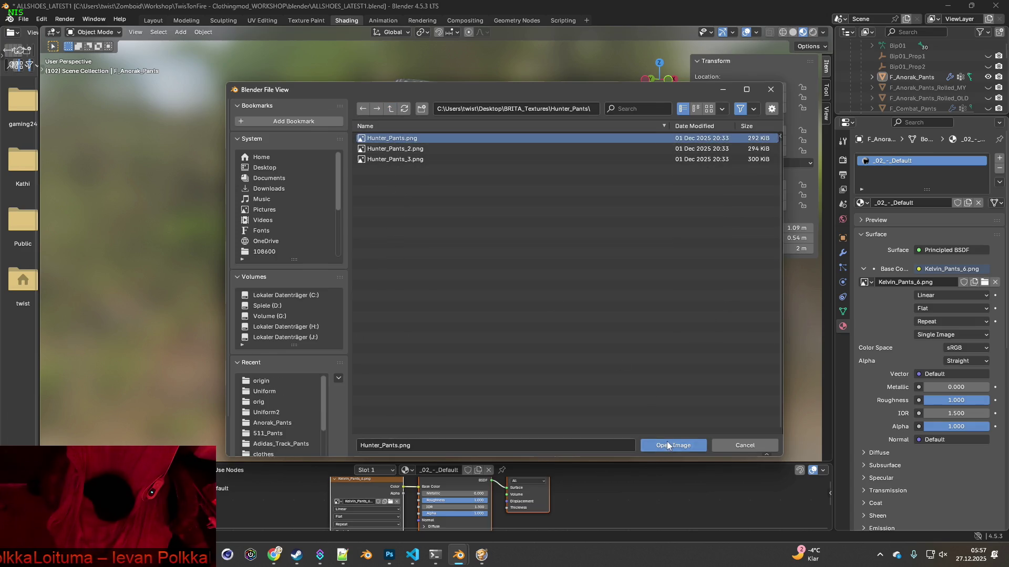
{"action": "left_click", "coordinate": [667, 445]}
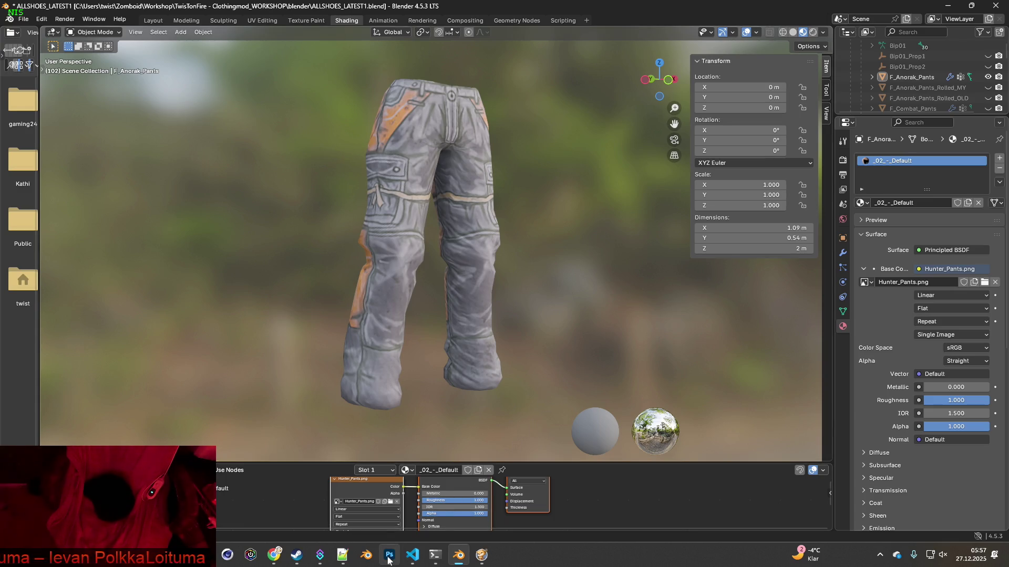
{"action": "mouse_move", "coordinate": [389, 560]}
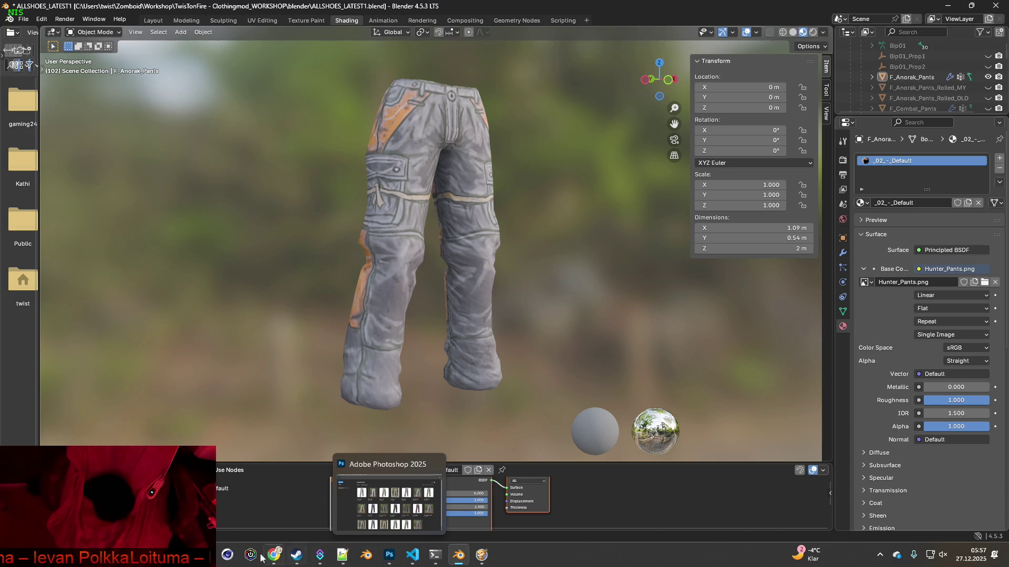
{"action": "left_click", "coordinate": [413, 556]}
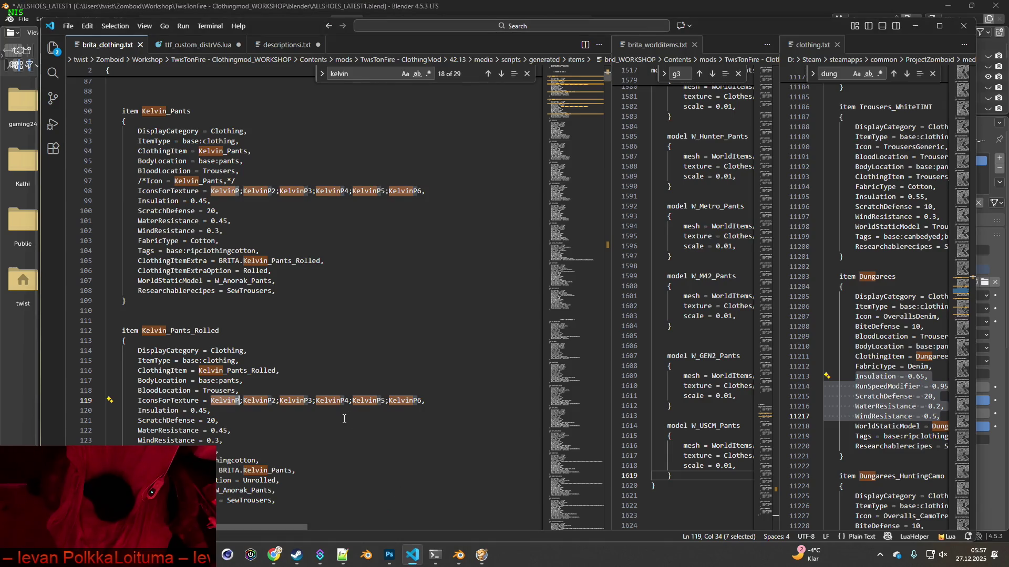
Find Hunter_Pants, prefix its Icon line with /** and add IconsForTexture below.
{"action": "left_click", "coordinate": [362, 74]}
{"action": "type", "text": "Hunter_Pants"}
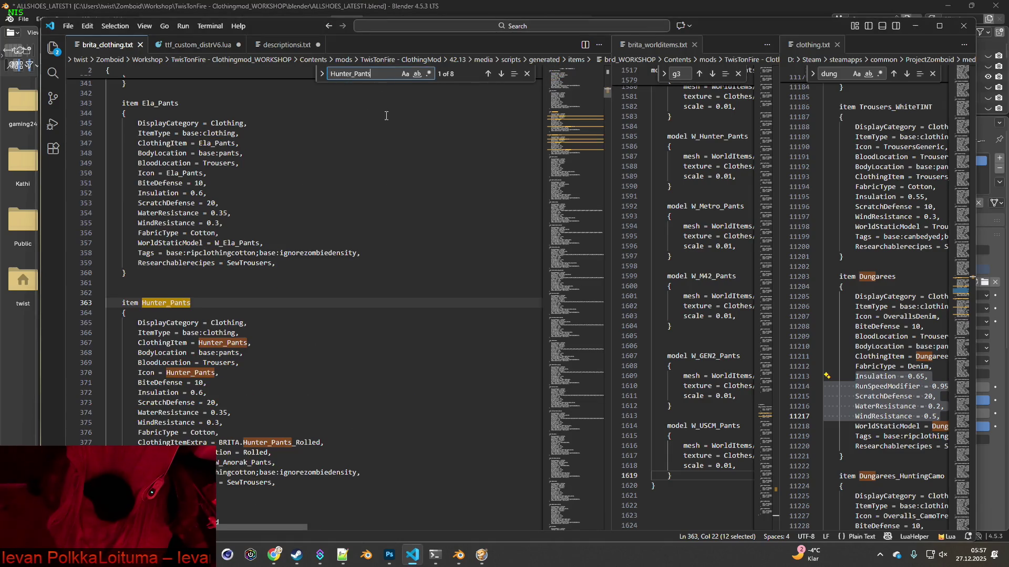
{"action": "scroll", "coordinate": [298, 281], "scroll_direction": "down", "scroll_amount": 3}
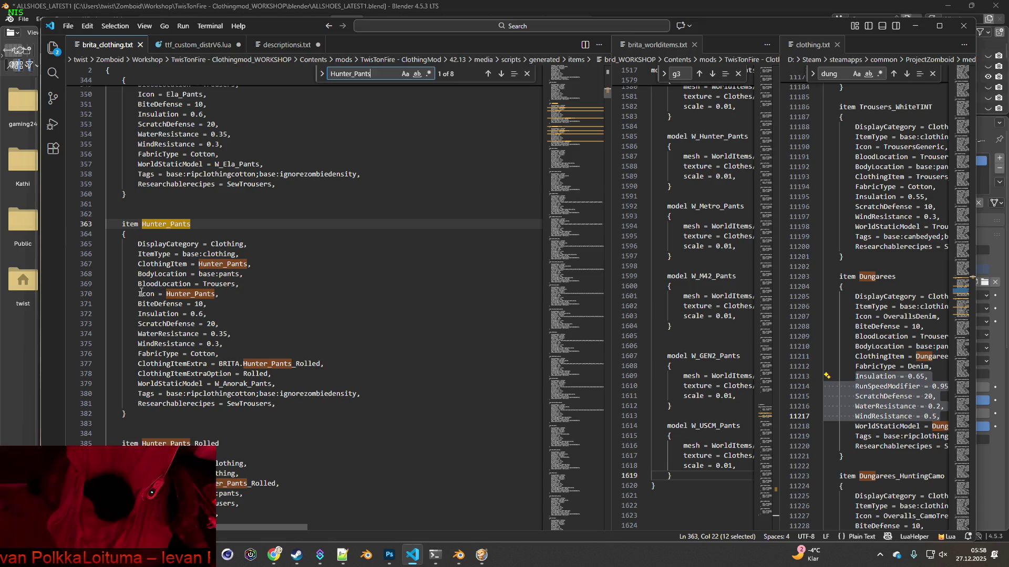
{"action": "left_click", "coordinate": [139, 293]}
{"action": "type", "text": "/*"}
{"action": "type", "text": "*"}
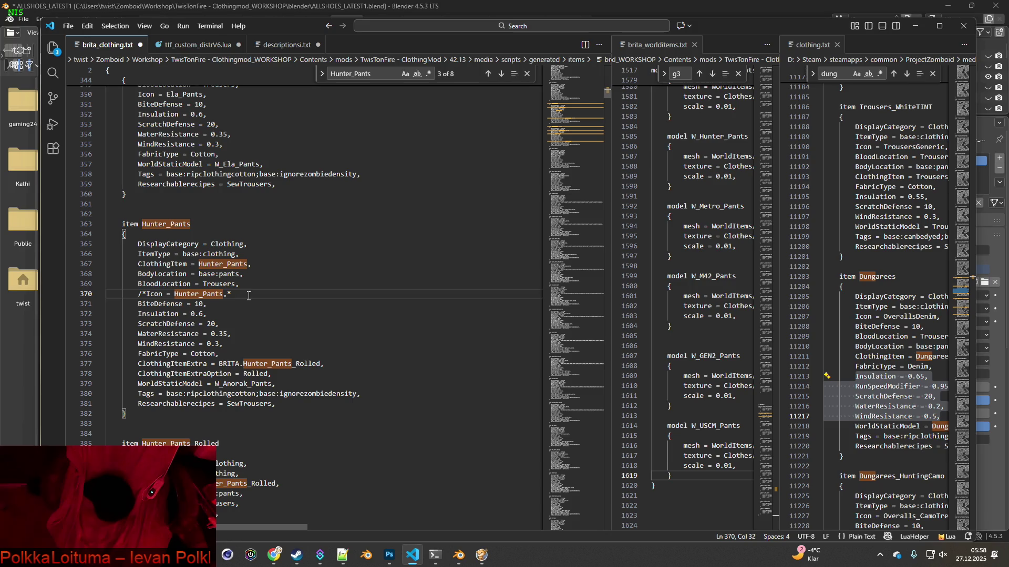
{"action": "key", "text": "Return"}
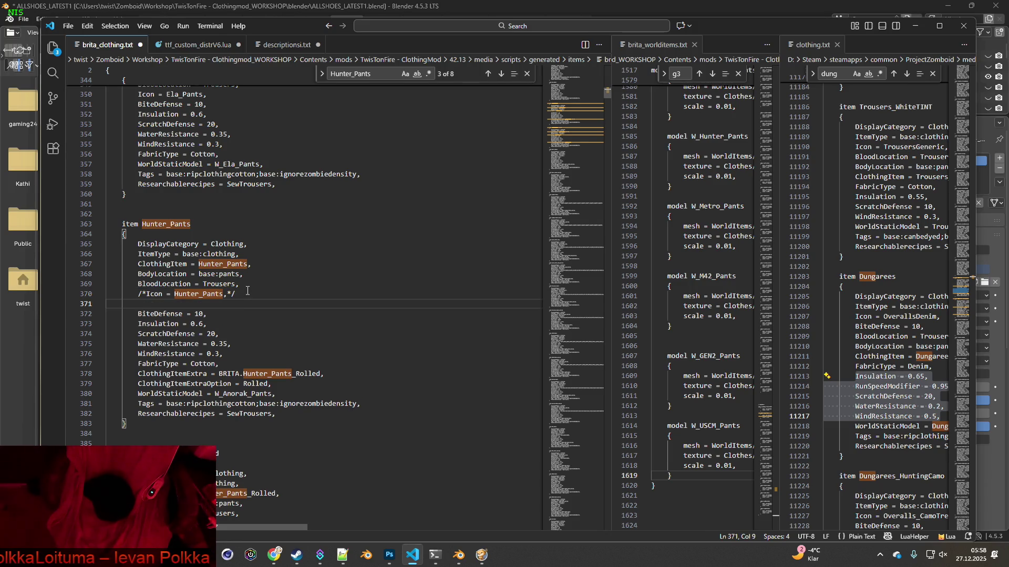
{"action": "type", "text": "IconsForTexture ="}
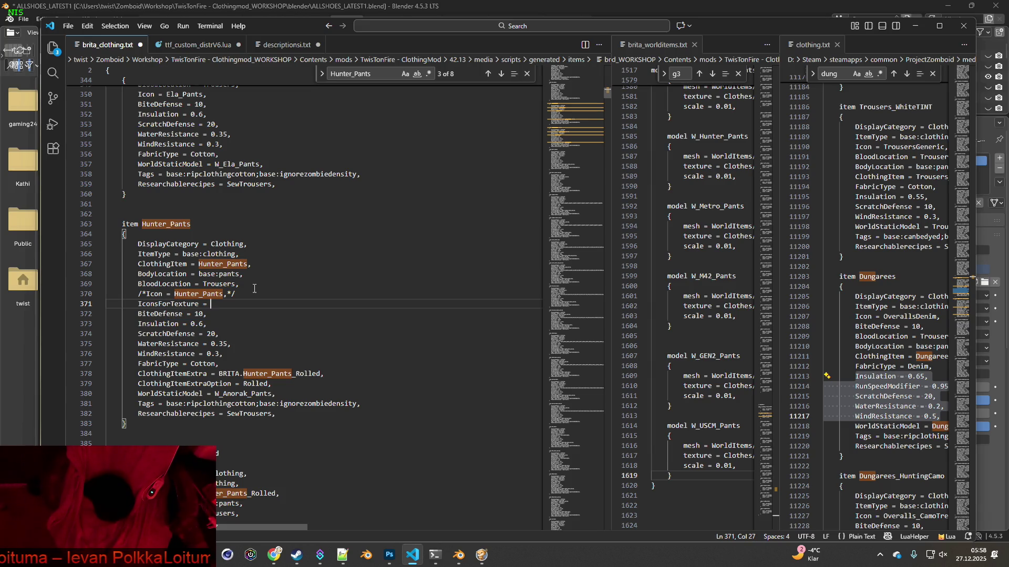
{"action": "key", "text": "alt+Tab"}
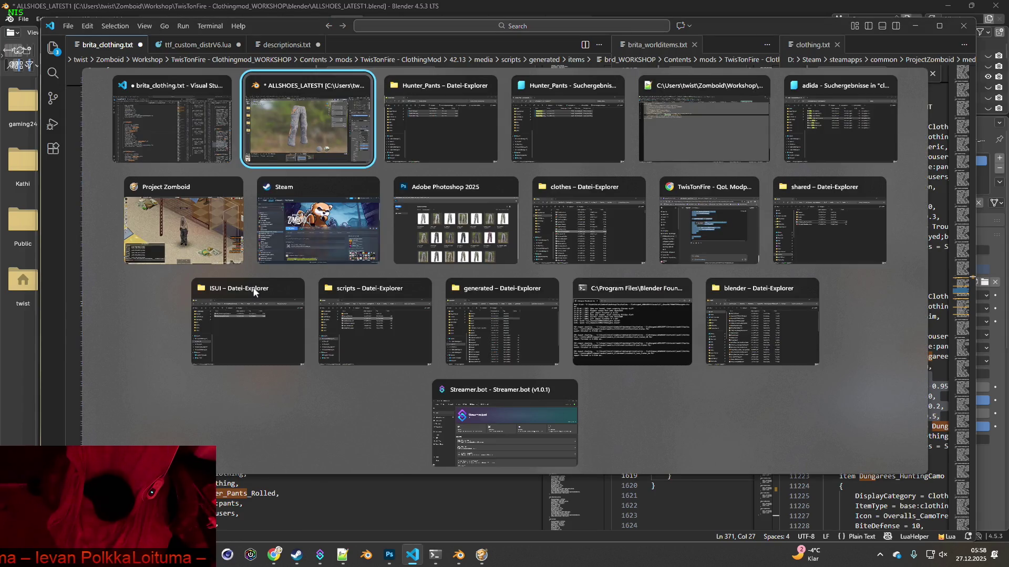
Snip the Blender render of the Hunter_Pants pants and paste it into a new Photoshop document.
{"action": "key", "text": "Tab"}
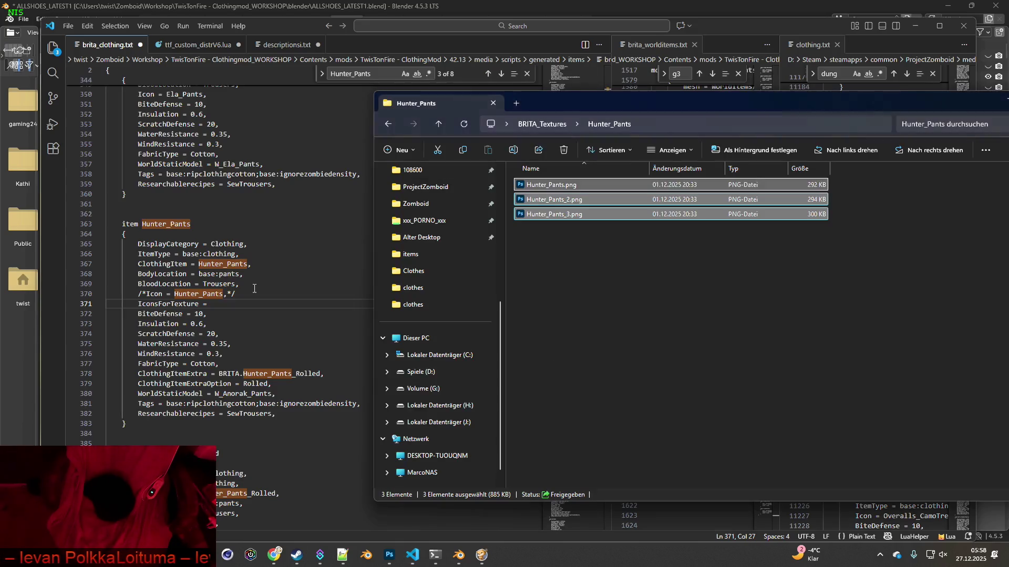
{"action": "key", "text": "alt+Tab"}
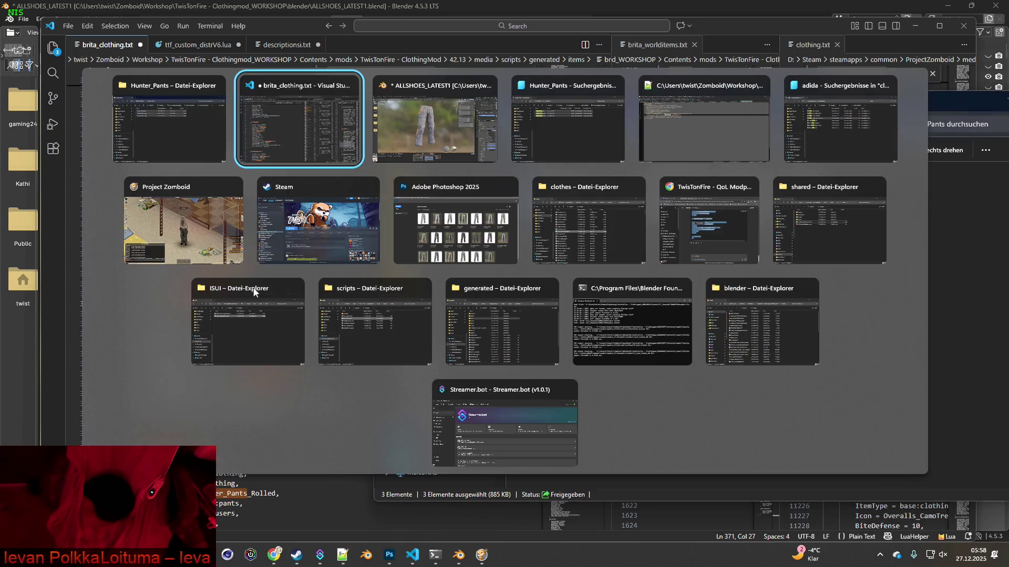
{"action": "key", "text": "alt+Tab"}
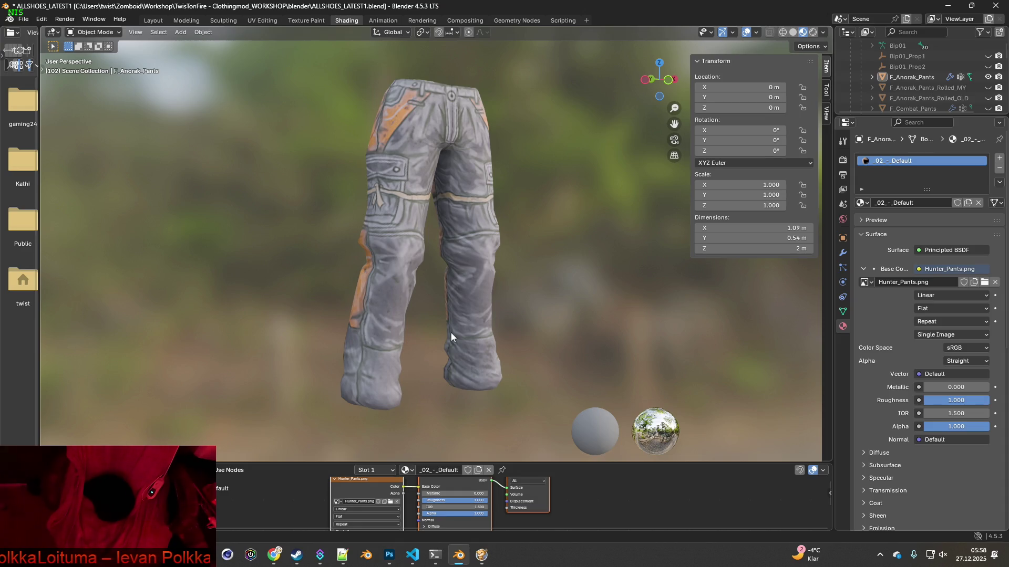
{"action": "key", "text": "super+shift+s"}
{"action": "left_click_drag", "start_coordinate": [291, 60], "coordinate": [555, 427]}
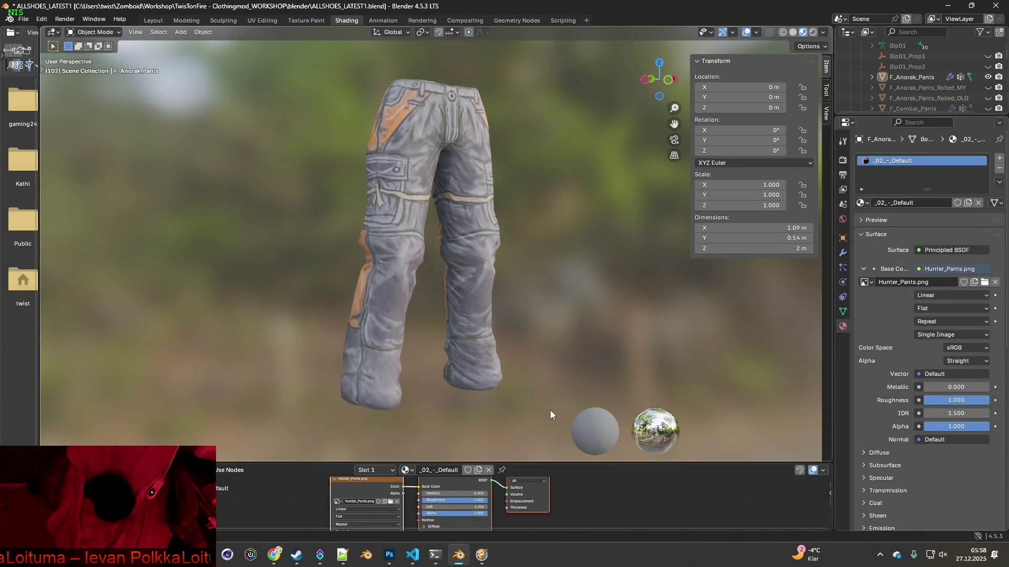
{"action": "left_click", "coordinate": [389, 556]}
{"action": "left_click", "coordinate": [44, 79]}
{"action": "left_click", "coordinate": [641, 417]}
{"action": "key", "text": "ctrl+v"}
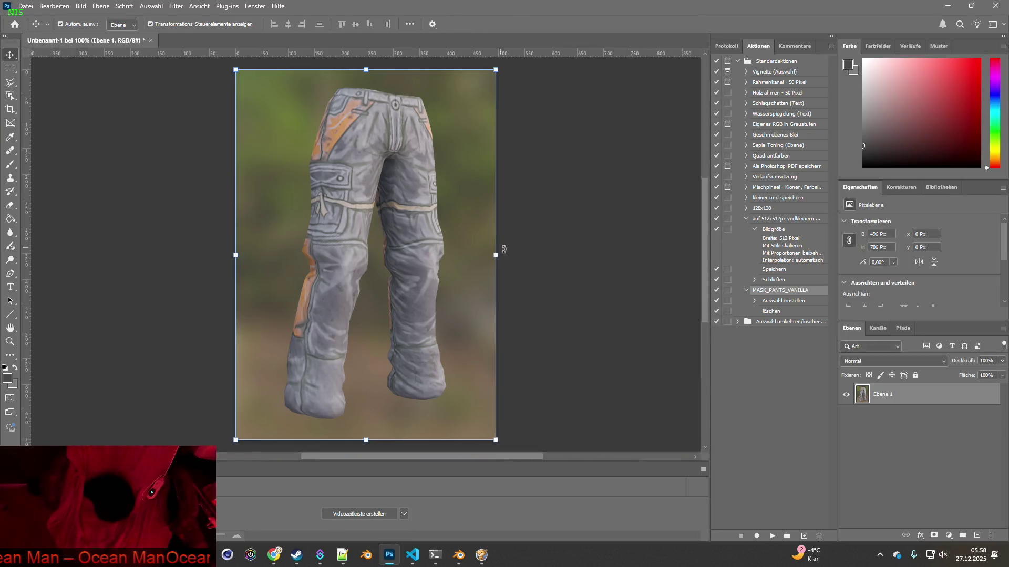
Retexture with Hunter_Pants_2.png, snip the render and paste it as a second layer.
{"action": "key", "text": "alt+Tab"}
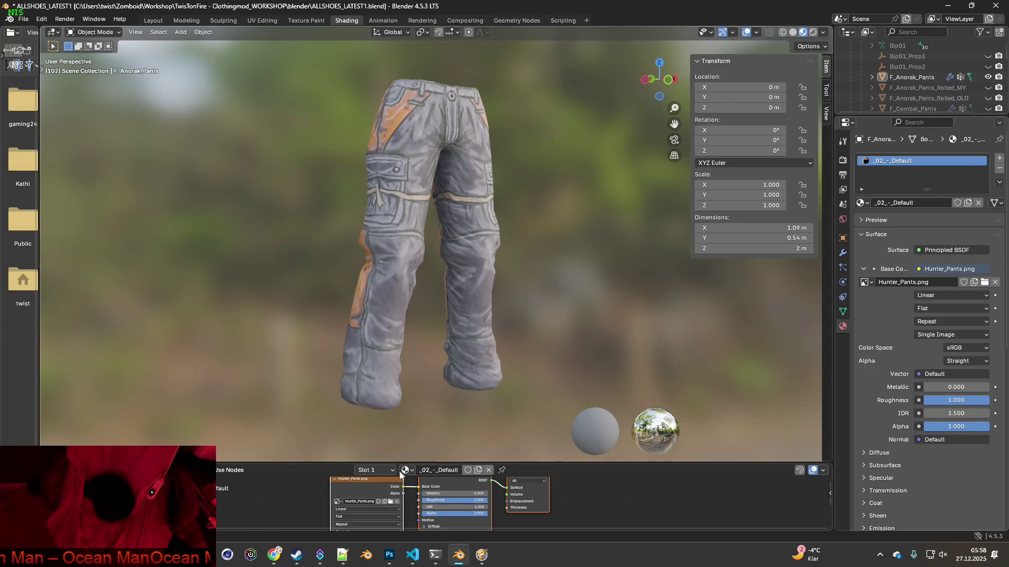
{"action": "left_click", "coordinate": [390, 502]}
{"action": "left_click", "coordinate": [395, 149]}
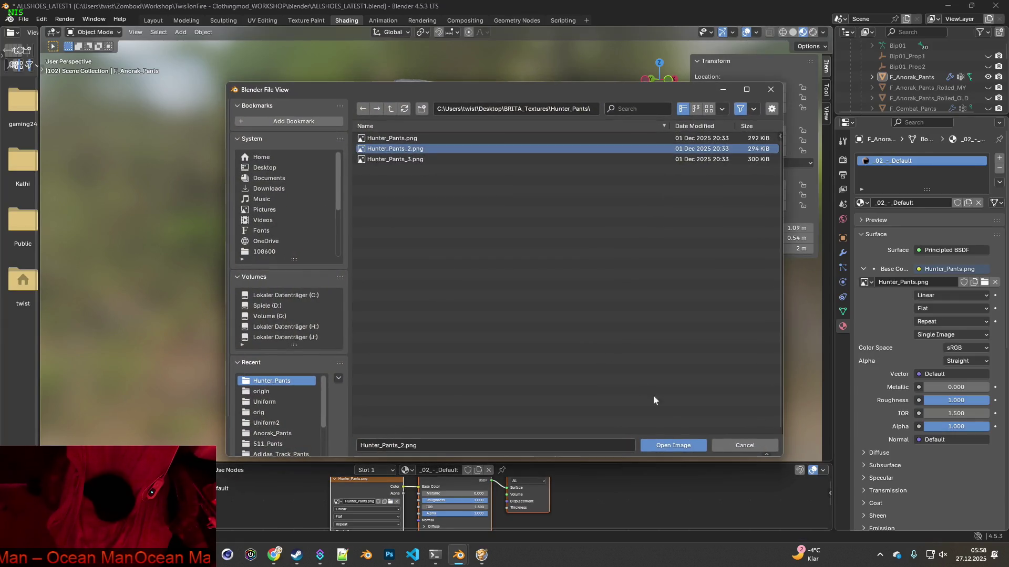
{"action": "left_click", "coordinate": [681, 446]}
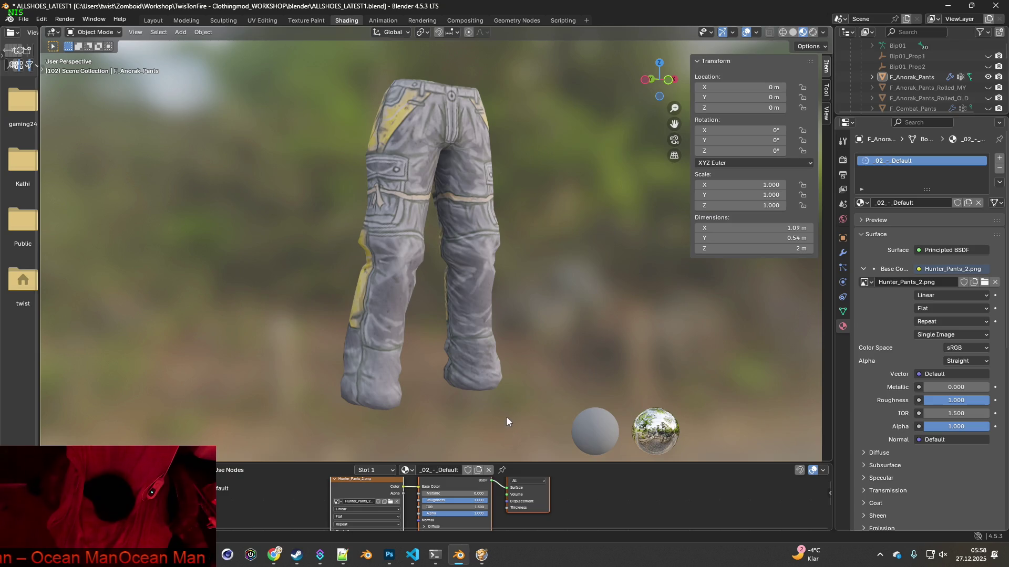
{"action": "key", "text": "super+shift+s"}
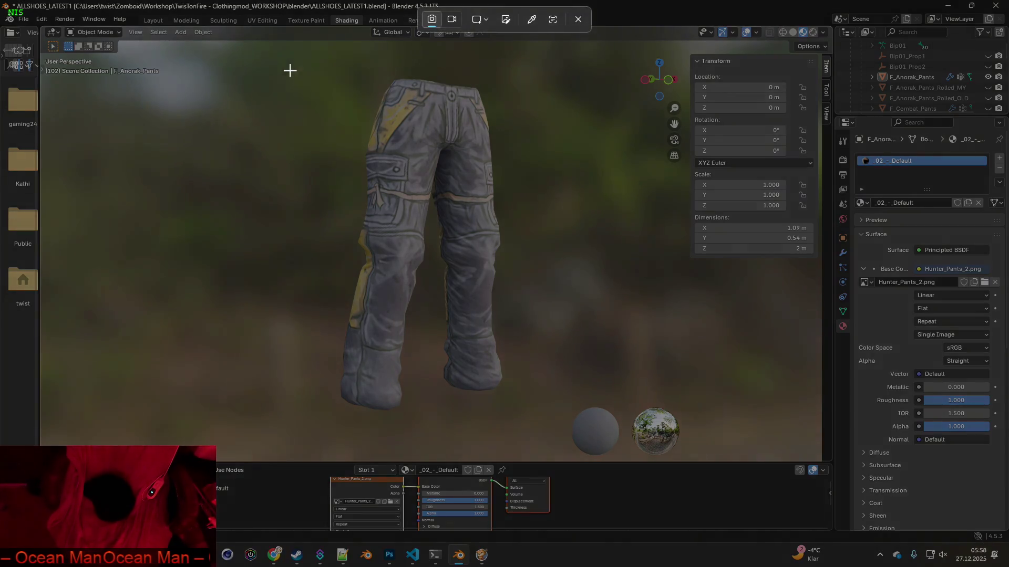
{"action": "left_click_drag", "start_coordinate": [294, 58], "coordinate": [554, 418]}
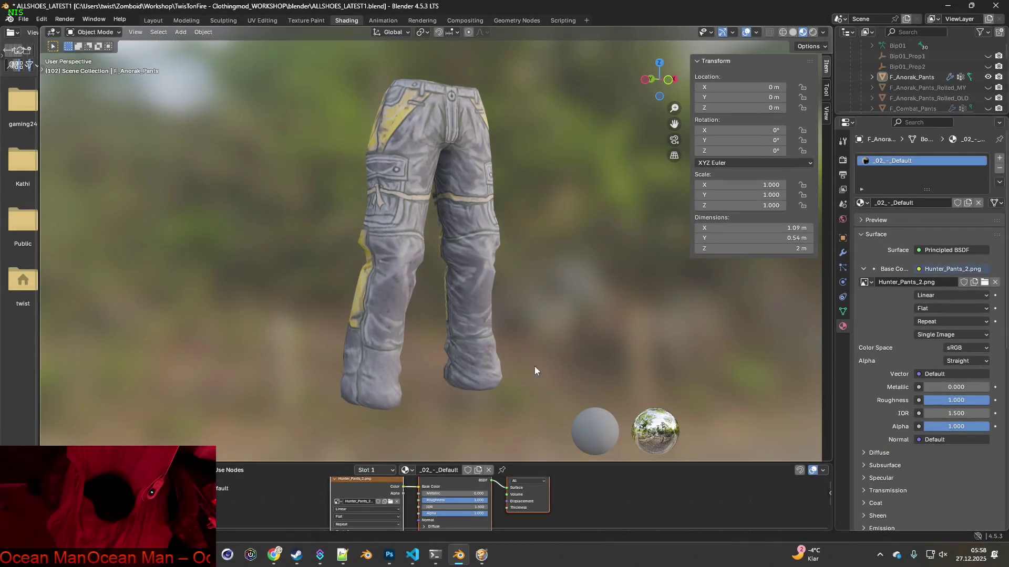
{"action": "key", "text": "alt+Tab"}
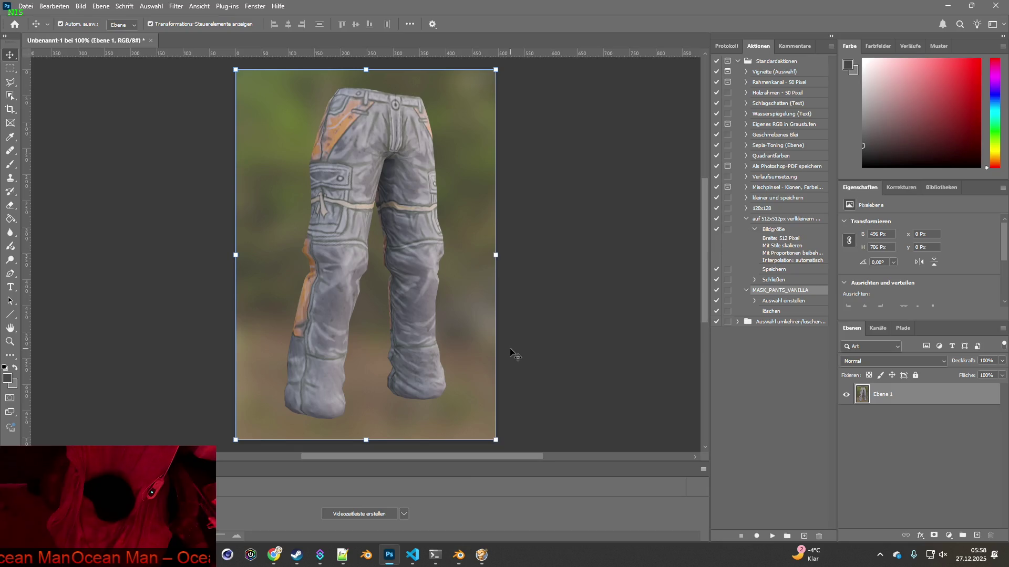
{"action": "key", "text": "ctrl"}
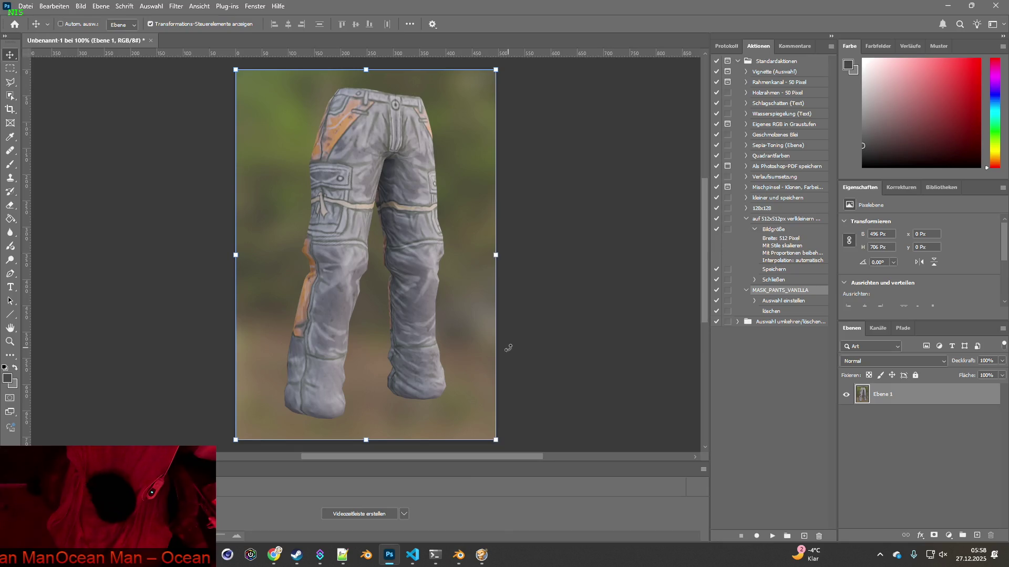
{"action": "key", "text": "ctrl+v"}
Retexture with Hunter_Pants_3.png, snip the render and paste it as a third layer.
{"action": "key", "text": "alt+Tab"}
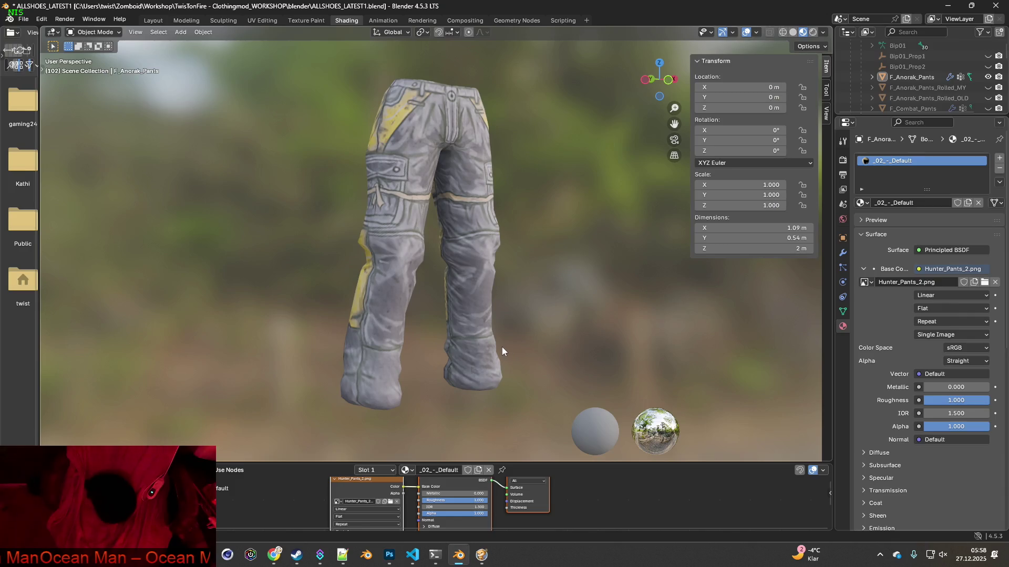
{"action": "left_click", "coordinate": [388, 503]}
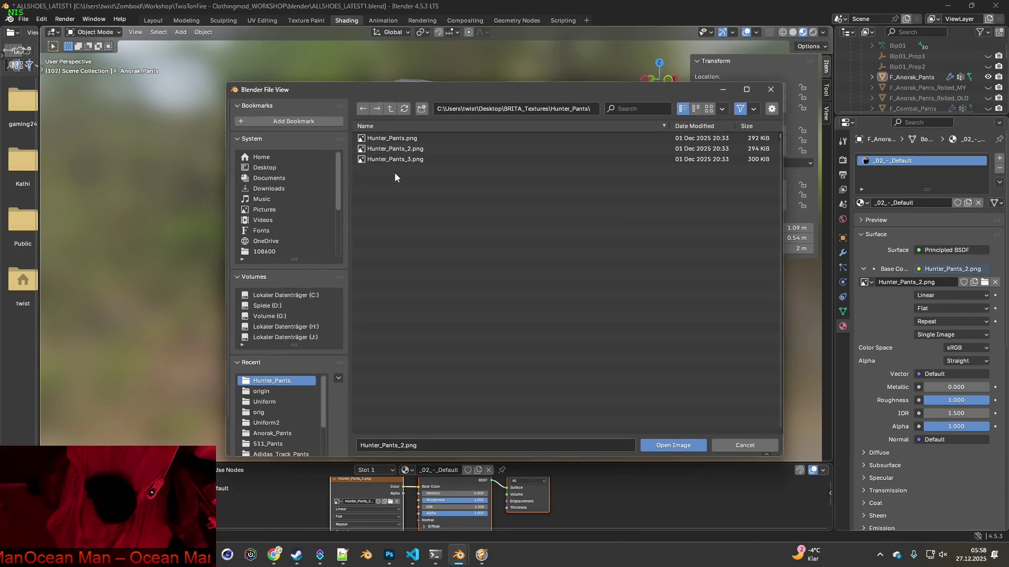
{"action": "left_click", "coordinate": [395, 160]}
{"action": "left_click", "coordinate": [683, 448]}
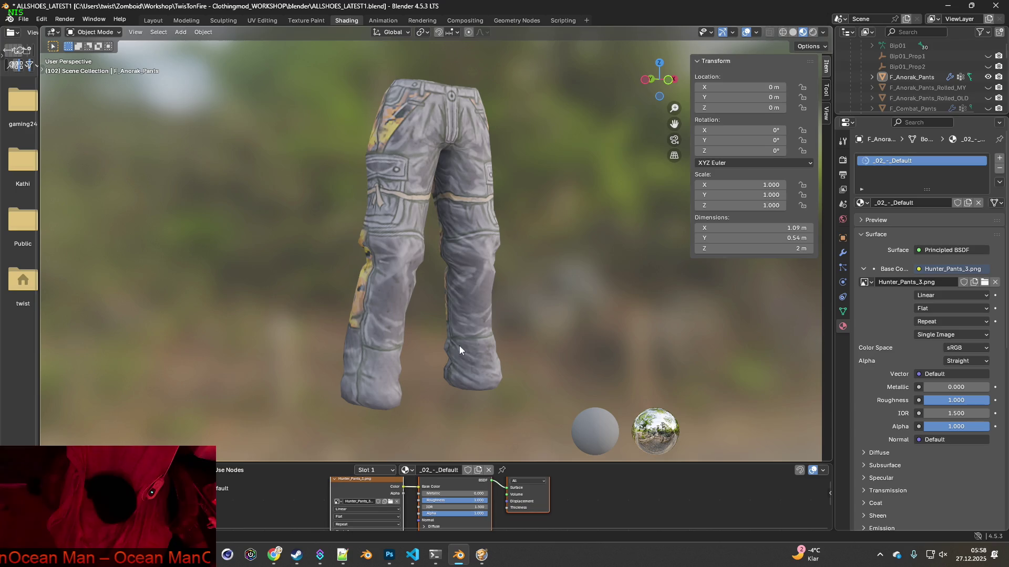
{"action": "key", "text": "super+shift+s"}
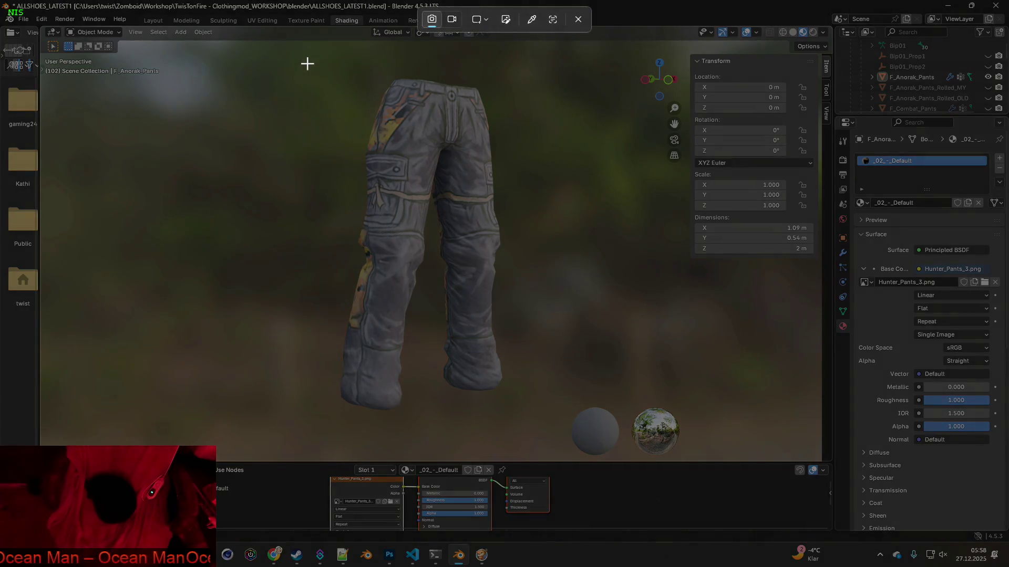
{"action": "left_click_drag", "start_coordinate": [307, 63], "coordinate": [558, 423]}
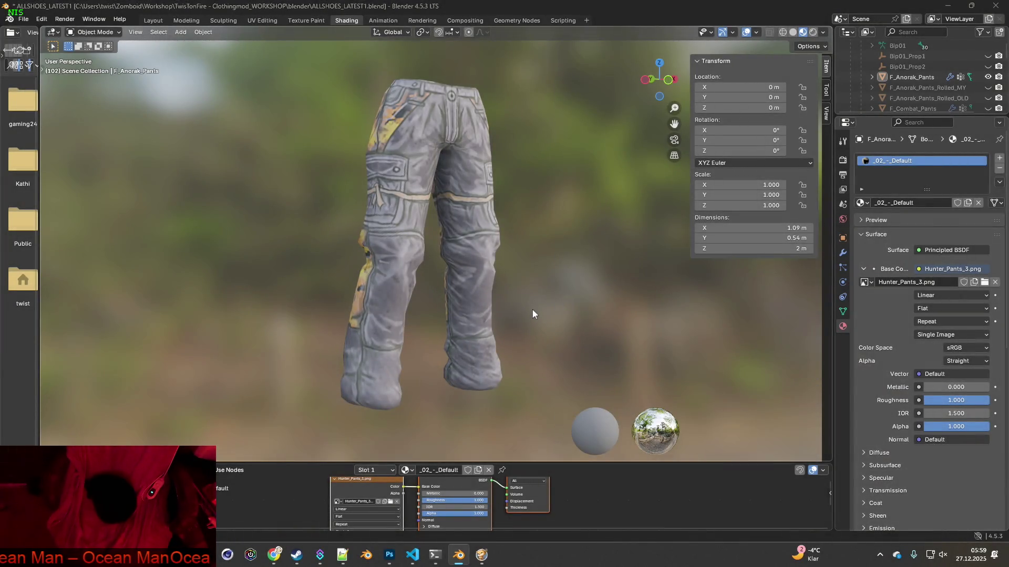
{"action": "key", "text": "alt+Tab"}
{"action": "key", "text": "ctrl+v"}
{"action": "key", "text": "ctrl+v"}
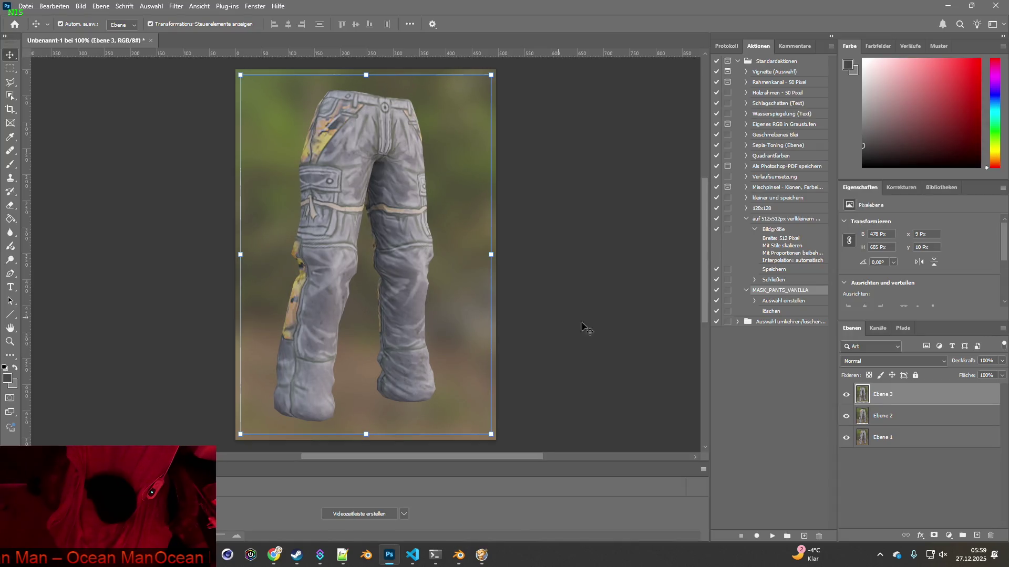
Toggle Ebene 3's visibility repeatedly to compare it with the captures below.
{"action": "left_click", "coordinate": [846, 395]}
{"action": "left_click", "coordinate": [845, 395]}
{"action": "left_click", "coordinate": [846, 395]}
{"action": "left_click", "coordinate": [846, 395]}
{"action": "left_click", "coordinate": [845, 395]}
{"action": "left_click", "coordinate": [846, 395]}
{"action": "left_click", "coordinate": [846, 395]}
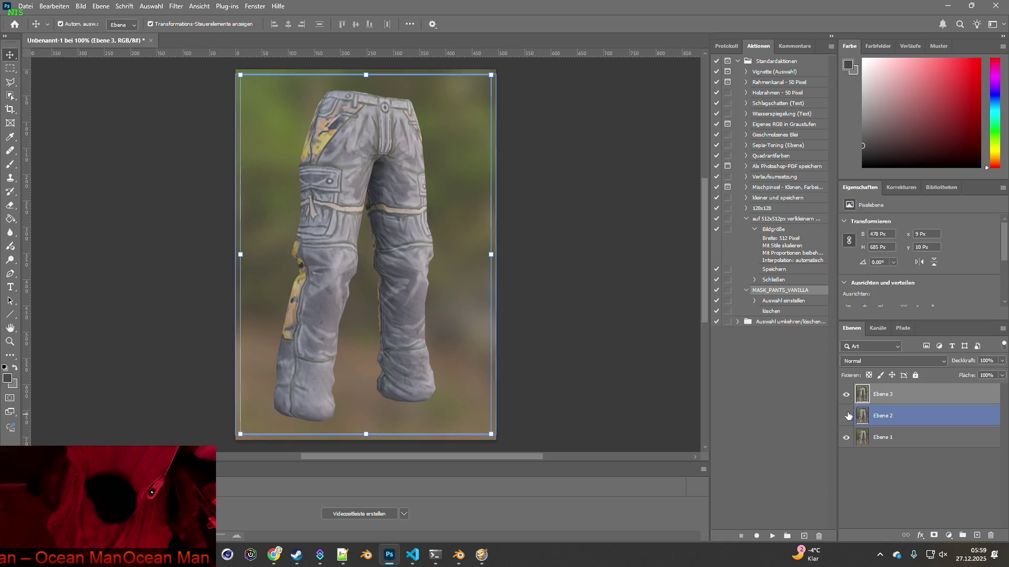
Toggle Ebene 2 to compare the captures, then leave Ebene 3 hidden.
{"action": "left_click", "coordinate": [845, 416]}
{"action": "left_click", "coordinate": [846, 416]}
{"action": "left_click", "coordinate": [845, 416]}
{"action": "left_click", "coordinate": [846, 416]}
{"action": "left_click", "coordinate": [846, 416]}
{"action": "left_click", "coordinate": [846, 416]}
{"action": "left_click", "coordinate": [846, 416]}
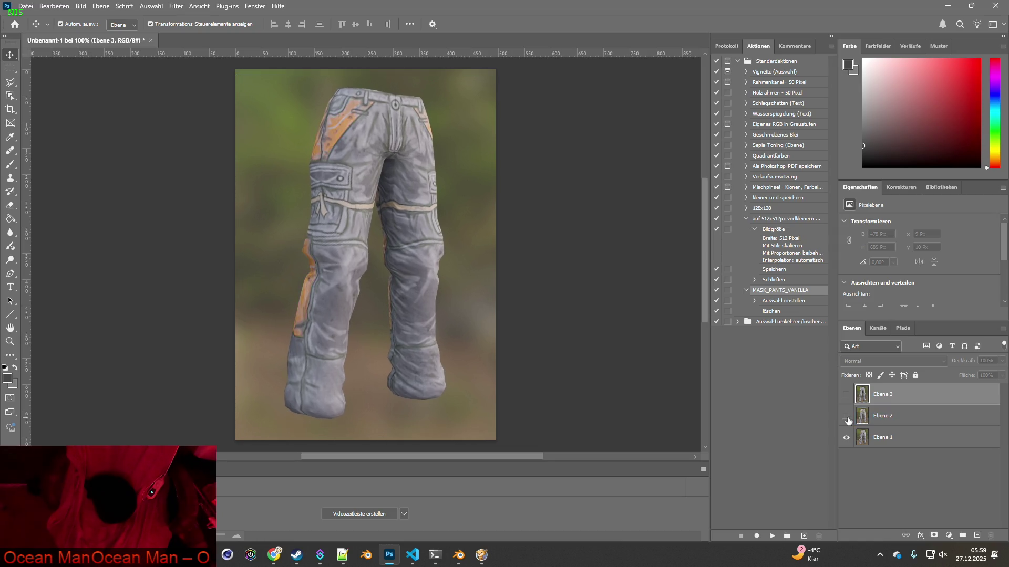
{"action": "left_click", "coordinate": [846, 397]}
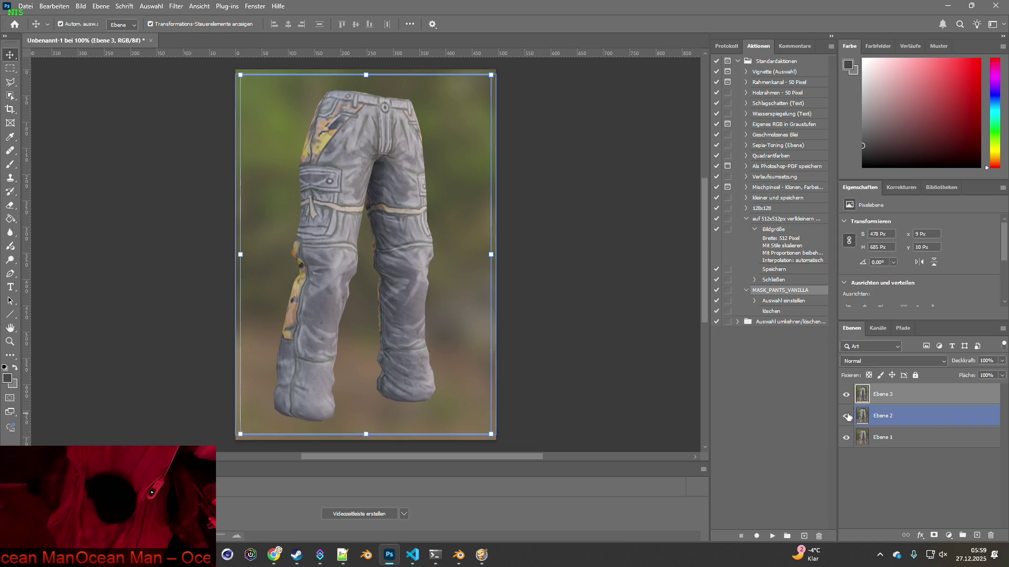
{"action": "left_click", "coordinate": [846, 396]}
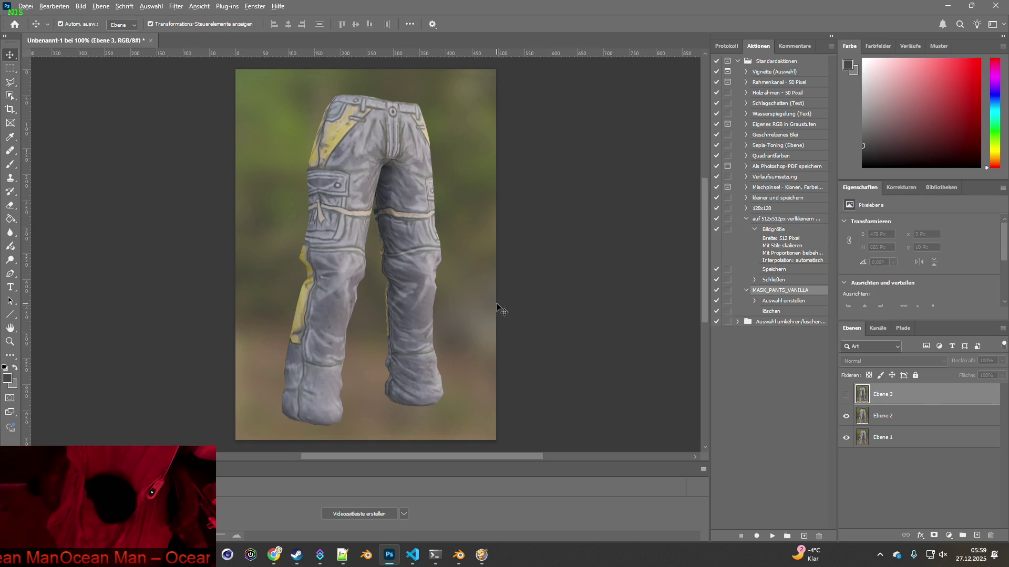
Check the Hunter_Pants folder window, then return to the Photoshop document.
{"action": "key", "text": "alt+Tab"}
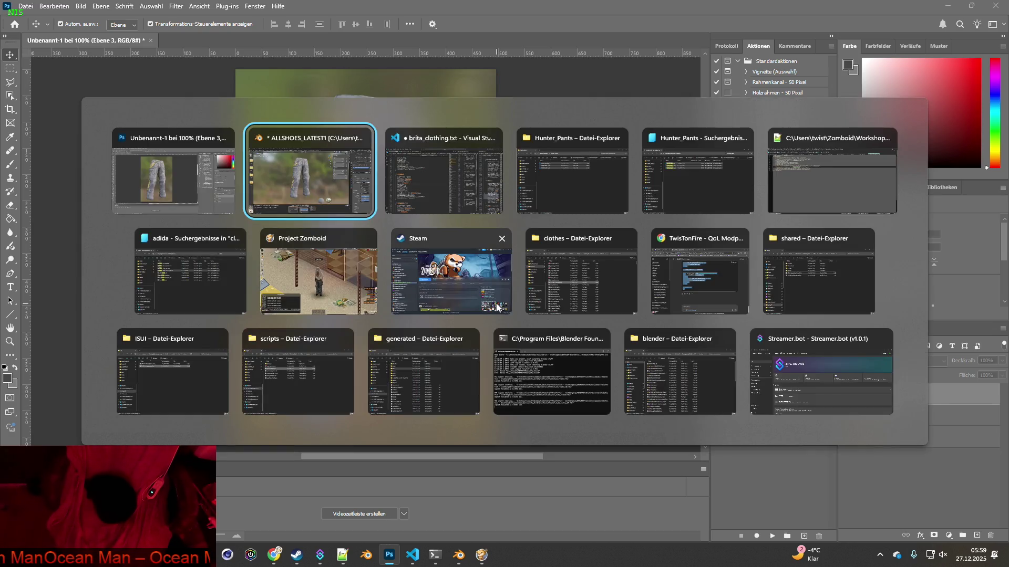
{"action": "key", "text": "alt+Tab"}
{"action": "key", "text": "alt+Tab"}
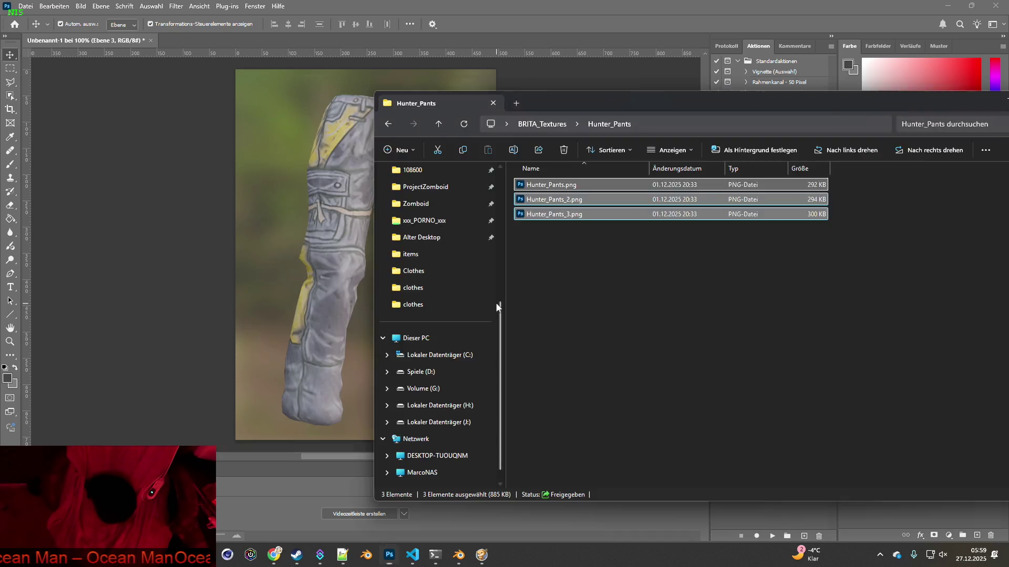
{"action": "key", "text": "alt+Tab"}
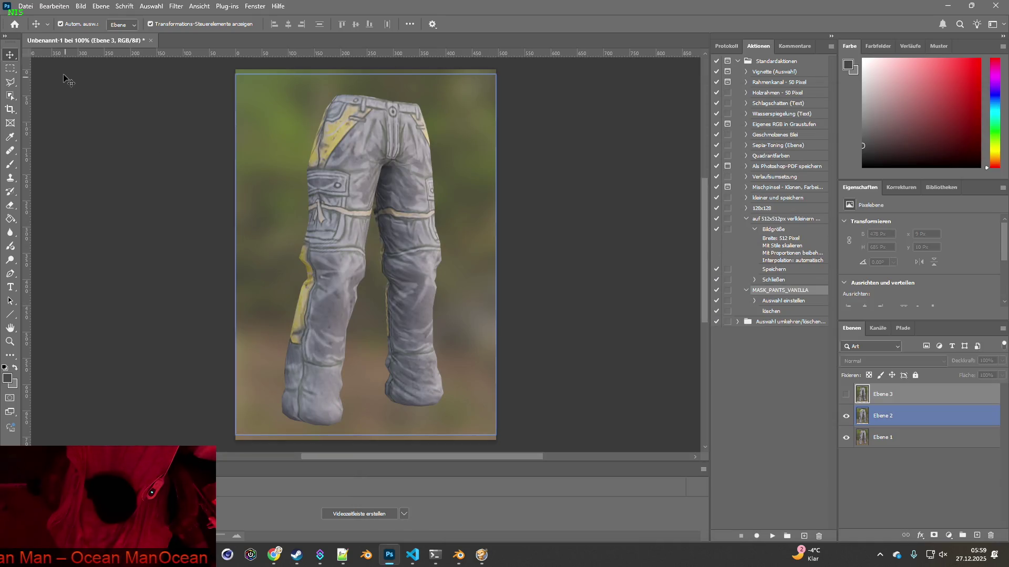
{"action": "left_click", "coordinate": [25, 6]}
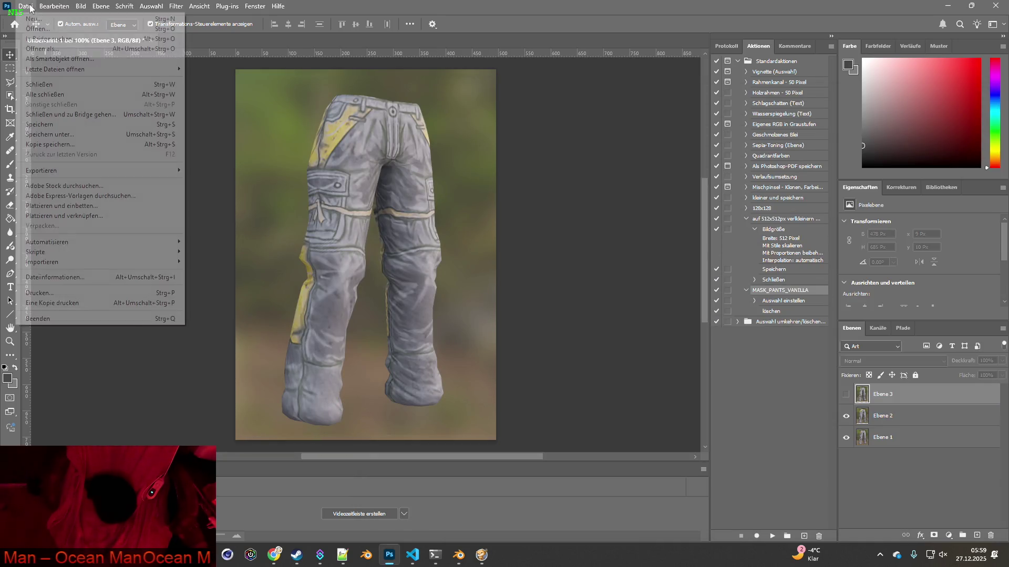
Save the layered document as hunter_pants_raw.psd in BRITA_Textures\Hunter_Pants, accepting the compatibility prompt.
{"action": "left_click", "coordinate": [61, 136]}
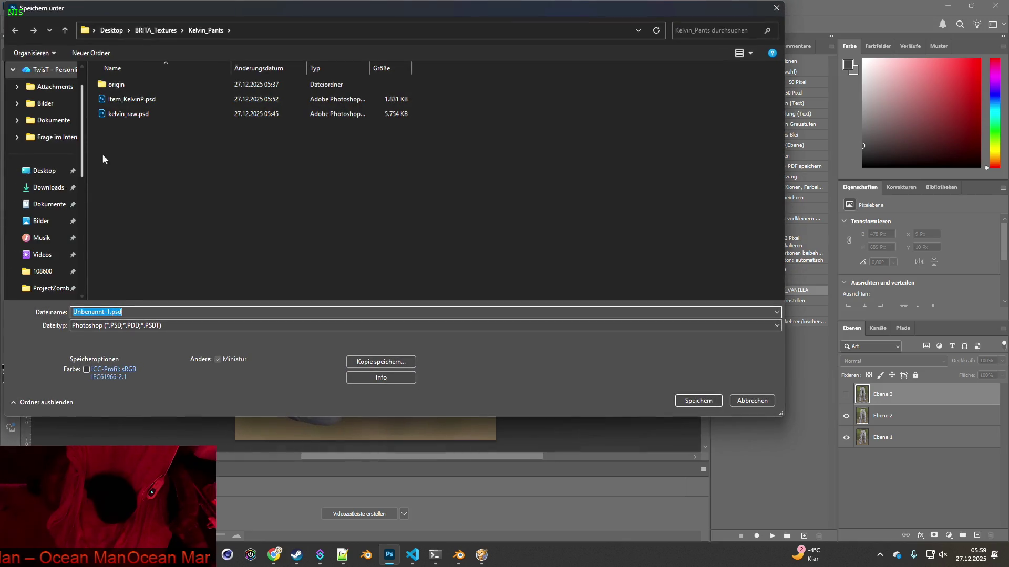
{"action": "left_click", "coordinate": [162, 30]}
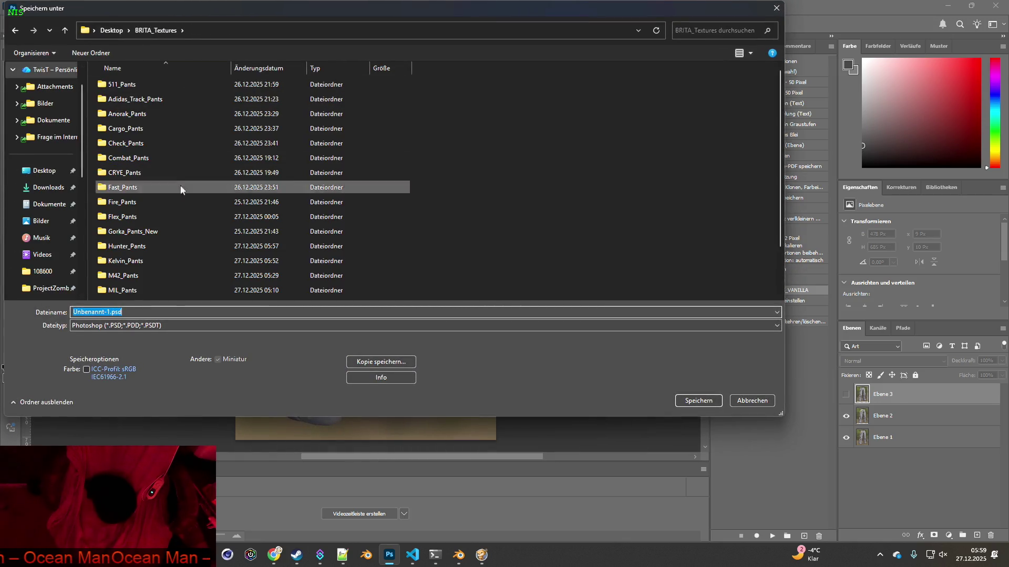
{"action": "double_click", "coordinate": [151, 245]}
{"action": "left_click_drag", "start_coordinate": [109, 329], "coordinate": [50, 330]}
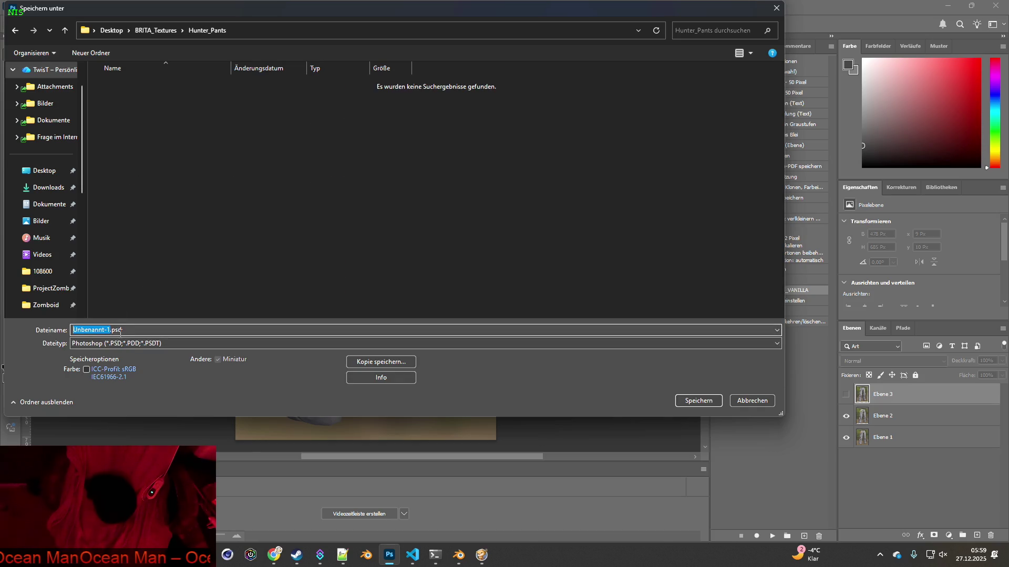
{"action": "type", "text": "hunter_pants_ra"}
{"action": "key", "text": "Return"}
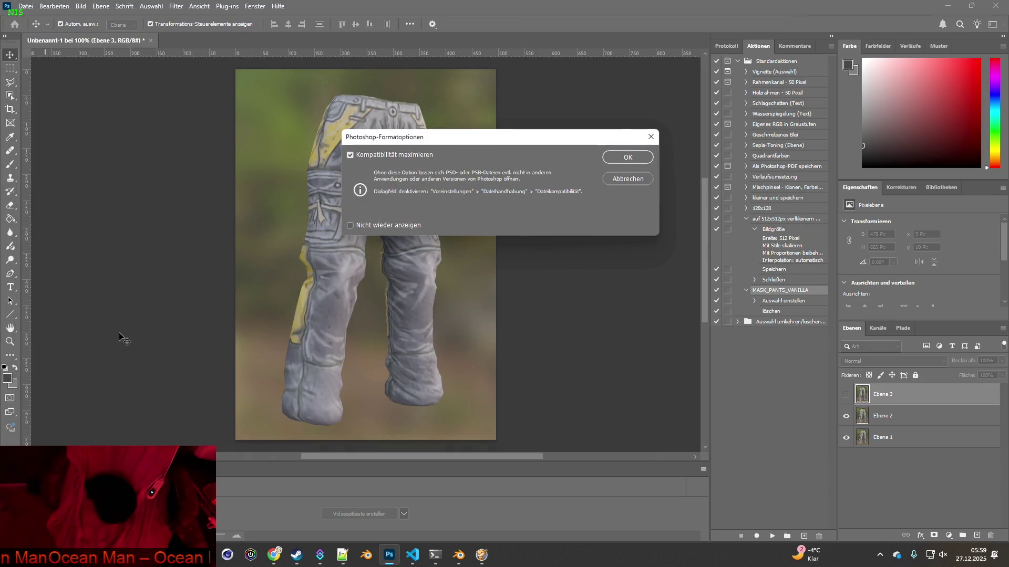
{"action": "left_click", "coordinate": [632, 158]}
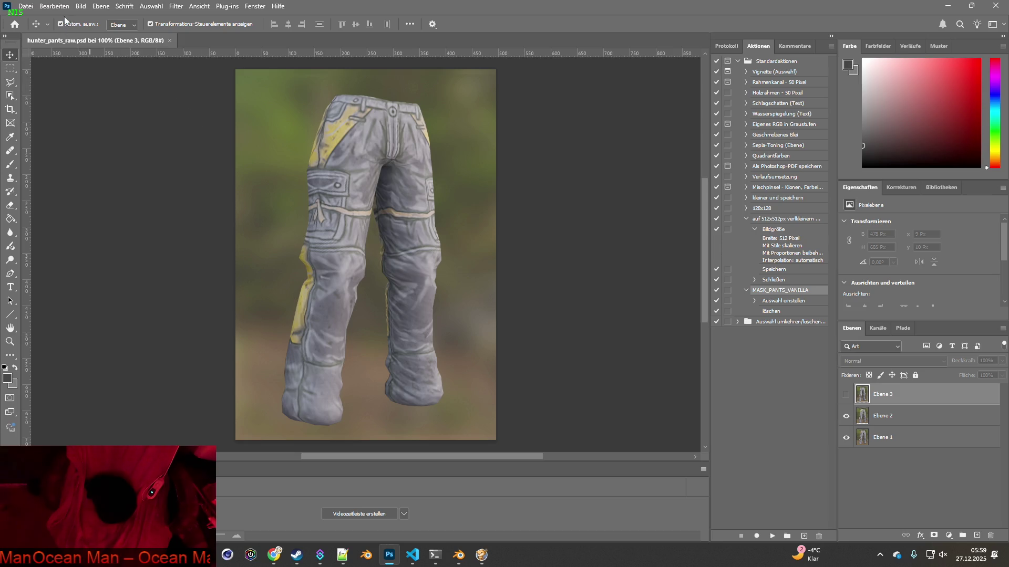
{"action": "left_click", "coordinate": [26, 5]}
{"action": "left_click", "coordinate": [24, 14]}
Create a new 500×500 px transparent document.
{"action": "left_click", "coordinate": [575, 166]}
{"action": "type", "text": "00"}
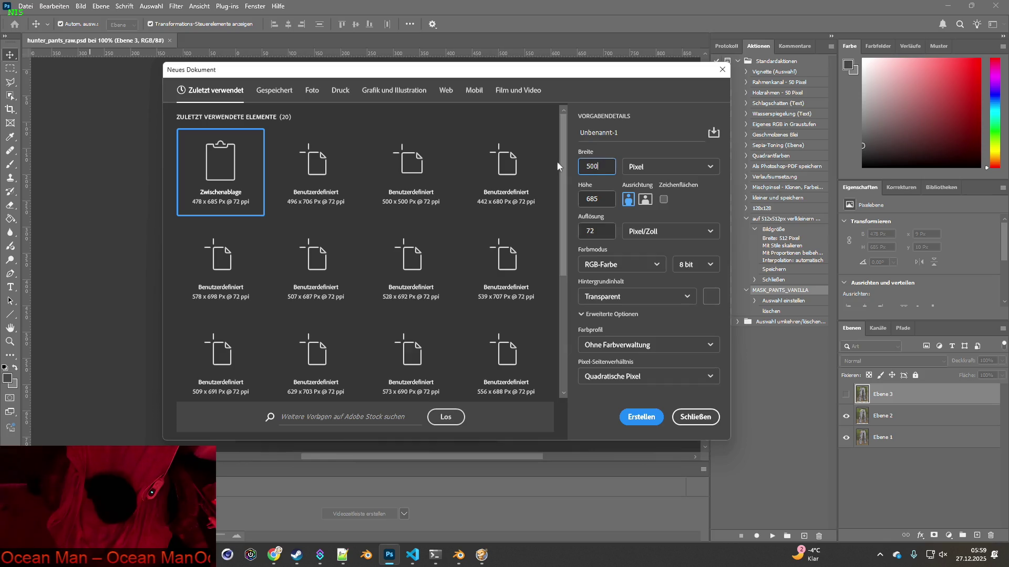
{"action": "key", "text": "Tab"}
{"action": "type", "text": "500"}
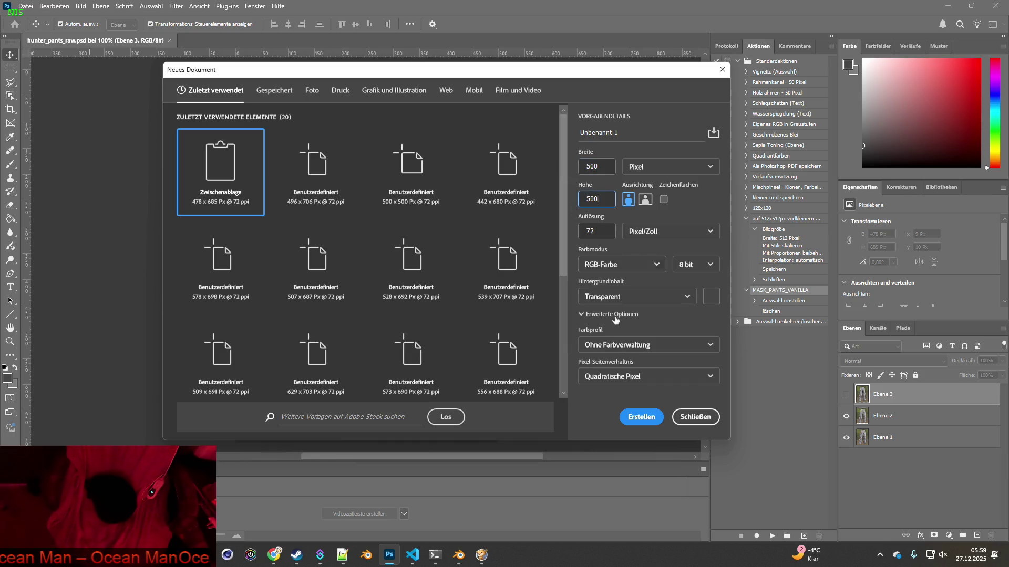
{"action": "left_click", "coordinate": [641, 416]}
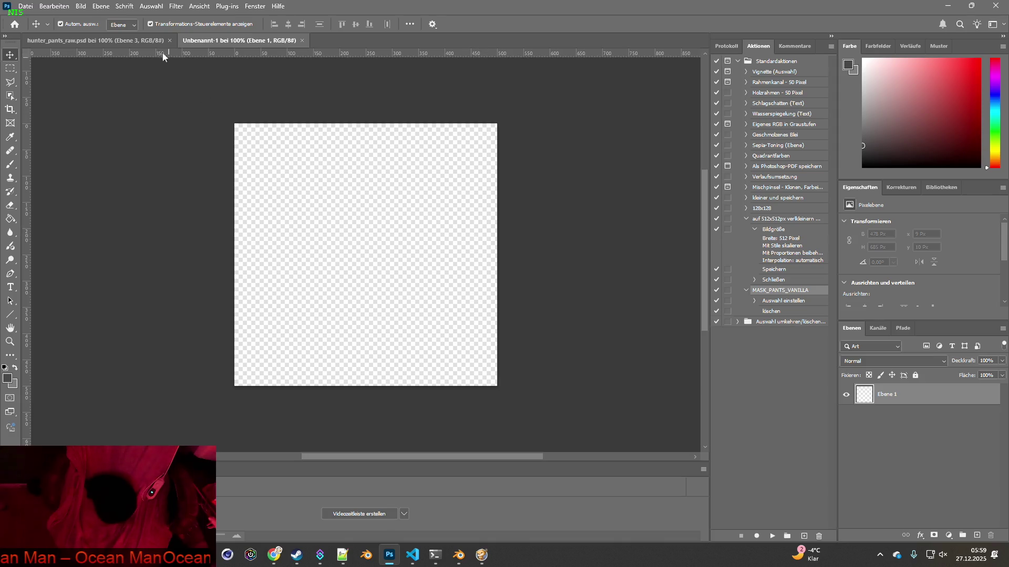
Cut out the orange Ebene 1 pants with Object Selection and paste them into the new document.
{"action": "left_click_drag", "start_coordinate": [238, 42], "coordinate": [79, 41]}
{"action": "left_click", "coordinate": [214, 41]}
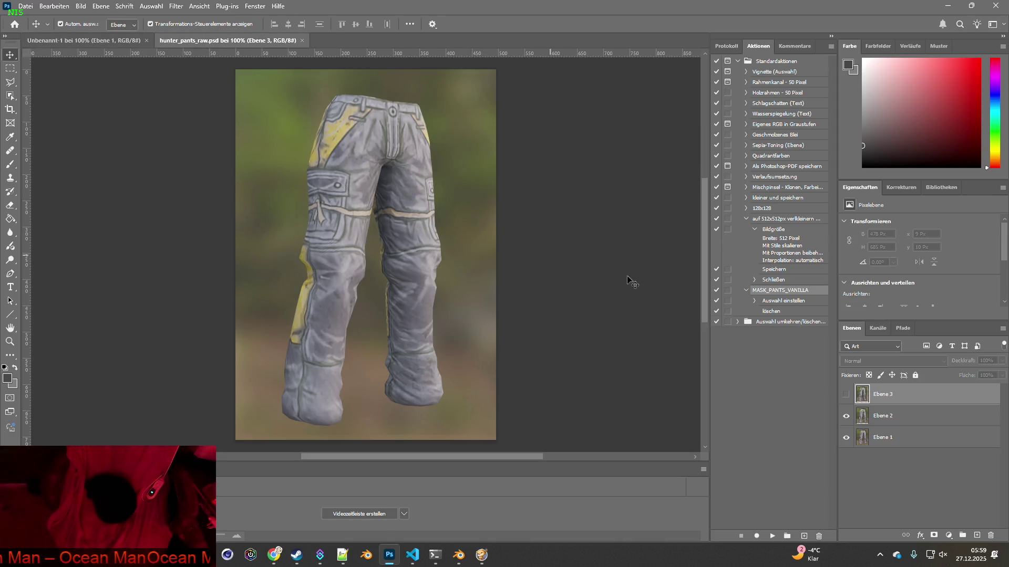
{"action": "left_click", "coordinate": [846, 416]}
{"action": "left_click", "coordinate": [888, 437]}
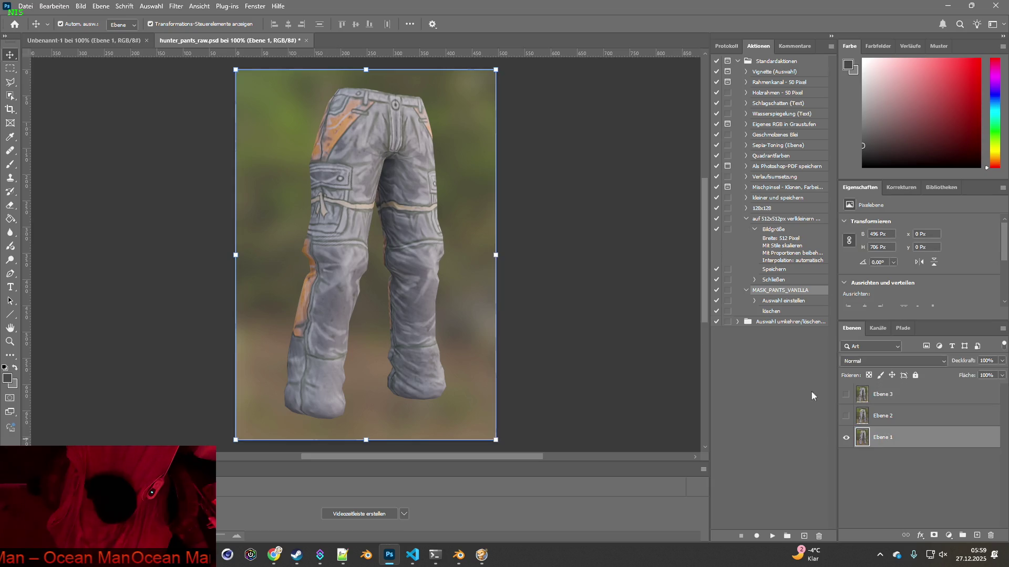
{"action": "left_click", "coordinate": [10, 95]}
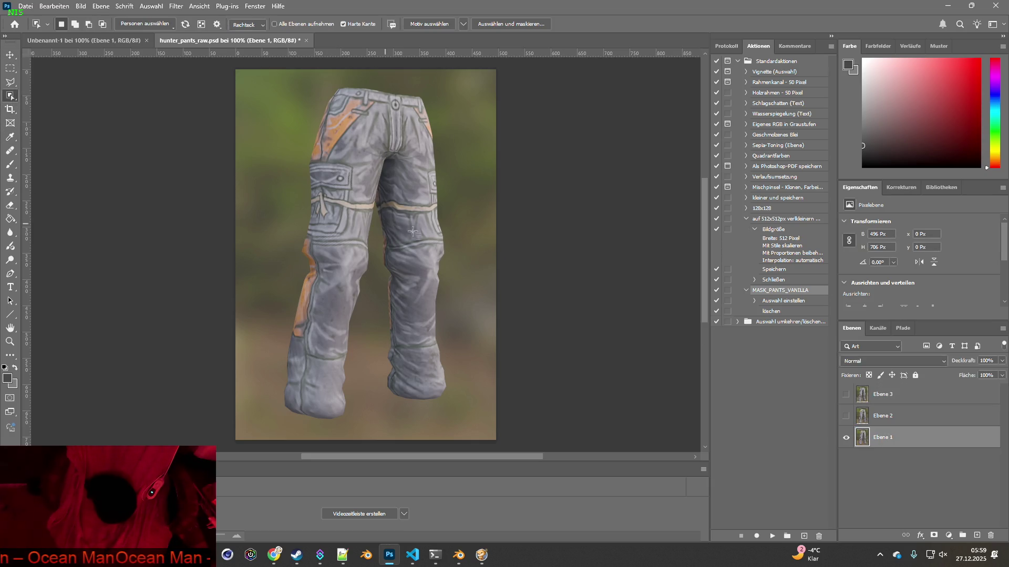
{"action": "left_click", "coordinate": [415, 226]}
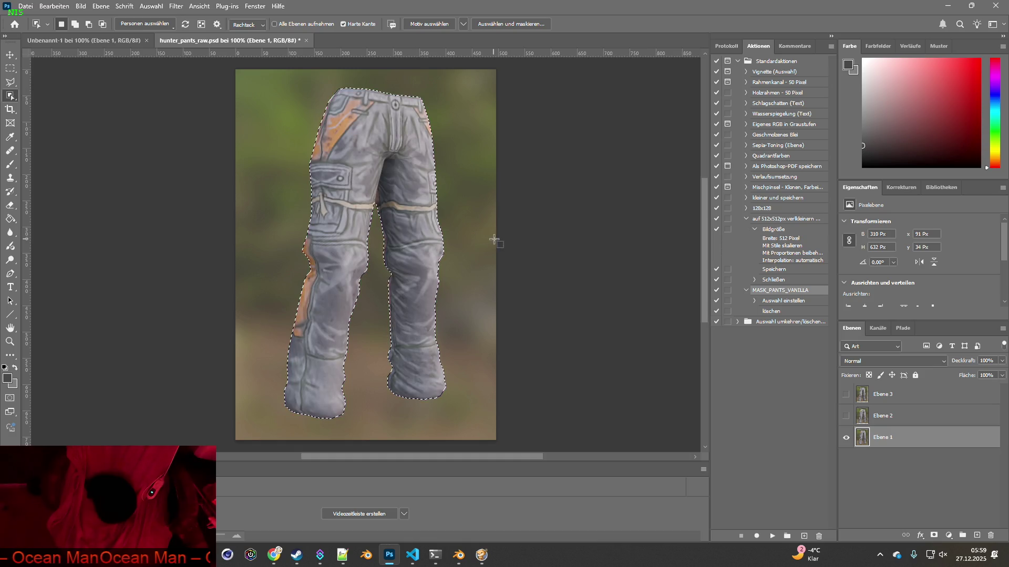
{"action": "left_click", "coordinate": [105, 41]}
{"action": "key", "text": "ctrl+v"}
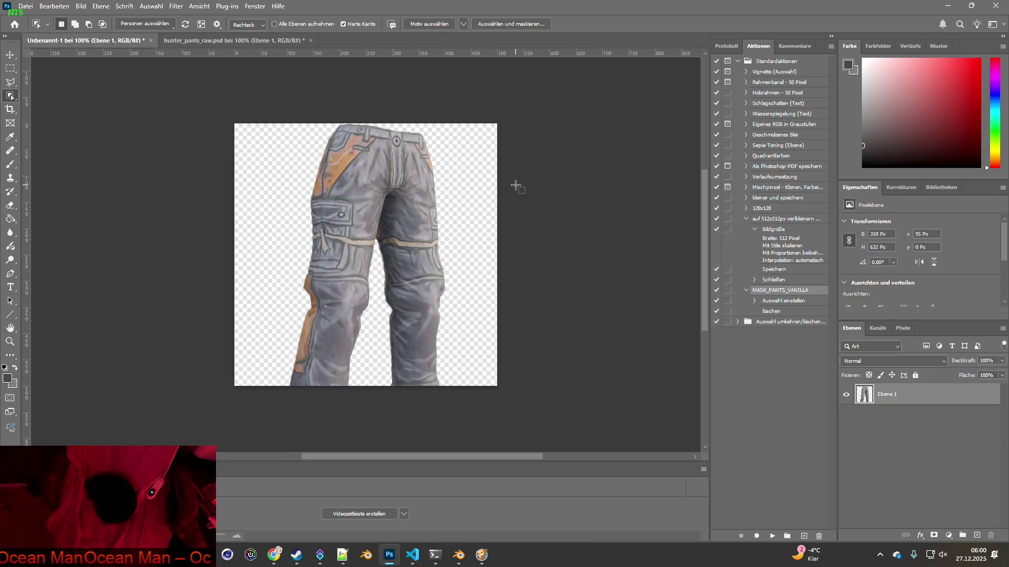
Select the Ebene 2 pants outline and paste it into the icon document.
{"action": "left_click", "coordinate": [189, 41]}
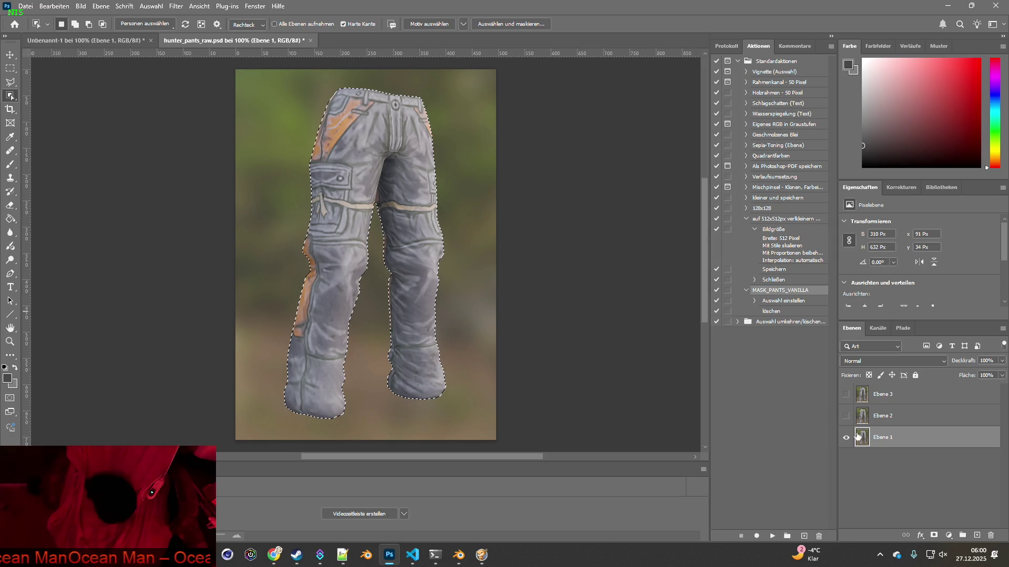
{"action": "left_click", "coordinate": [862, 415]}
{"action": "key", "text": "ctrl+d"}
{"action": "left_click", "coordinate": [417, 245]}
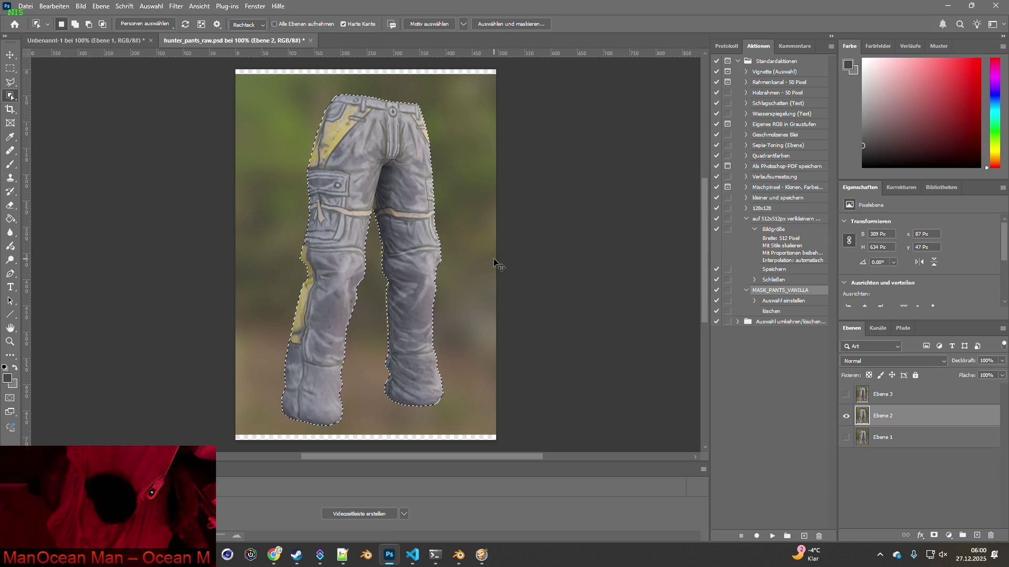
{"action": "left_click", "coordinate": [108, 40]}
{"action": "key", "text": "ctrl+v"}
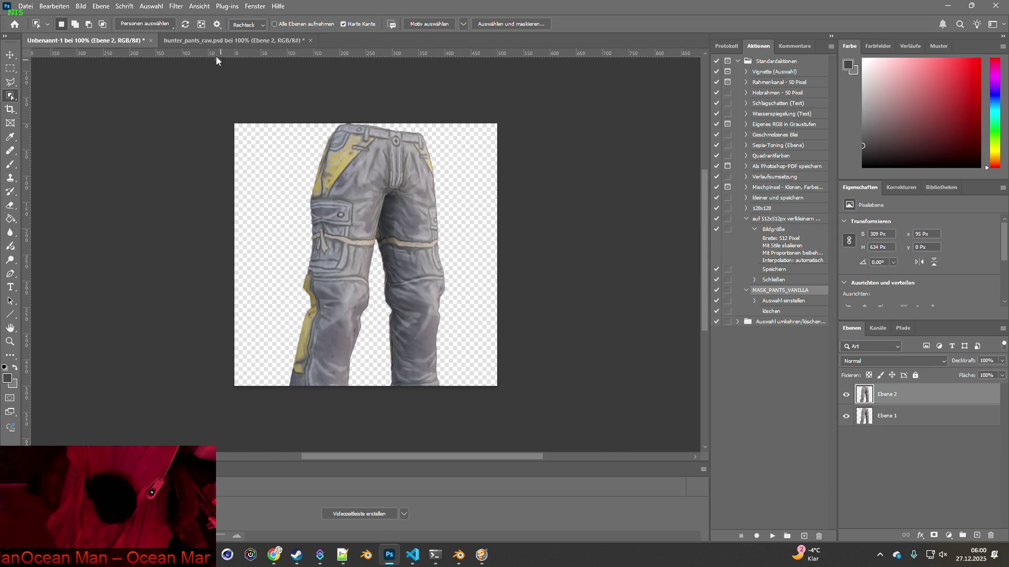
Show Ebene 3, select its pants outline, and paste it into the icon document.
{"action": "left_click", "coordinate": [231, 40]}
{"action": "left_click", "coordinate": [846, 416]}
{"action": "left_click", "coordinate": [846, 394]}
{"action": "left_click", "coordinate": [882, 394]}
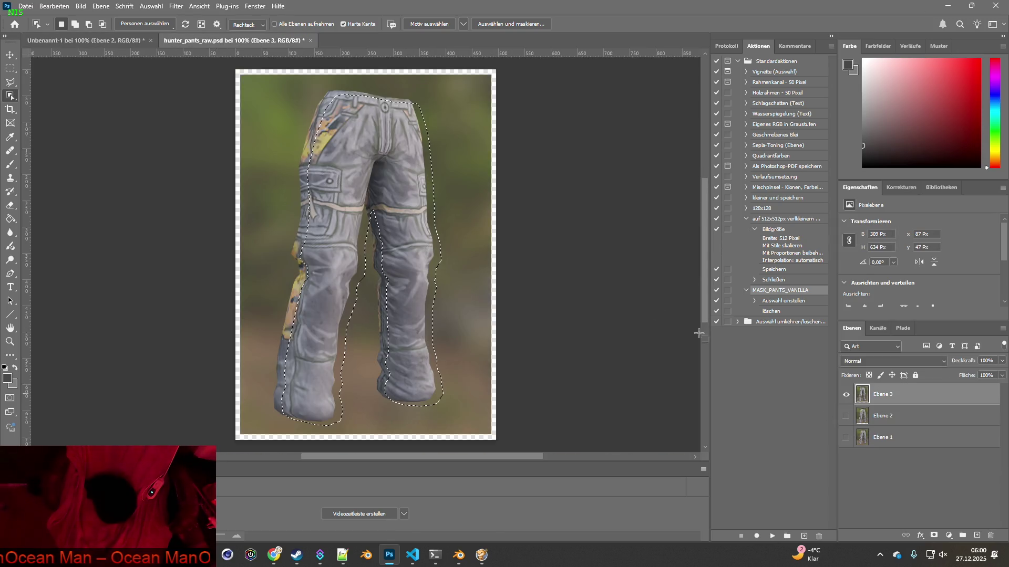
{"action": "left_click", "coordinate": [413, 245]}
{"action": "left_click", "coordinate": [95, 44]}
{"action": "key", "text": "ctrl+v"}
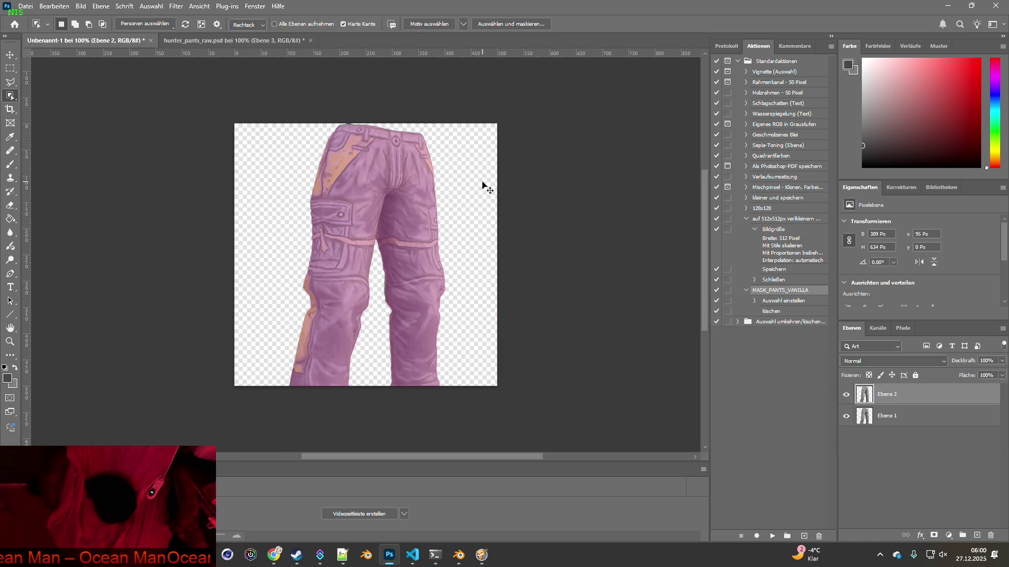
Close hunter_pants_raw.psd without saving and select all three pants layers.
{"action": "left_click", "coordinate": [187, 42]}
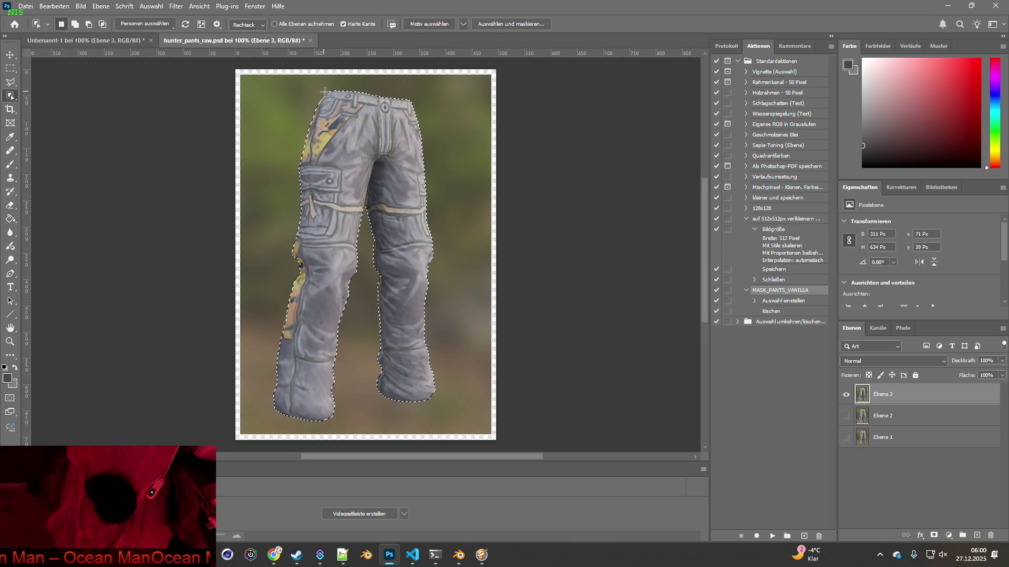
{"action": "left_click", "coordinate": [311, 40]}
{"action": "left_click", "coordinate": [507, 220]}
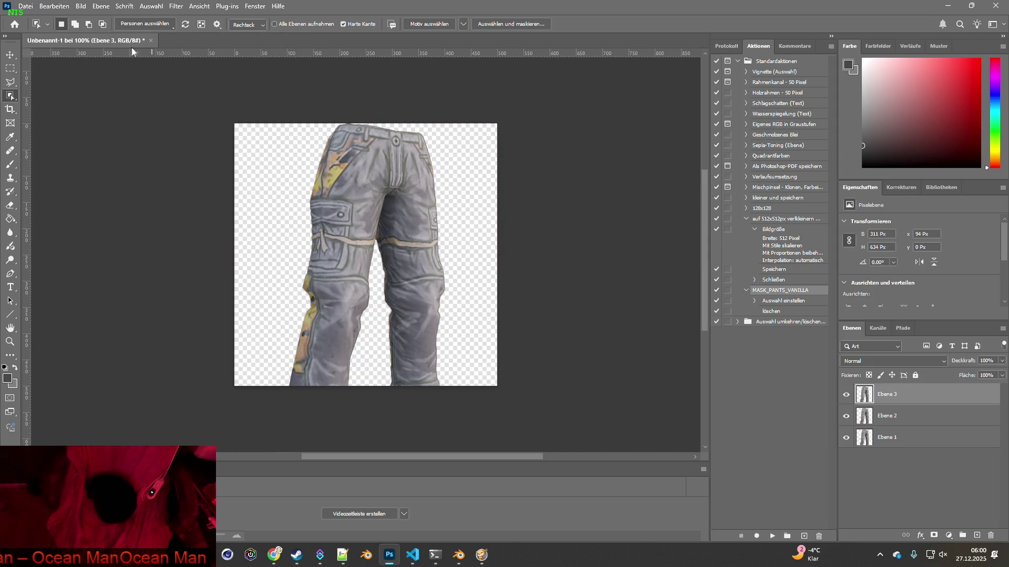
{"action": "left_click", "coordinate": [873, 440]}
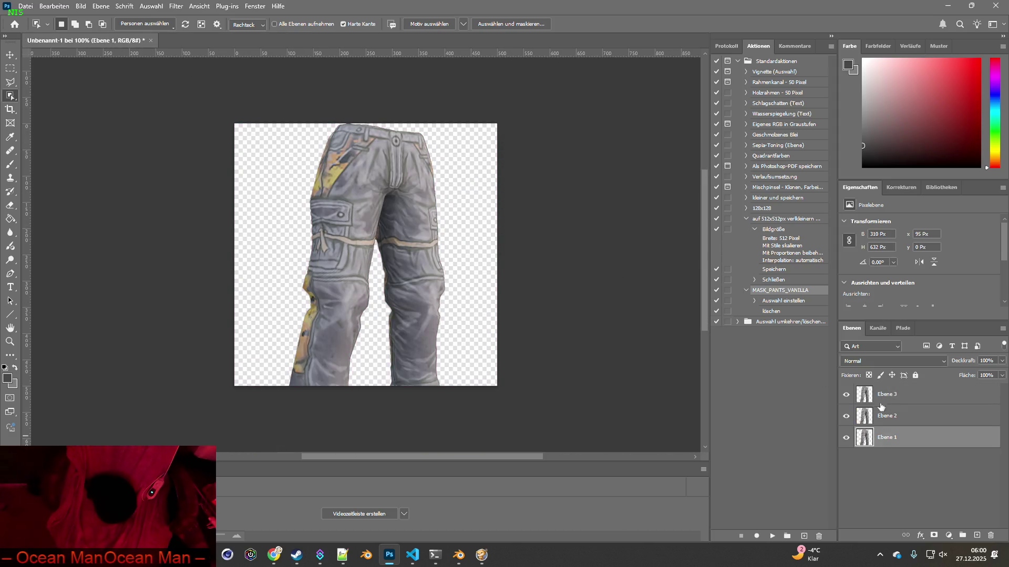
{"action": "left_click", "coordinate": [887, 394], "text": "shift"}
{"action": "left_click", "coordinate": [10, 54]}
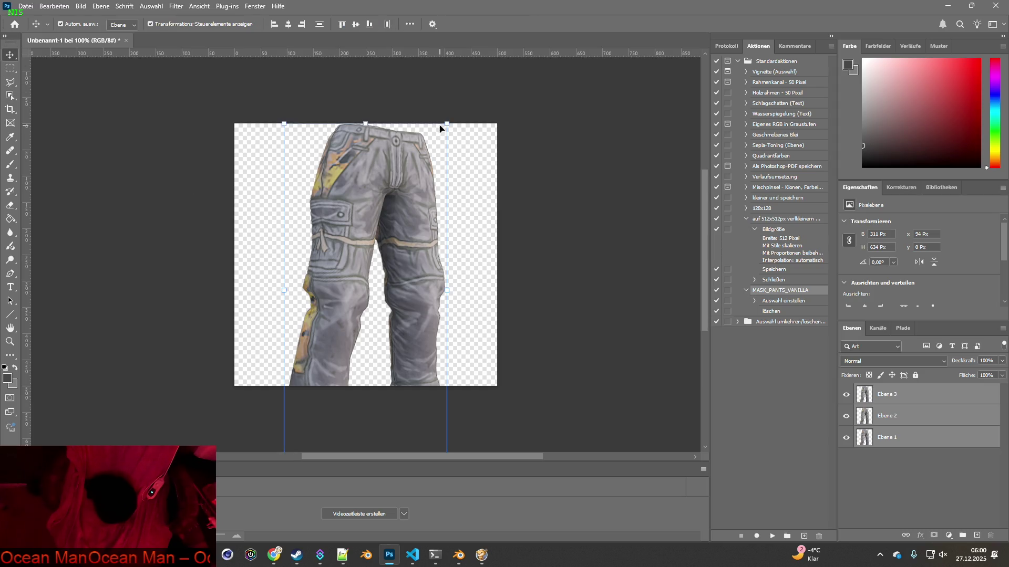
Scale the pants layers to about 75% and reposition them inside the 500×500 canvas.
{"action": "left_click_drag", "start_coordinate": [446, 124], "coordinate": [400, 218]}
{"action": "left_click_drag", "start_coordinate": [354, 248], "coordinate": [377, 162]}
{"action": "left_click_drag", "start_coordinate": [423, 135], "coordinate": [396, 162]}
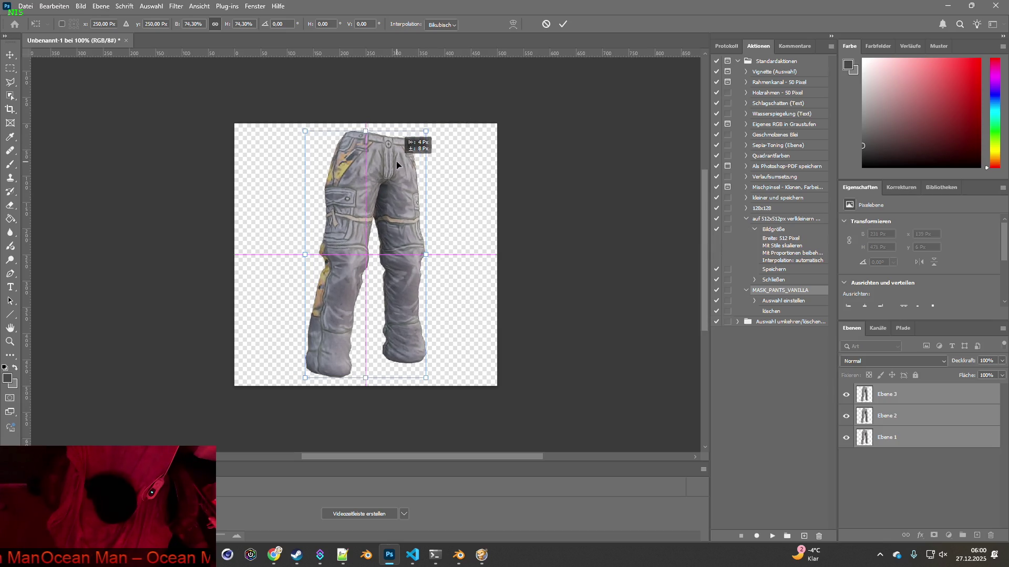
{"action": "left_click_drag", "start_coordinate": [426, 131], "coordinate": [402, 157]}
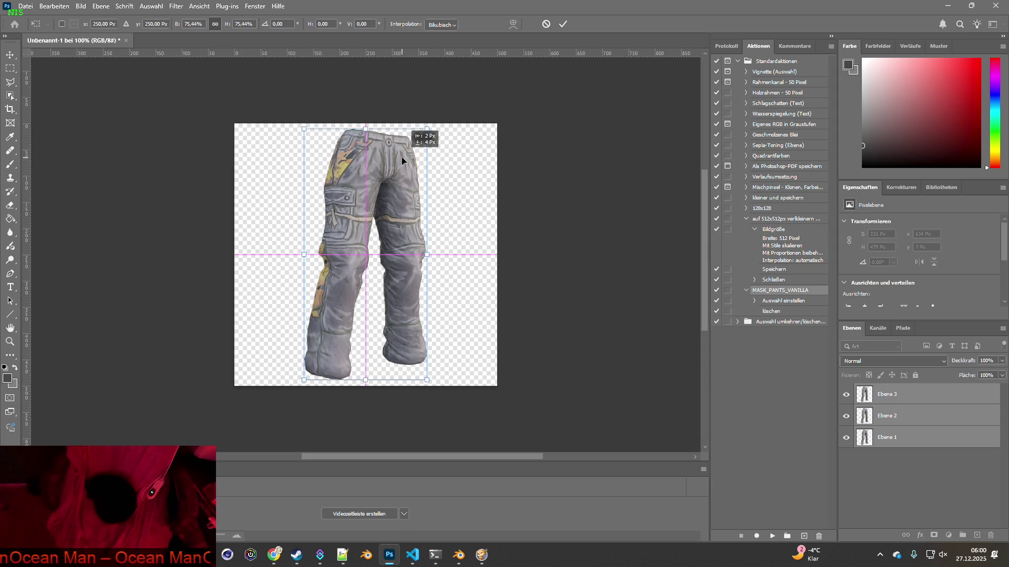
{"action": "key", "text": "Return"}
Hide Ebene 3 and Ebene 2, leaving Ebene 1 as the only visible, selected layer.
{"action": "left_click", "coordinate": [846, 394]}
{"action": "left_click", "coordinate": [846, 415]}
{"action": "left_click", "coordinate": [903, 440]}
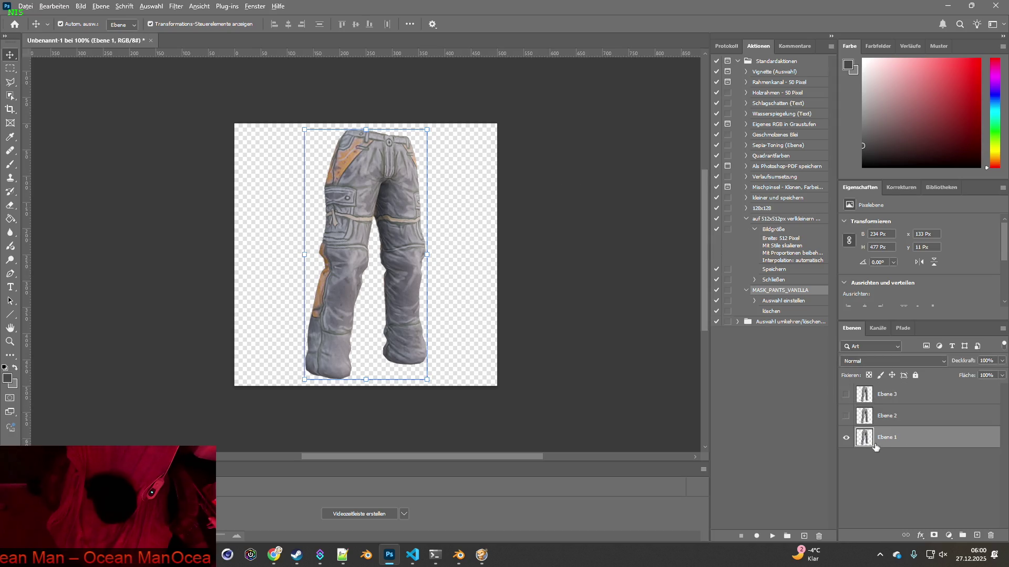
{"action": "key", "text": "alt+Tab"}
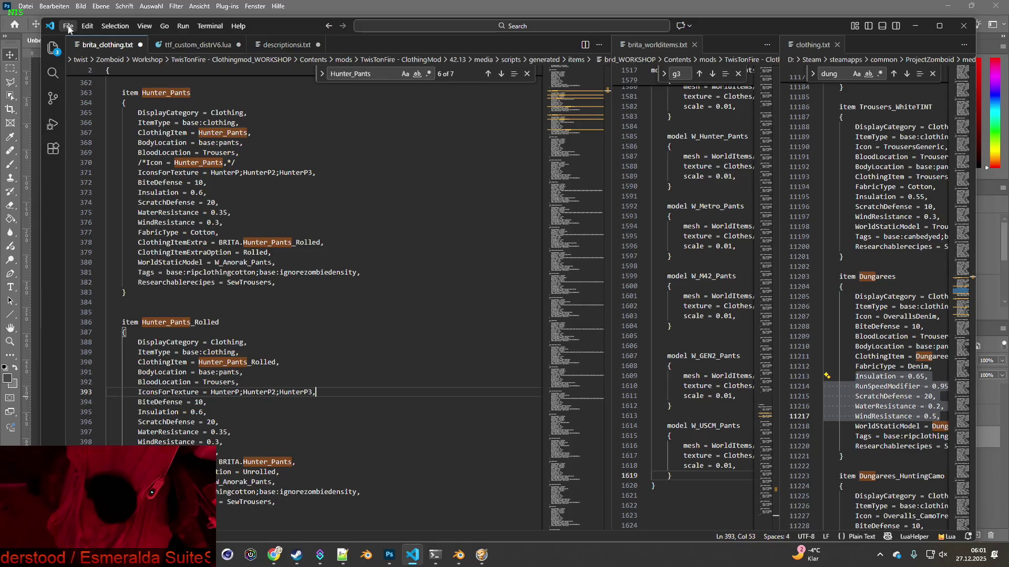
Save brita_clothing.txt in VS Code and return to the Photoshop pants document.
{"action": "left_click", "coordinate": [68, 26]}
{"action": "left_click", "coordinate": [78, 203]}
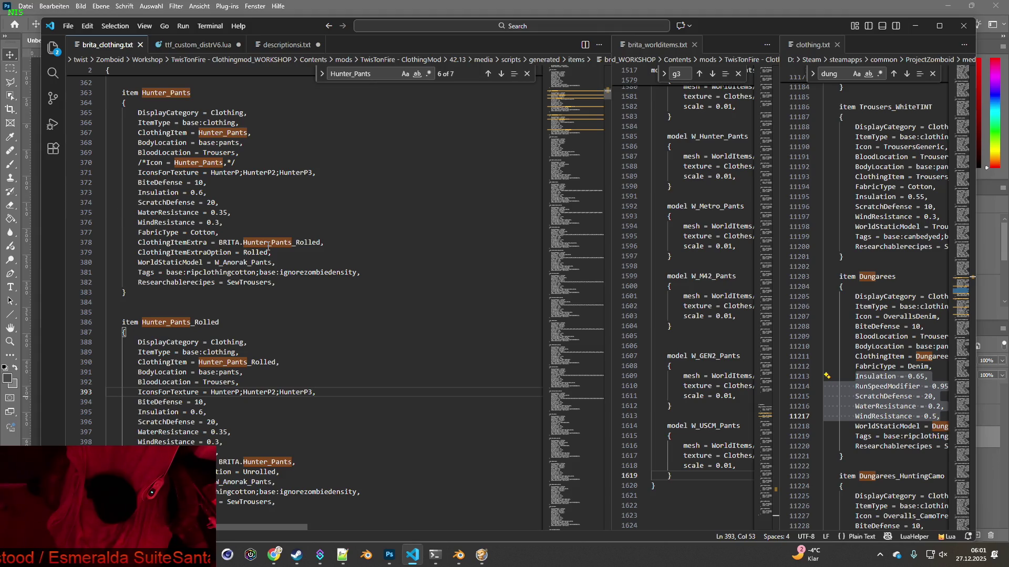
{"action": "key", "text": "alt+Tab"}
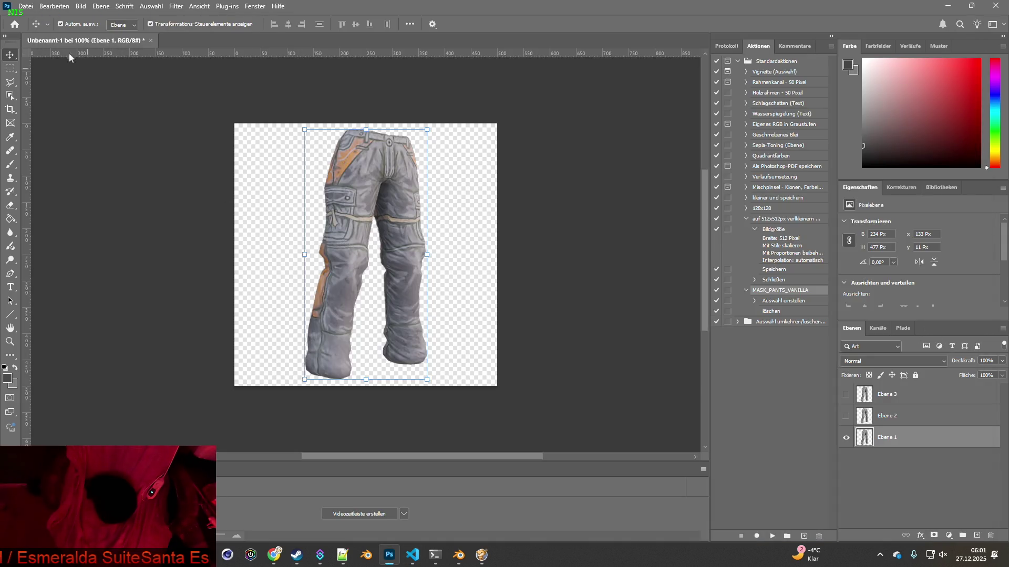
In Save As, replace the Unbenannt-1 file name with the pasted icon line, removing the stray space.
{"action": "left_click", "coordinate": [25, 6]}
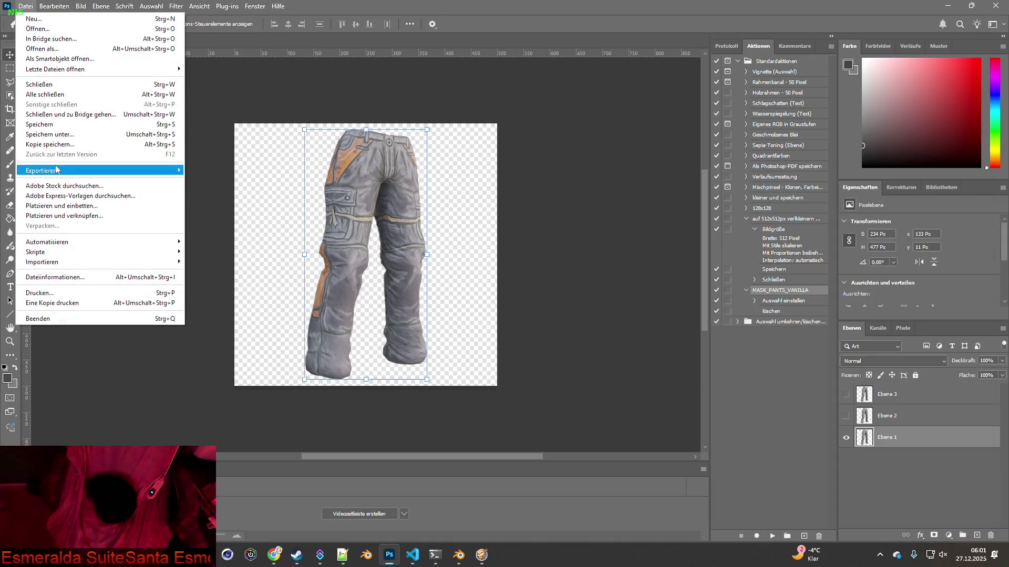
{"action": "left_click", "coordinate": [50, 135]}
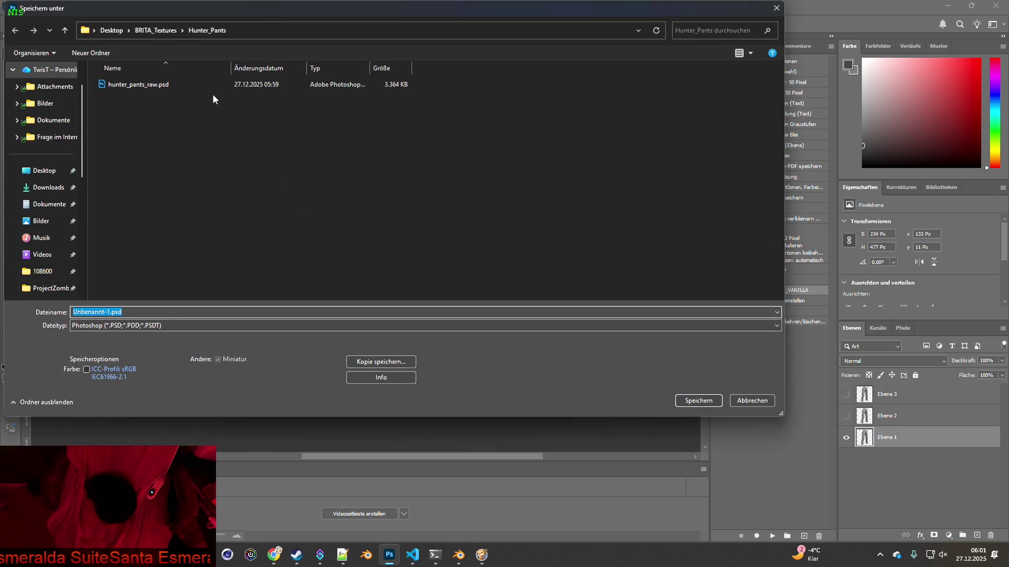
{"action": "left_click", "coordinate": [107, 312]}
{"action": "left_click_drag", "start_coordinate": [103, 311], "coordinate": [56, 312]}
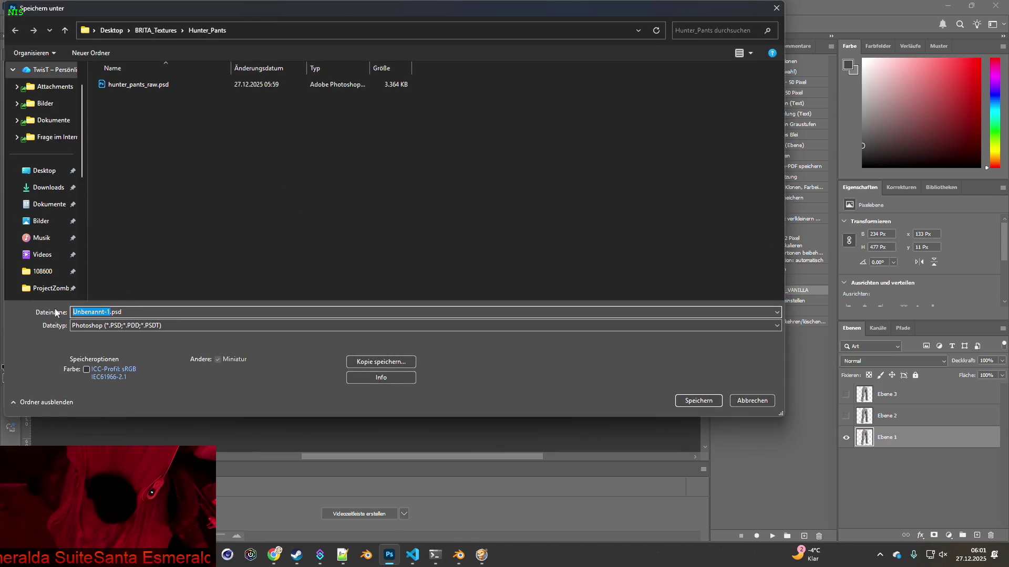
{"action": "type", "text": "lt"}
{"action": "key", "text": "ctrl+v"}
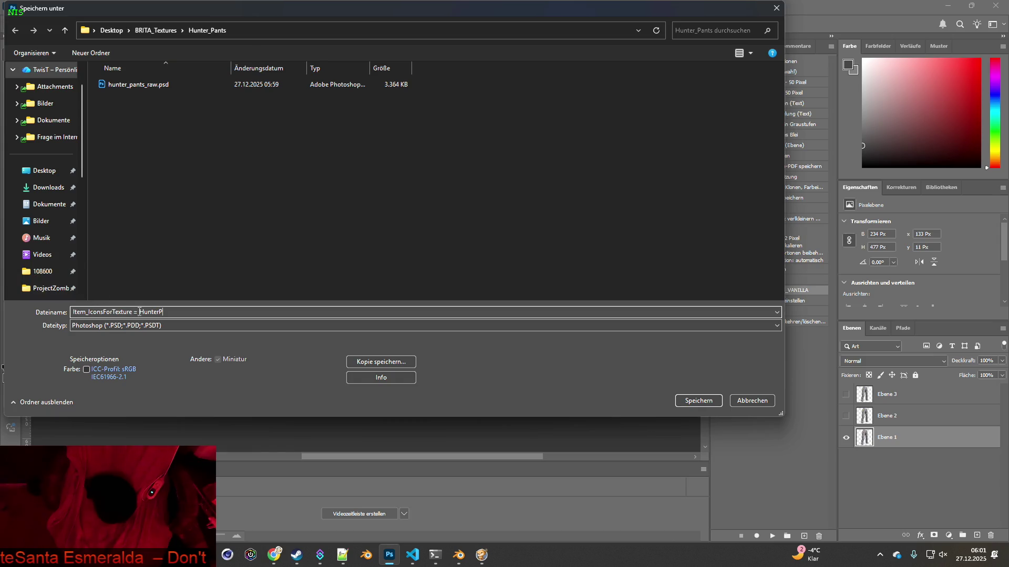
{"action": "key", "text": "BackSpace"}
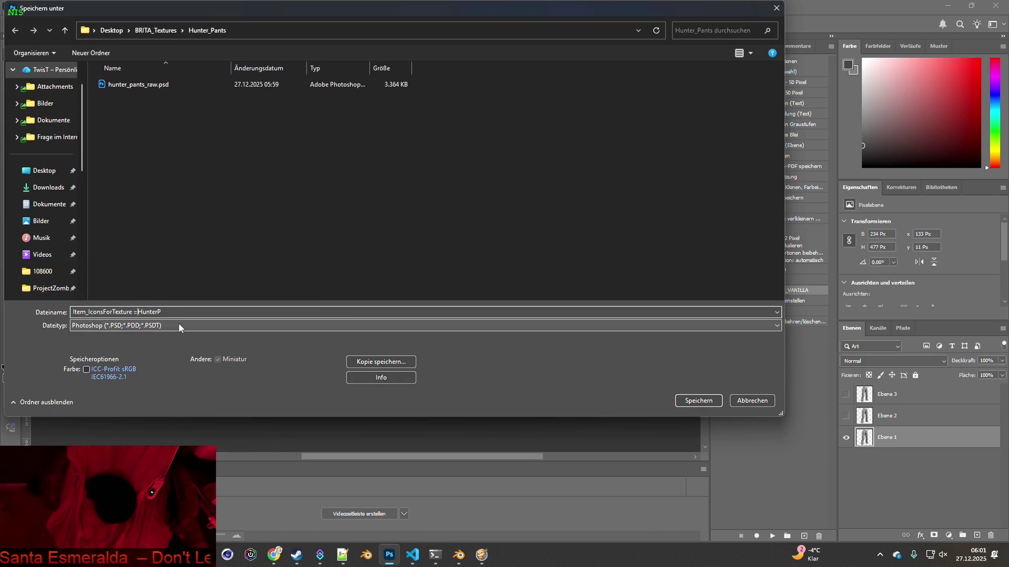
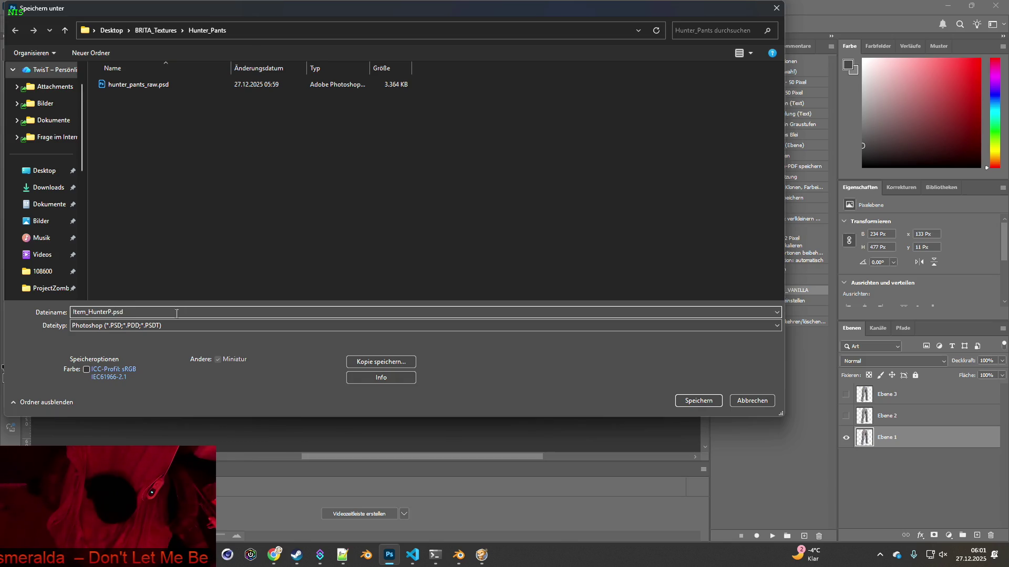
Save as Item_HunterP.psd, resize the image to 64 × 64 px, and deselect the pants layer.
{"action": "left_click", "coordinate": [692, 400]}
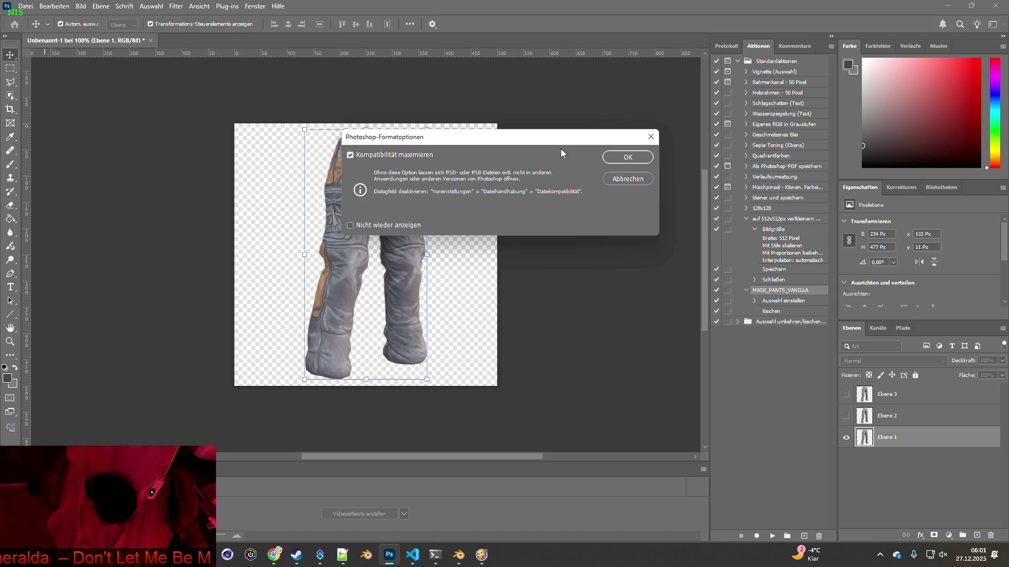
{"action": "left_click", "coordinate": [625, 160]}
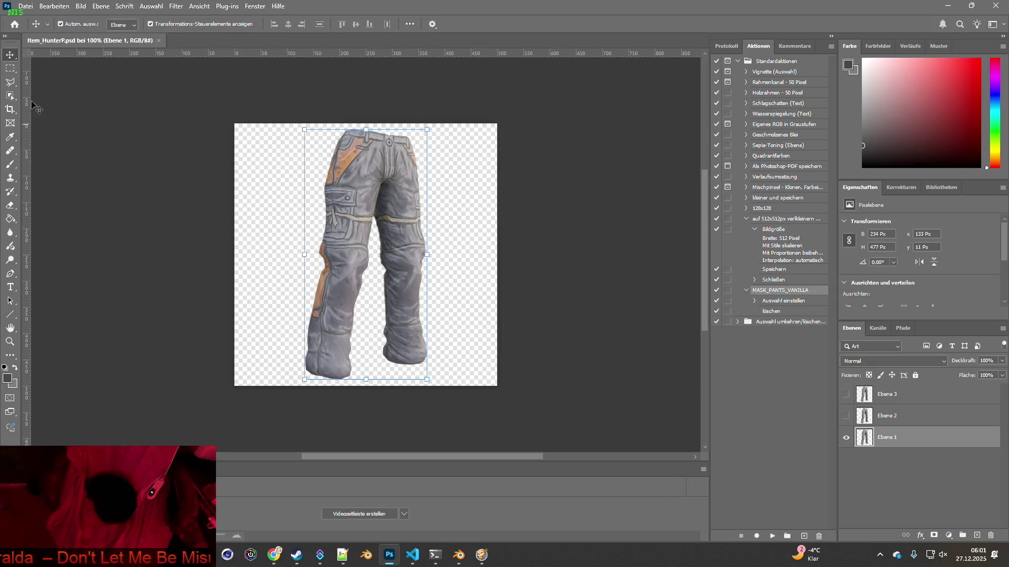
{"action": "left_click", "coordinate": [81, 7]}
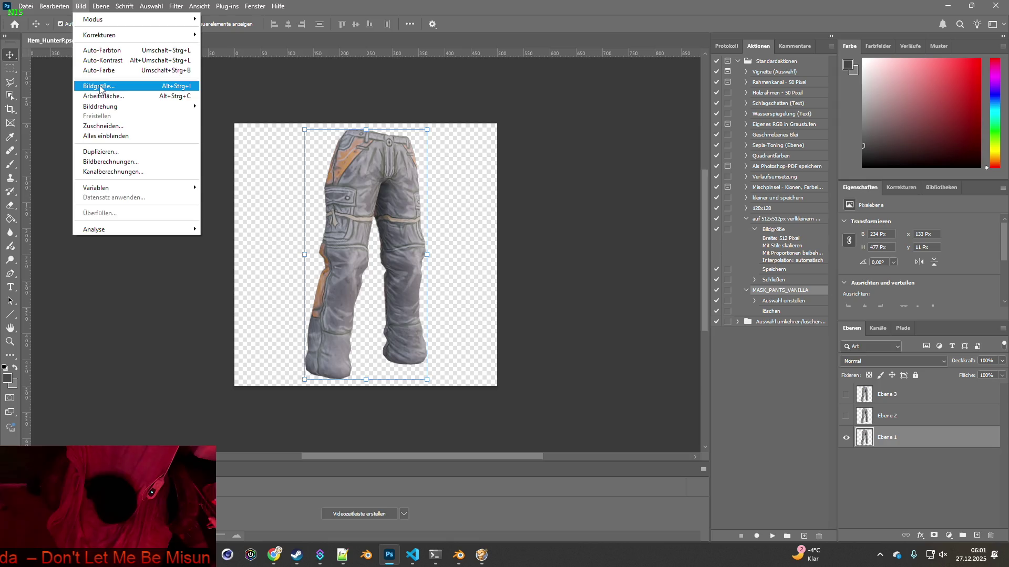
{"action": "left_click", "coordinate": [100, 87]}
{"action": "type", "text": "64"}
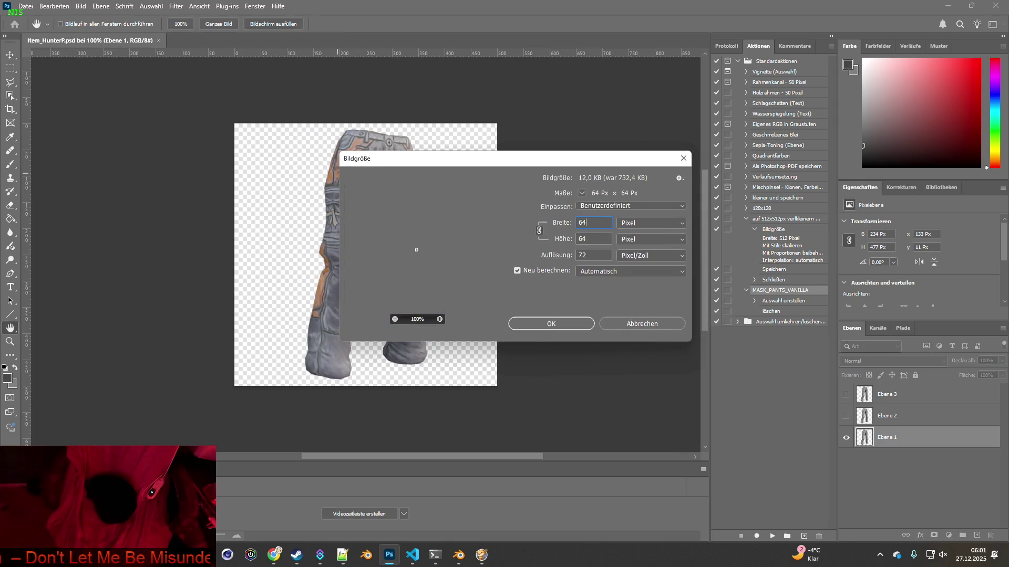
{"action": "left_click", "coordinate": [551, 323]}
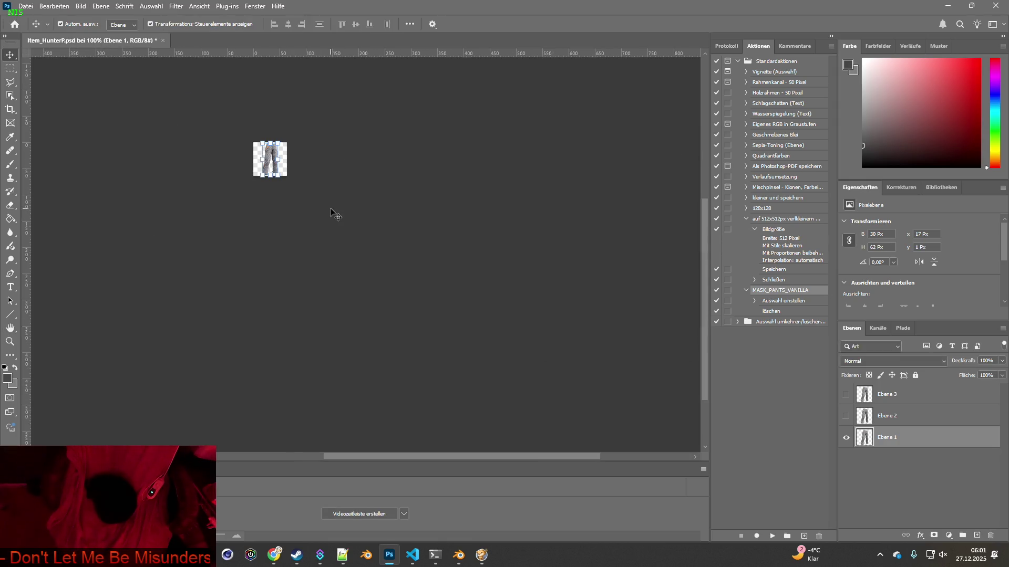
{"action": "left_click", "coordinate": [153, 127]}
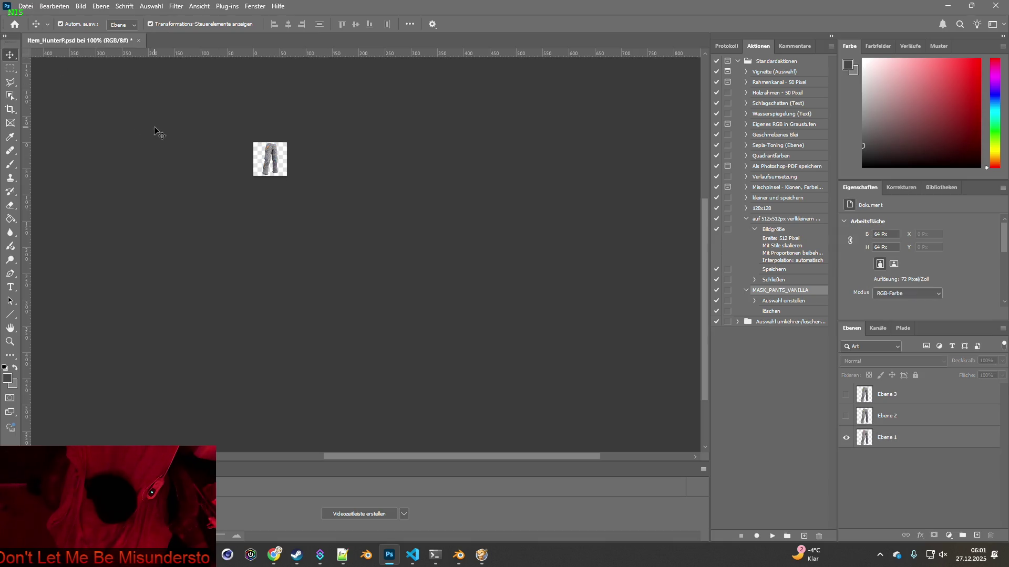
{"action": "left_click", "coordinate": [25, 6]}
Quick-export the first pants layer as Item_HunterP.png.
{"action": "mouse_move", "coordinate": [48, 169]}
{"action": "left_click", "coordinate": [226, 169]}
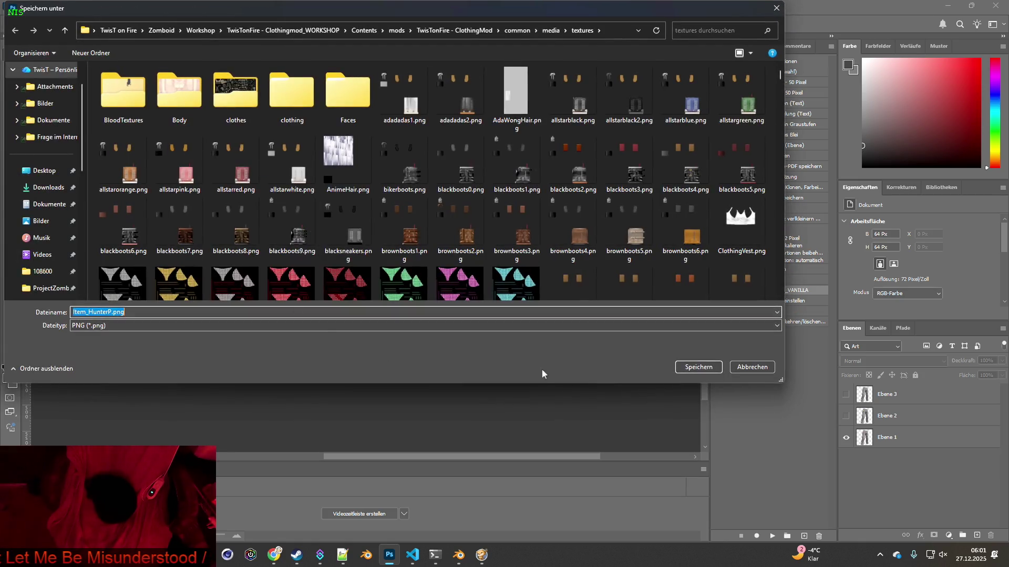
{"action": "left_click", "coordinate": [699, 366]}
Show only the second pants layer and quick-export it as Item_HunterP2.png.
{"action": "left_click", "coordinate": [845, 437]}
{"action": "left_click", "coordinate": [846, 416]}
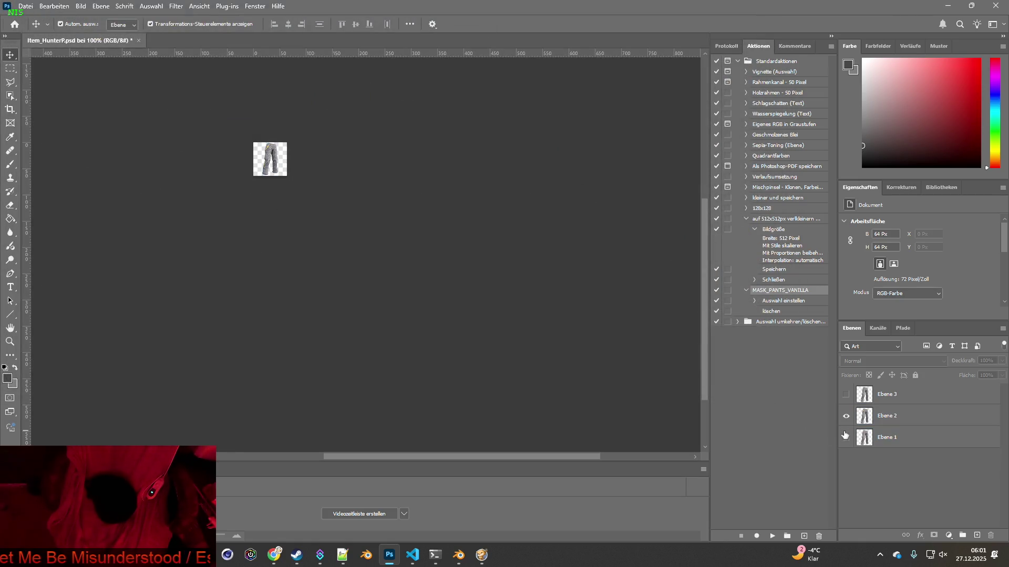
{"action": "left_click", "coordinate": [862, 424]}
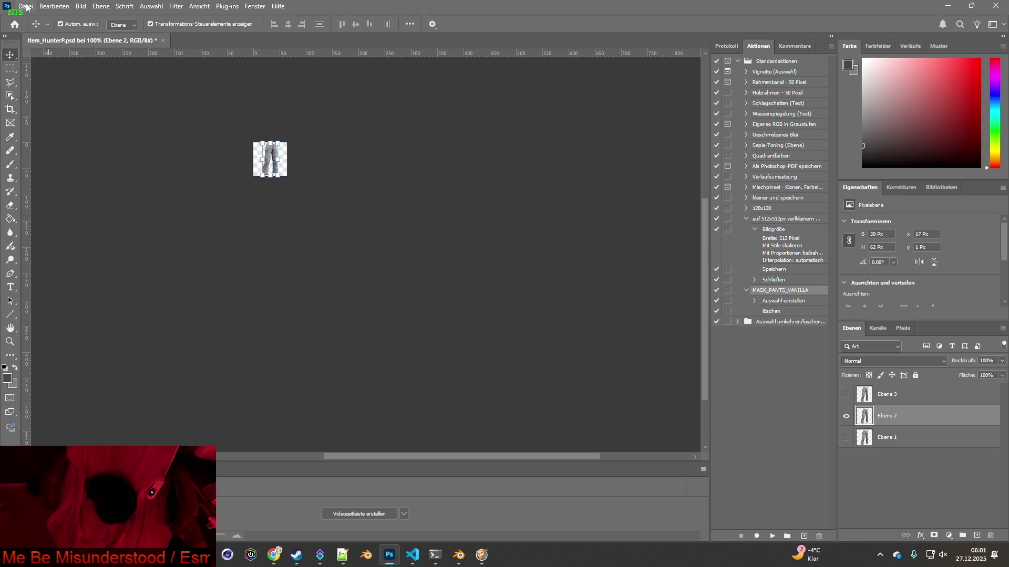
{"action": "left_click", "coordinate": [29, 9]}
{"action": "mouse_move", "coordinate": [57, 168]}
{"action": "left_click", "coordinate": [231, 171]}
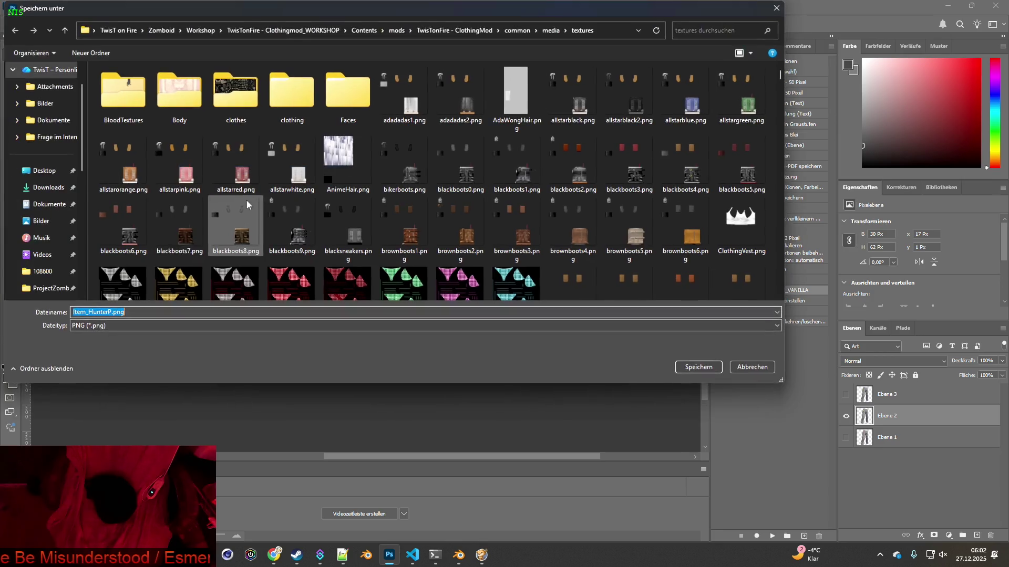
{"action": "left_click", "coordinate": [111, 312]}
{"action": "type", "text": "2"}
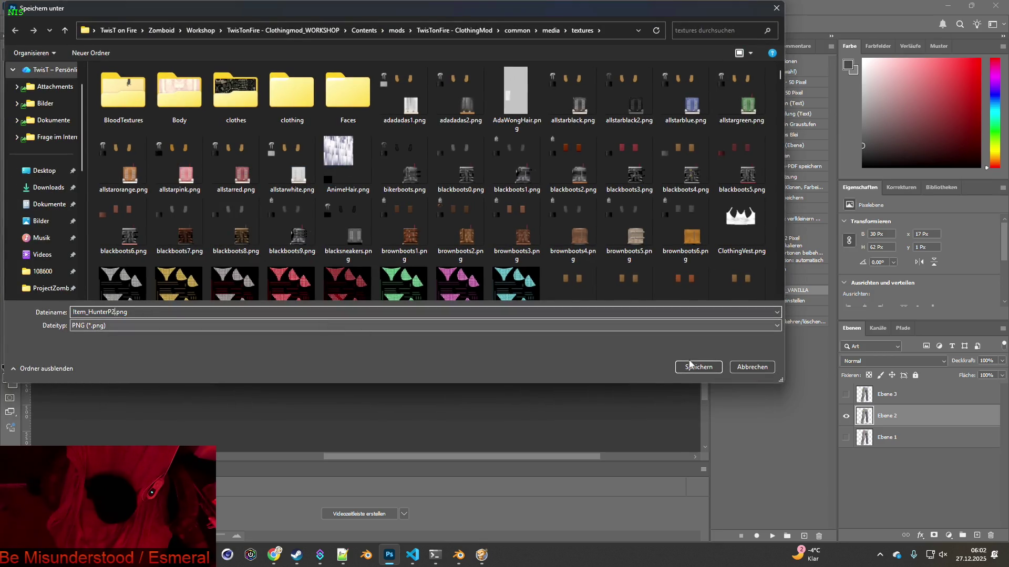
{"action": "left_click", "coordinate": [701, 367]}
Show only the third pants layer and quick-export it as its own PNG icon.
{"action": "left_click", "coordinate": [846, 416]}
{"action": "left_click", "coordinate": [846, 395]}
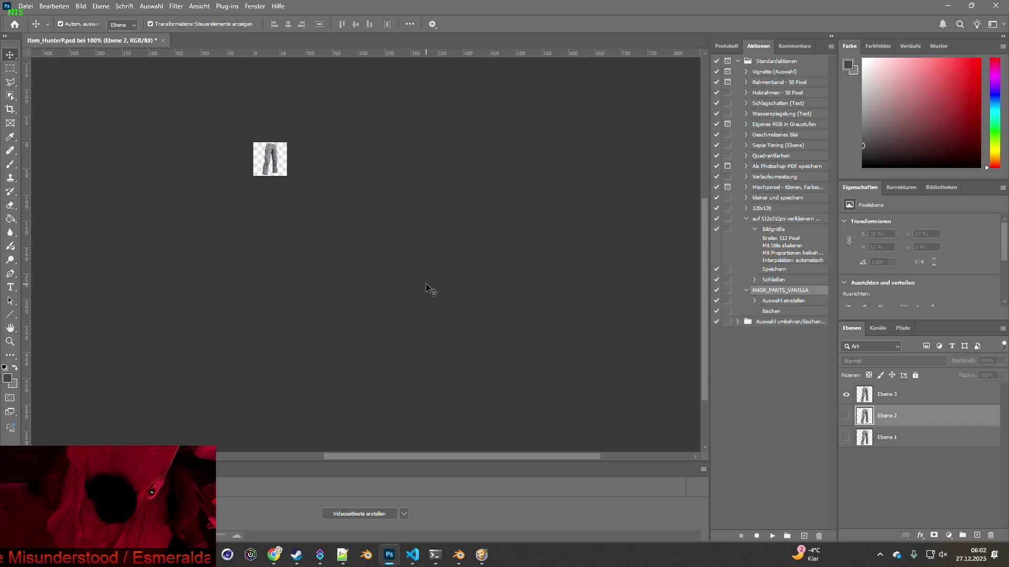
{"action": "left_click", "coordinate": [25, 5]}
{"action": "mouse_move", "coordinate": [113, 171]}
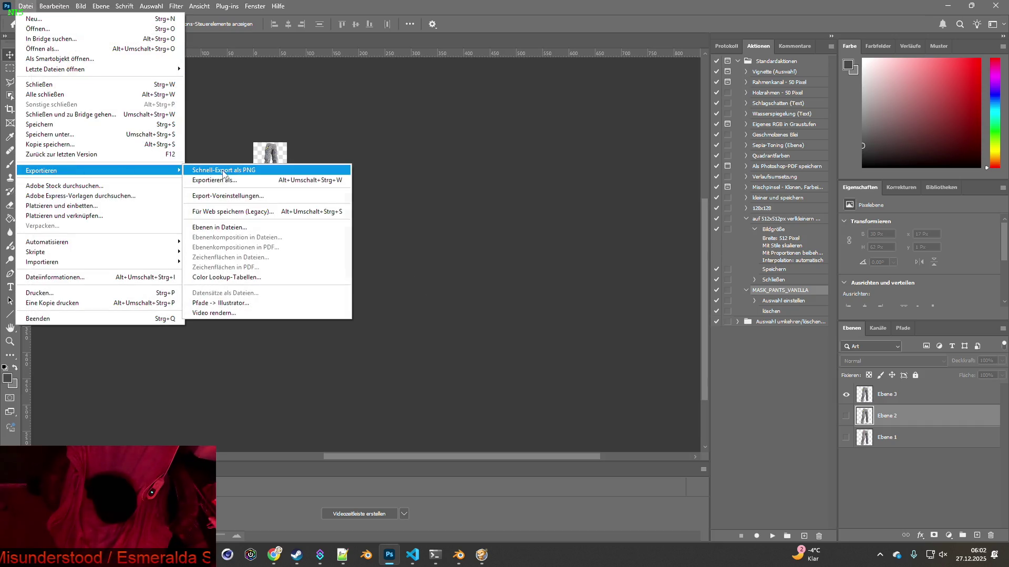
{"action": "left_click", "coordinate": [221, 169]}
{"action": "left_click", "coordinate": [112, 313]}
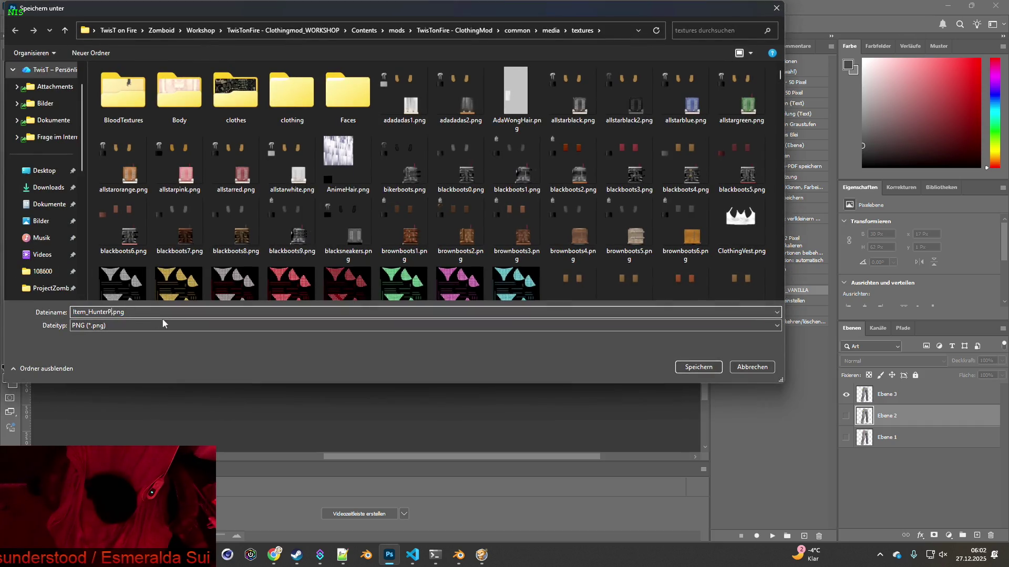
{"action": "left_click", "coordinate": [697, 366]}
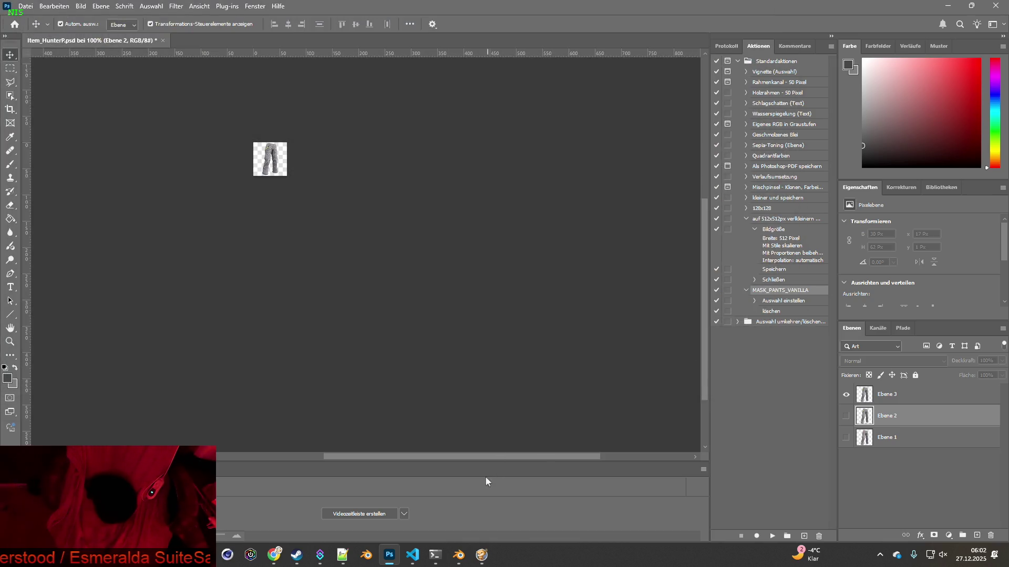
Save the edited item script in the code editor and return to the running game.
{"action": "left_click", "coordinate": [412, 554]}
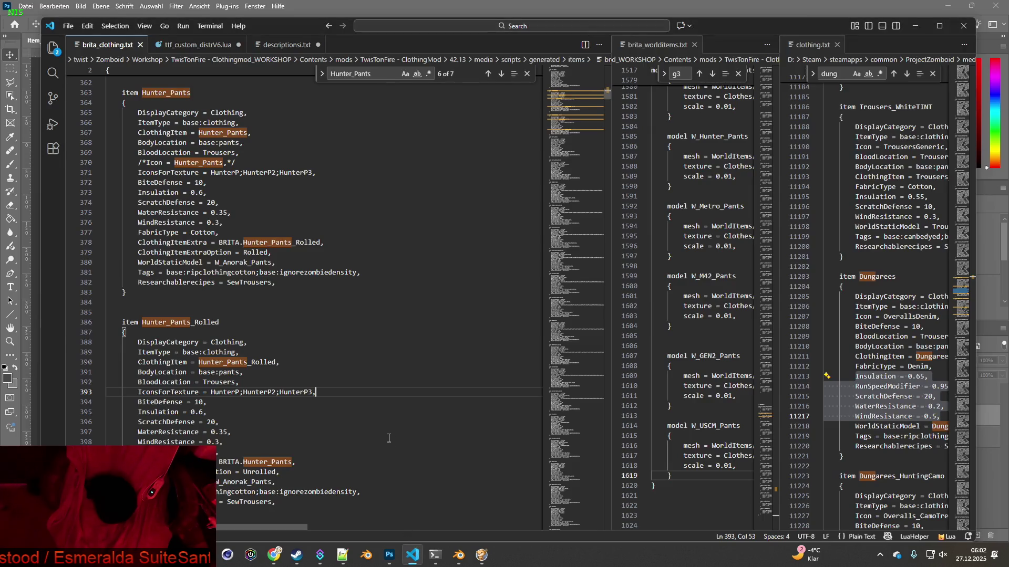
{"action": "left_click", "coordinate": [68, 26]}
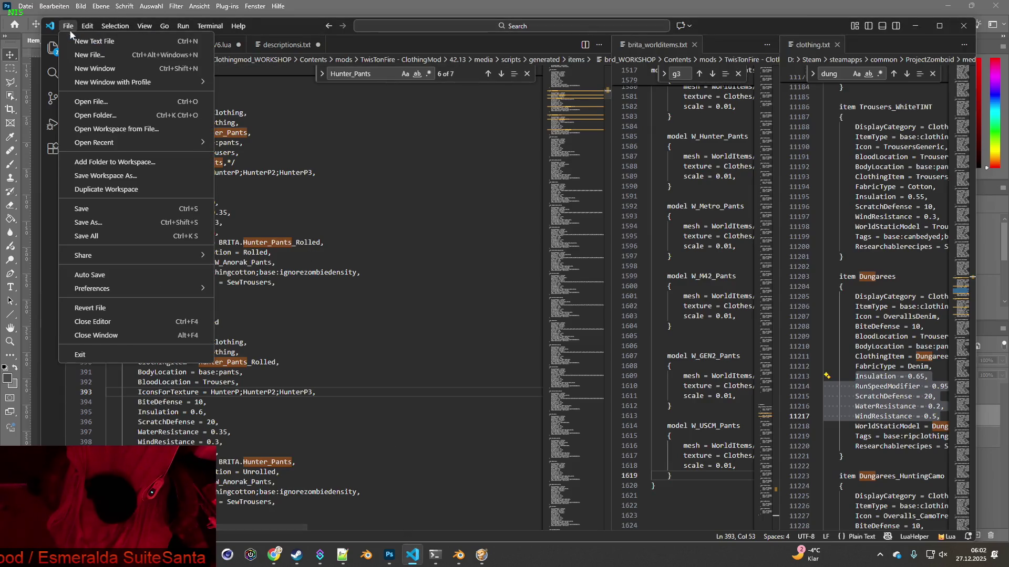
{"action": "left_click", "coordinate": [109, 244]}
{"action": "left_click", "coordinate": [481, 555]}
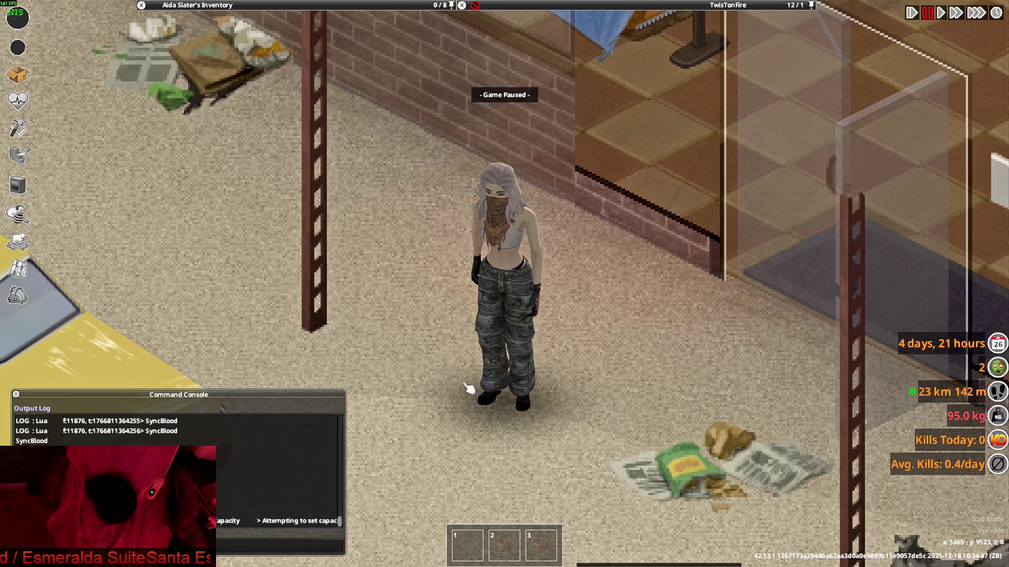
Unpause the game and take off the Insulated Hunting Pants.
{"action": "key", "text": "space"}
{"action": "mouse_move", "coordinate": [231, 112]}
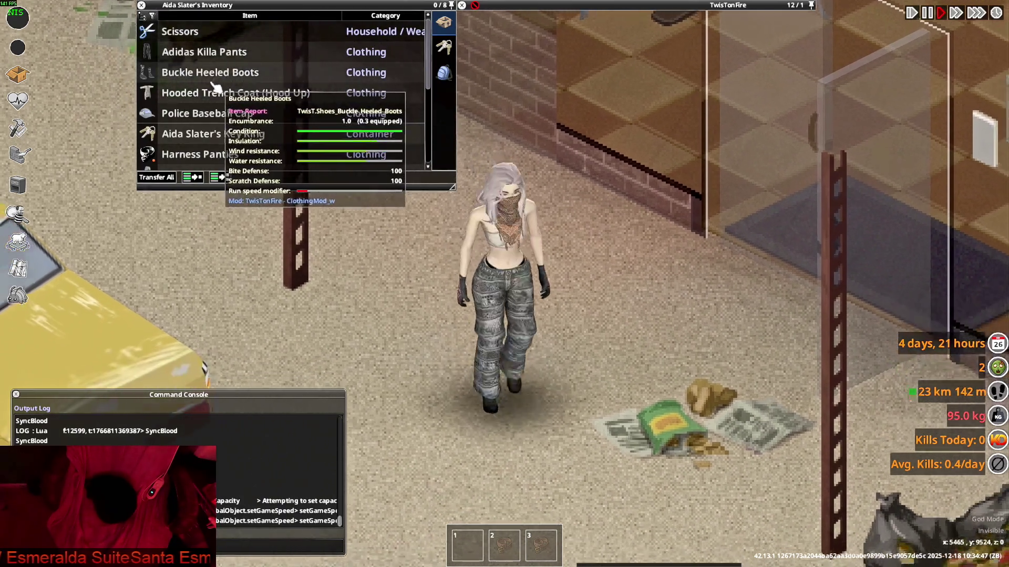
{"action": "scroll", "coordinate": [231, 112], "scroll_direction": "down", "scroll_amount": 3}
{"action": "scroll", "coordinate": [231, 112], "scroll_direction": "down", "scroll_amount": 1}
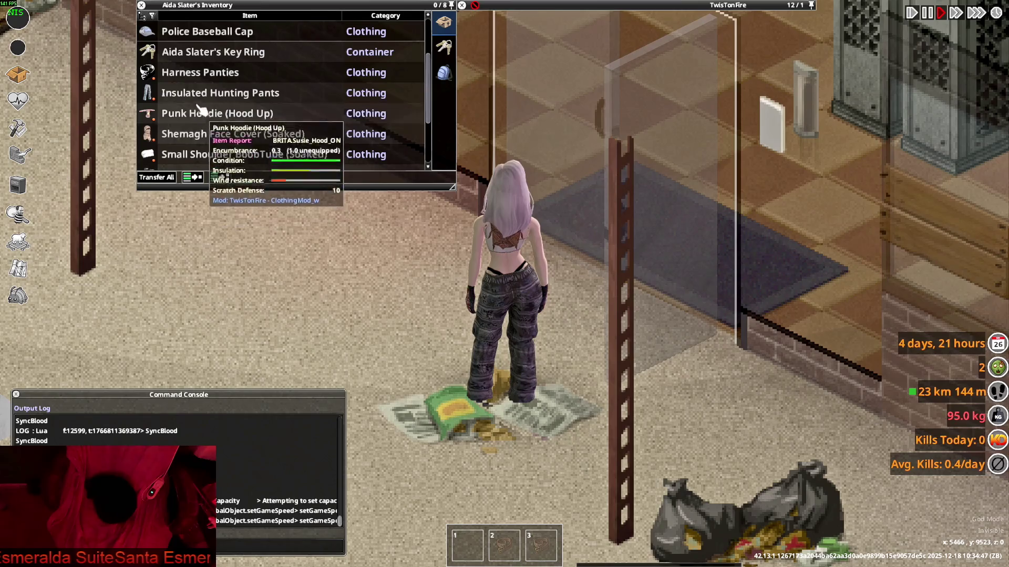
{"action": "double_click", "coordinate": [221, 92]}
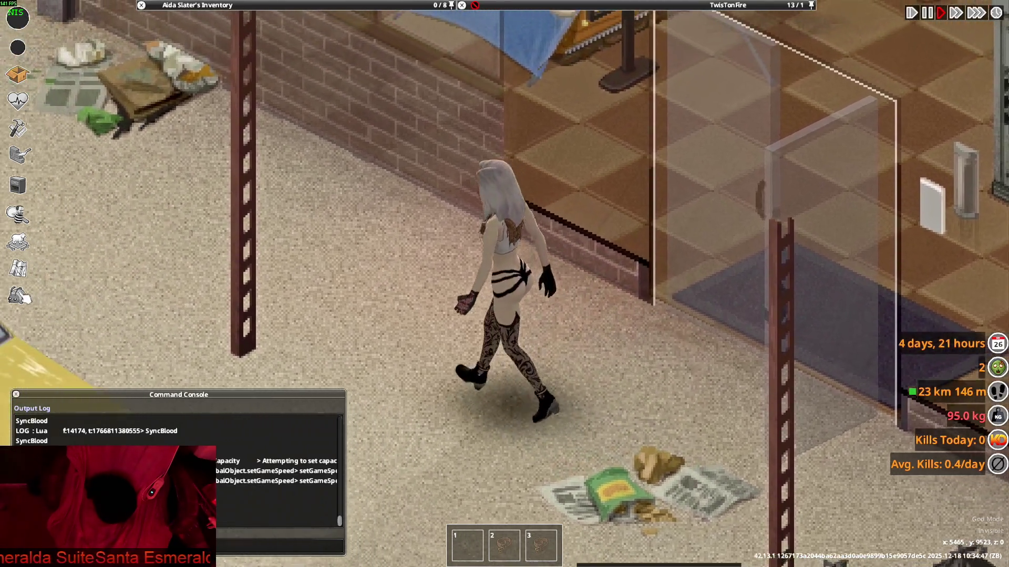
Filter the debug Items List by 'hunter_pan' and add one pair of Combat Pants.
{"action": "left_click", "coordinate": [17, 296]}
{"action": "left_click", "coordinate": [122, 216]}
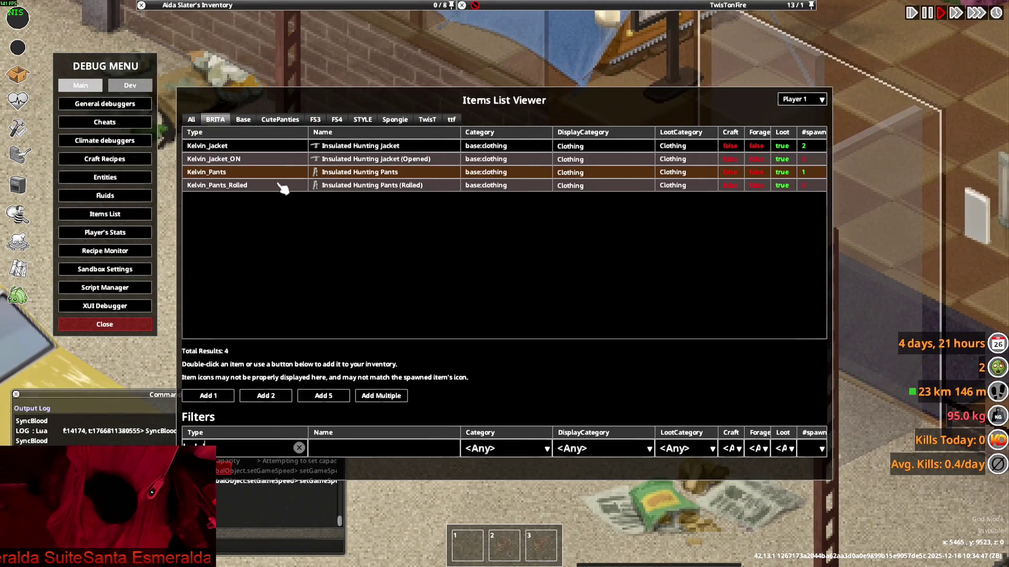
{"action": "type", "text": "hun"}
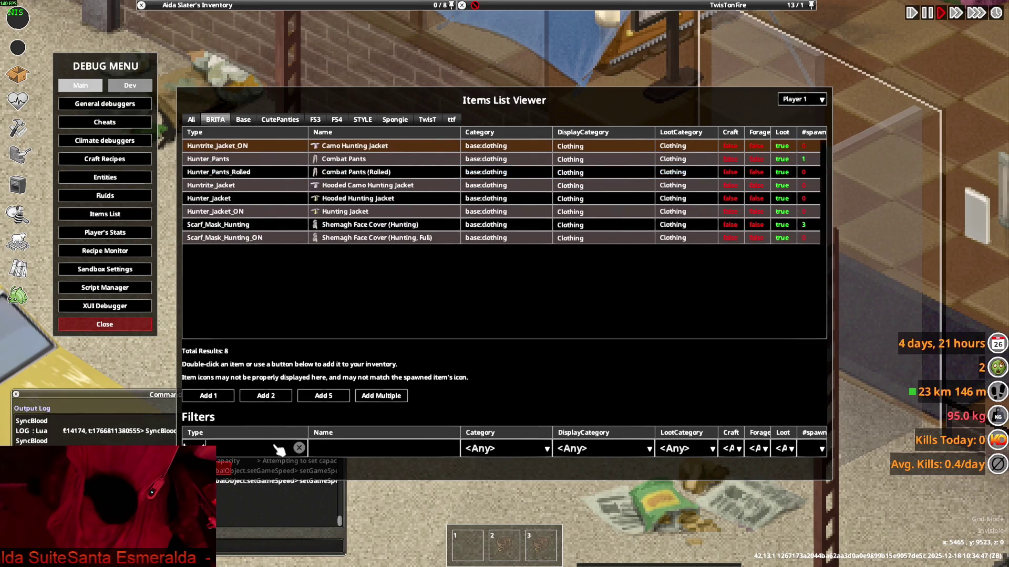
{"action": "type", "text": "ter_pants"}
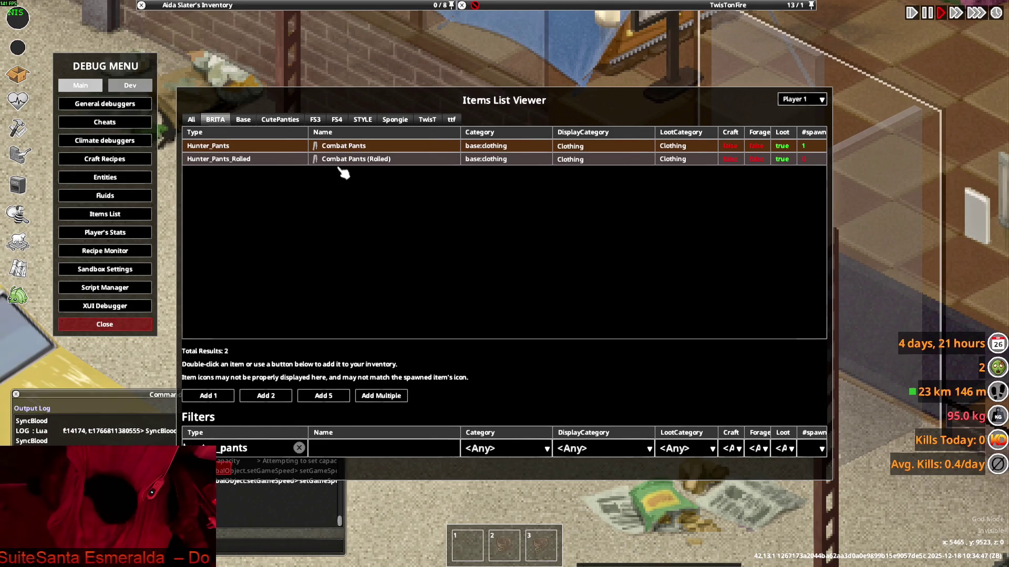
{"action": "double_click", "coordinate": [349, 149]}
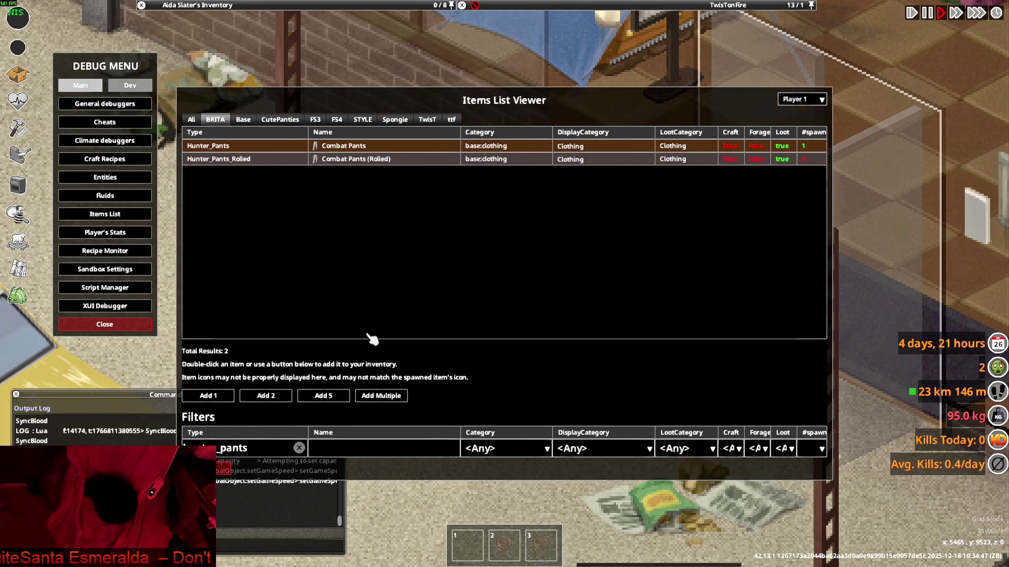
{"action": "left_click", "coordinate": [386, 396]}
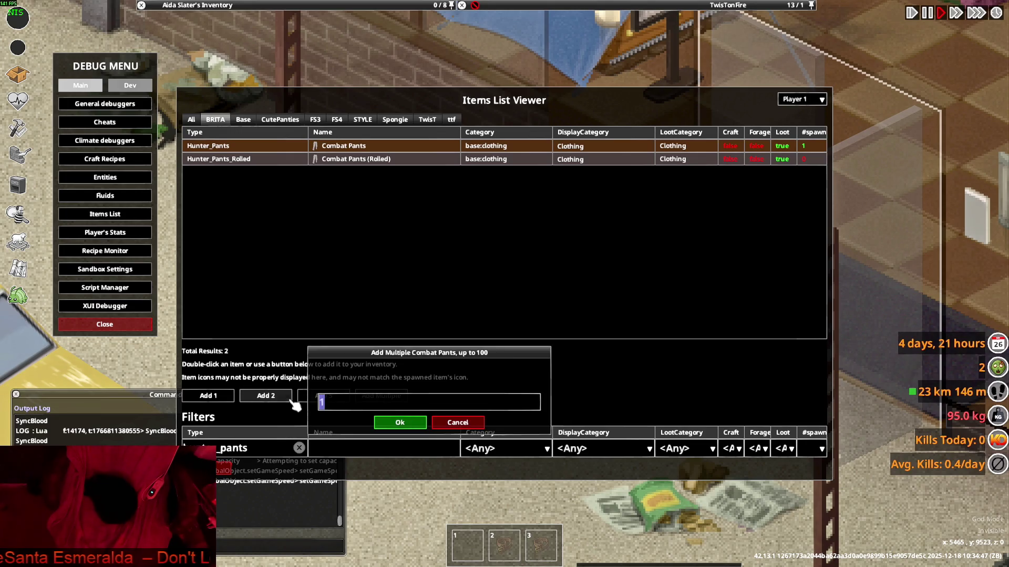
{"action": "left_click", "coordinate": [401, 422]}
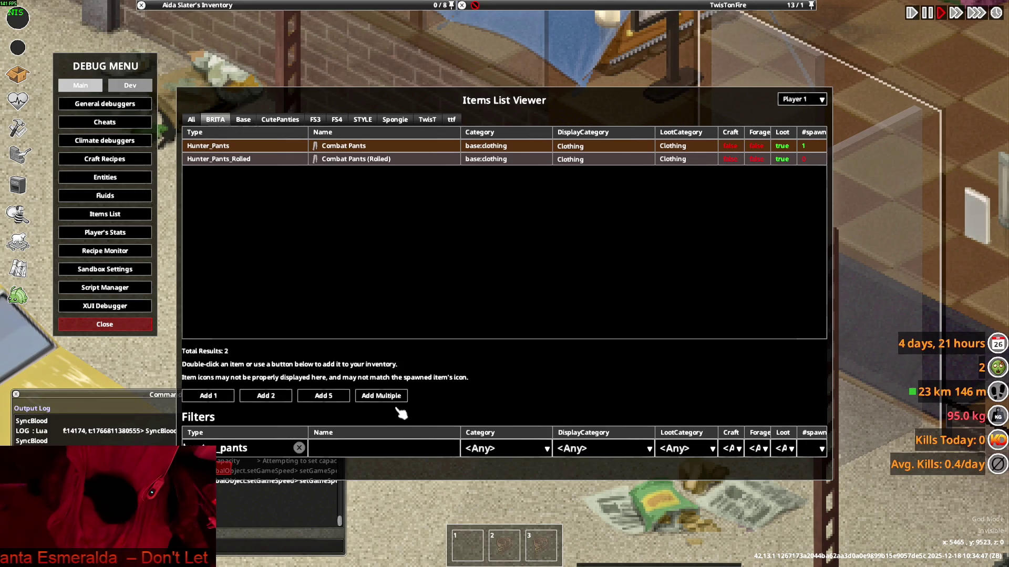
{"action": "key", "text": "Escape"}
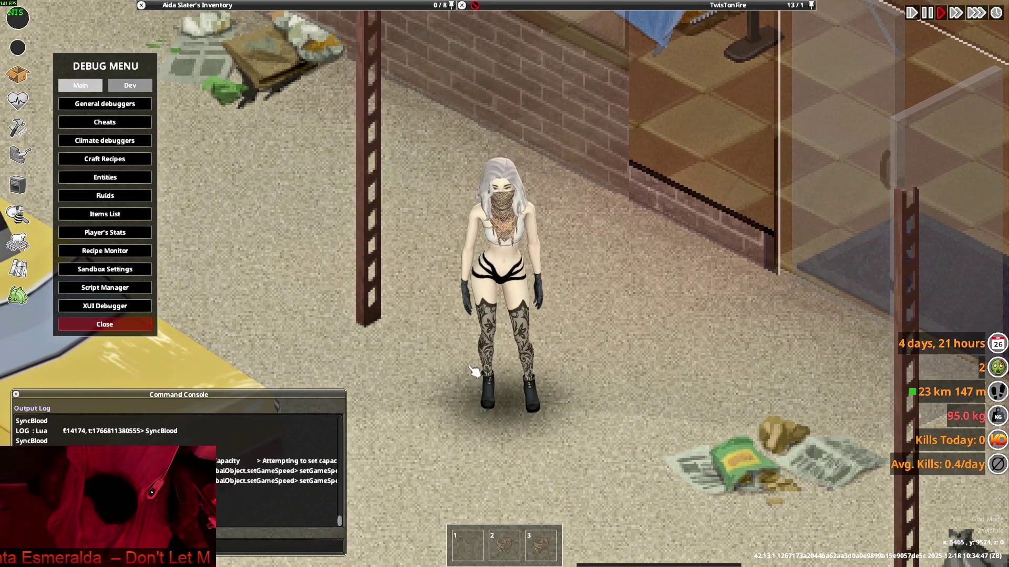
Quit the game to the desktop from the pause menu.
{"action": "key", "text": "Escape"}
{"action": "left_click", "coordinate": [196, 405]}
{"action": "left_click", "coordinate": [477, 303]}
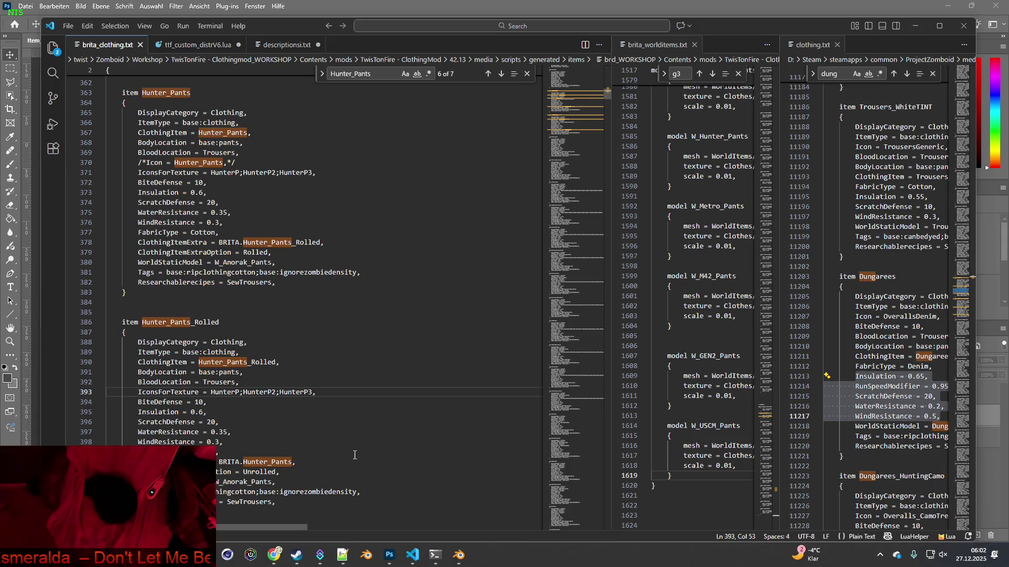
Relaunch Project Zomboid from the Steam library, confirming the launch option.
{"action": "left_click", "coordinate": [298, 552]}
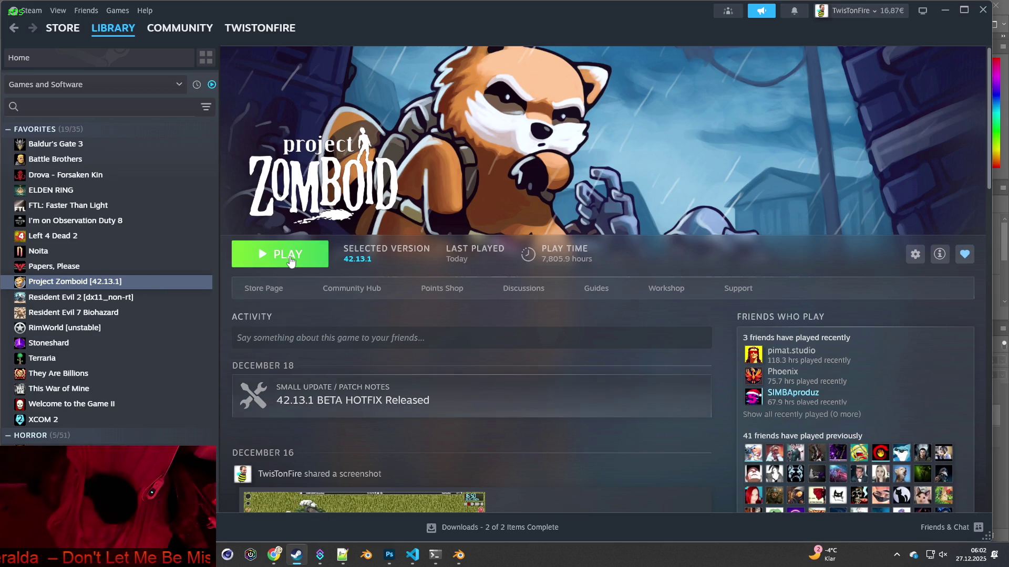
{"action": "left_click", "coordinate": [291, 256]}
{"action": "left_click", "coordinate": [519, 374]}
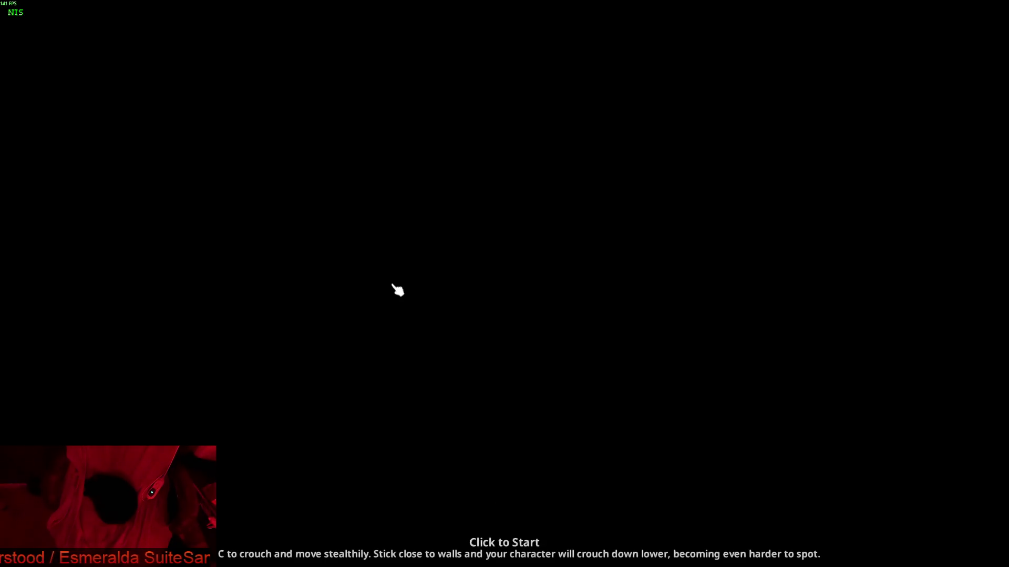
Start the loaded save, expand the inventory's Combat Pants (9) stack, then pause.
{"action": "left_click", "coordinate": [398, 290]}
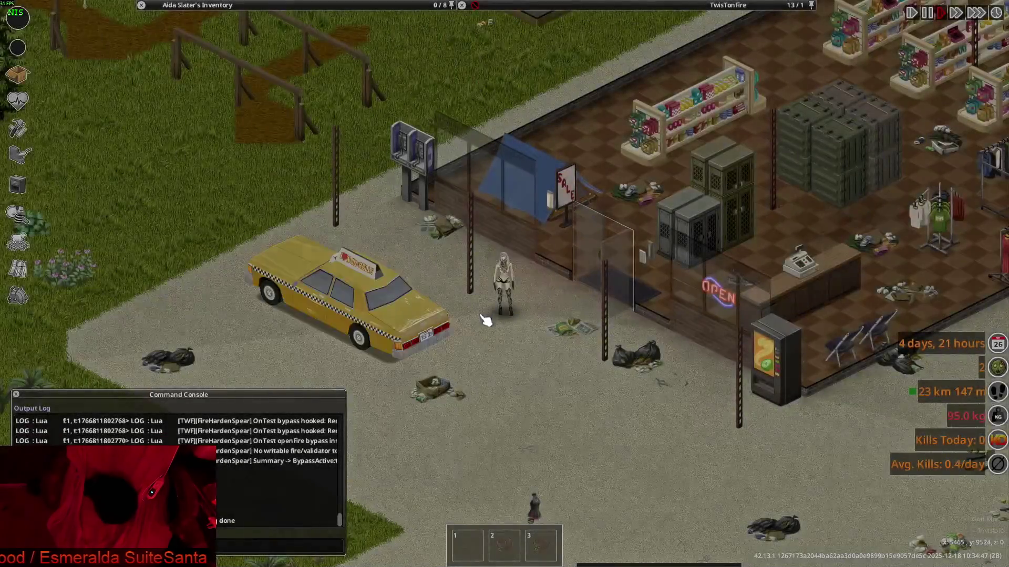
{"action": "scroll", "coordinate": [480, 337], "scroll_direction": "up", "scroll_amount": 5}
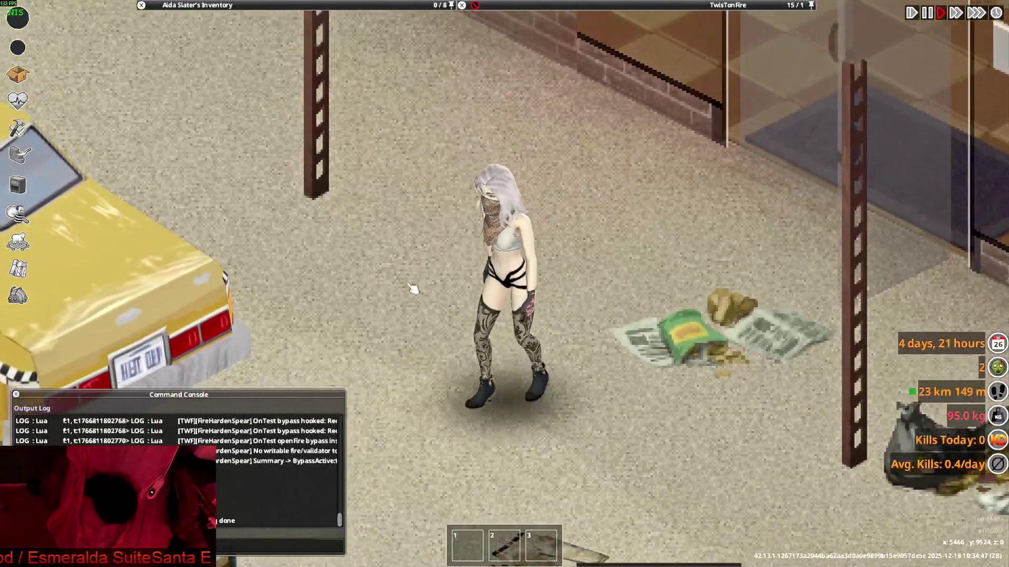
{"action": "mouse_move", "coordinate": [210, 6]}
{"action": "left_click", "coordinate": [141, 93]}
{"action": "scroll", "coordinate": [247, 128], "scroll_direction": "down", "scroll_amount": 2}
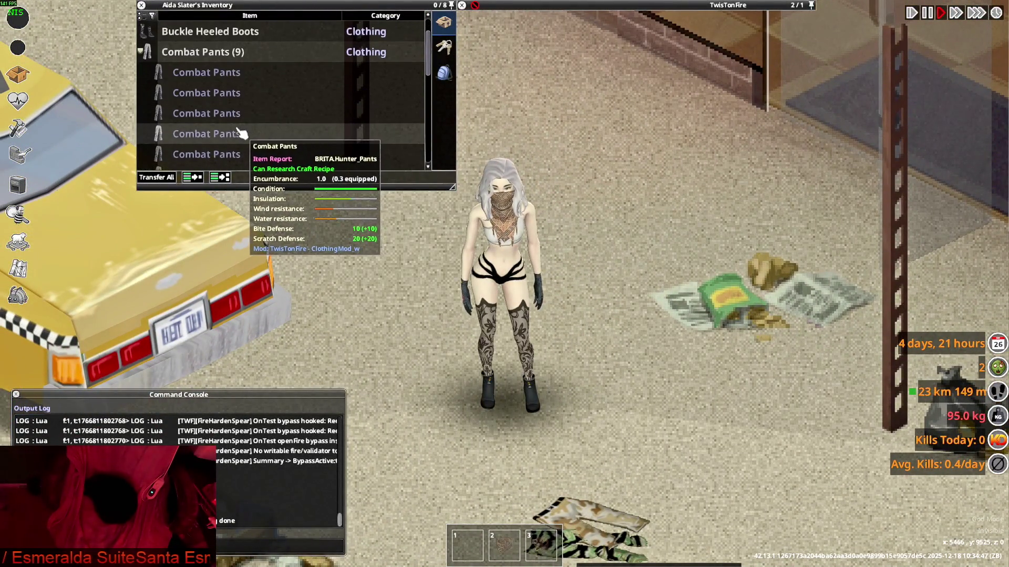
{"action": "scroll", "coordinate": [242, 131], "scroll_direction": "down", "scroll_amount": 3}
{"action": "scroll", "coordinate": [239, 133], "scroll_direction": "down", "scroll_amount": 1}
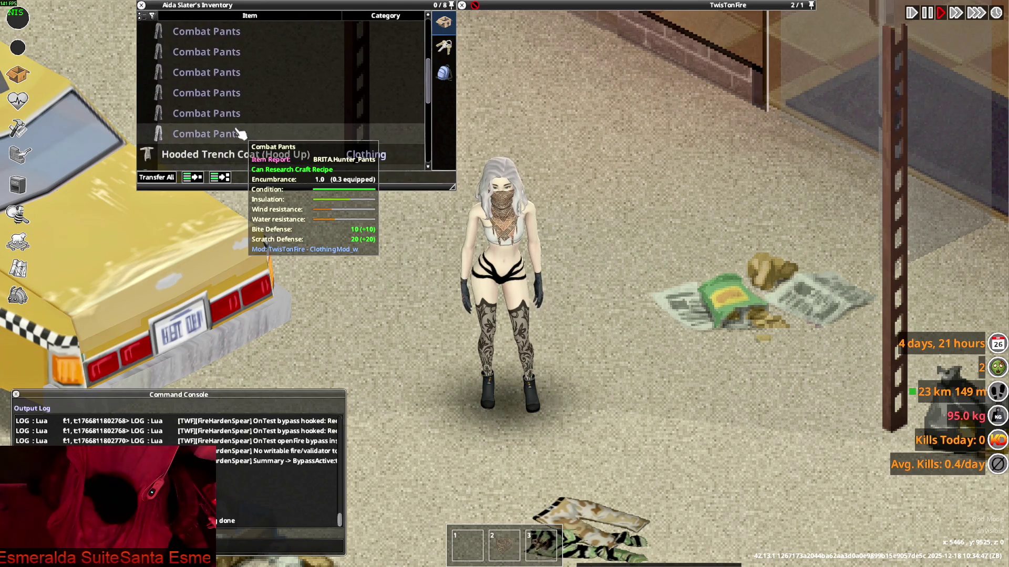
{"action": "scroll", "coordinate": [239, 133], "scroll_direction": "up", "scroll_amount": 2}
{"action": "scroll", "coordinate": [239, 132], "scroll_direction": "up", "scroll_amount": 2}
{"action": "scroll", "coordinate": [239, 132], "scroll_direction": "up", "scroll_amount": 1}
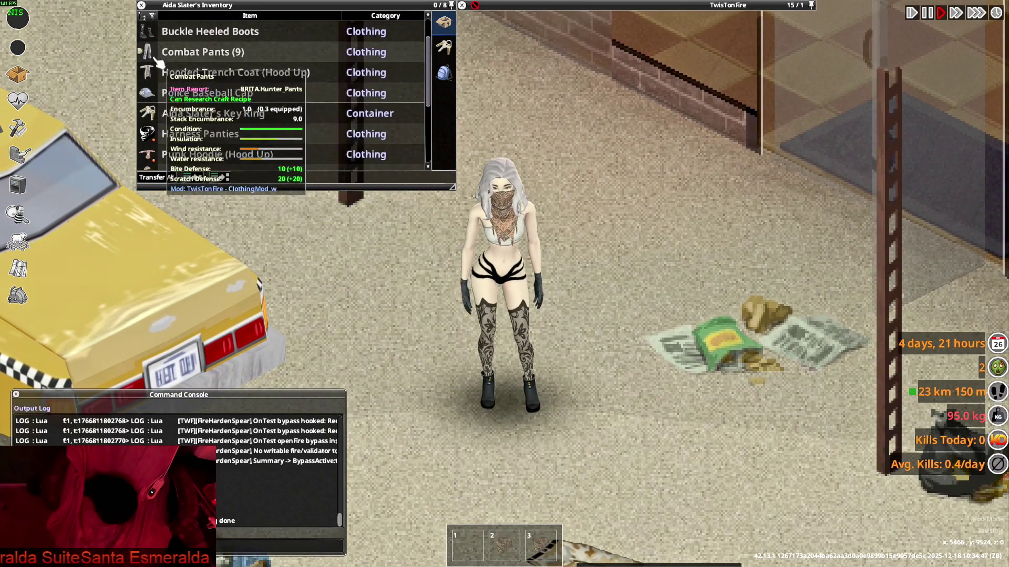
{"action": "key", "text": "Escape"}
{"action": "key", "text": "Escape"}
{"action": "key", "text": "Escape"}
Open Options and scroll through the User Interface settings.
{"action": "left_click", "coordinate": [145, 338]}
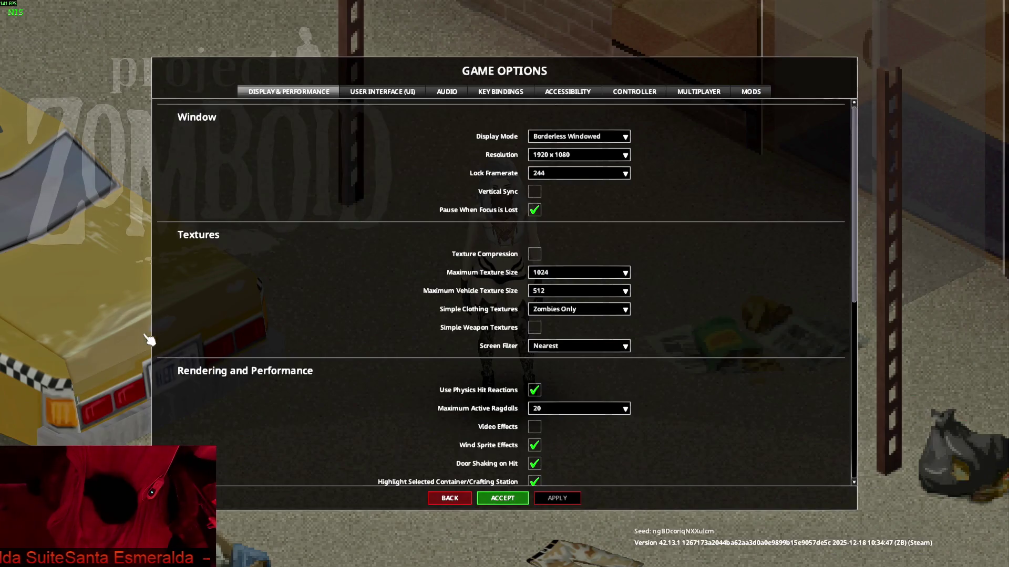
{"action": "left_click", "coordinate": [382, 91]}
{"action": "scroll", "coordinate": [386, 322], "scroll_direction": "down", "scroll_amount": 5}
{"action": "scroll", "coordinate": [430, 337], "scroll_direction": "down", "scroll_amount": 5}
{"action": "scroll", "coordinate": [430, 336], "scroll_direction": "down", "scroll_amount": 5}
{"action": "scroll", "coordinate": [472, 352], "scroll_direction": "down", "scroll_amount": 4}
{"action": "scroll", "coordinate": [515, 368], "scroll_direction": "down", "scroll_amount": 3}
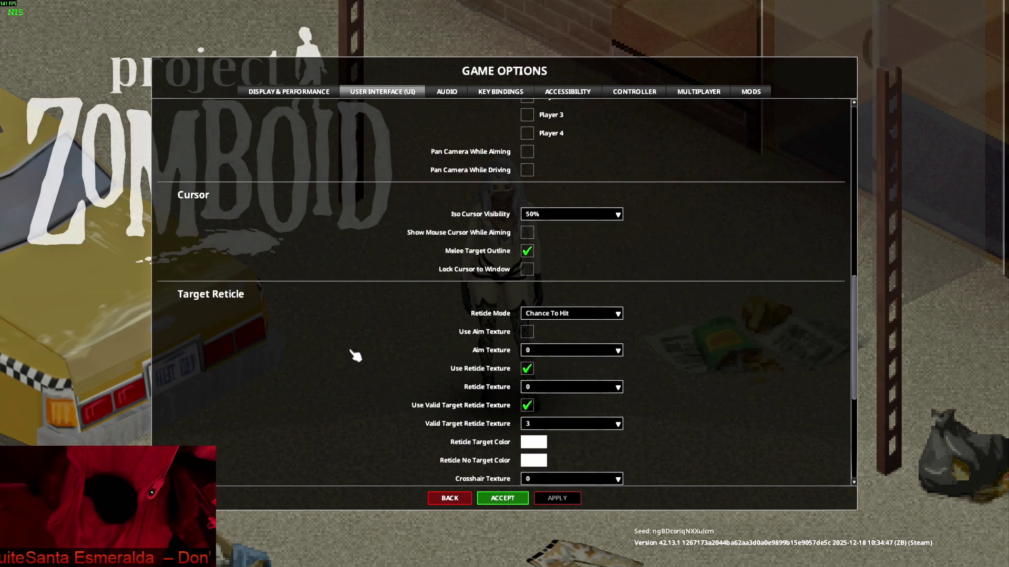
{"action": "scroll", "coordinate": [423, 375], "scroll_direction": "down", "scroll_amount": 4}
{"action": "scroll", "coordinate": [356, 358], "scroll_direction": "down", "scroll_amount": 7}
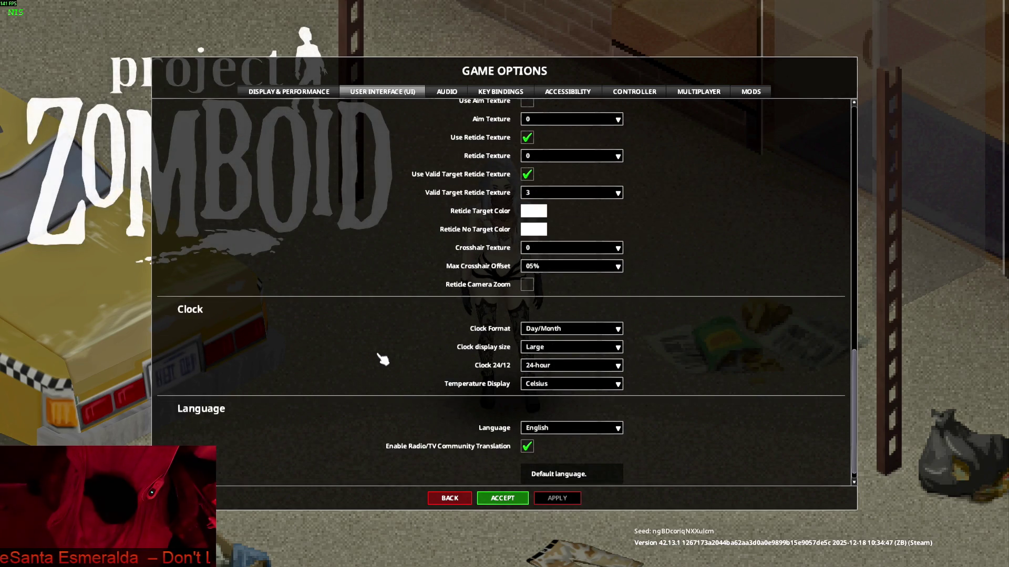
Review Display & Performance, accept the options, resume, and walk onto the grass.
{"action": "left_click", "coordinate": [267, 95]}
{"action": "scroll", "coordinate": [342, 347], "scroll_direction": "down", "scroll_amount": 5}
{"action": "scroll", "coordinate": [329, 344], "scroll_direction": "down", "scroll_amount": 2}
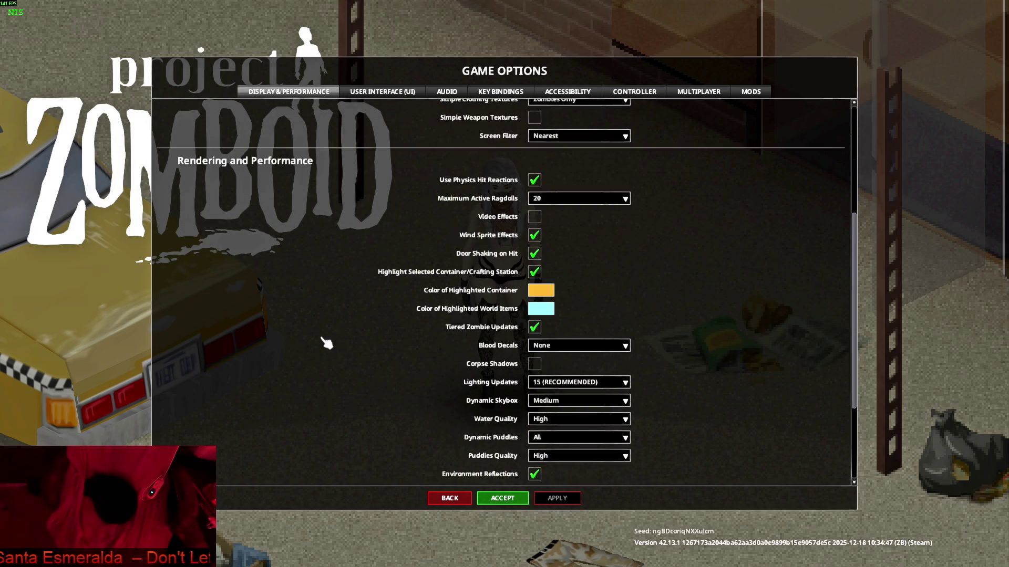
{"action": "scroll", "coordinate": [368, 352], "scroll_direction": "down", "scroll_amount": 9}
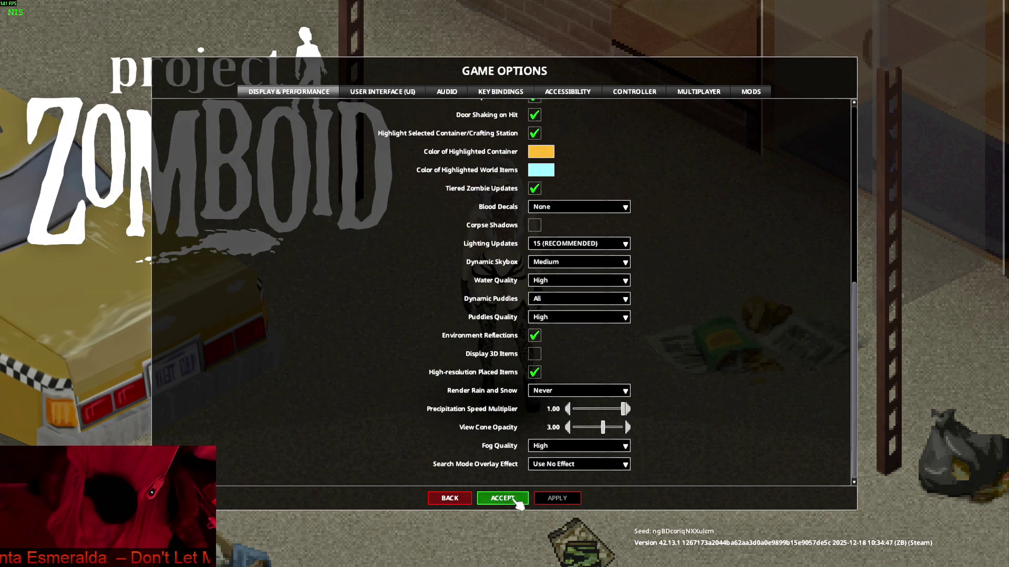
{"action": "left_click", "coordinate": [504, 498]}
{"action": "left_click", "coordinate": [167, 304]}
{"action": "key", "text": "w+a"}
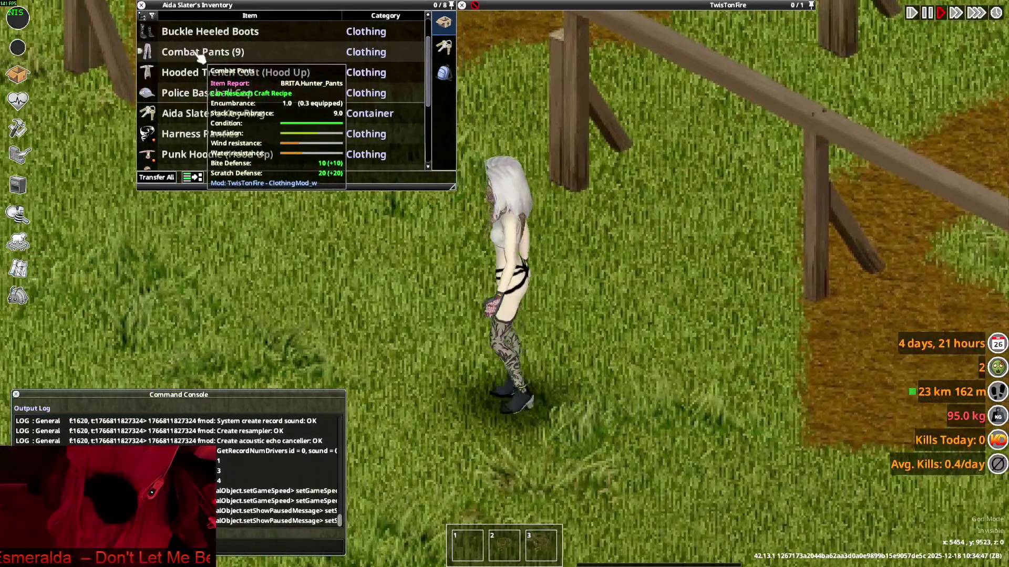
Drop three spare Combat Pants on the ground and move one pair into the container.
{"action": "left_click", "coordinate": [200, 53]}
{"action": "left_click_drag", "start_coordinate": [397, 239], "coordinate": [462, 286]}
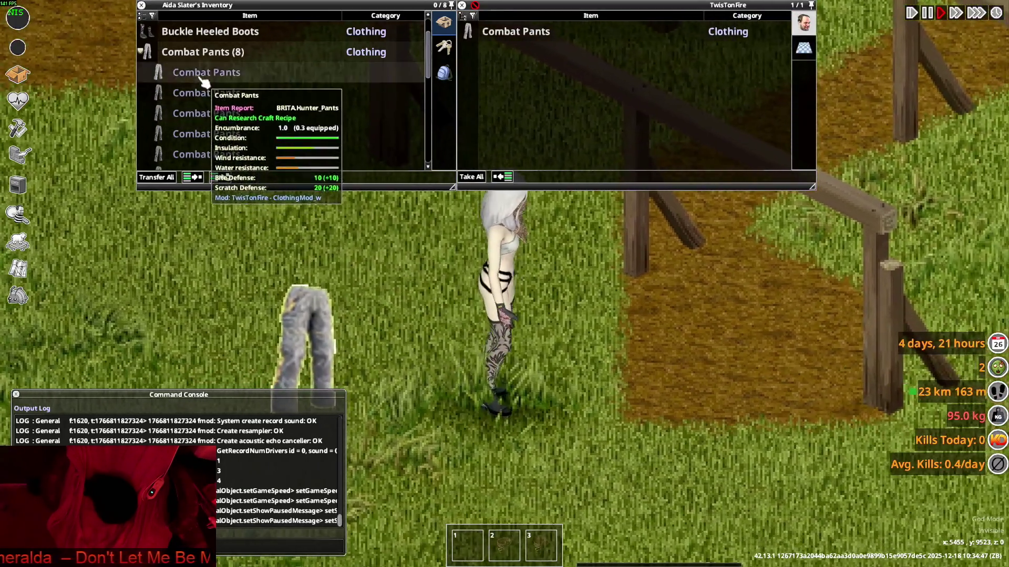
{"action": "left_click_drag", "start_coordinate": [184, 74], "coordinate": [535, 331]}
{"action": "key", "text": "a"}
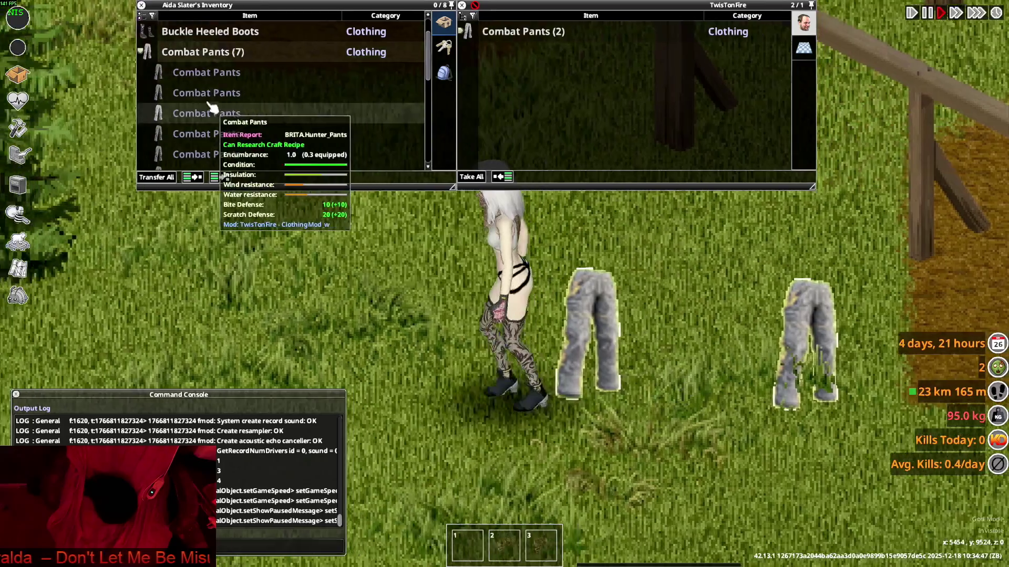
{"action": "double_click", "coordinate": [209, 104]}
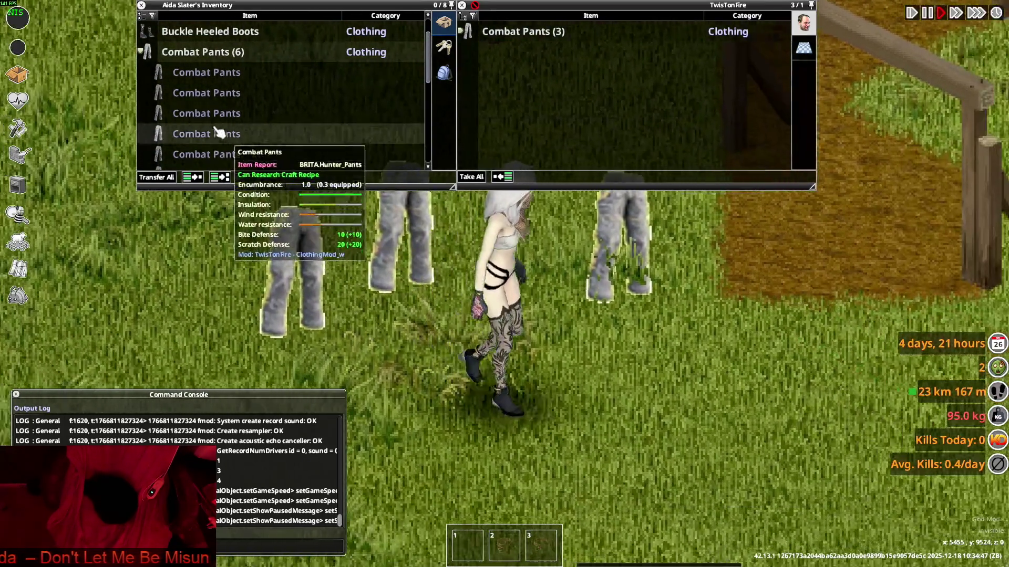
{"action": "left_click_drag", "start_coordinate": [218, 134], "coordinate": [736, 432]}
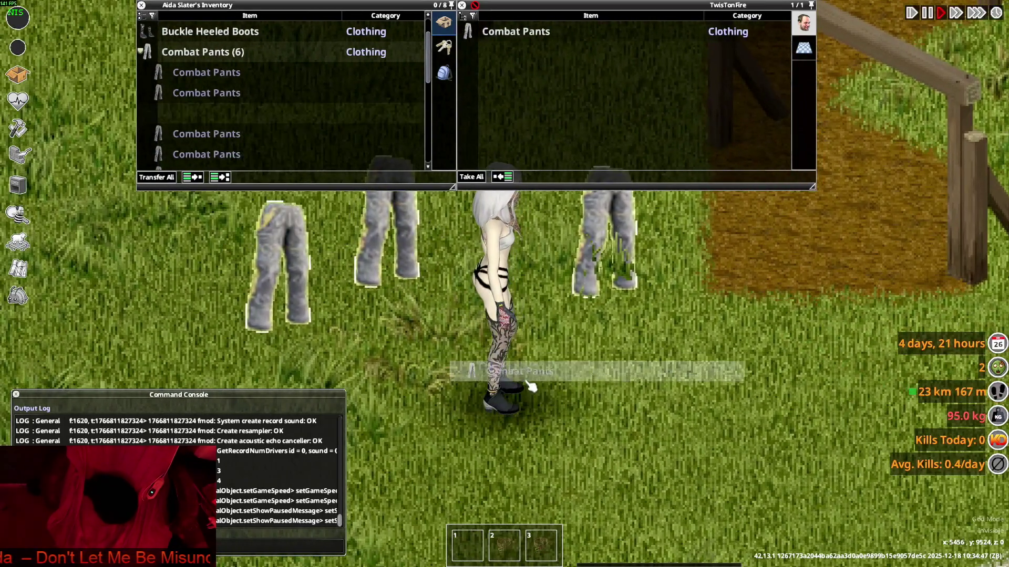
{"action": "scroll", "coordinate": [735, 432], "scroll_direction": "up", "scroll_amount": 2}
{"action": "key", "text": "w"}
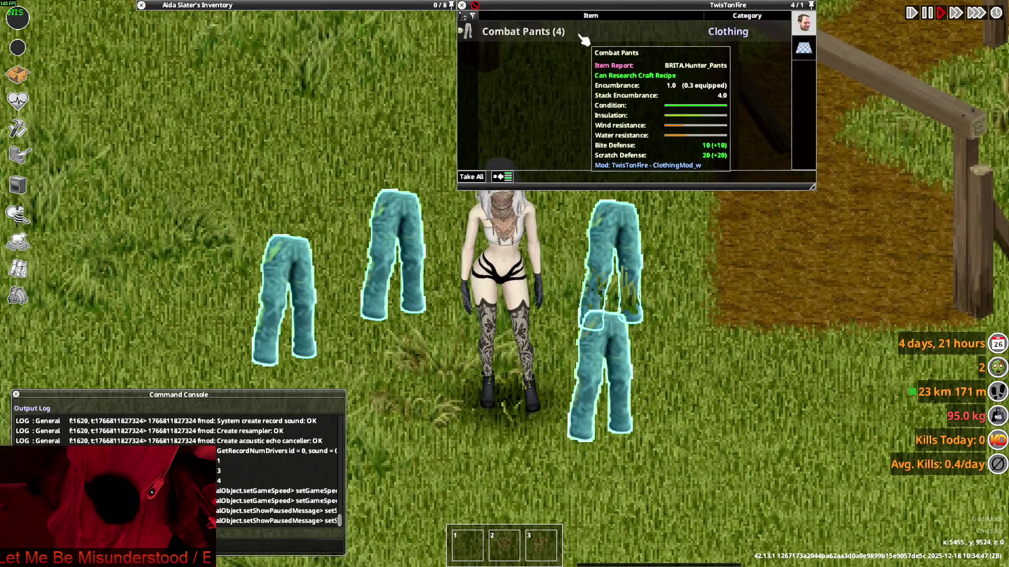
Accept the game options again and resume play.
{"action": "mouse_move", "coordinate": [282, 77]}
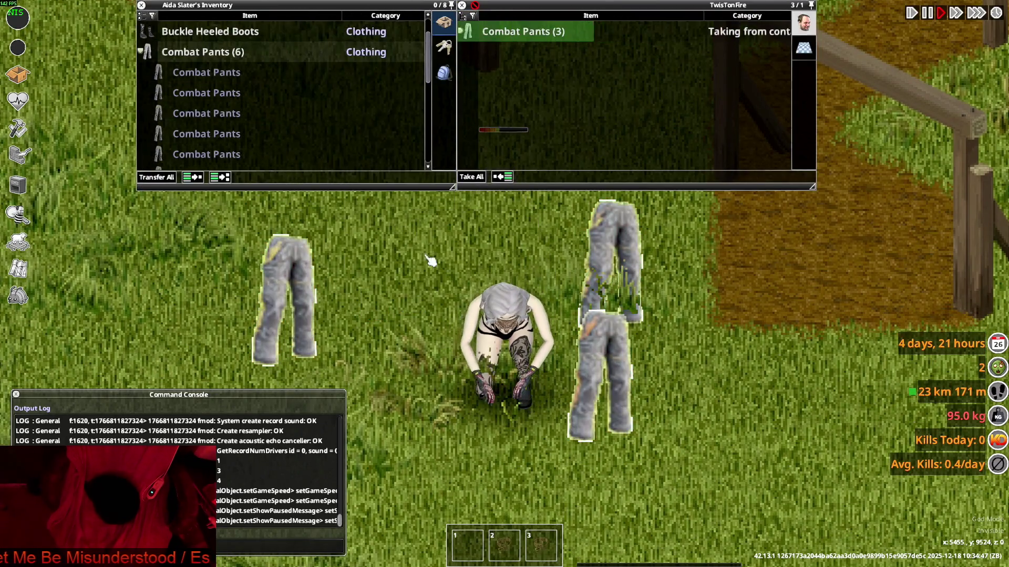
{"action": "key", "text": "Escape"}
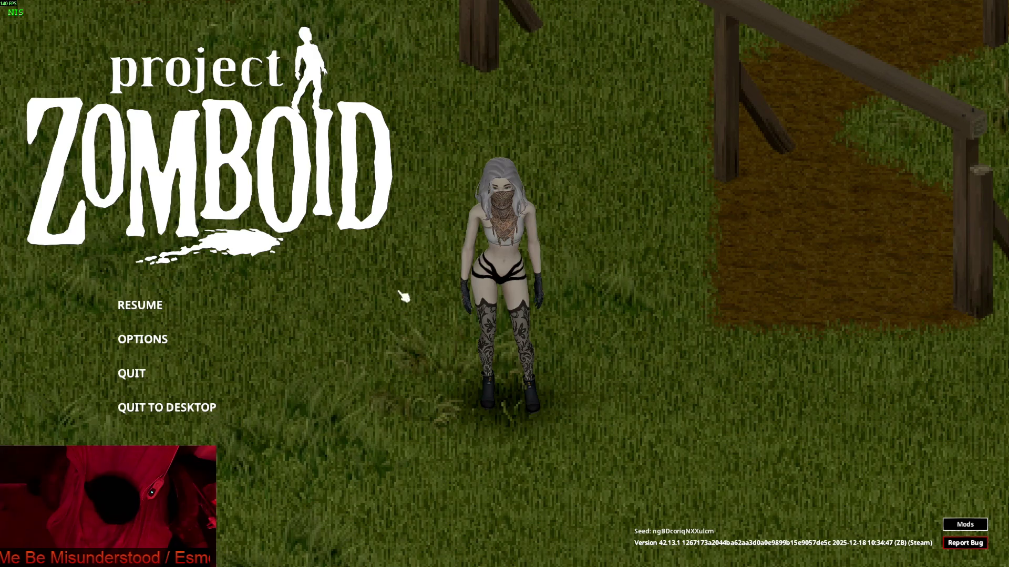
{"action": "left_click", "coordinate": [166, 340]}
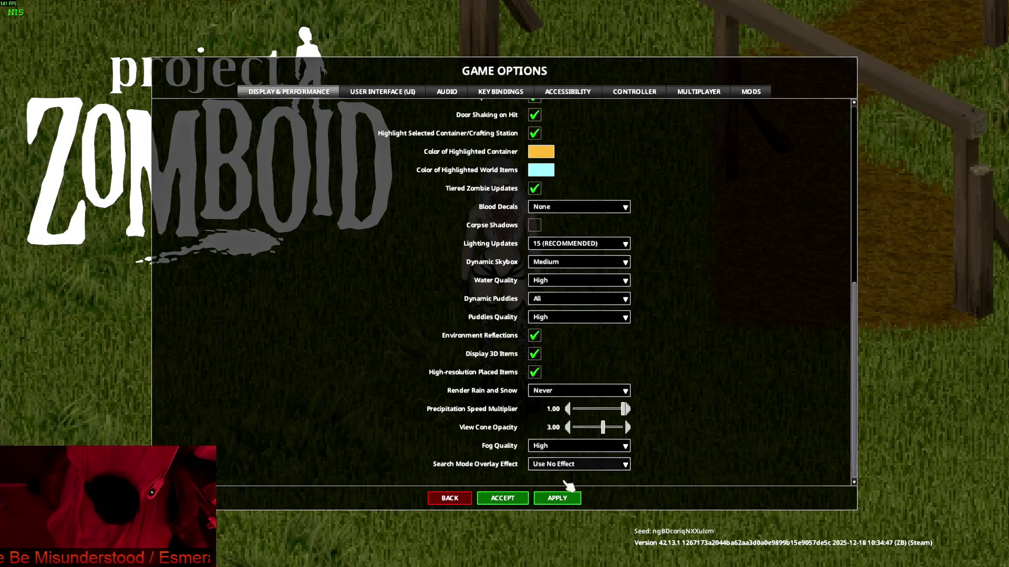
{"action": "left_click", "coordinate": [502, 498]}
{"action": "left_click", "coordinate": [140, 305]}
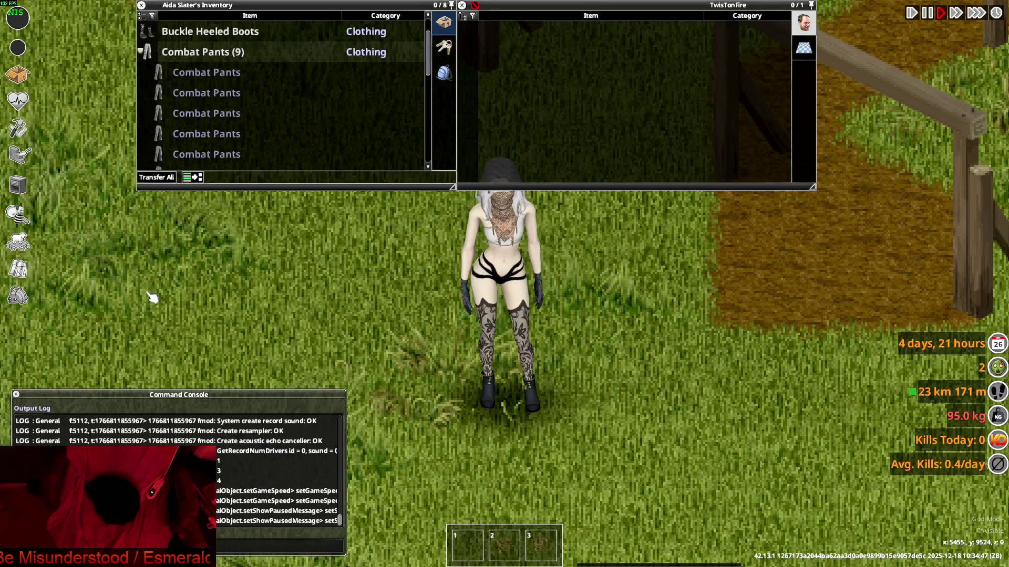
Put on one pair of Combat Pants and walk to show them.
{"action": "right_click", "coordinate": [205, 118]}
{"action": "left_click", "coordinate": [234, 147]}
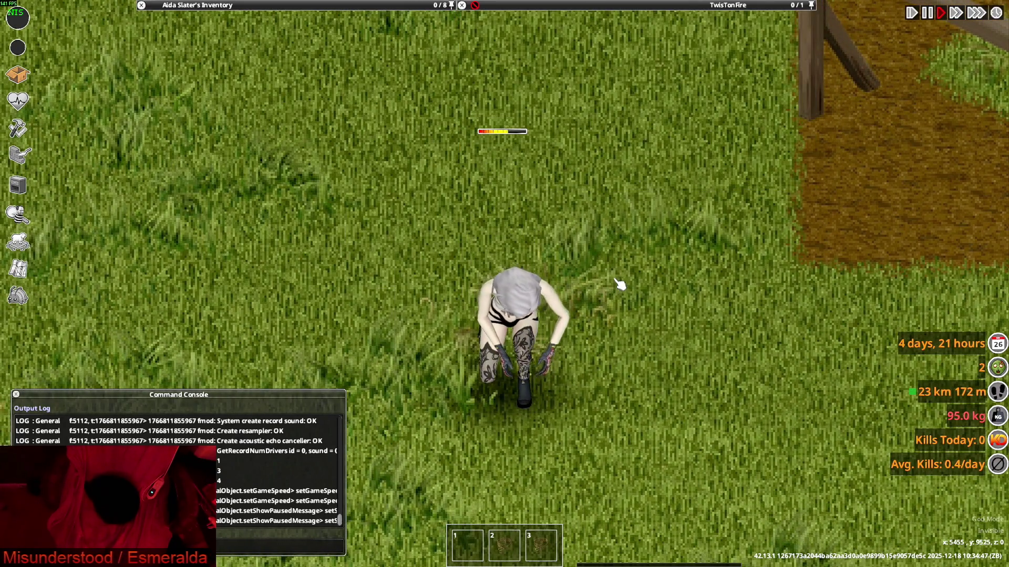
{"action": "key", "text": "a"}
{"action": "mouse_move", "coordinate": [309, 23]}
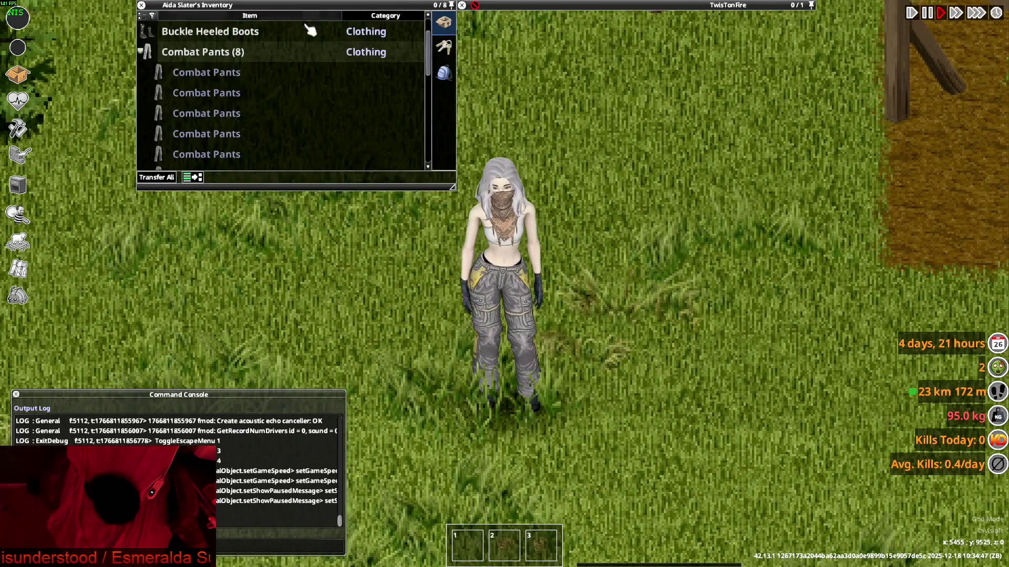
Switch to the camouflage-pattern Combat Pants and walk to show them in motion.
{"action": "right_click", "coordinate": [199, 93]}
{"action": "mouse_move", "coordinate": [207, 103]}
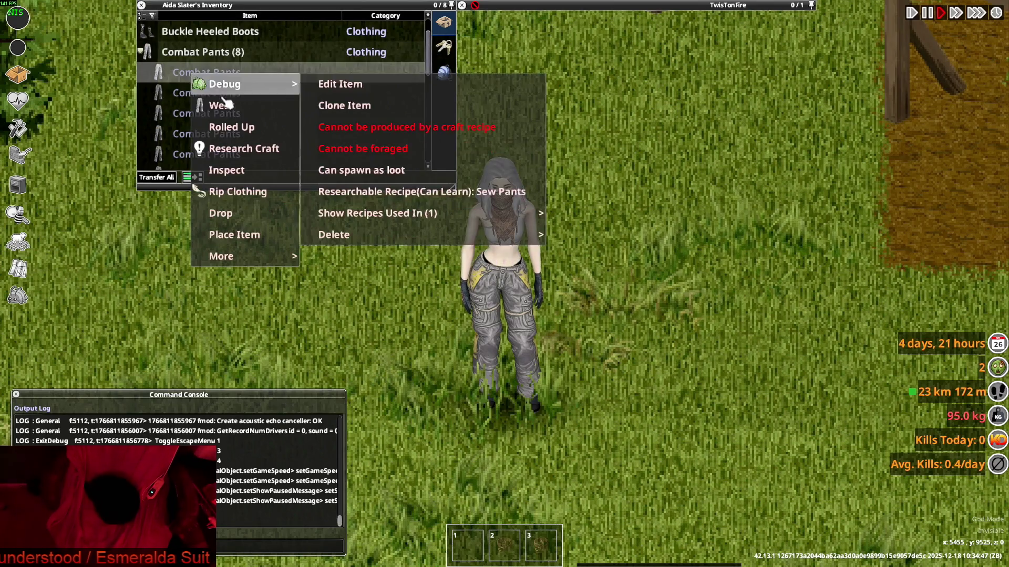
{"action": "left_click", "coordinate": [229, 125]}
{"action": "key", "text": "a"}
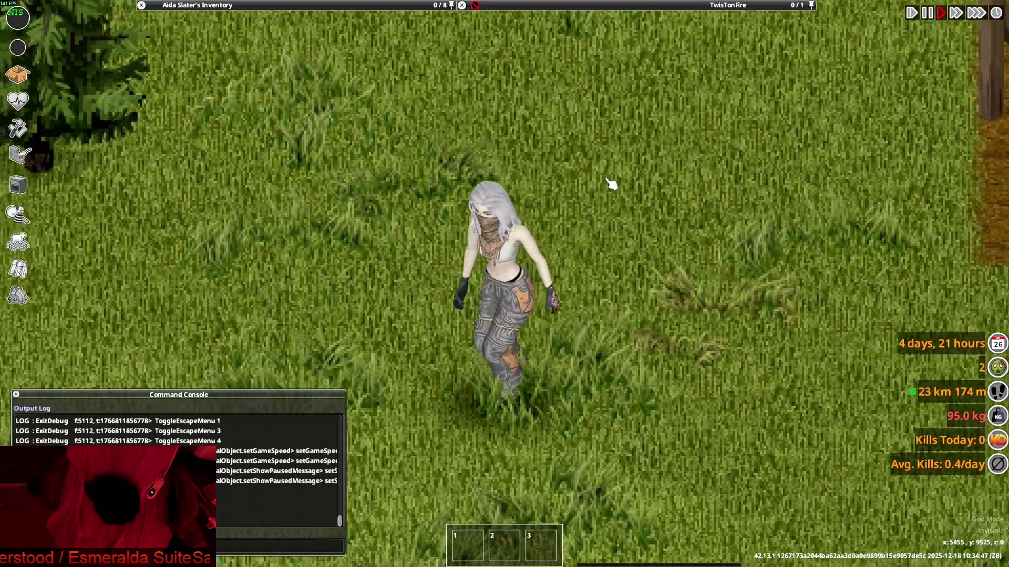
{"action": "key", "text": "w"}
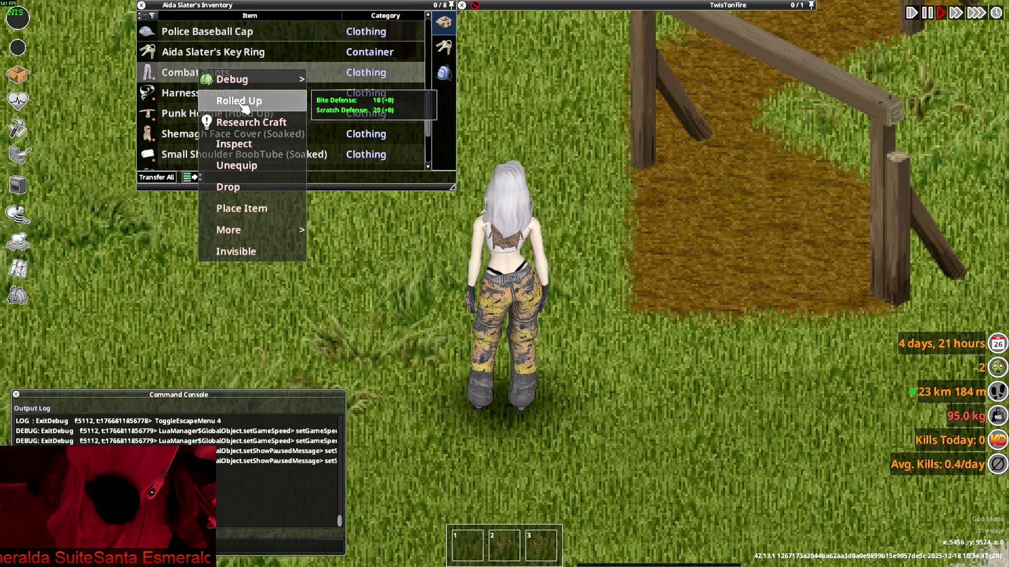
Roll up the worn pants' legs, then wear another Combat Pants pair, the grey one.
{"action": "left_click", "coordinate": [243, 102]}
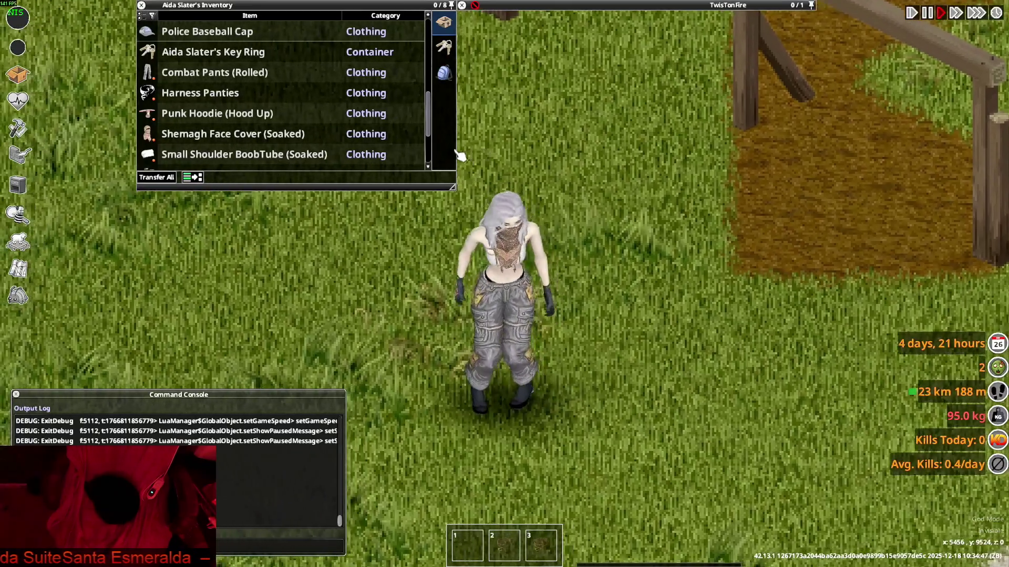
{"action": "scroll", "coordinate": [211, 110], "scroll_direction": "up", "scroll_amount": 2}
{"action": "scroll", "coordinate": [199, 108], "scroll_direction": "up", "scroll_amount": 3}
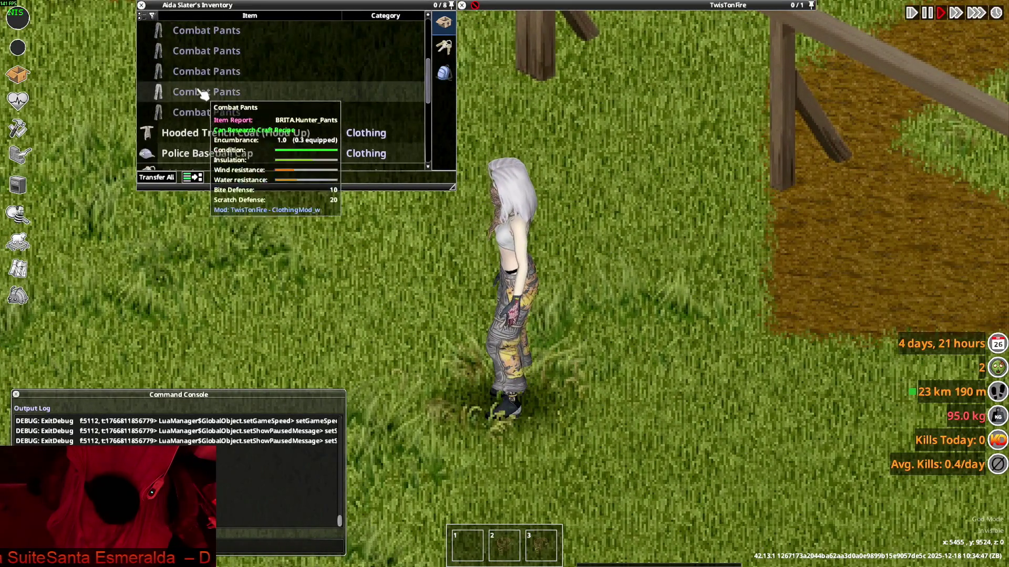
{"action": "scroll", "coordinate": [196, 113], "scroll_direction": "up", "scroll_amount": 1}
{"action": "right_click", "coordinate": [195, 113]}
{"action": "left_click", "coordinate": [216, 137]}
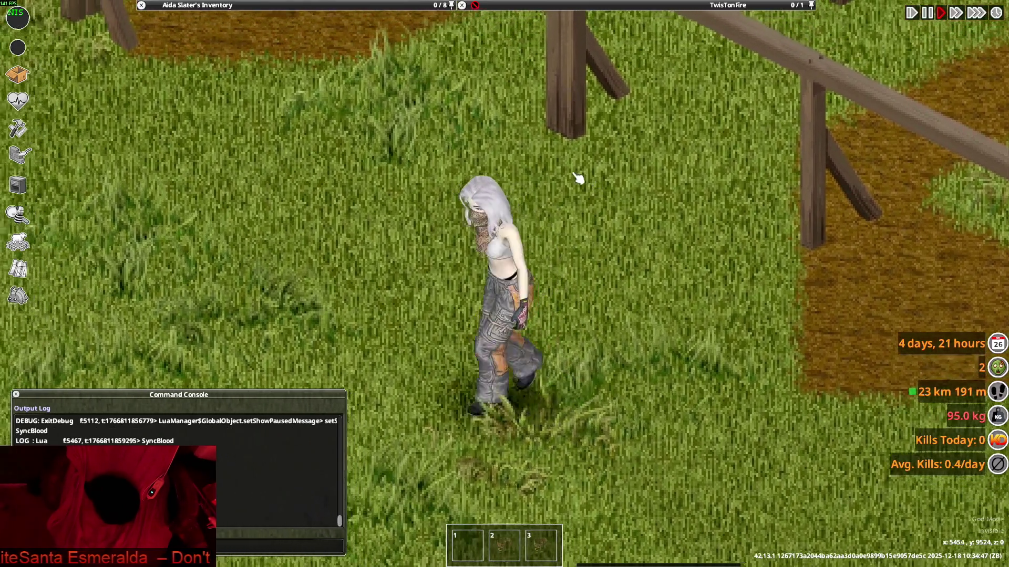
Drop two more Combat Pants on the grass, walk away, zoom out, and open the window switcher.
{"action": "mouse_move", "coordinate": [322, 11]}
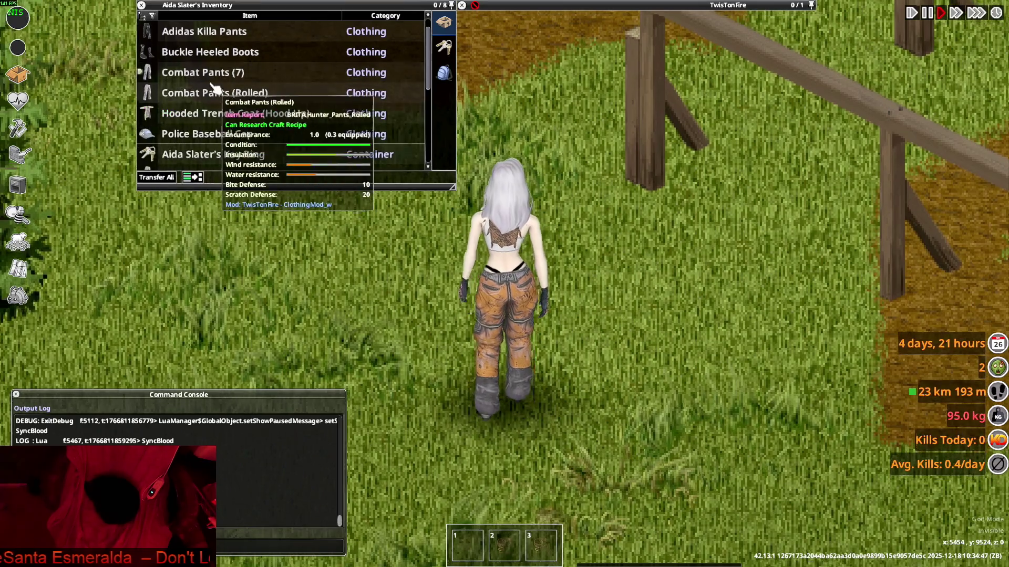
{"action": "left_click_drag", "start_coordinate": [216, 84], "coordinate": [619, 366]}
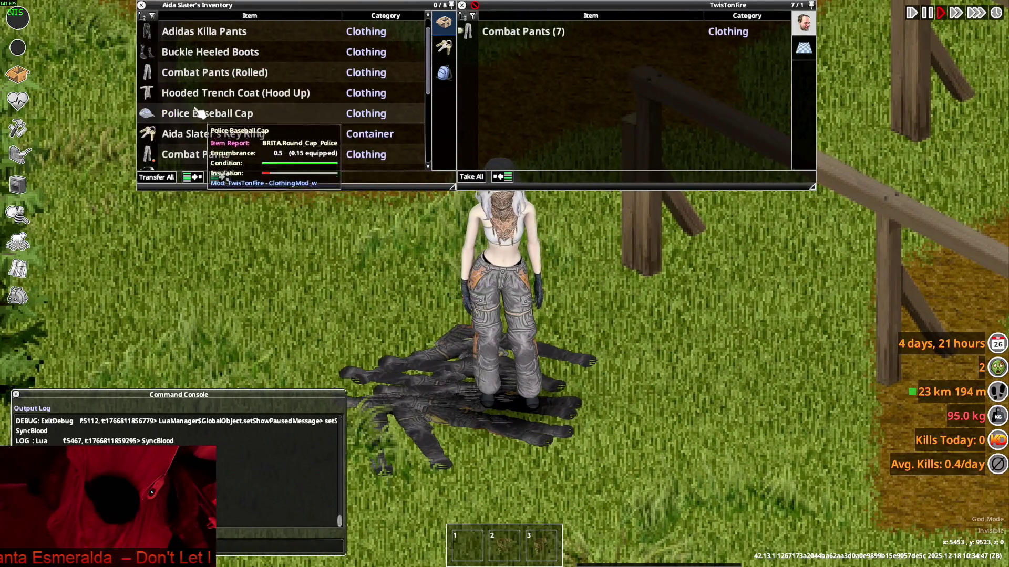
{"action": "left_click_drag", "start_coordinate": [210, 72], "coordinate": [336, 288]}
{"action": "scroll", "coordinate": [392, 150], "scroll_direction": "down", "scroll_amount": 3}
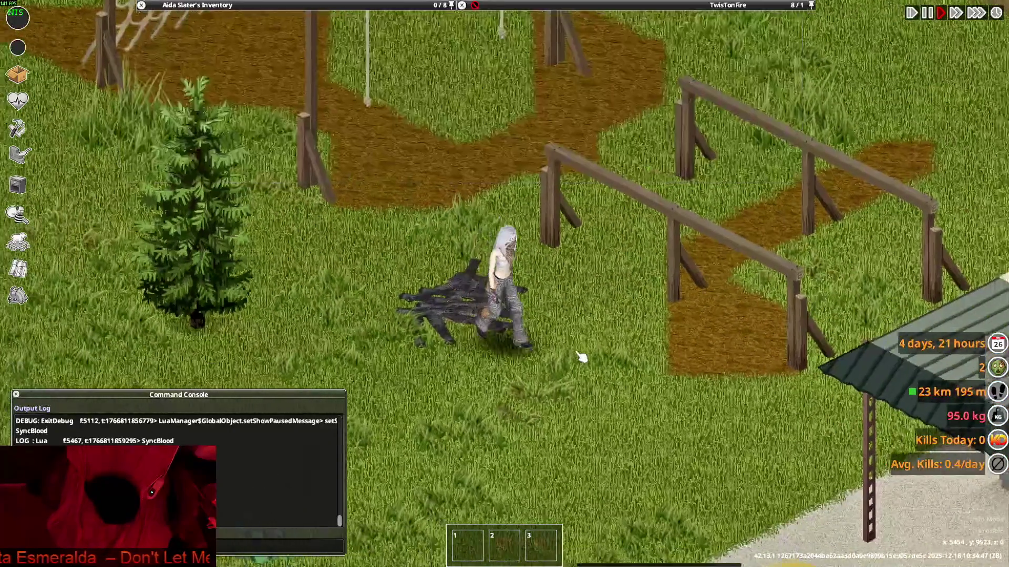
{"action": "key", "text": "s"}
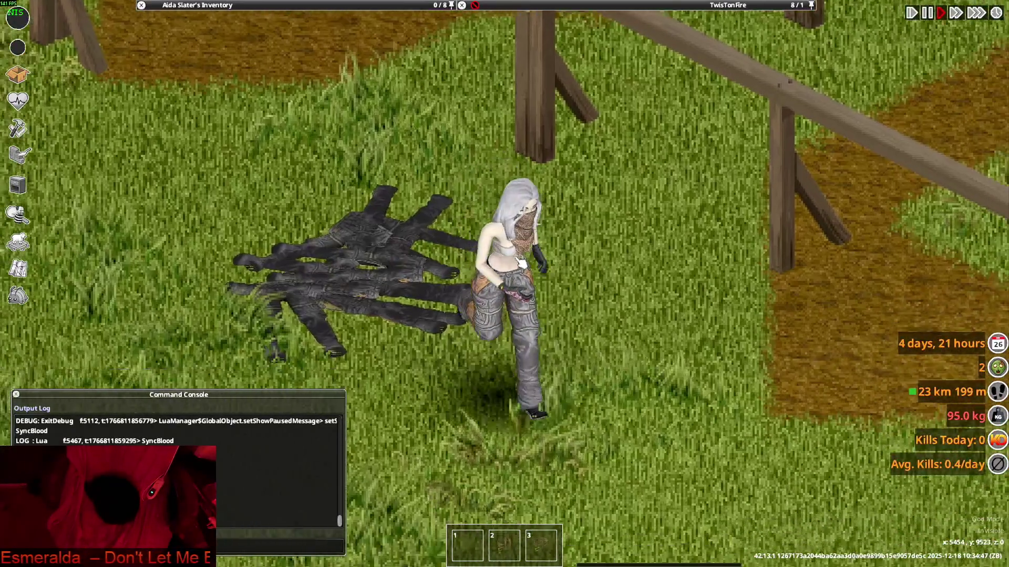
{"action": "scroll", "coordinate": [533, 255], "scroll_direction": "down", "scroll_amount": 5}
{"action": "key", "text": "alt+Tab"}
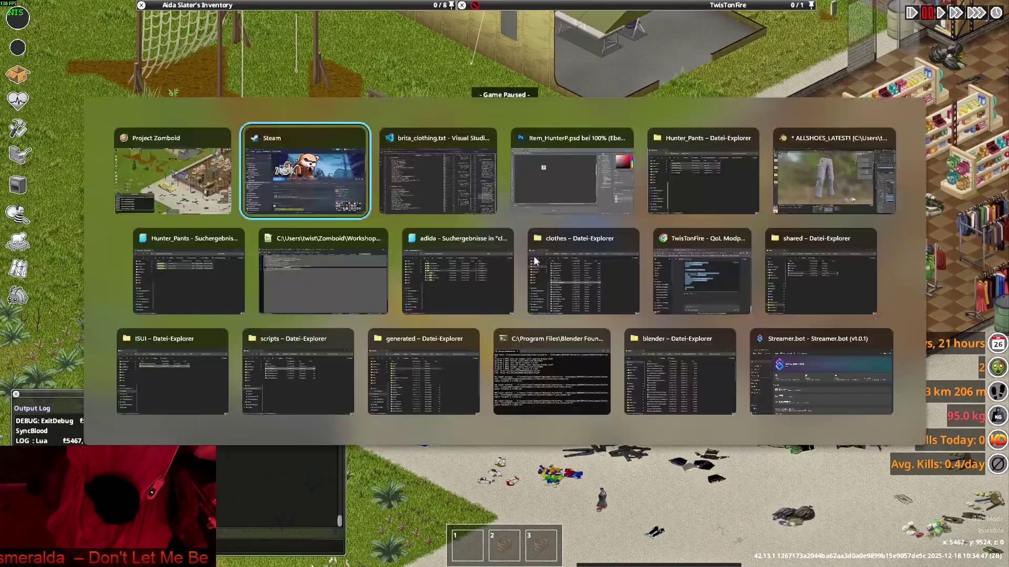
Switch to Notepad++ and close the Hunter_Pants.xml tab.
{"action": "key", "text": "alt+Tab"}
{"action": "key", "text": "alt+Tab"}
{"action": "key", "text": "alt+Tab"}
{"action": "key", "text": "alt+Tab"}
{"action": "key", "text": "alt+Tab"}
{"action": "key", "text": "alt+Tab"}
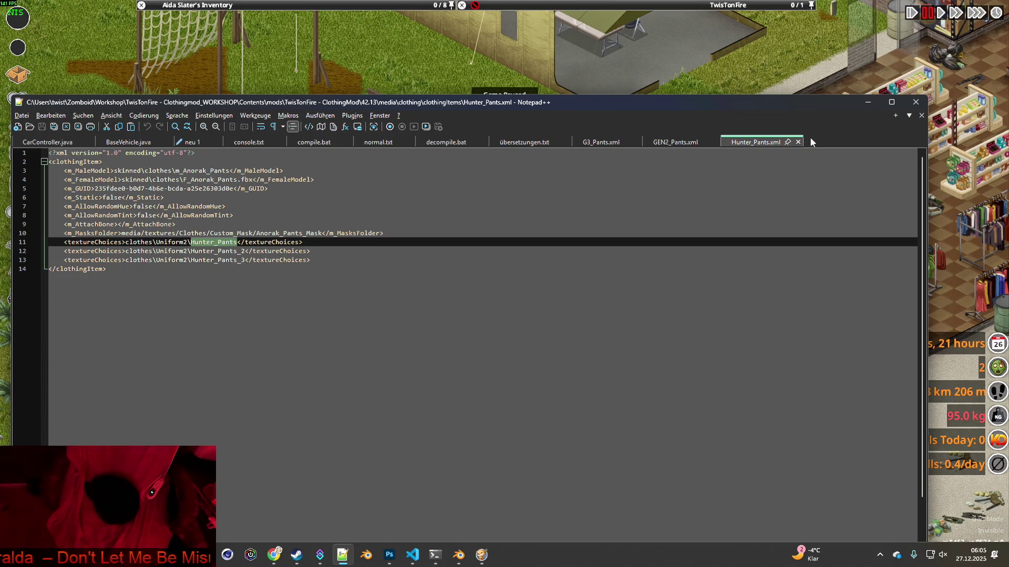
{"action": "left_click", "coordinate": [798, 142]}
{"action": "scroll", "coordinate": [572, 254], "scroll_direction": "down", "scroll_amount": 5}
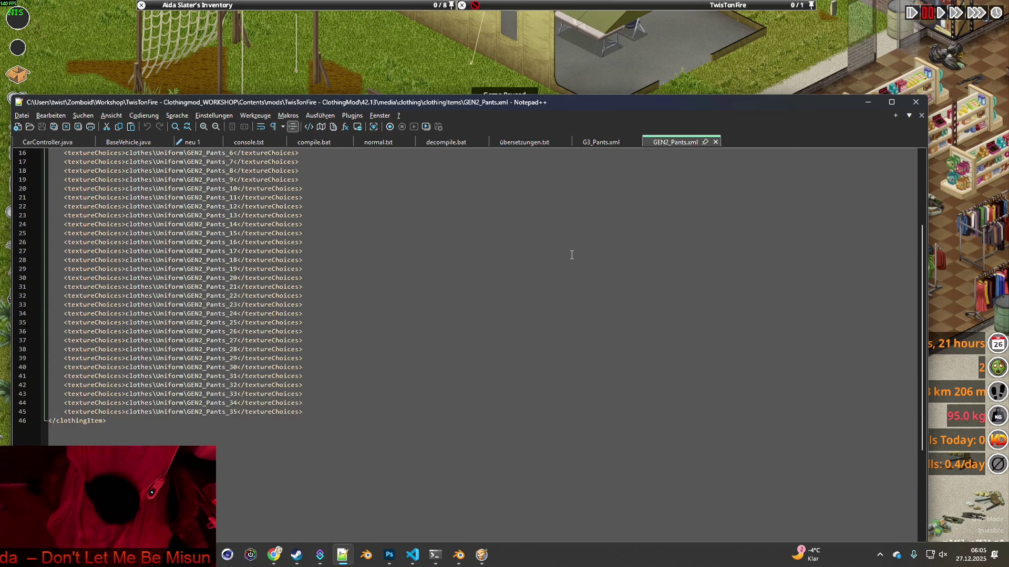
{"action": "scroll", "coordinate": [571, 254], "scroll_direction": "up", "scroll_amount": 5}
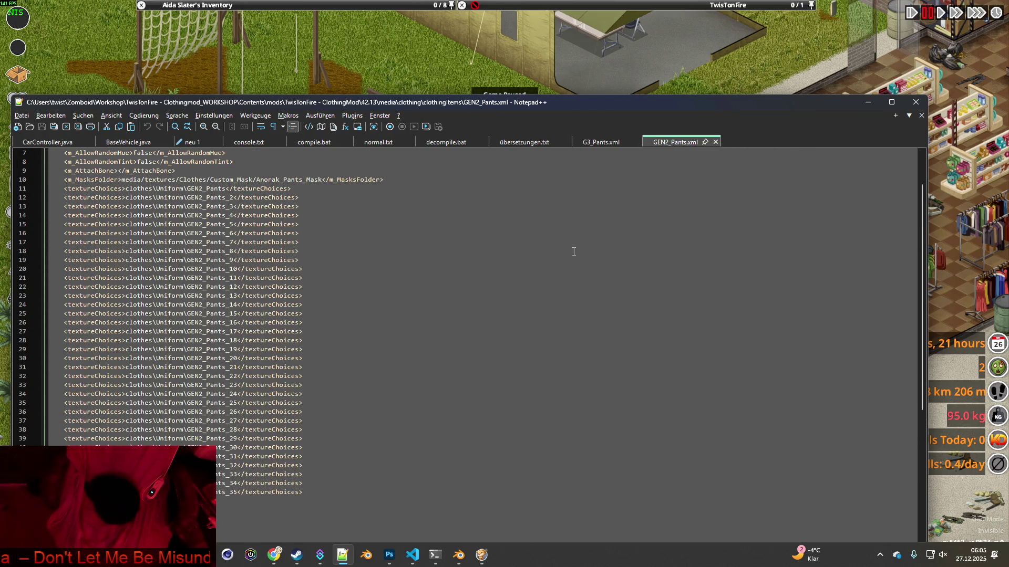
Flip repeatedly between G3_Pants.xml and GEN2_Pants.xml to compare them, ending on GEN2_Pants.xml.
{"action": "left_click", "coordinate": [602, 143]}
{"action": "left_click", "coordinate": [668, 143]}
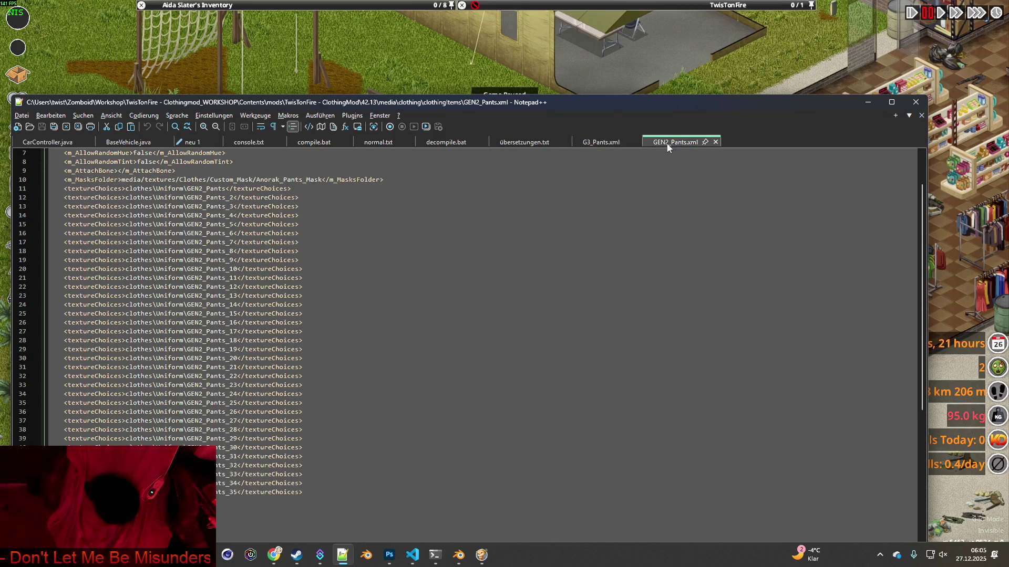
{"action": "left_click", "coordinate": [609, 143]}
{"action": "left_click", "coordinate": [675, 143]}
{"action": "left_click", "coordinate": [604, 143]}
{"action": "left_click", "coordinate": [676, 143]}
{"action": "left_click", "coordinate": [614, 143]}
{"action": "left_click", "coordinate": [678, 143]}
{"action": "left_click", "coordinate": [623, 142]}
{"action": "left_click", "coordinate": [680, 143]}
{"action": "left_click", "coordinate": [623, 145]}
{"action": "left_click", "coordinate": [682, 144]}
{"action": "left_click", "coordinate": [611, 144]}
{"action": "left_click", "coordinate": [679, 145]}
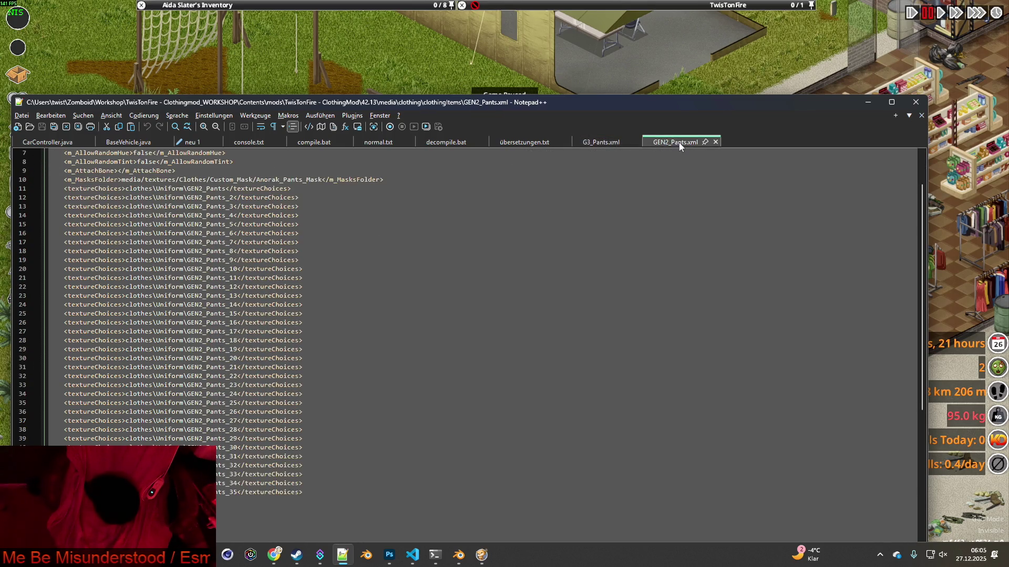
{"action": "left_click", "coordinate": [612, 143]}
{"action": "left_click", "coordinate": [680, 145]}
{"action": "left_click", "coordinate": [612, 143]}
{"action": "left_click", "coordinate": [681, 147]}
{"action": "left_click", "coordinate": [580, 143]}
{"action": "left_click", "coordinate": [684, 146]}
{"action": "left_click", "coordinate": [609, 143]}
{"action": "left_click", "coordinate": [684, 147]}
{"action": "left_click", "coordinate": [609, 144]}
{"action": "left_click", "coordinate": [676, 146]}
{"action": "left_click", "coordinate": [612, 143]}
{"action": "left_click", "coordinate": [677, 146]}
{"action": "left_click", "coordinate": [612, 143]}
{"action": "left_click", "coordinate": [678, 146]}
{"action": "left_click", "coordinate": [593, 144]}
{"action": "left_click", "coordinate": [678, 146]}
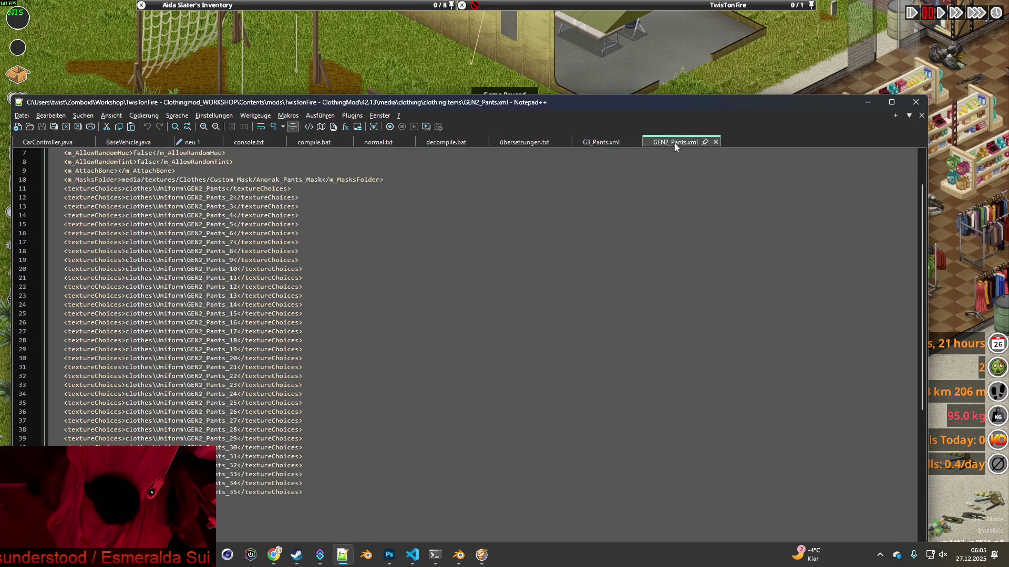
{"action": "left_click", "coordinate": [609, 143]}
{"action": "left_click", "coordinate": [682, 147]}
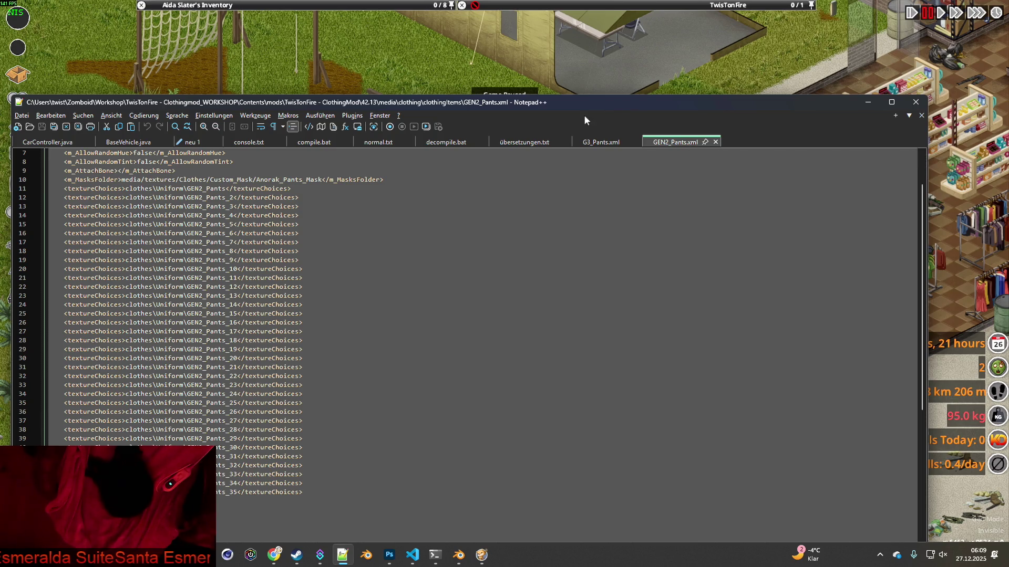
Compare G3_Pants.xml with GEN2_Pants.xml once more, returning to GEN2_Pants.xml.
{"action": "left_click", "coordinate": [602, 143]}
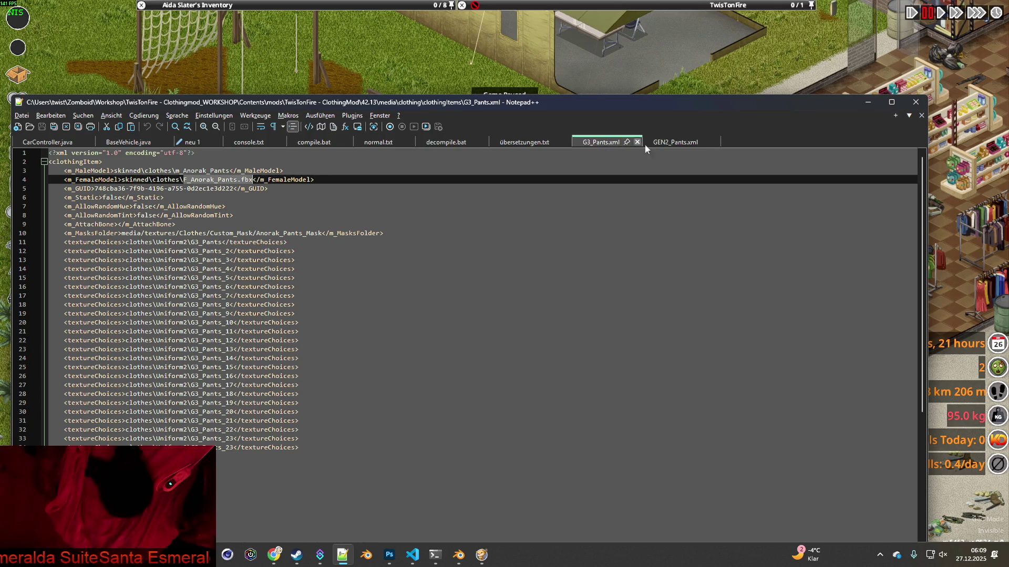
{"action": "left_click", "coordinate": [675, 142]}
{"action": "left_click", "coordinate": [580, 142]}
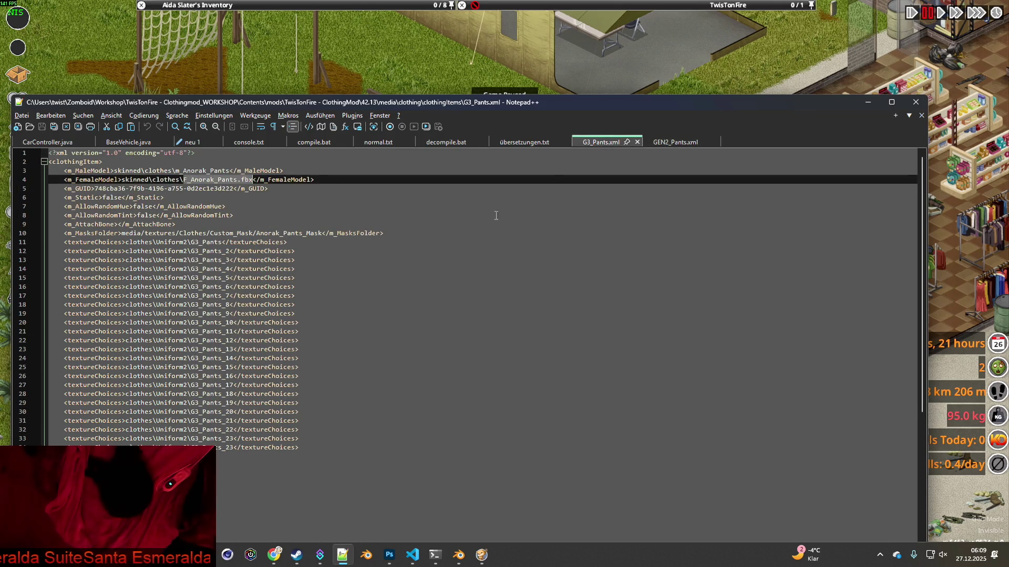
{"action": "left_click", "coordinate": [675, 142]}
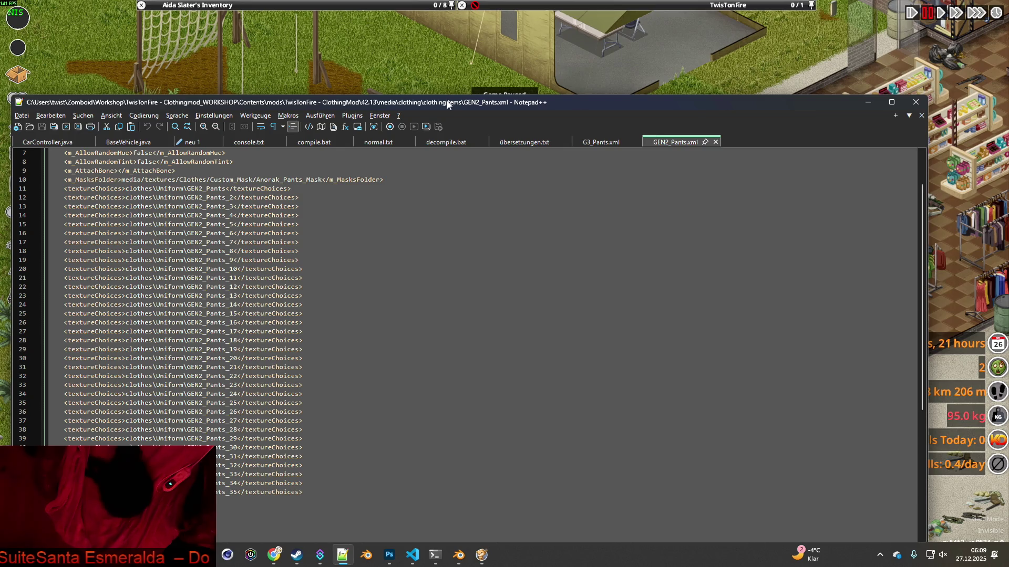
Select the name GEN2_Pants on line 11 and switch to the Hunter_Pants Explorer window.
{"action": "left_click_drag", "start_coordinate": [187, 188], "coordinate": [226, 189]}
{"action": "key", "text": "ctrl+c"}
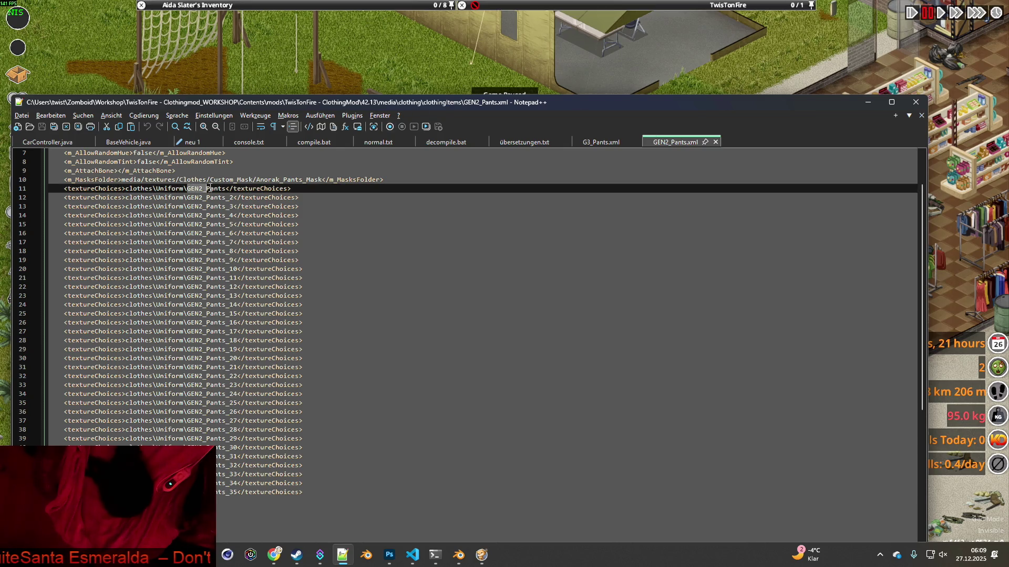
{"action": "key", "text": "alt+Tab"}
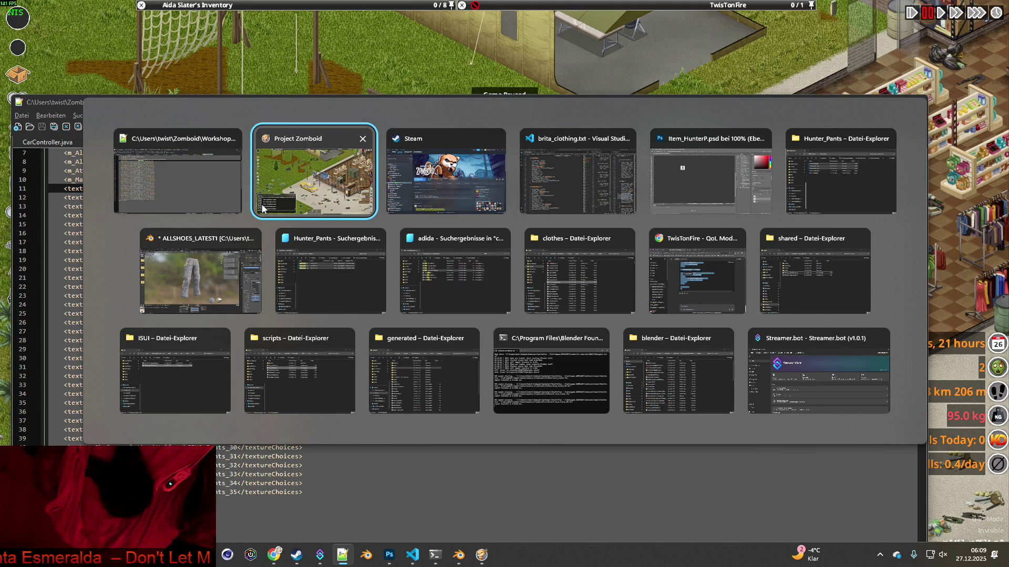
{"action": "key", "text": "alt+Tab"}
{"action": "key", "text": "alt+Tab"}
{"action": "key", "text": "alt+Tab"}
{"action": "key", "text": "alt+Tab"}
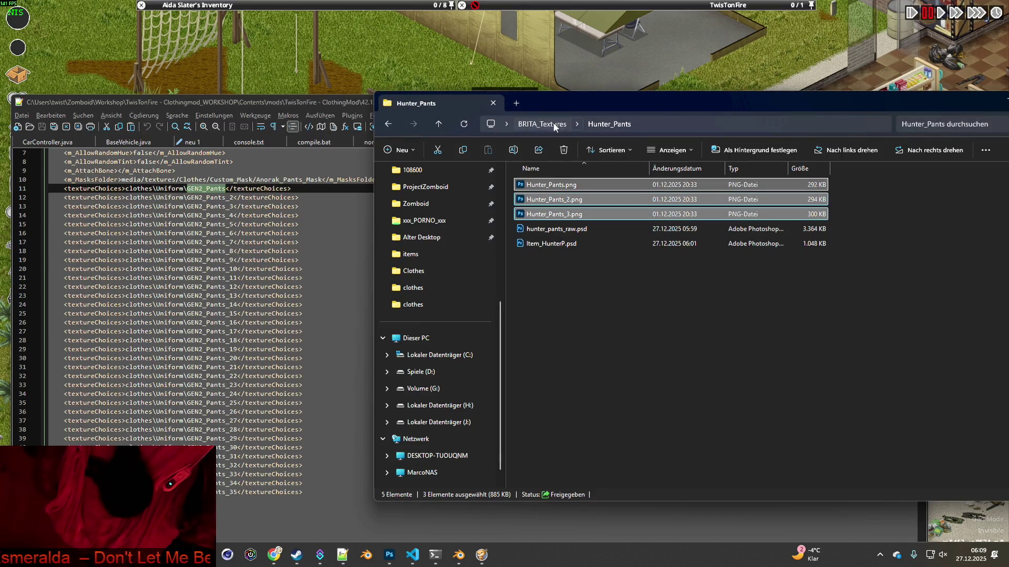
Make a new folder named GEN2_Pants in BRITA_Textures, open it, then return to Blender.
{"action": "left_click", "coordinate": [541, 124]}
{"action": "right_click", "coordinate": [550, 475]}
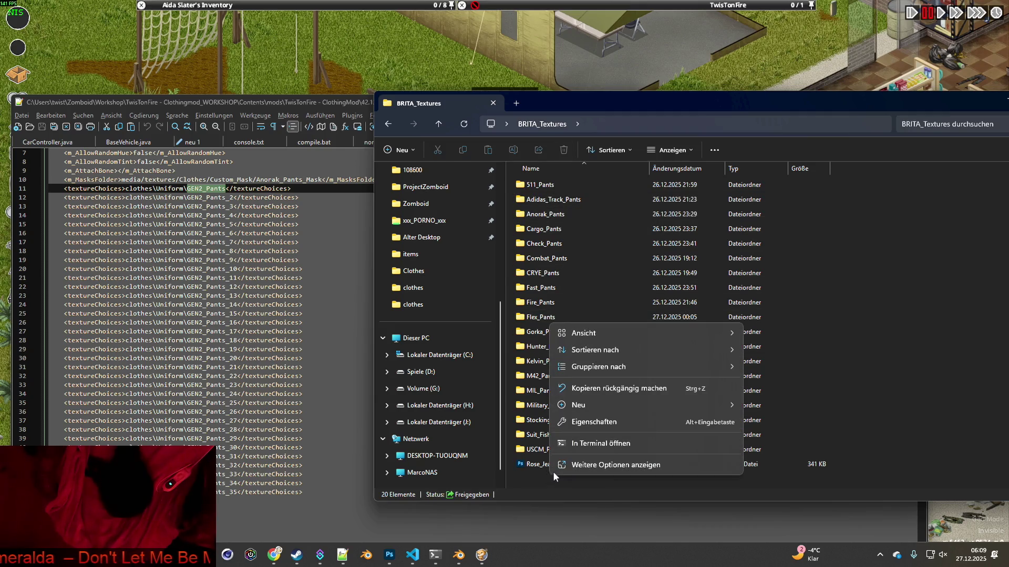
{"action": "mouse_move", "coordinate": [589, 402]}
{"action": "left_click", "coordinate": [749, 408]}
{"action": "key", "text": "ctrl+v"}
{"action": "key", "text": "Return"}
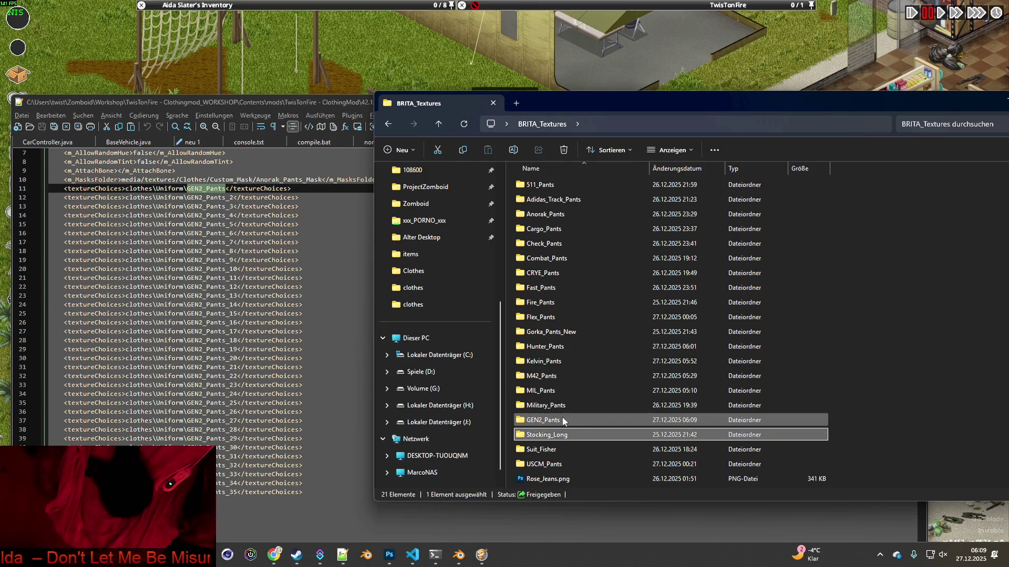
{"action": "double_click", "coordinate": [562, 421]}
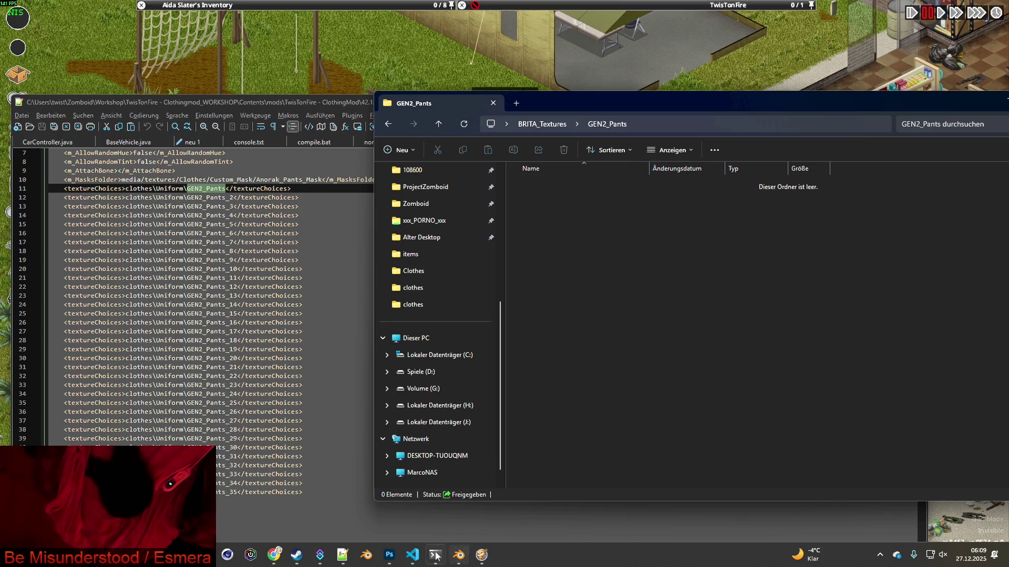
{"action": "mouse_move", "coordinate": [392, 560]}
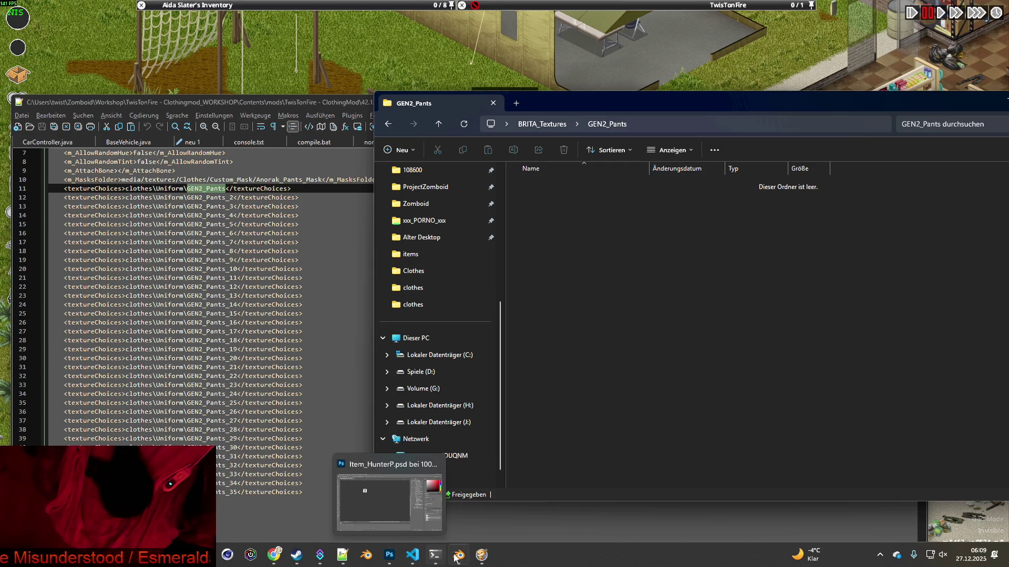
{"action": "left_click", "coordinate": [404, 496]}
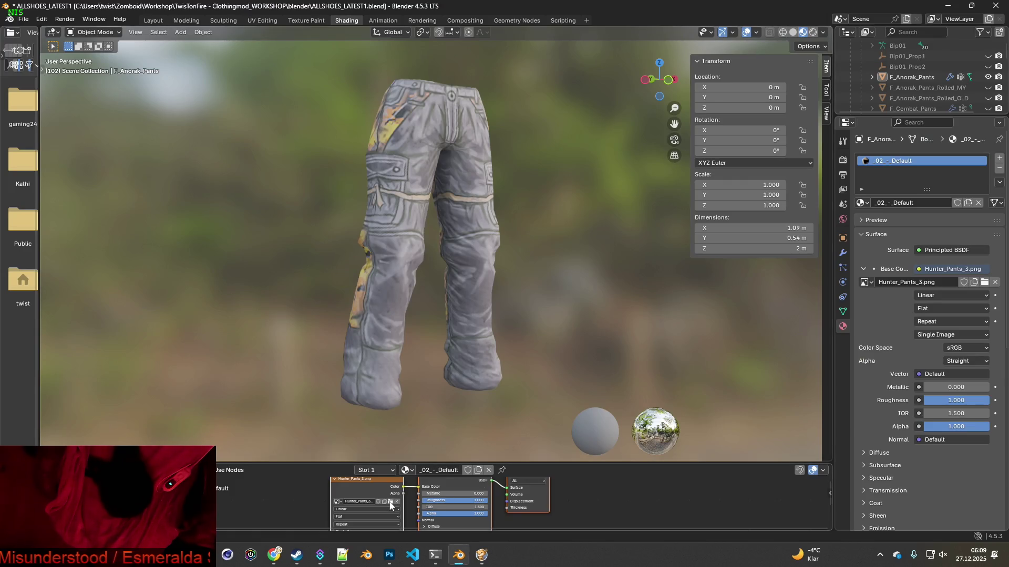
Open the Image Texture node's file browser and switch to the Explorer texture search window.
{"action": "left_click", "coordinate": [390, 502]}
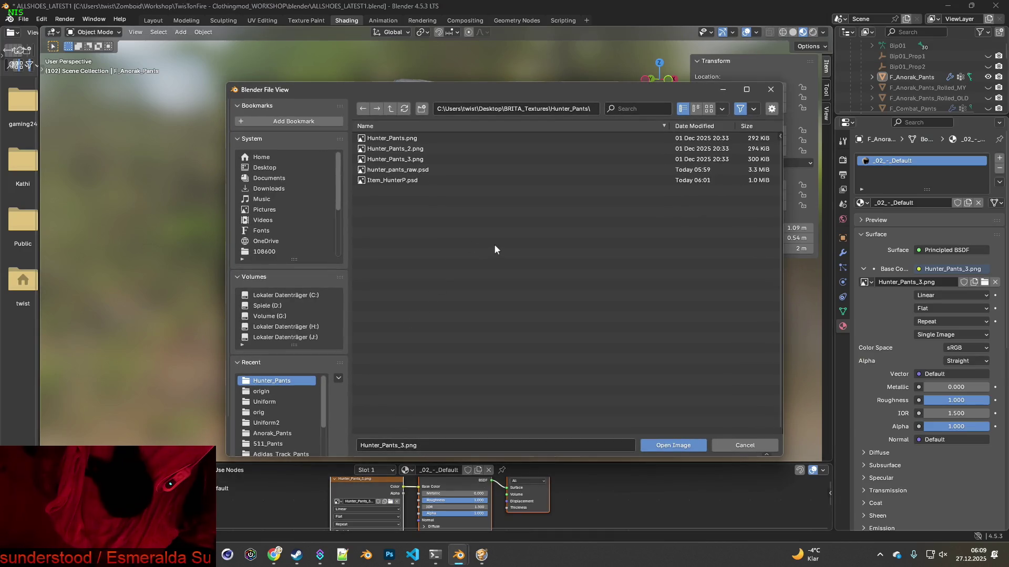
{"action": "key", "text": "super+Tab"}
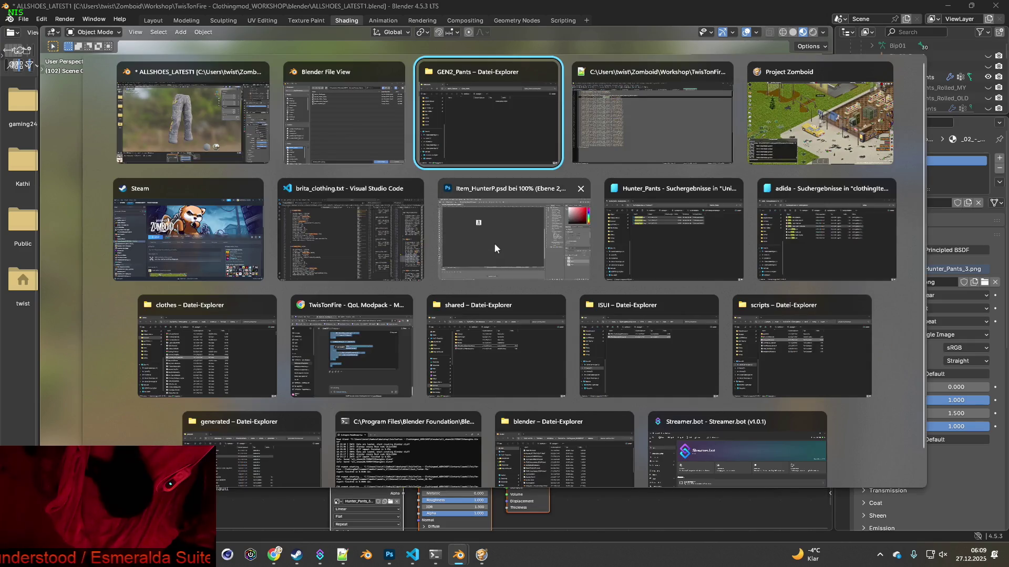
{"action": "key", "text": "Right"}
{"action": "key", "text": "Right"}
{"action": "key", "text": "Right"}
{"action": "key", "text": "Right"}
{"action": "key", "text": "Right"}
{"action": "key", "text": "Right"}
{"action": "key", "text": "Return"}
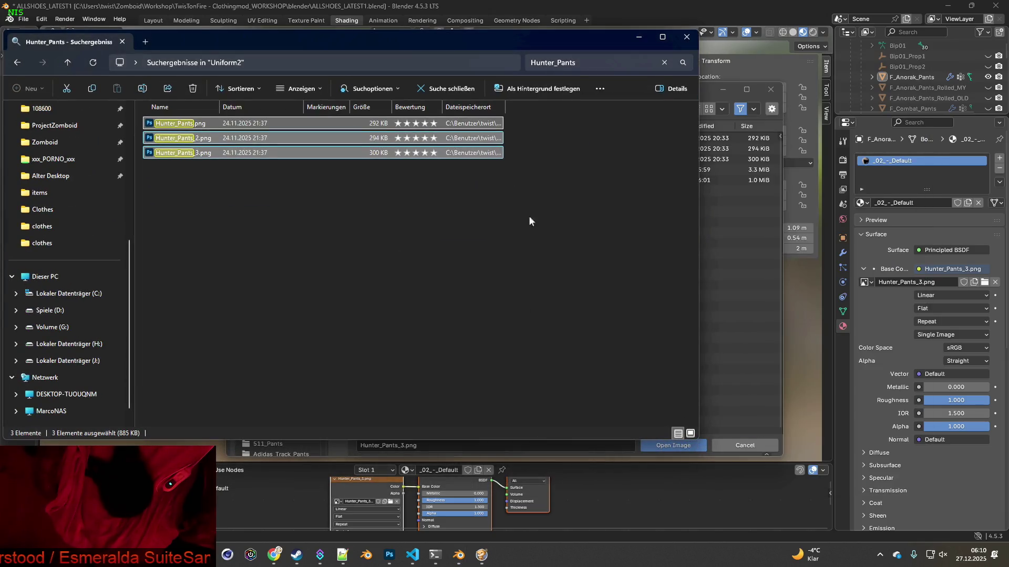
Search Uniform2 for GEN2_Pants, then go back and up to the clothes textures folder.
{"action": "left_click", "coordinate": [587, 62]}
{"action": "type", "text": "GEN2_Pants"}
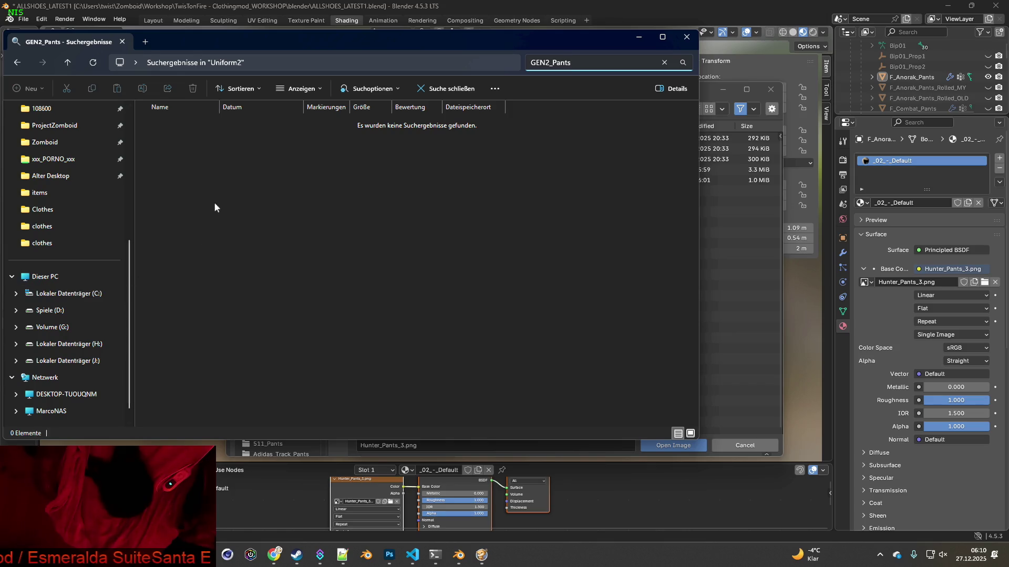
{"action": "left_click", "coordinate": [18, 62]}
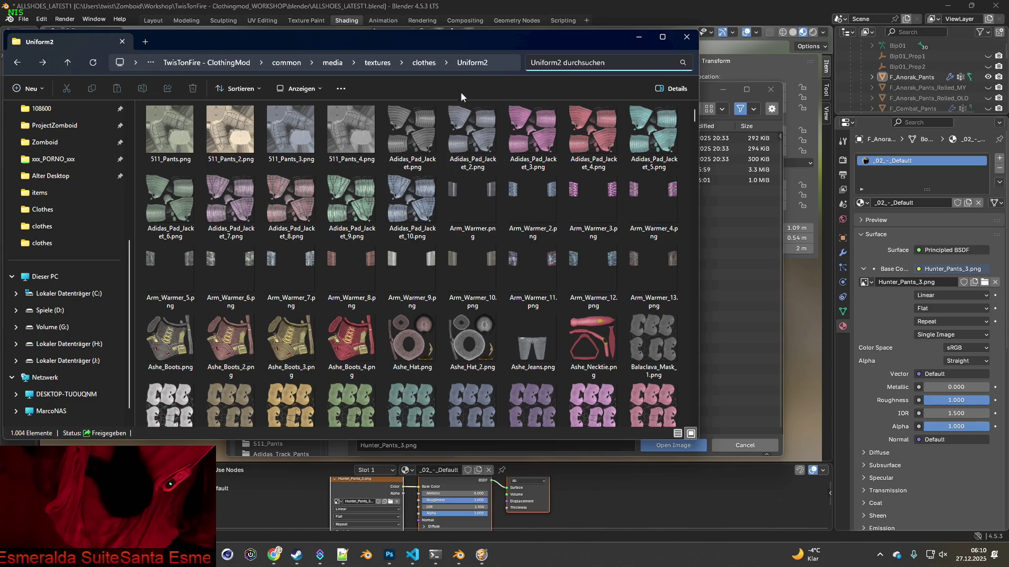
{"action": "left_click", "coordinate": [428, 63]}
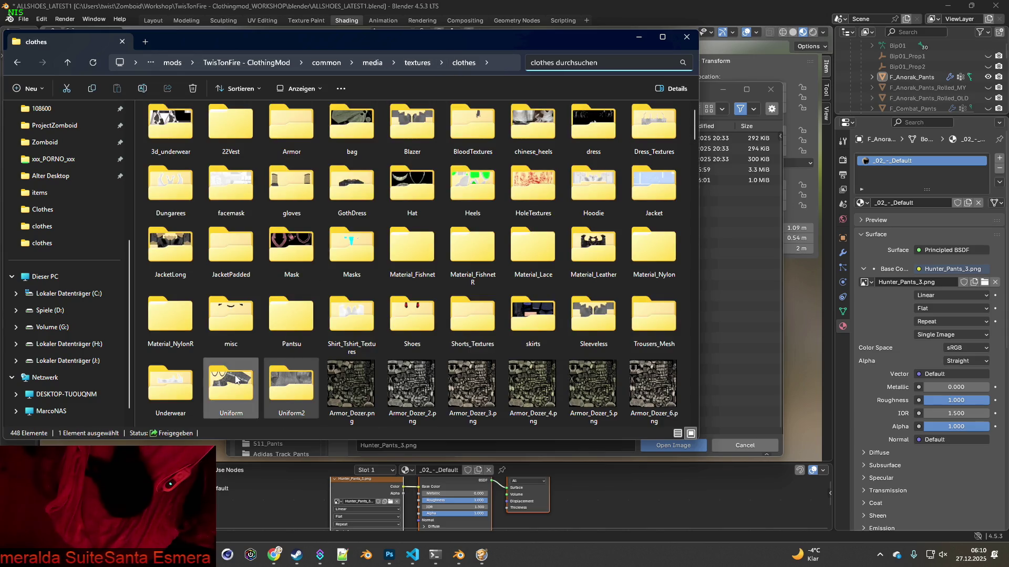
Search the Uniform folder for GEN2_Pants and select all 35 PNG results.
{"action": "double_click", "coordinate": [231, 379]}
{"action": "left_click", "coordinate": [581, 63]}
{"action": "type", "text": "GEN2_Pants"}
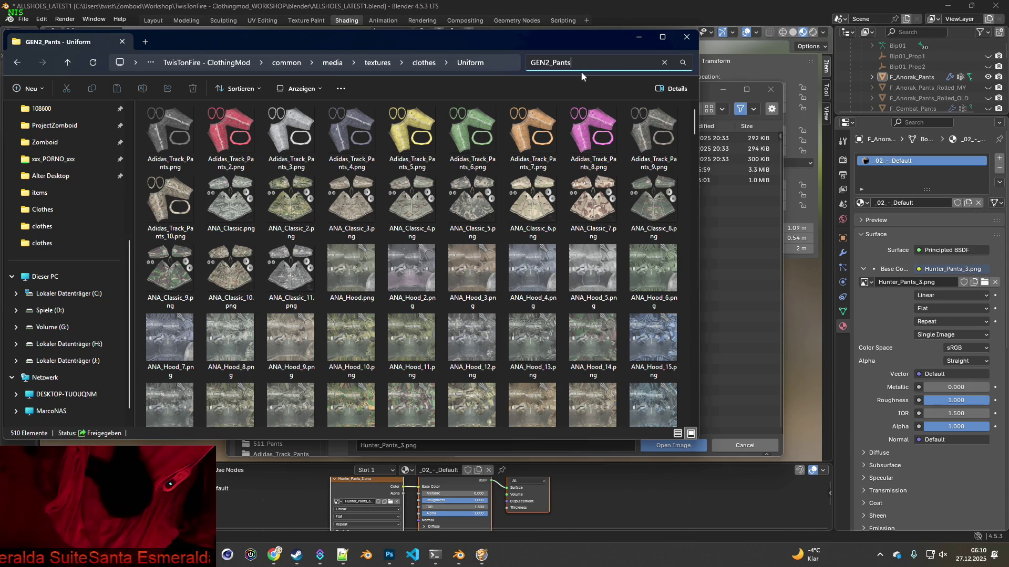
{"action": "left_click", "coordinate": [198, 138]}
{"action": "left_click", "coordinate": [198, 124]}
{"action": "scroll", "coordinate": [200, 158], "scroll_direction": "down", "scroll_amount": 5}
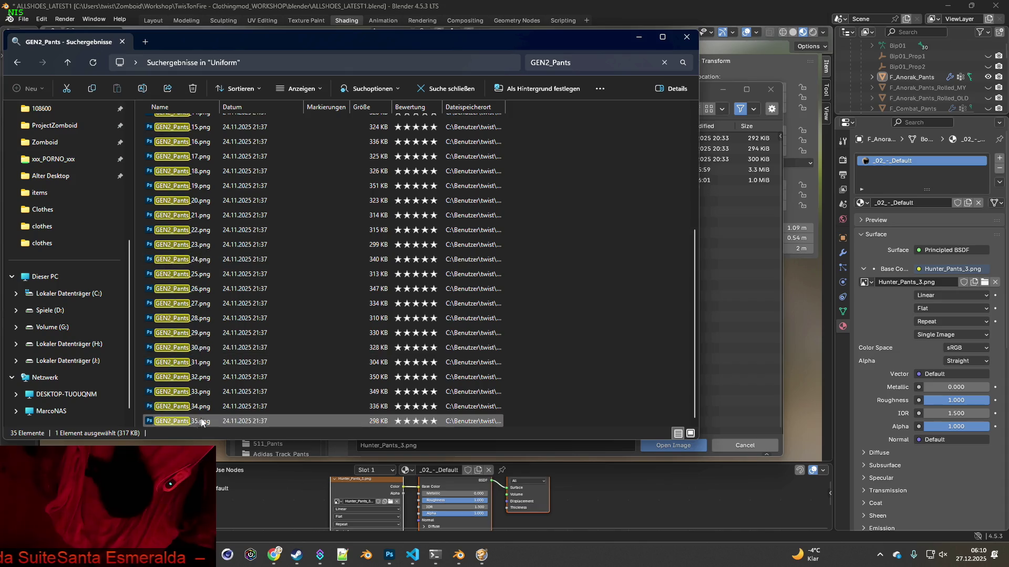
{"action": "left_click", "coordinate": [203, 420], "text": "shift"}
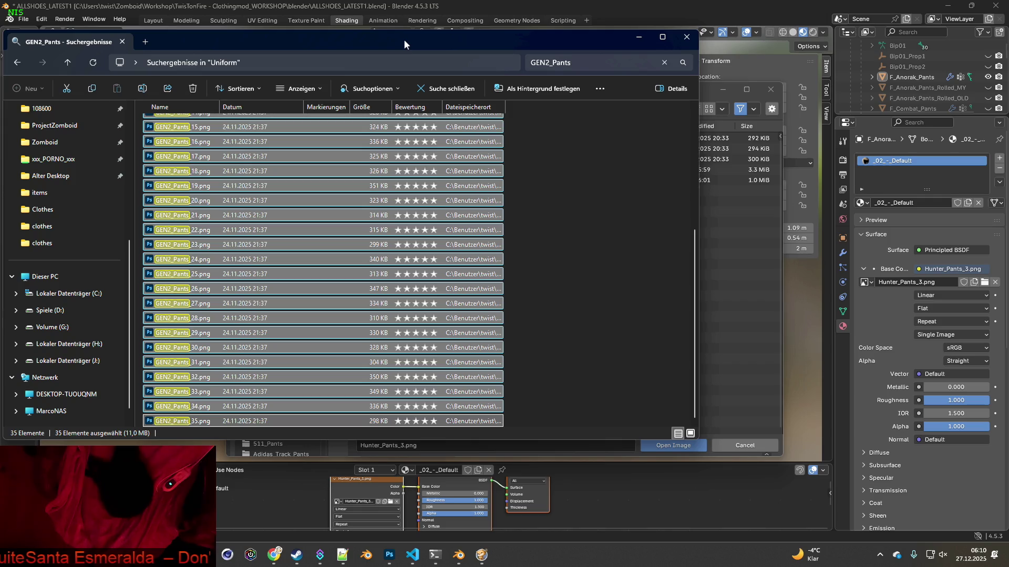
Create a folder named origin inside GEN2_Pants and open it.
{"action": "key", "text": "alt+Tab"}
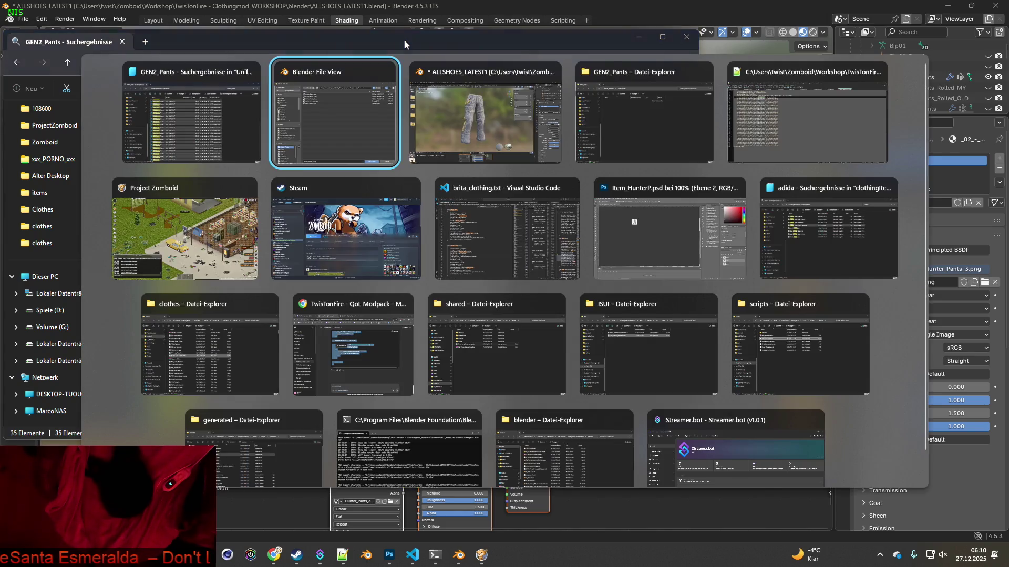
{"action": "key", "text": "alt+Tab"}
{"action": "key", "text": "alt+Tab"}
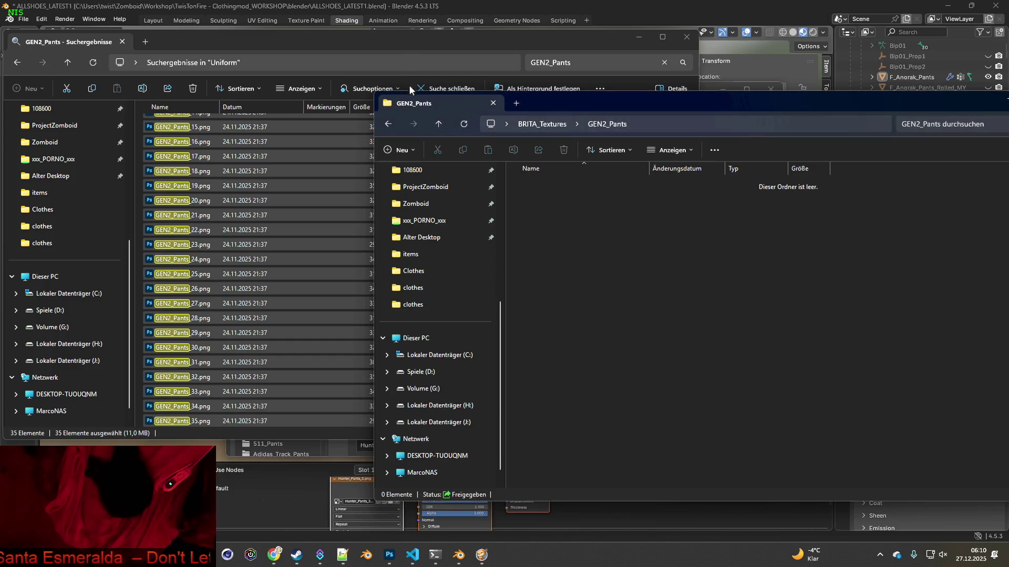
{"action": "right_click", "coordinate": [593, 231]}
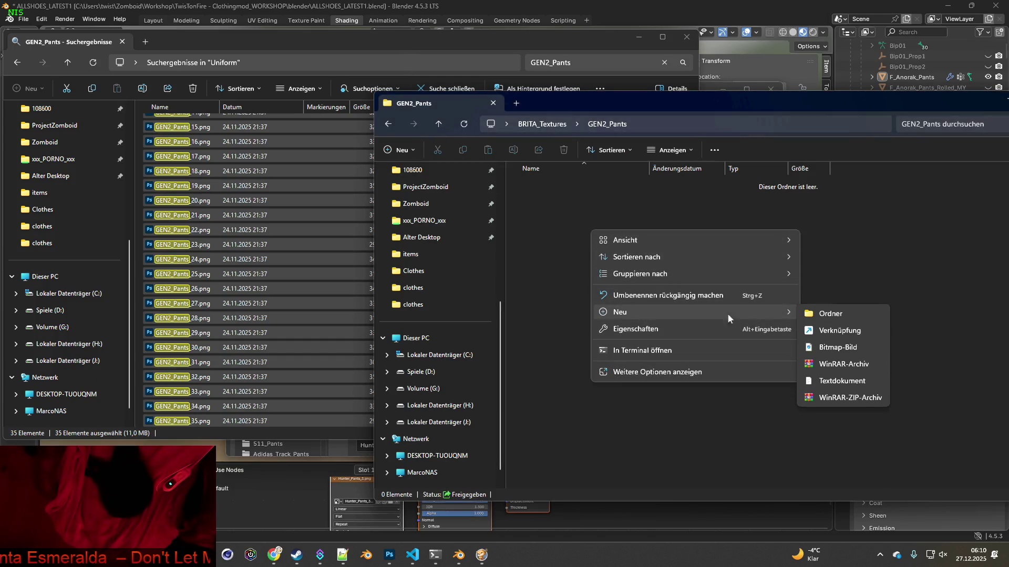
{"action": "left_click", "coordinate": [815, 317]}
{"action": "type", "text": "or"}
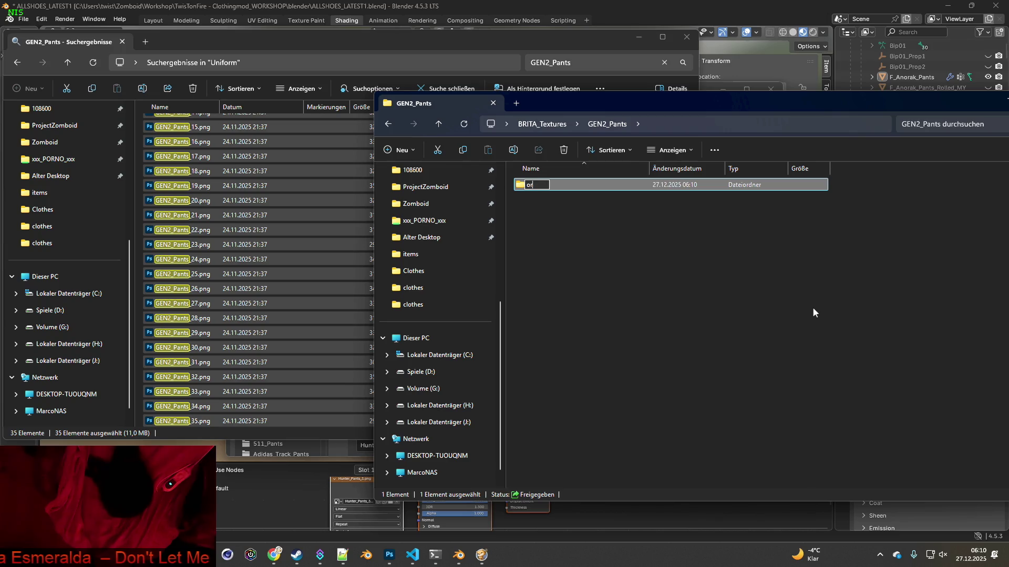
{"action": "type", "text": "igin"}
{"action": "left_click", "coordinate": [812, 312]}
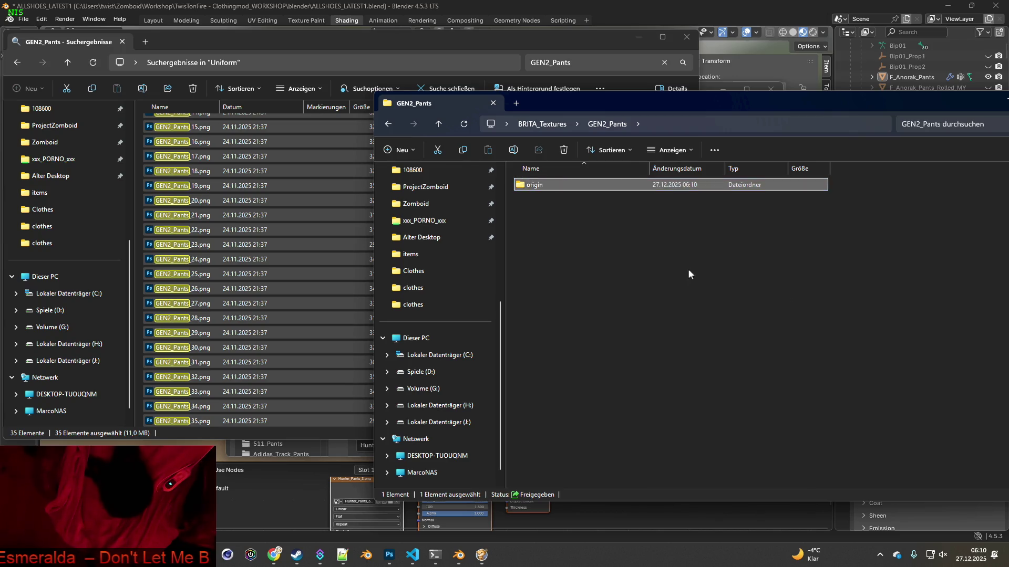
{"action": "double_click", "coordinate": [539, 190]}
Drag the selected GEN2_Pants PNGs from the search results into origin.
{"action": "left_click", "coordinate": [247, 52]}
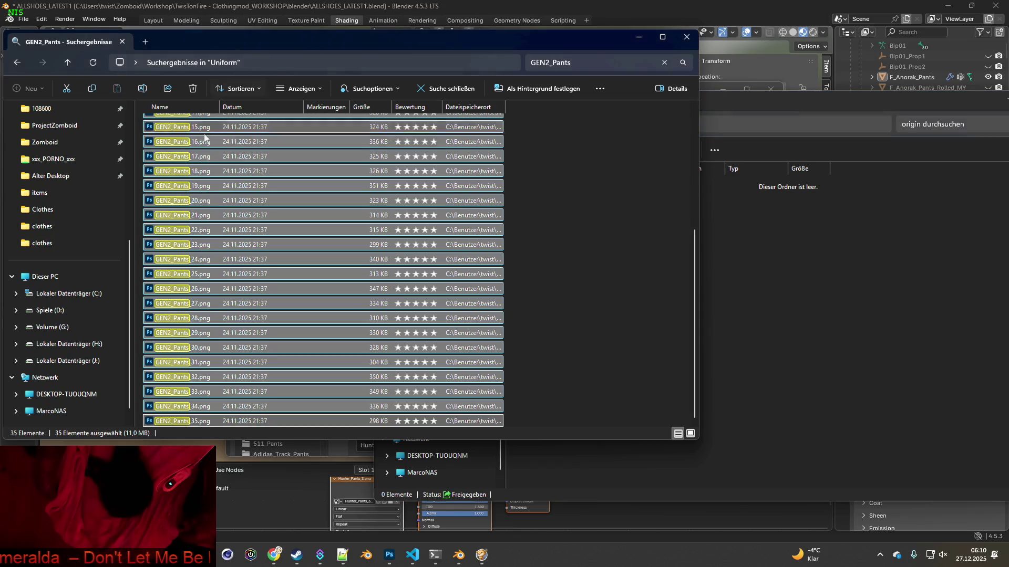
{"action": "left_click_drag", "start_coordinate": [179, 159], "coordinate": [795, 248]}
{"action": "left_click", "coordinate": [836, 271]}
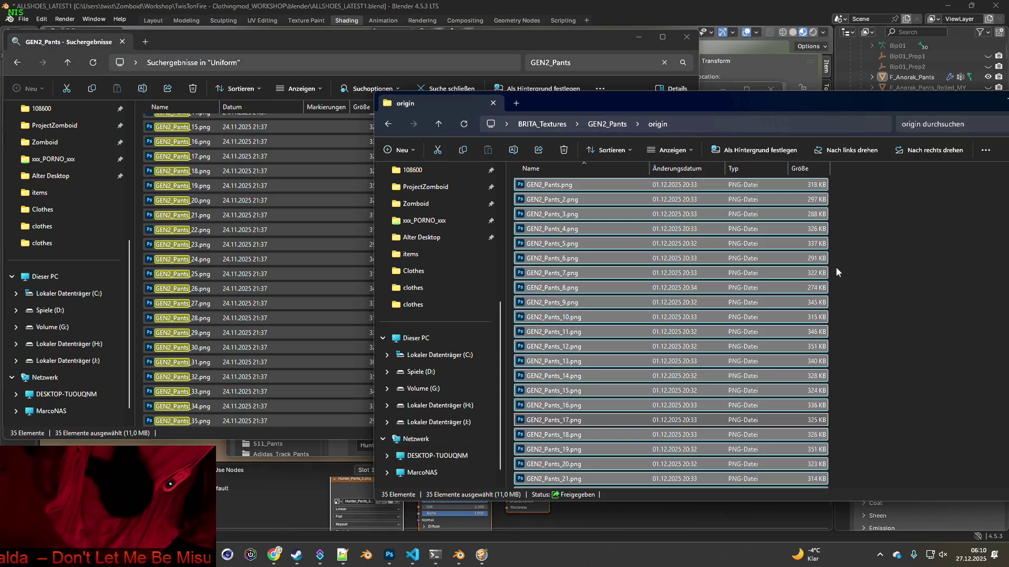
{"action": "left_click", "coordinate": [310, 39]}
Load GEN2_Pants.png from BRITA_Textures\GEN2_Pants\origin as the pants' base colour image.
{"action": "left_click", "coordinate": [638, 36]}
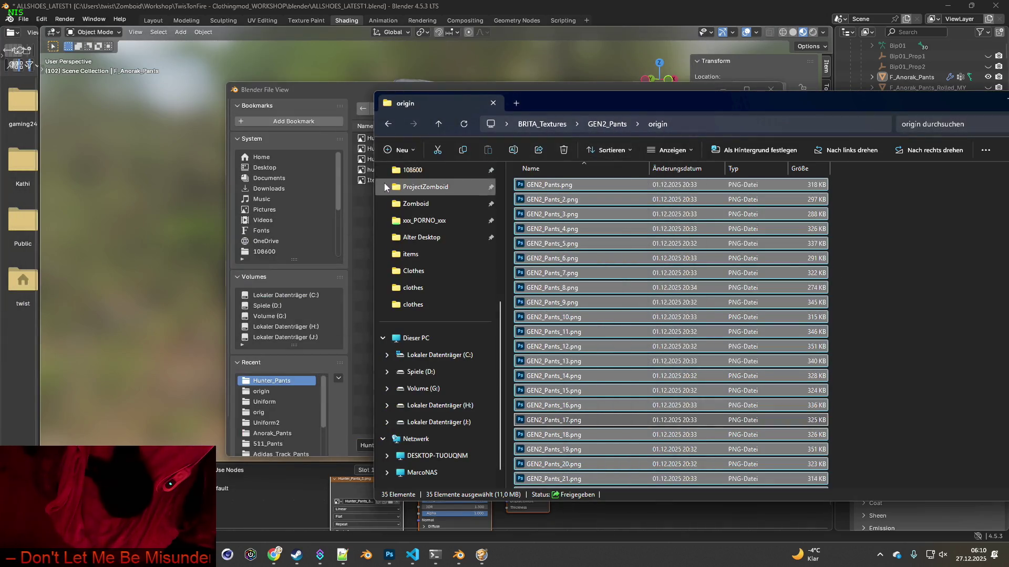
{"action": "left_click", "coordinate": [342, 91]}
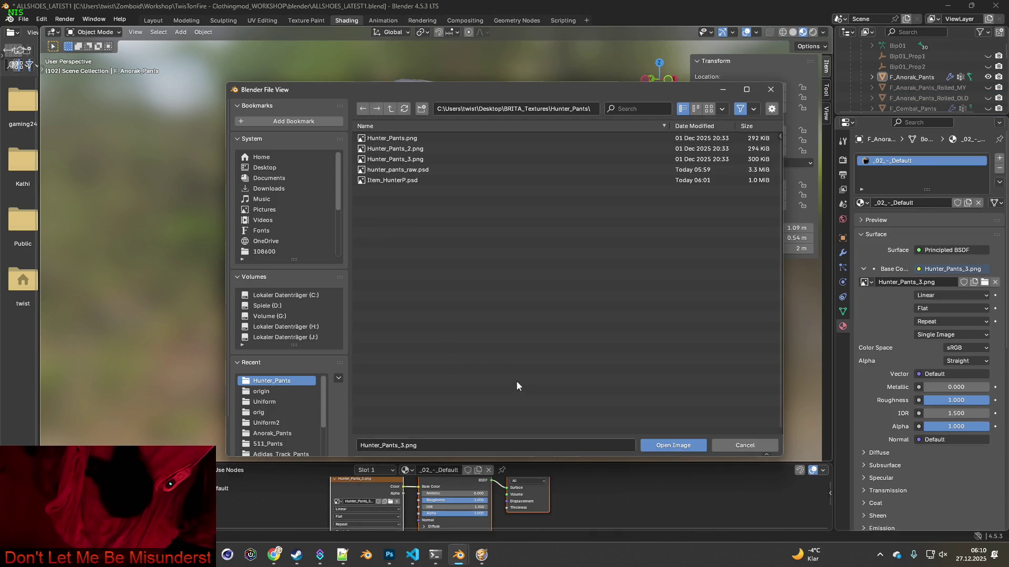
{"action": "left_click", "coordinate": [273, 392]}
{"action": "left_click", "coordinate": [389, 110]}
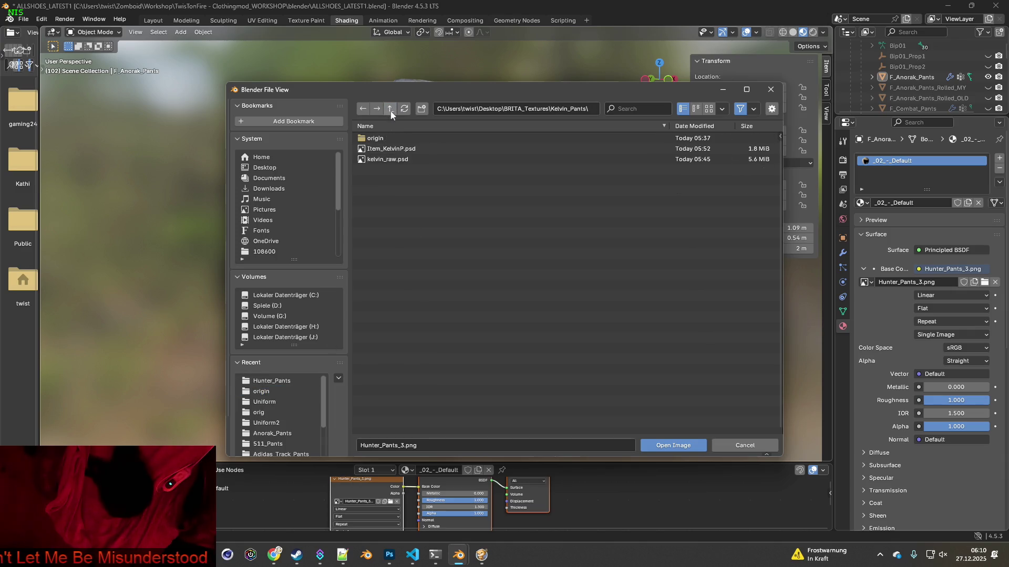
{"action": "left_click", "coordinate": [390, 110]}
{"action": "left_click", "coordinate": [390, 243]}
{"action": "left_click", "coordinate": [384, 140]}
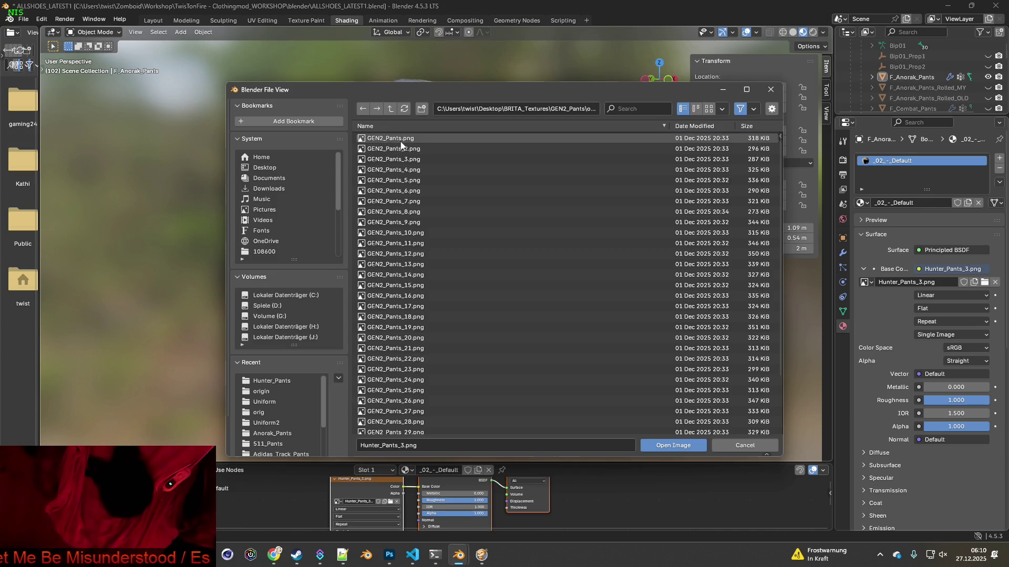
{"action": "mouse_move", "coordinate": [401, 146]}
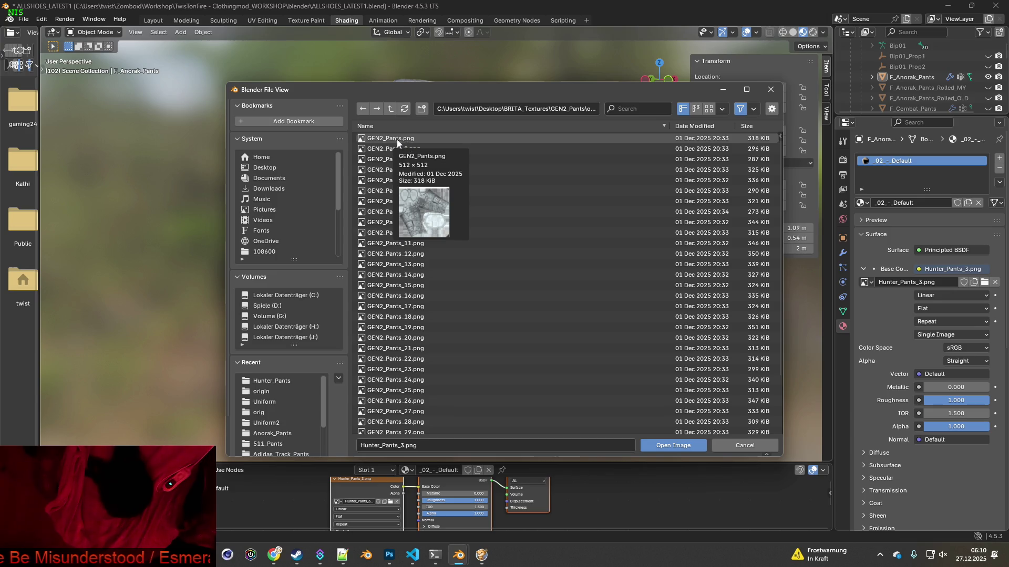
{"action": "left_click", "coordinate": [399, 138]}
{"action": "left_click", "coordinate": [660, 443]}
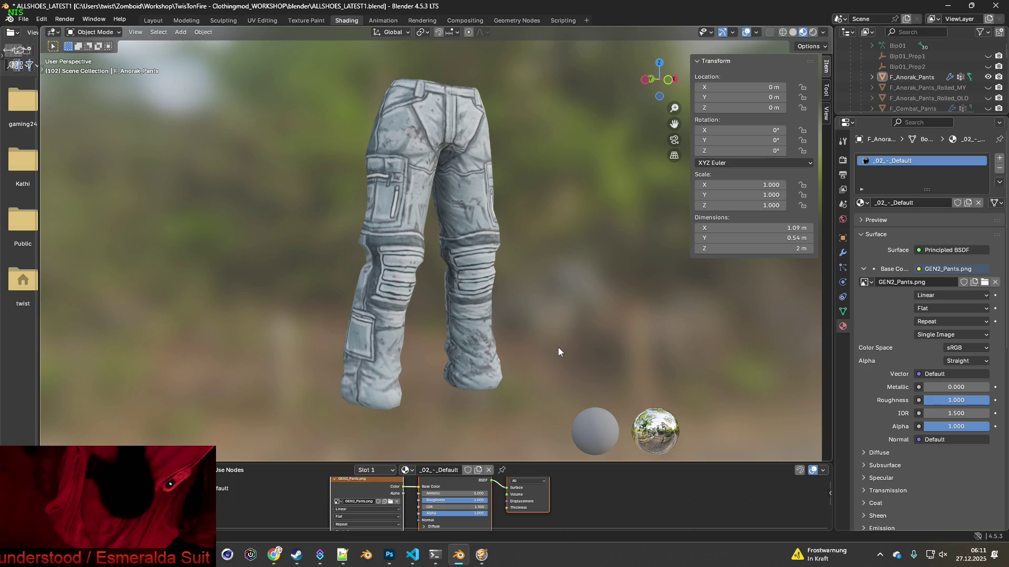
Snip the region around the GEN2_Pants render and switch to Photoshop.
{"action": "key", "text": "super+shift+s"}
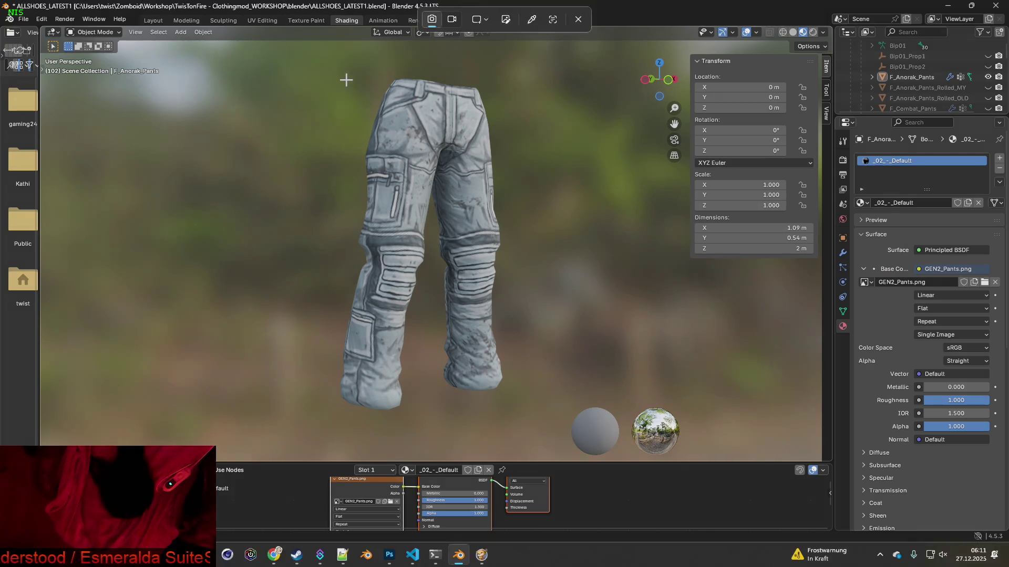
{"action": "mouse_move", "coordinate": [292, 61]}
{"action": "left_mouse_down"}
{"action": "mouse_move", "coordinate": [516, 403]}
{"action": "mouse_move", "coordinate": [546, 421]}
{"action": "left_mouse_up"}
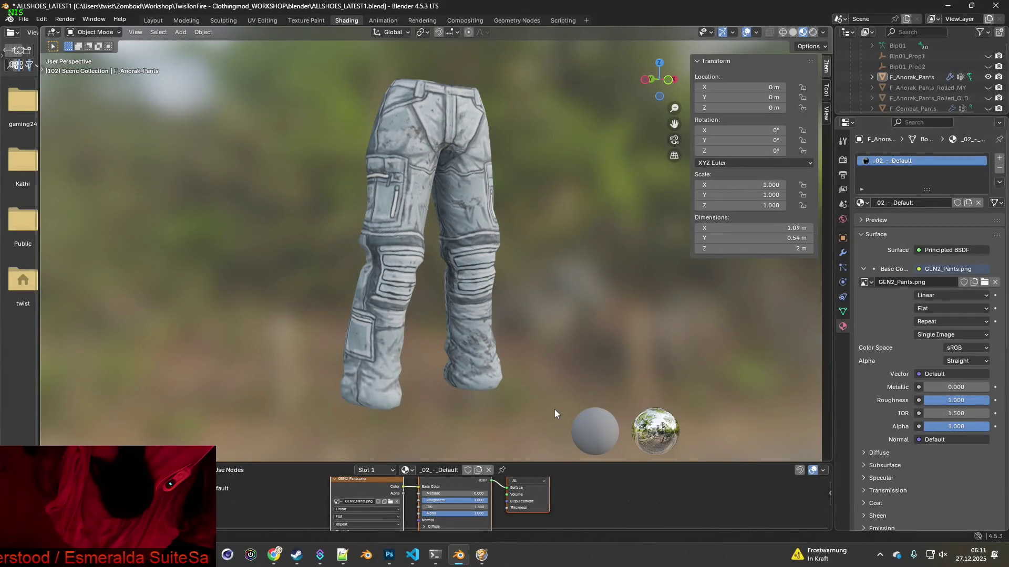
{"action": "key", "text": "alt+Tab"}
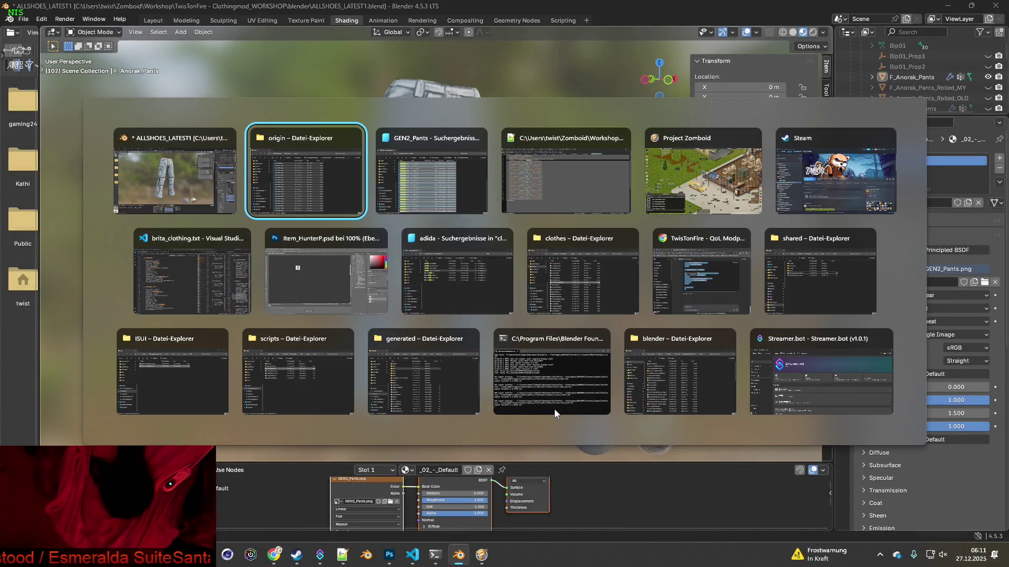
{"action": "key", "text": "Tab"}
{"action": "key", "text": "Tab"}
{"action": "key", "text": "Tab"}
{"action": "key", "text": "Tab"}
{"action": "key", "text": "Tab"}
{"action": "key", "text": "Tab"}
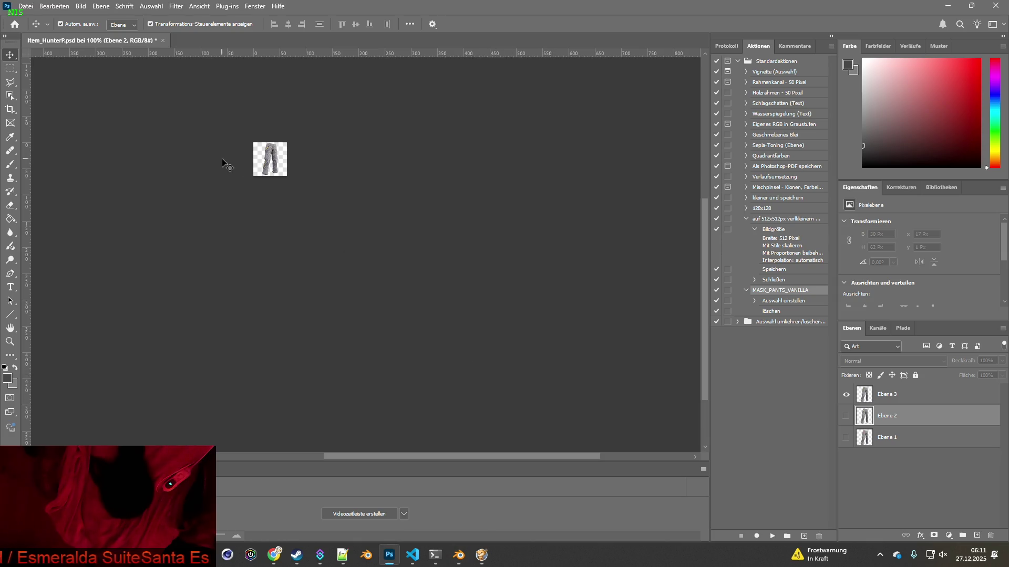
Close Item_HunterP.psd, create a new 483×682 transparent document and paste the capture as Ebene 1.
{"action": "left_click", "coordinate": [164, 41]}
{"action": "left_click", "coordinate": [494, 220]}
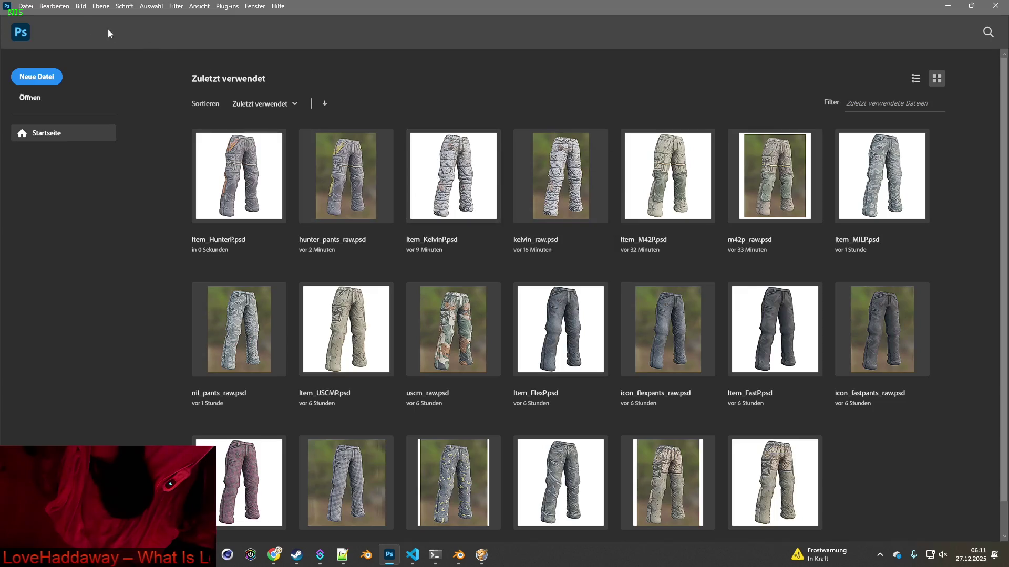
{"action": "left_click", "coordinate": [26, 7]}
{"action": "left_click", "coordinate": [31, 16]}
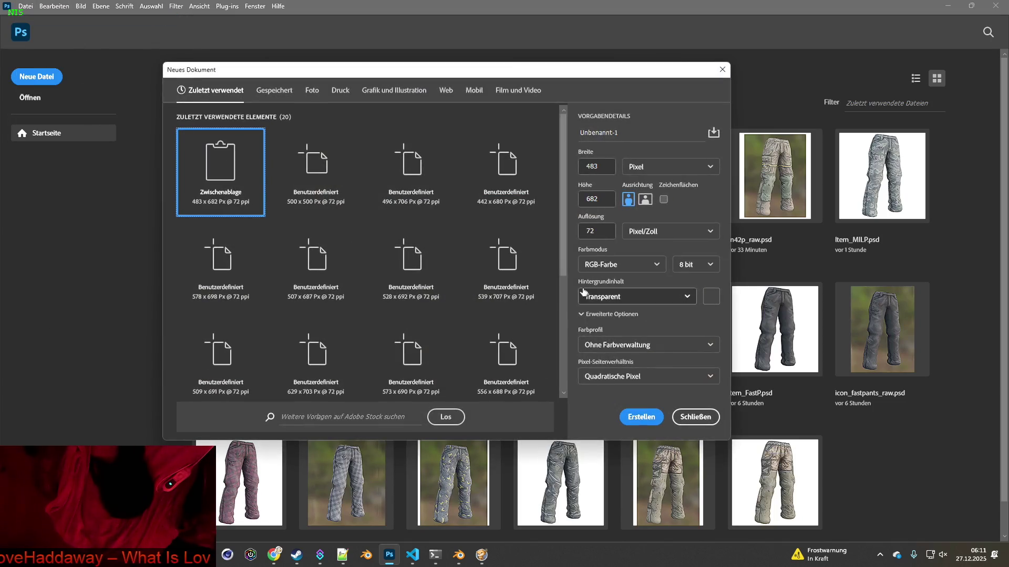
{"action": "left_click", "coordinate": [654, 418]}
{"action": "key", "text": "ctrl+v"}
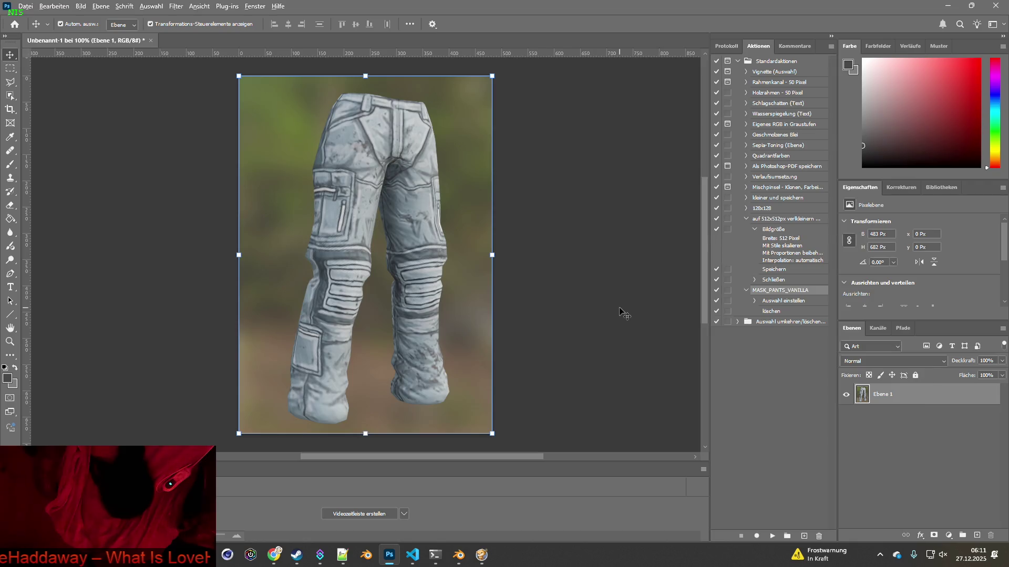
{"action": "key", "text": "alt+Tab"}
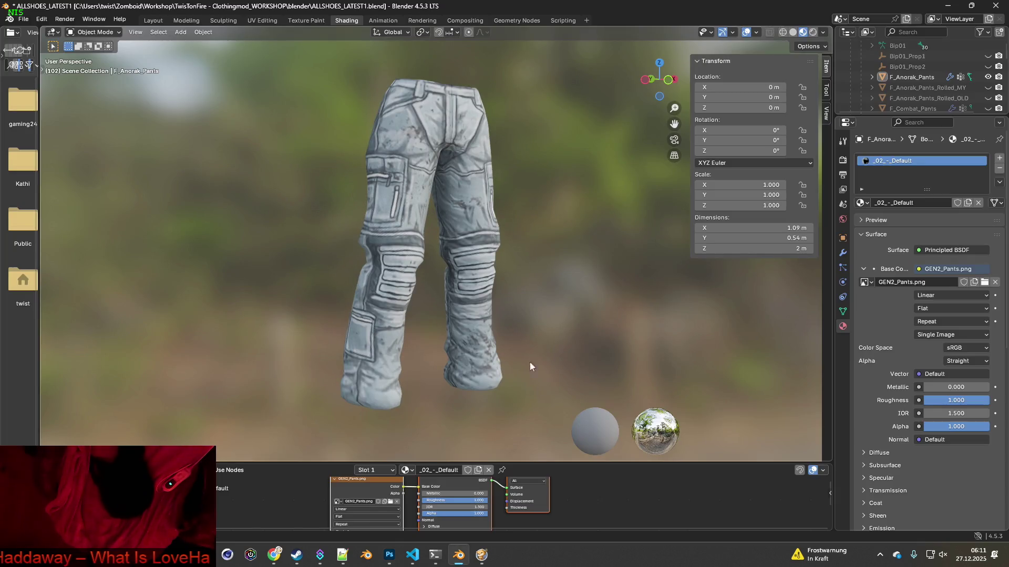
Apply GEN2_Pants_2.png to the pants, snip the render and paste it into Photoshop.
{"action": "left_click", "coordinate": [391, 502]}
{"action": "left_click", "coordinate": [410, 149]}
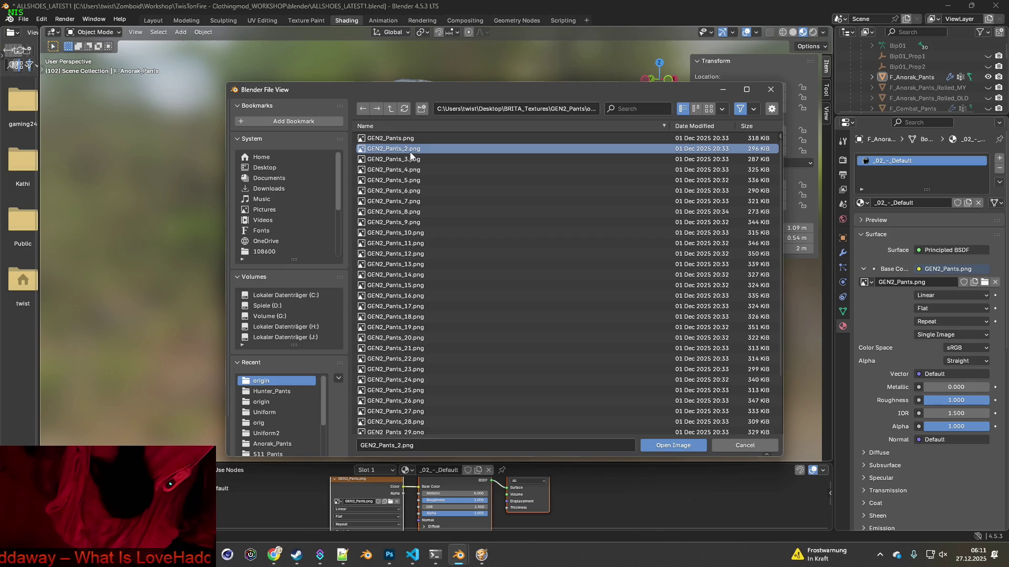
{"action": "left_click", "coordinate": [673, 446]}
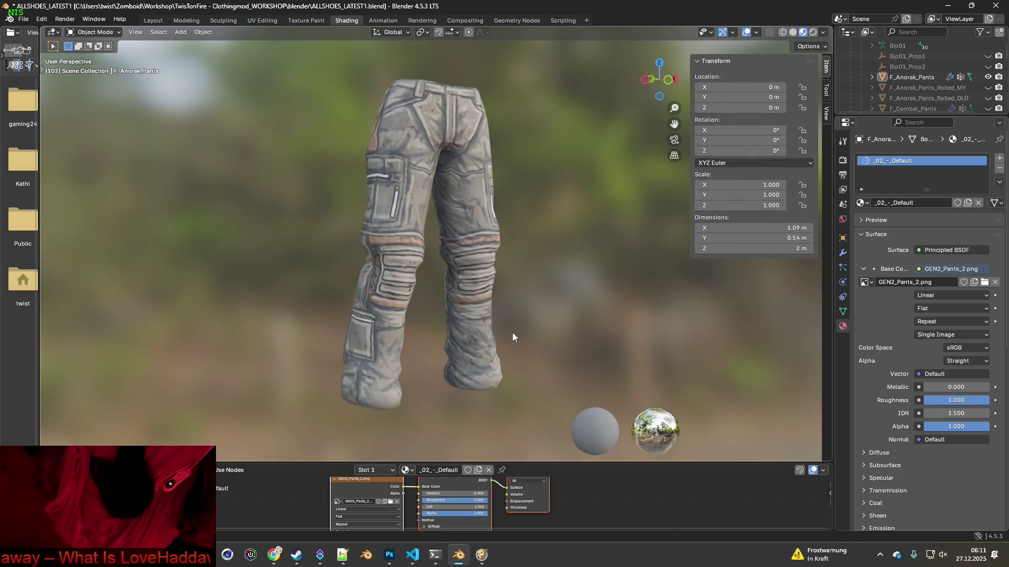
{"action": "key", "text": "super+shift+s"}
{"action": "left_click_drag", "start_coordinate": [292, 62], "coordinate": [541, 423]}
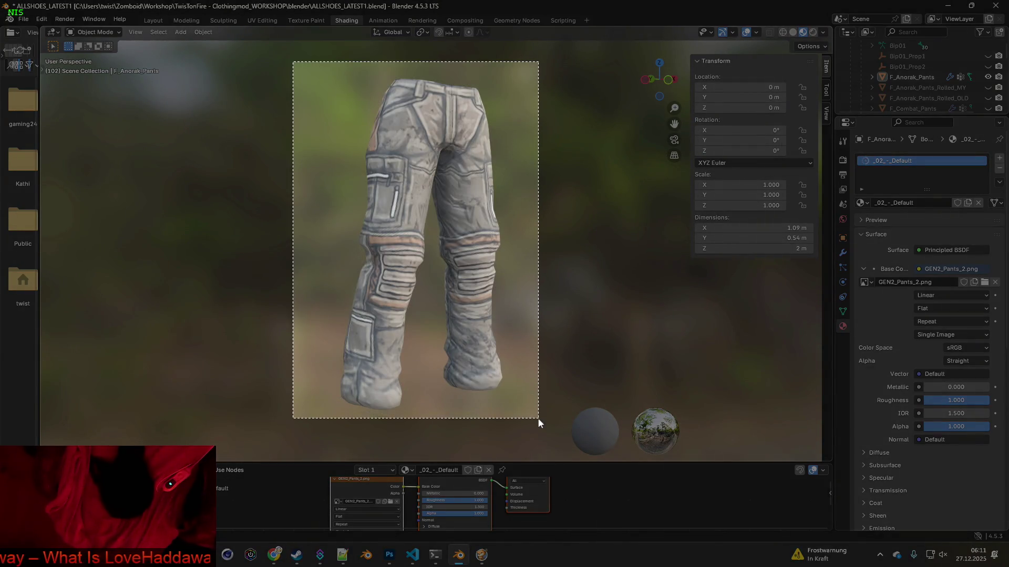
{"action": "key", "text": "alt+Tab"}
{"action": "key", "text": "ctrl+v"}
{"action": "key", "text": "alt+Tab"}
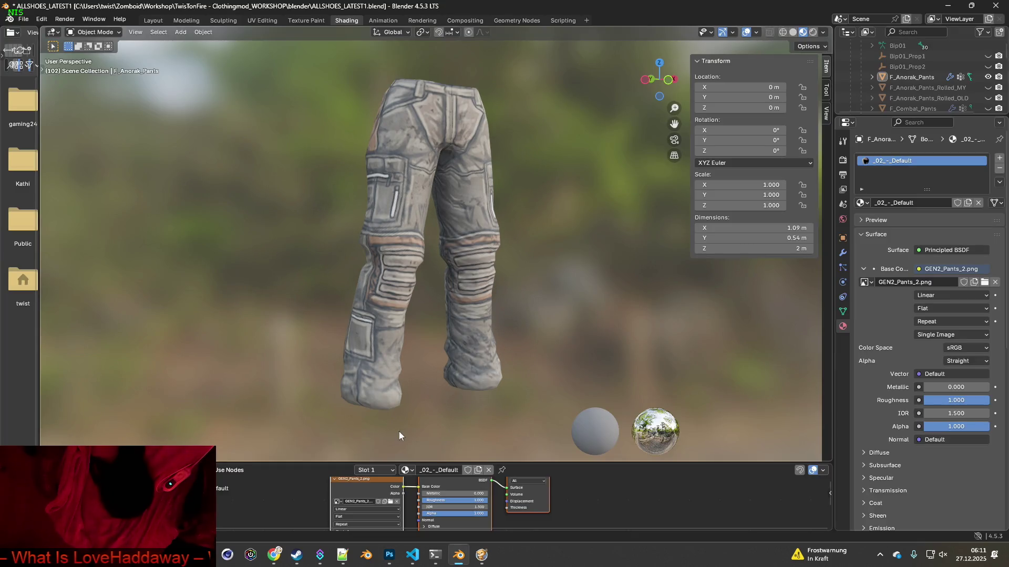
Apply GEN2_Pants_3.png, snip the render and paste it into Photoshop as Ebene 3.
{"action": "left_click", "coordinate": [391, 501]}
{"action": "left_click", "coordinate": [420, 159]}
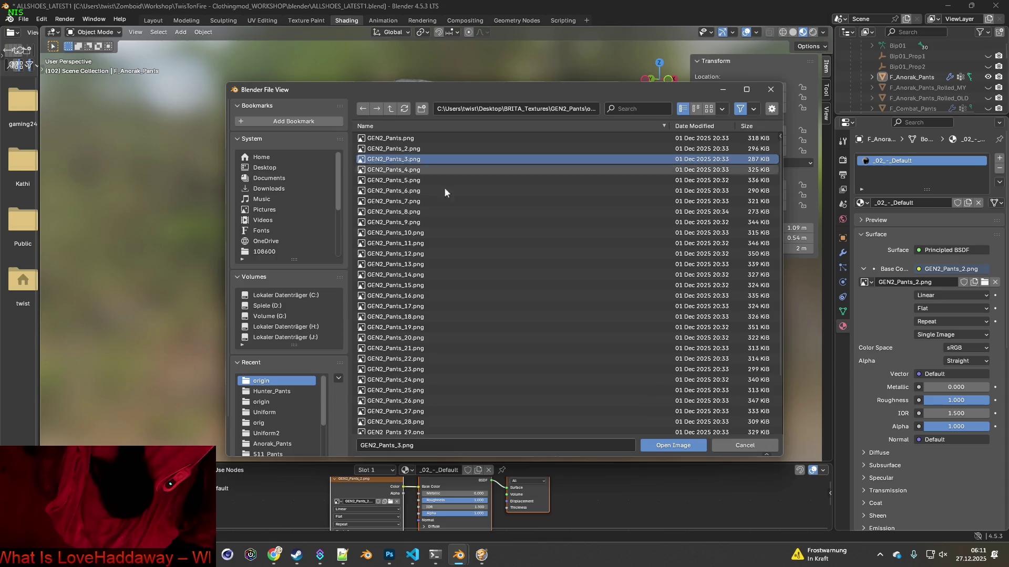
{"action": "left_click", "coordinate": [672, 445]}
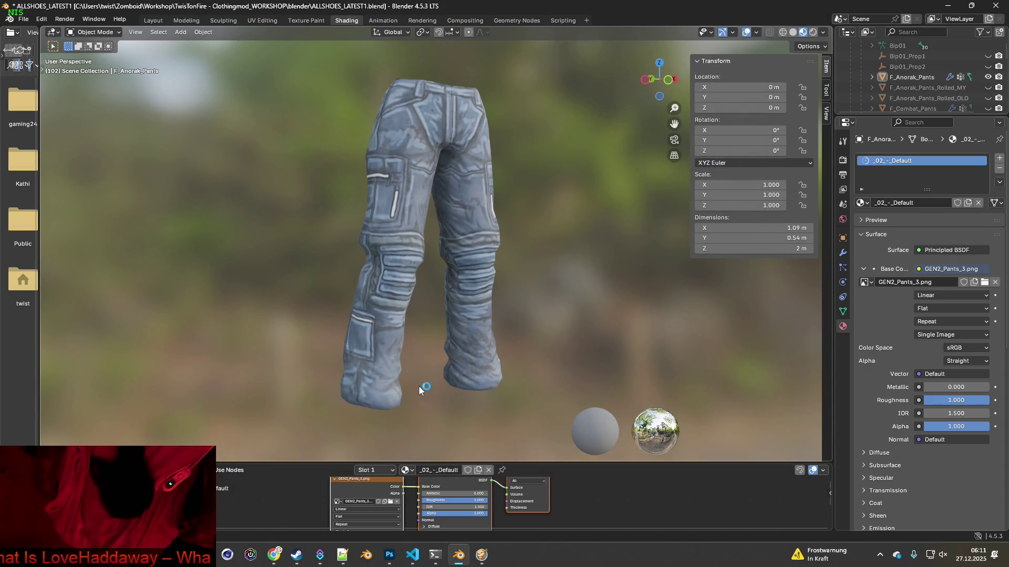
{"action": "key", "text": "super+shift+s"}
{"action": "left_click_drag", "start_coordinate": [295, 63], "coordinate": [547, 435]}
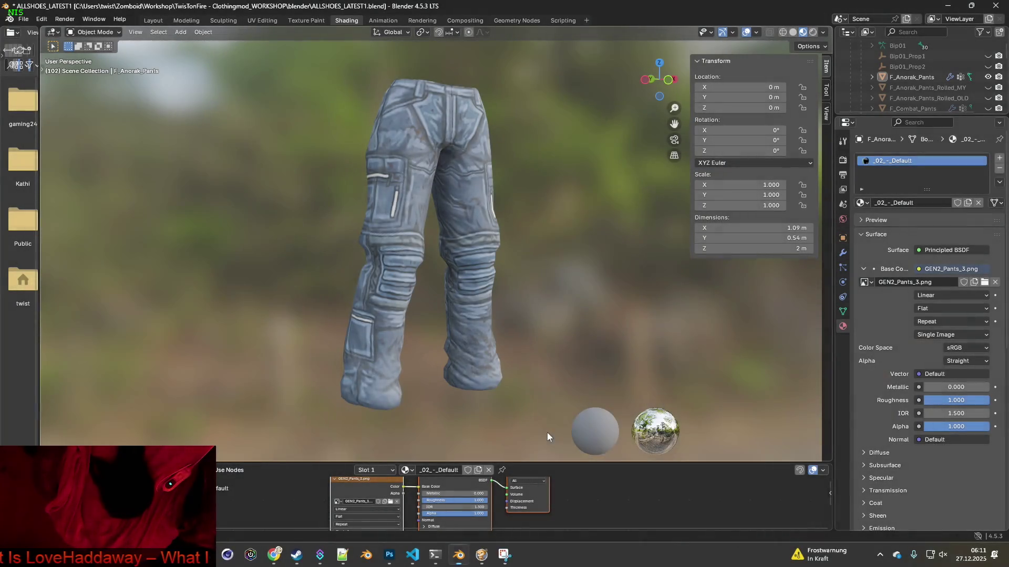
{"action": "key", "text": "alt+Tab"}
{"action": "key", "text": "ctrl+v"}
{"action": "key", "text": "alt+Tab"}
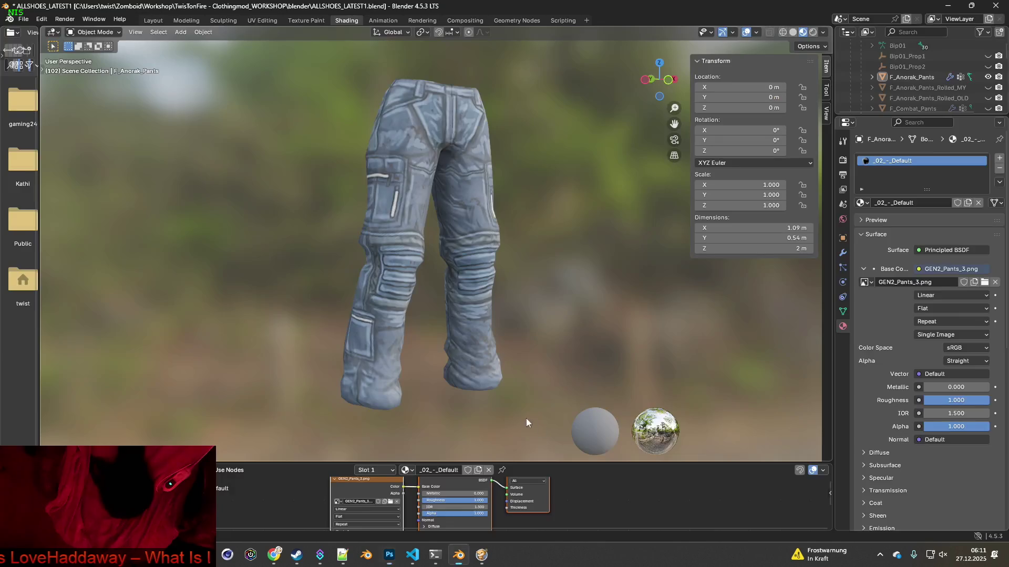
Paste another capture as Ebene 4, delete that duplicate layer, and return to Blender.
{"action": "key", "text": "super"}
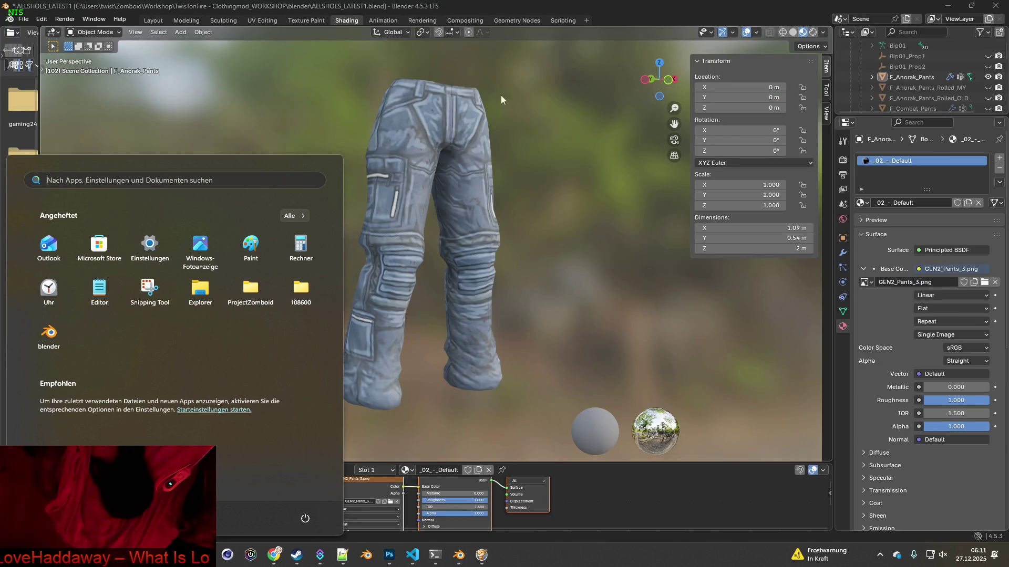
{"action": "key", "text": "super"}
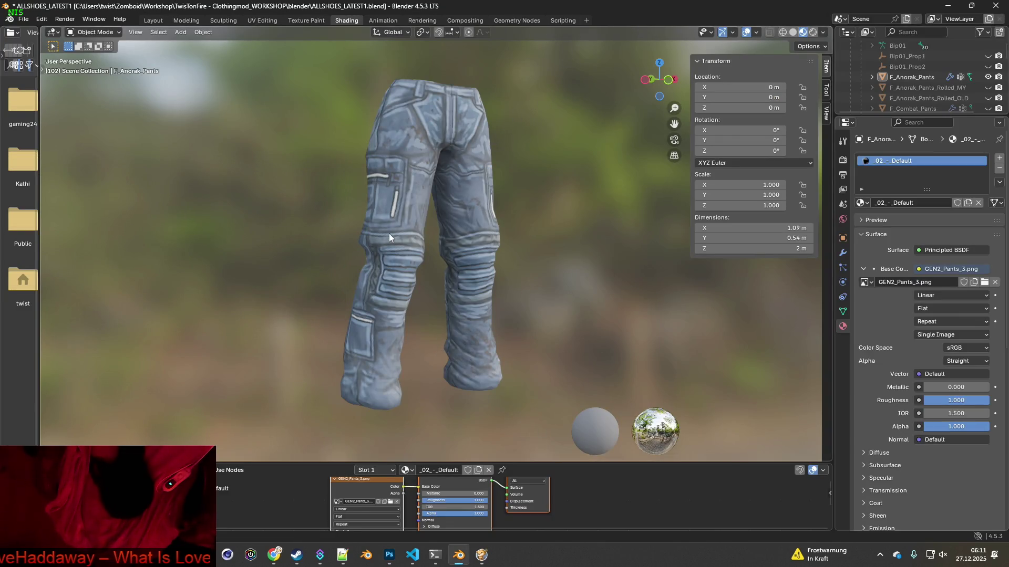
{"action": "key", "text": "shift+super+s"}
{"action": "left_click_drag", "start_coordinate": [296, 59], "coordinate": [542, 424]}
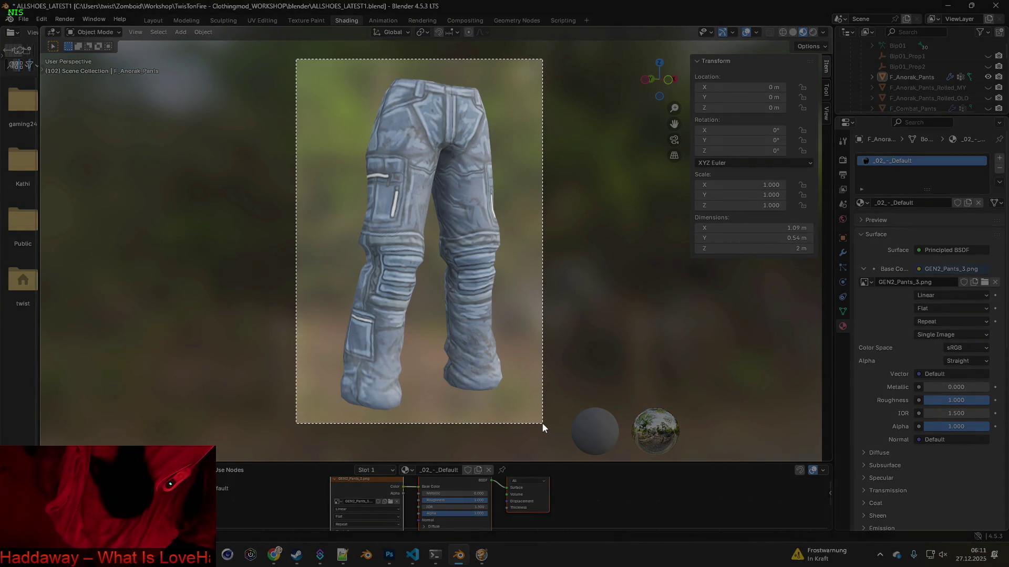
{"action": "key", "text": "alt+Tab"}
{"action": "key", "text": "ctrl+v"}
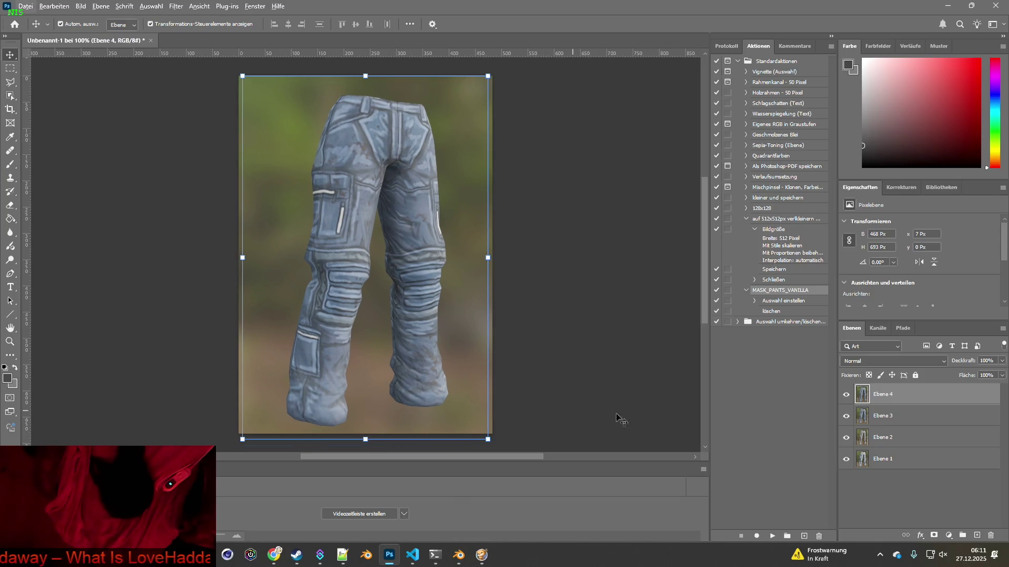
{"action": "left_click_drag", "start_coordinate": [864, 394], "coordinate": [990, 536]}
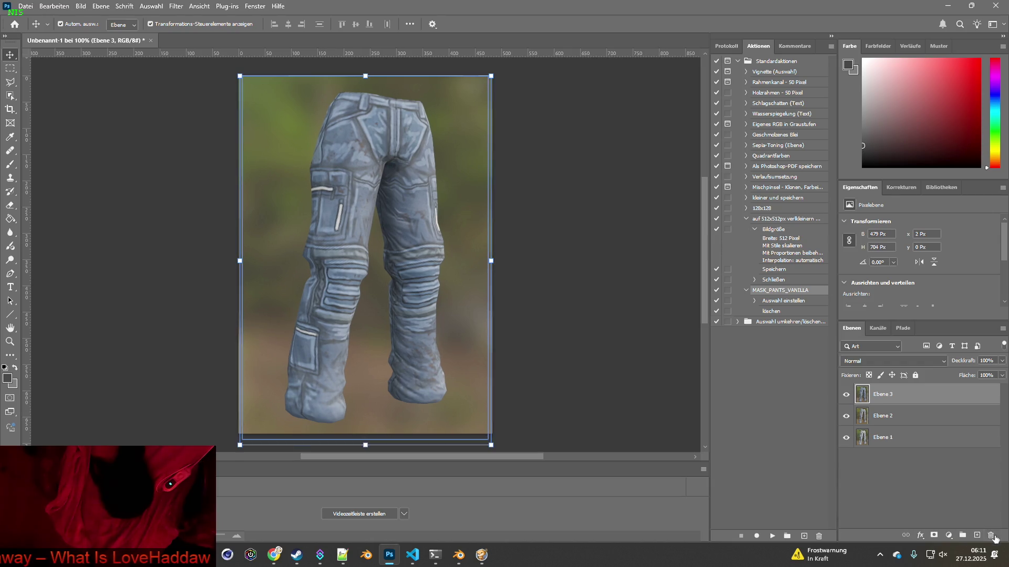
{"action": "key", "text": "alt+Tab"}
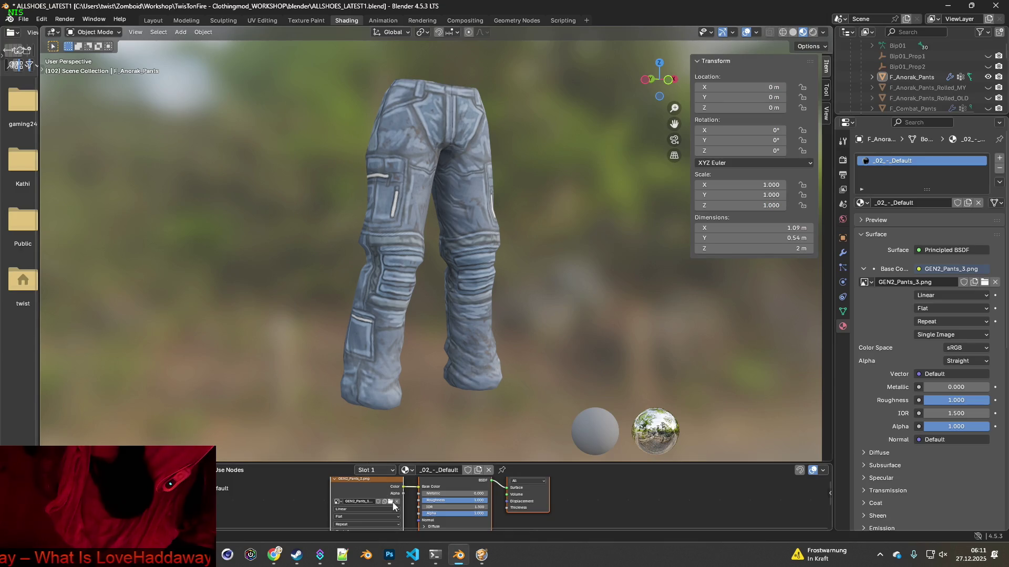
Load GEN2_Pants_4.png onto the pants and paste a viewport capture into Photoshop.
{"action": "left_click", "coordinate": [391, 503]}
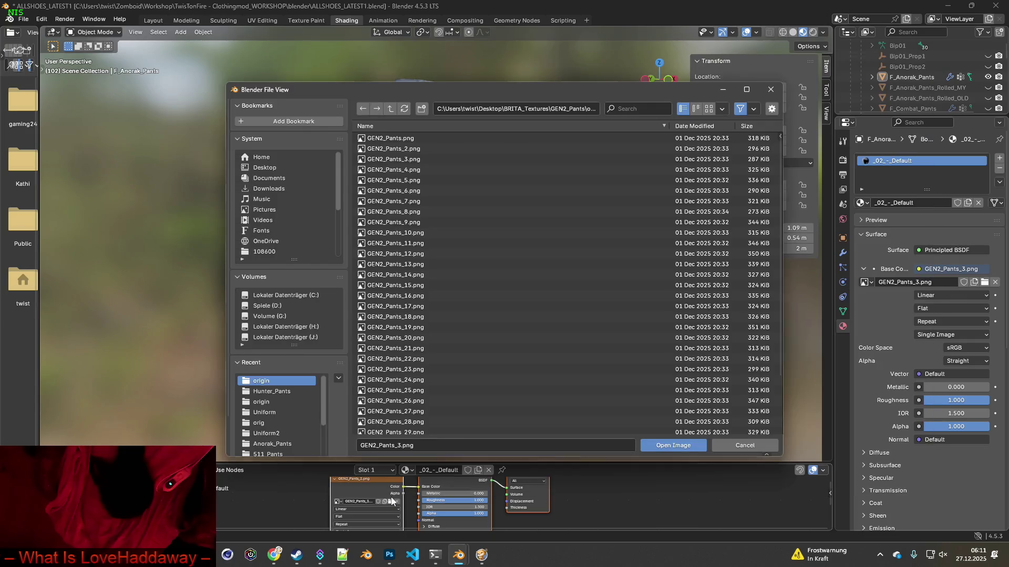
{"action": "key", "text": "alt+Tab"}
{"action": "key", "text": "alt+Tab"}
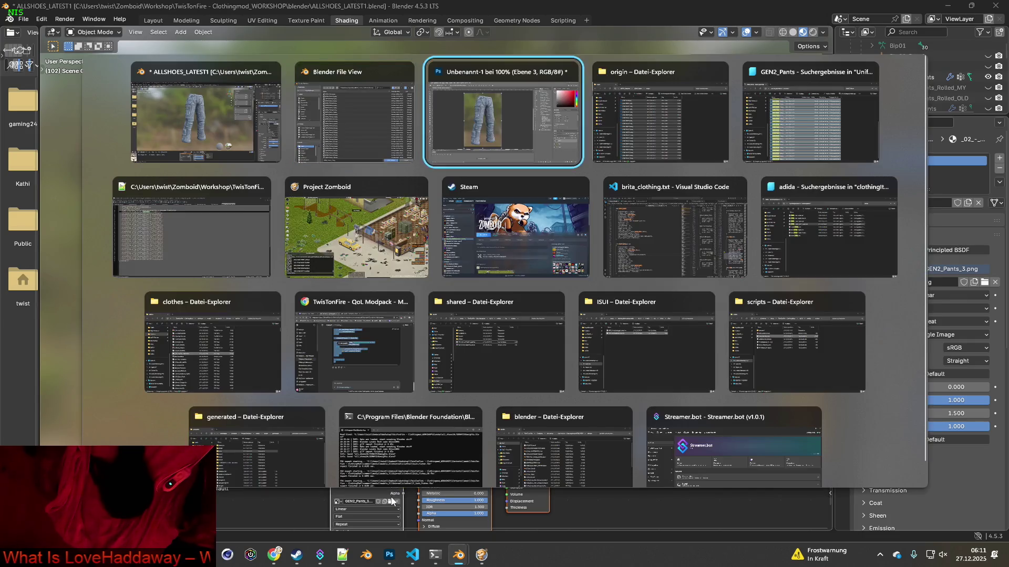
{"action": "key", "text": "alt+Tab"}
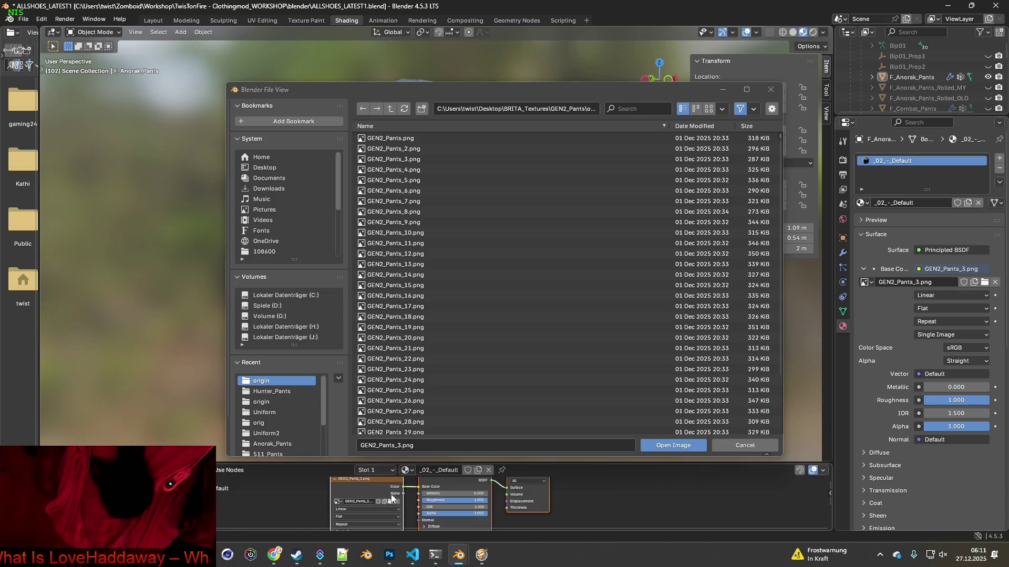
{"action": "left_click", "coordinate": [400, 169]}
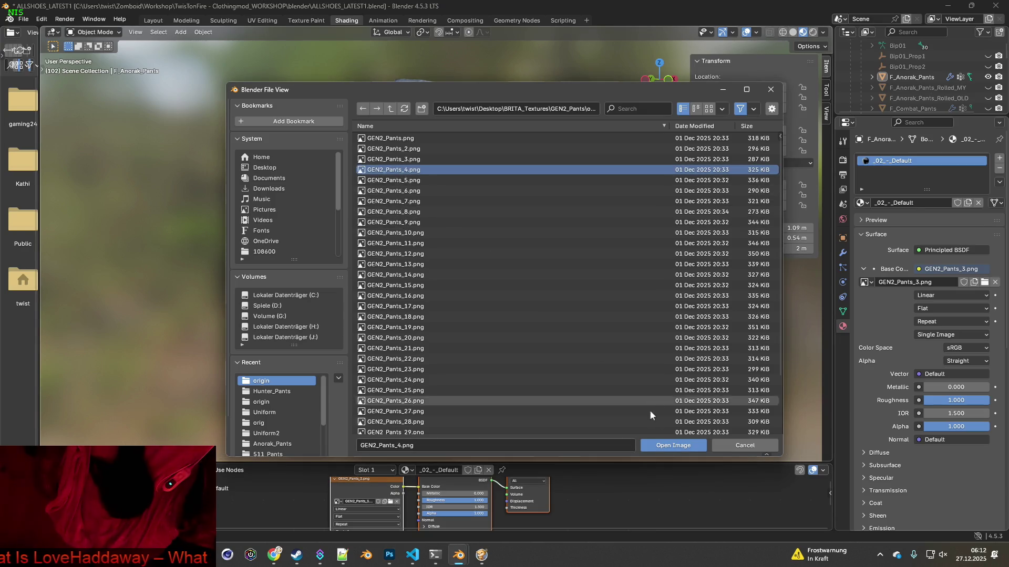
{"action": "left_click", "coordinate": [662, 446]}
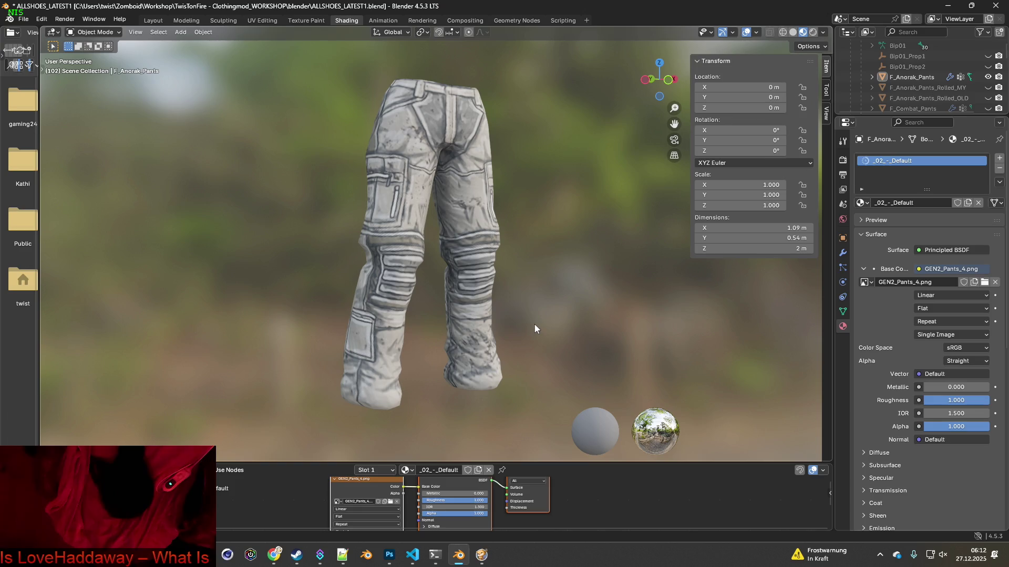
{"action": "key", "text": "Print"}
{"action": "left_click_drag", "start_coordinate": [304, 65], "coordinate": [546, 418]}
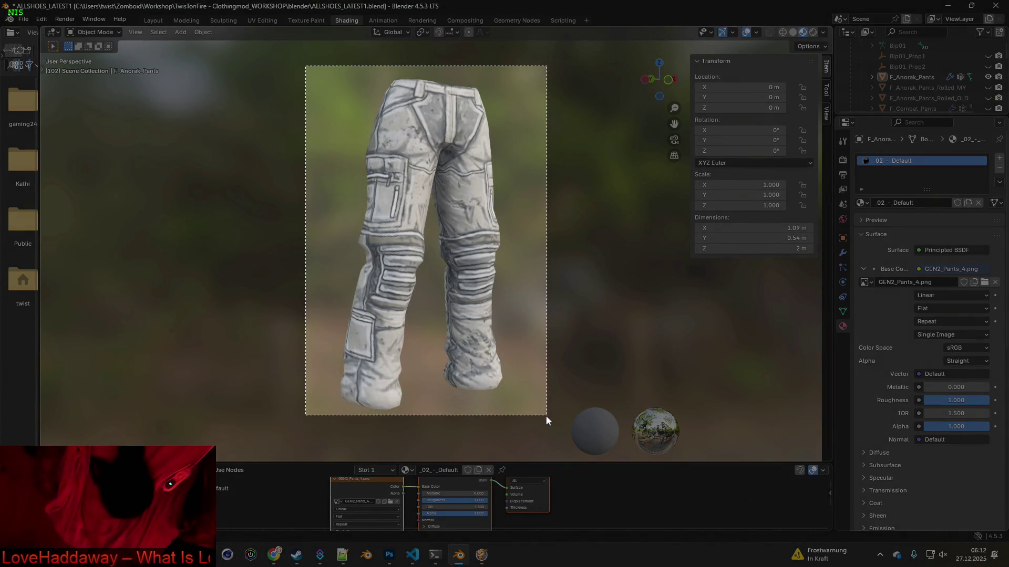
{"action": "key", "text": "alt+Tab"}
{"action": "key", "text": "ctrl+v"}
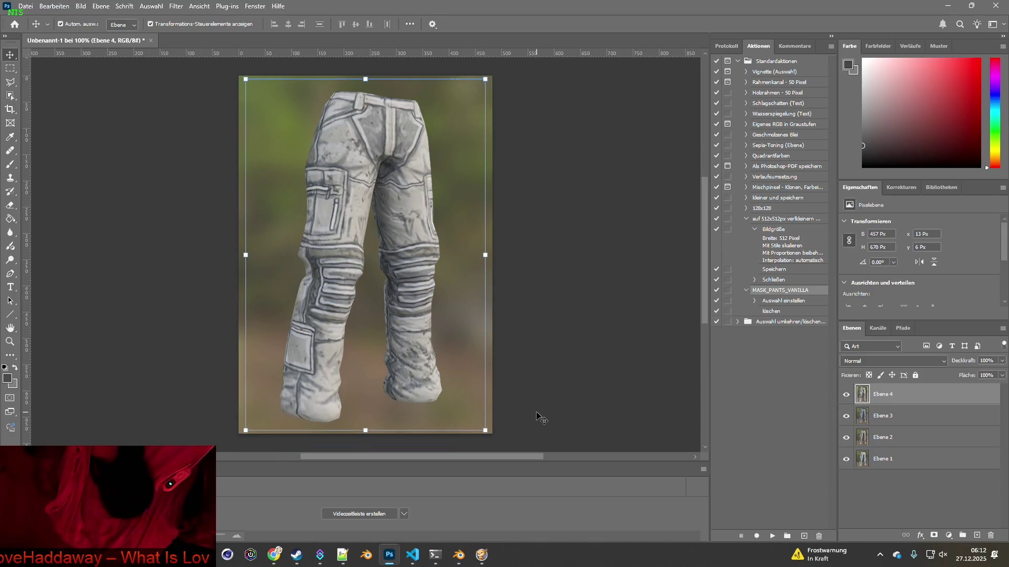
{"action": "key", "text": "alt+Tab"}
Apply GEN2_Pants_5.png to the pants and paste its capture as a new Photoshop layer.
{"action": "left_click", "coordinate": [392, 506]}
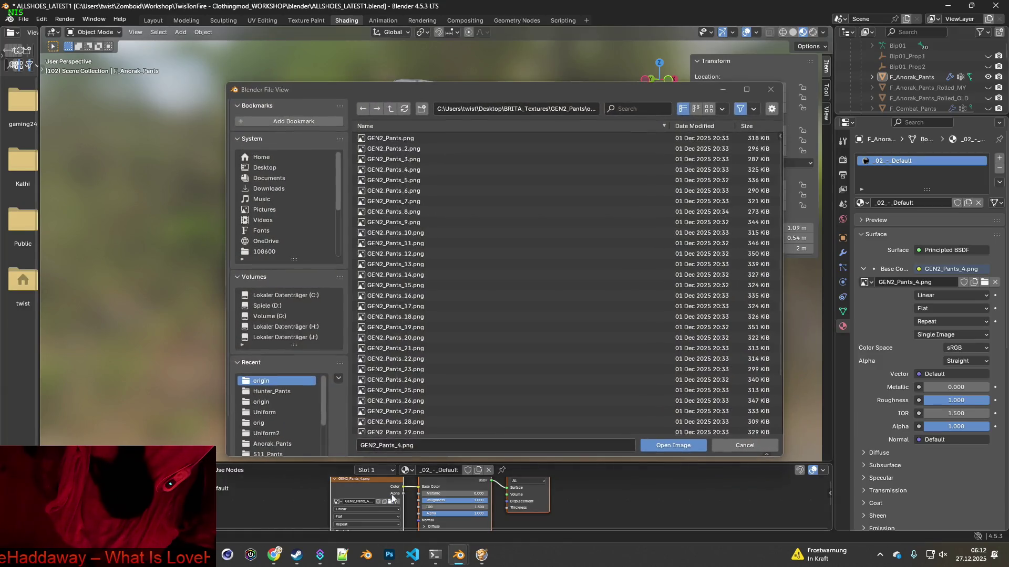
{"action": "left_click", "coordinate": [423, 180]}
{"action": "left_click", "coordinate": [668, 445]}
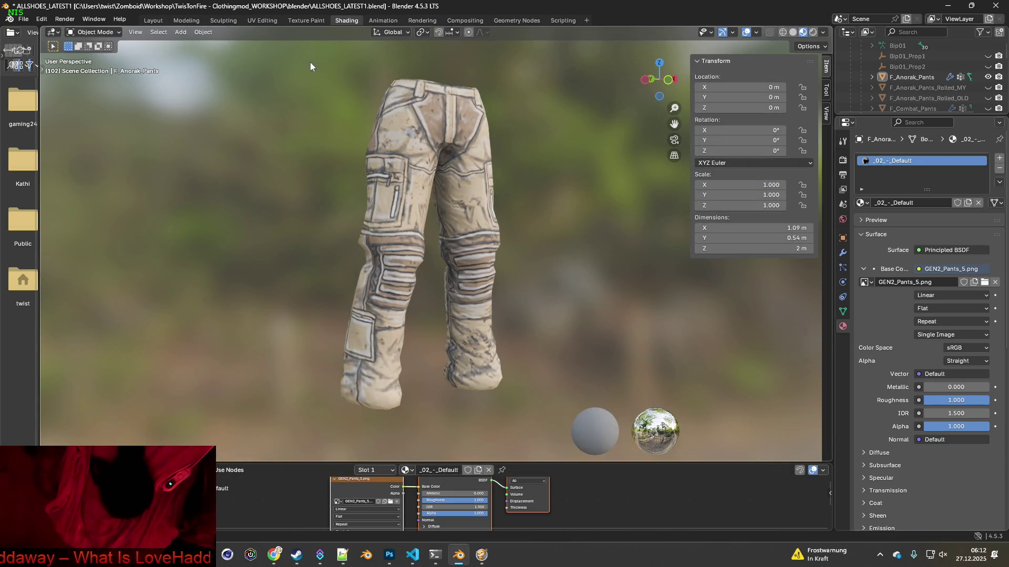
{"action": "key", "text": "super+shift+s"}
{"action": "left_click_drag", "start_coordinate": [290, 58], "coordinate": [556, 421]}
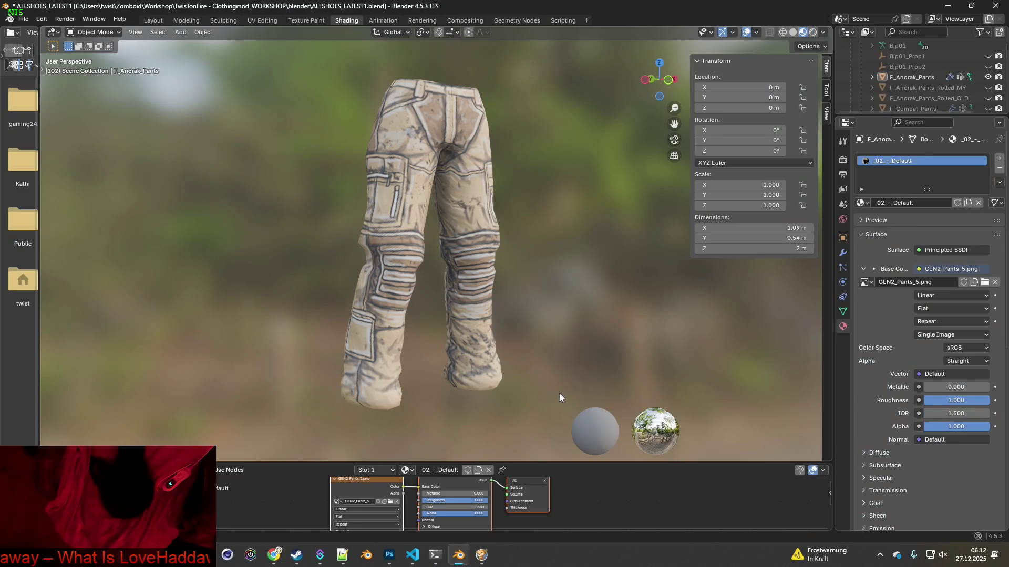
{"action": "key", "text": "alt+Tab"}
{"action": "key", "text": "ctrl+v"}
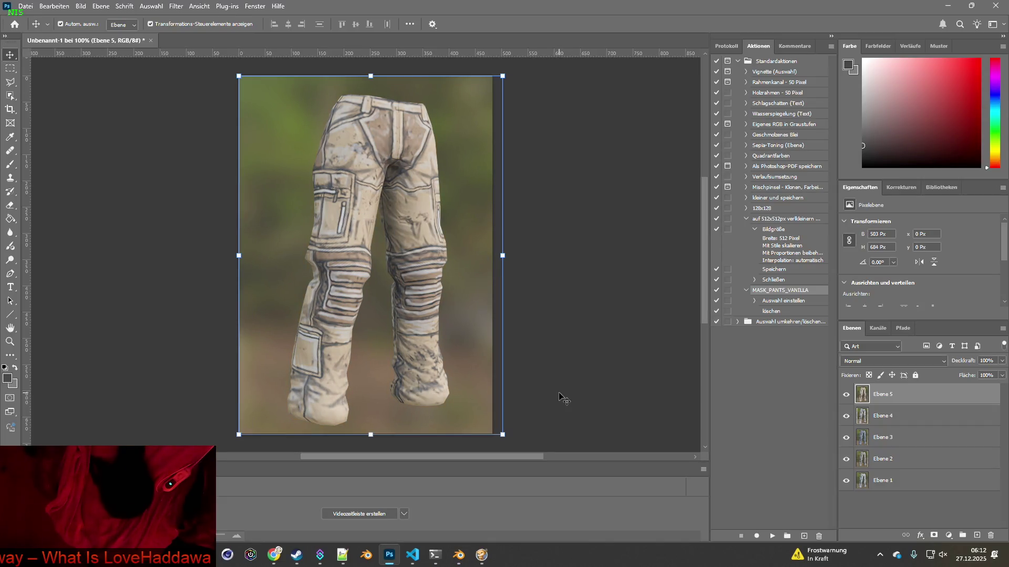
{"action": "key", "text": "alt+Tab"}
Apply GEN2_Pants_6.png to the pants and paste its capture as a new Photoshop layer.
{"action": "left_click", "coordinate": [390, 502]}
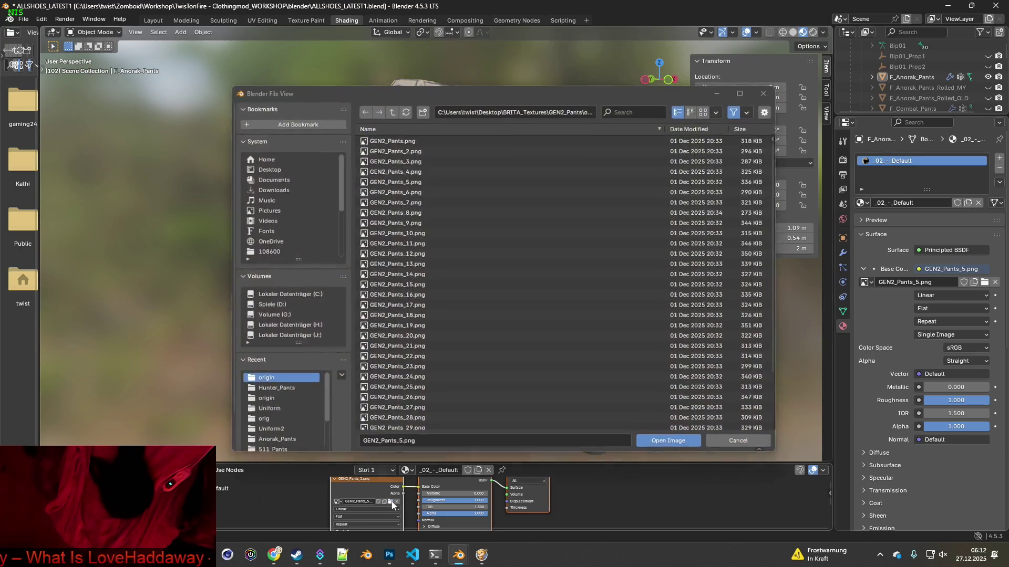
{"action": "left_click", "coordinate": [394, 191]}
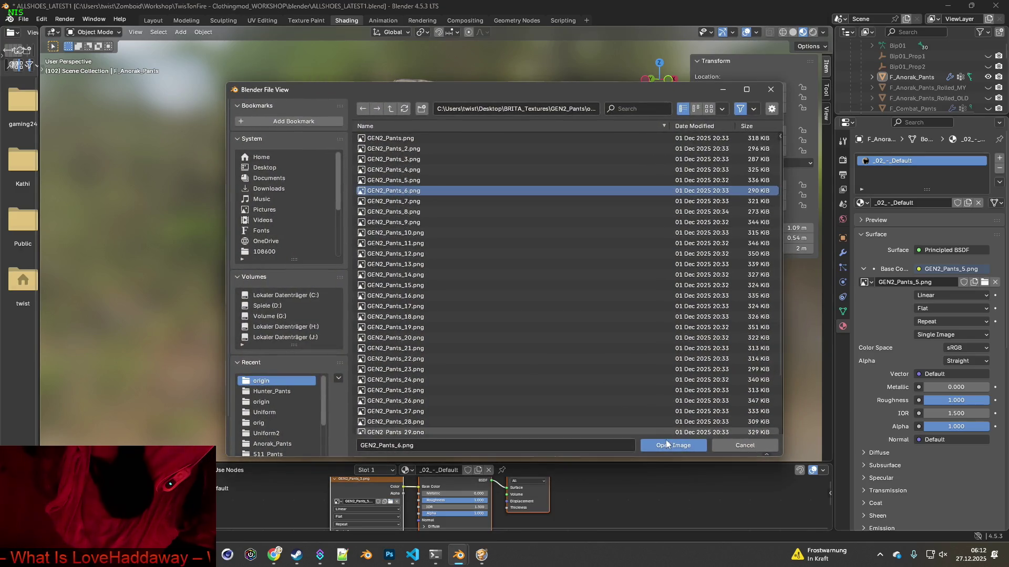
{"action": "left_click", "coordinate": [667, 444]}
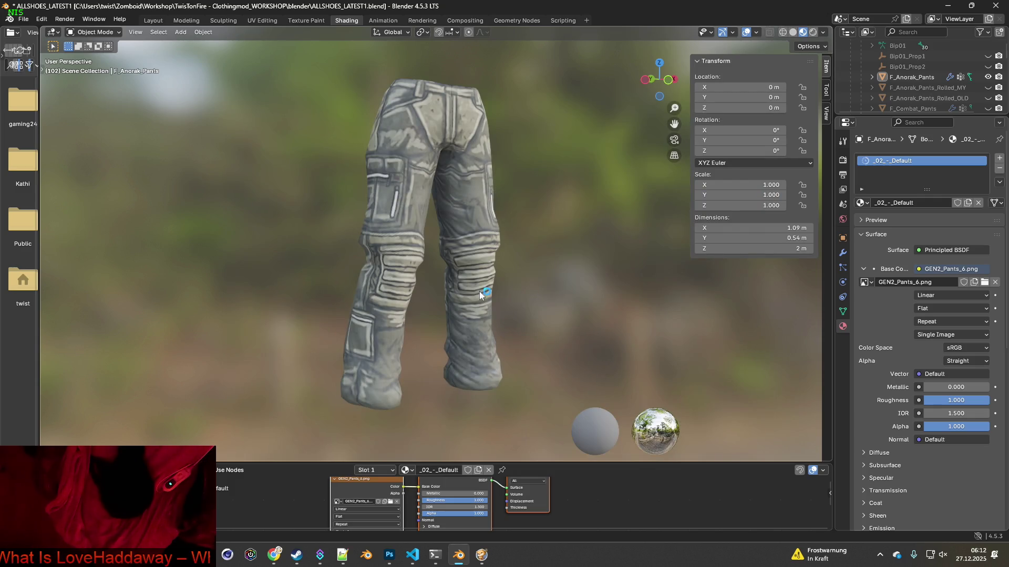
{"action": "key", "text": "super+shift+s"}
{"action": "left_click_drag", "start_coordinate": [300, 61], "coordinate": [544, 420]}
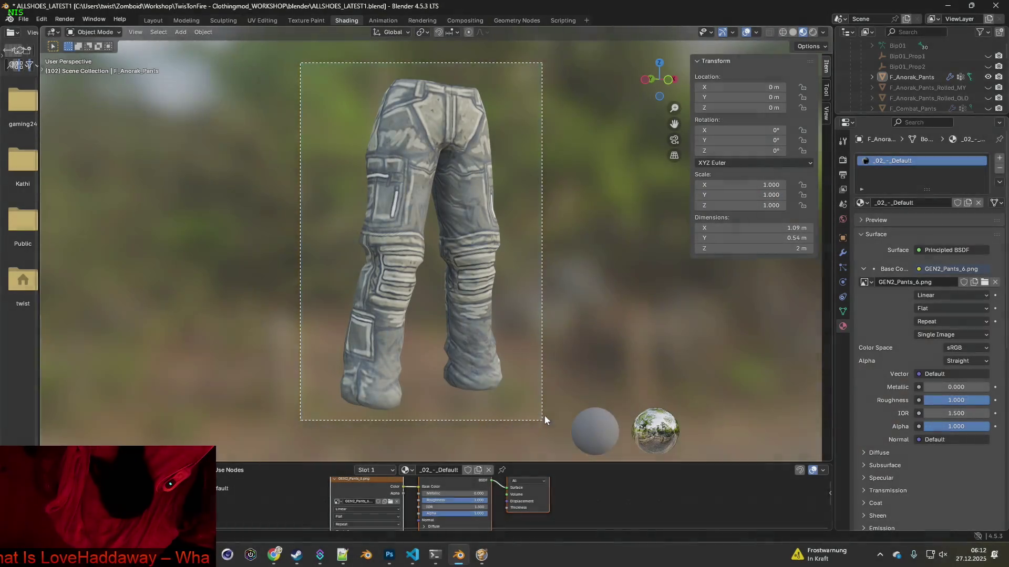
{"action": "key", "text": "alt+Tab"}
{"action": "key", "text": "ctrl+v"}
{"action": "key", "text": "alt+Tab"}
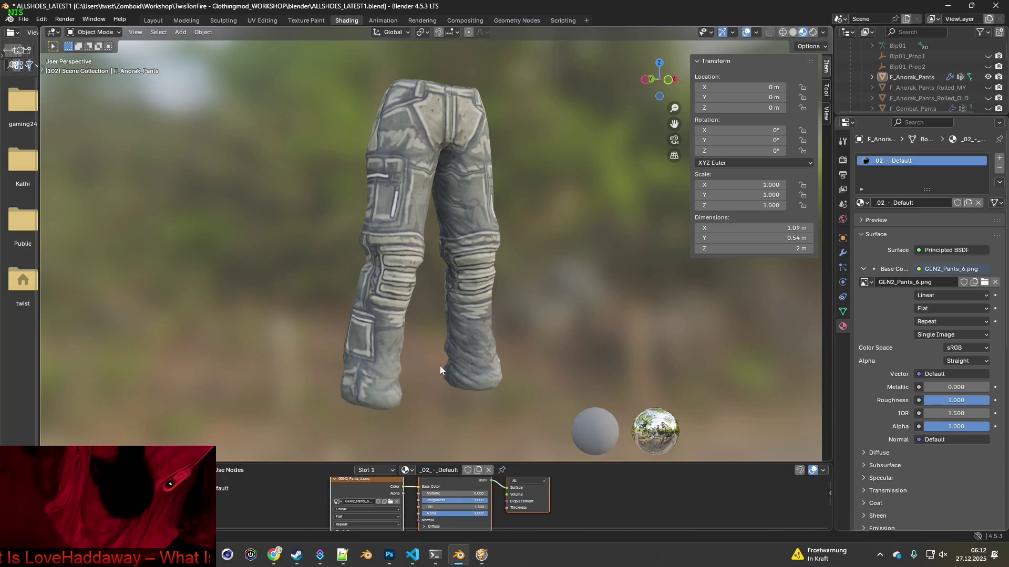
Apply GEN2_Pants_7.png to the pants and paste its capture as a new Photoshop layer.
{"action": "left_click", "coordinate": [390, 503]}
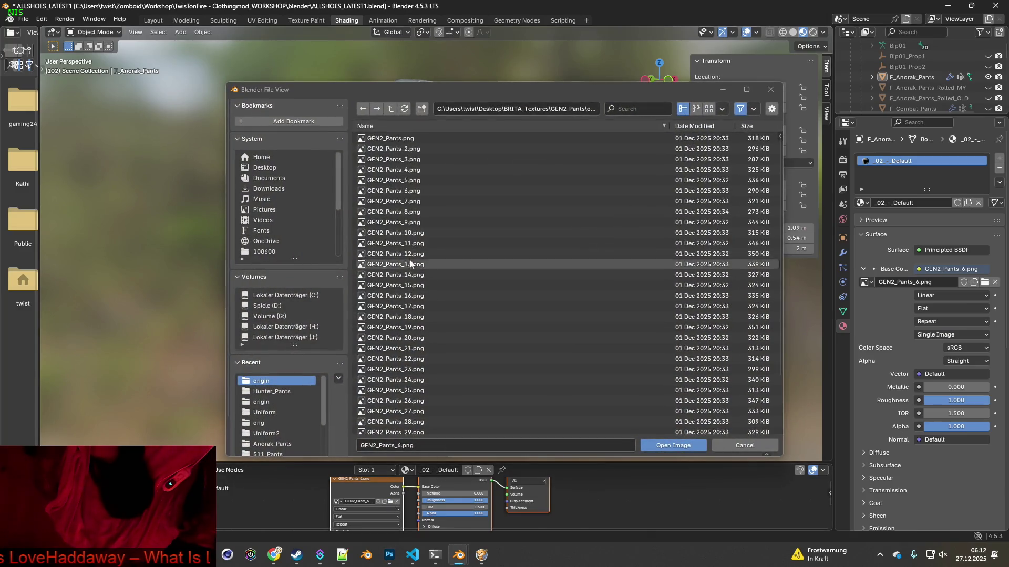
{"action": "left_click", "coordinate": [420, 201]}
{"action": "key", "text": "Return"}
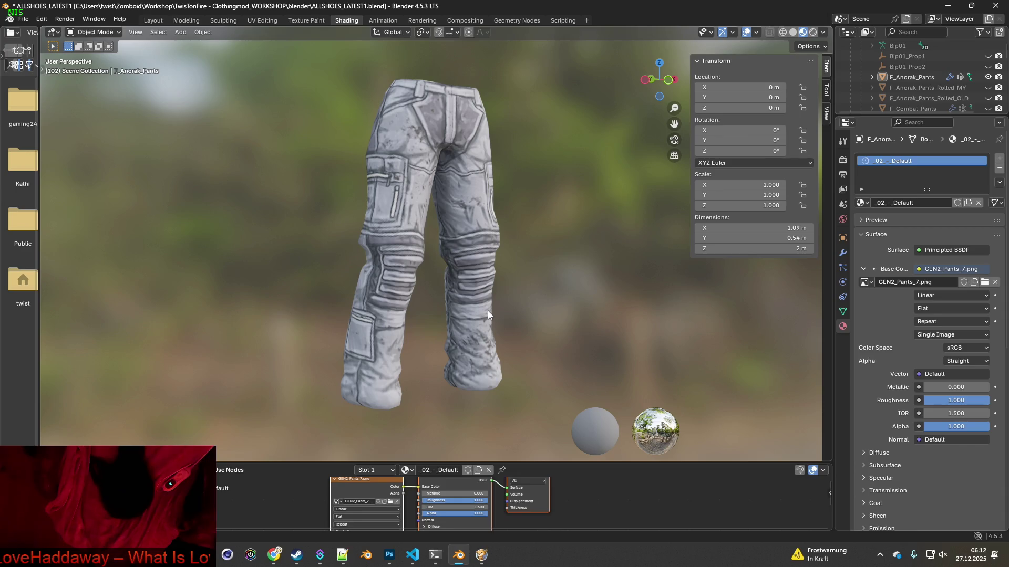
{"action": "key", "text": "shift+super+s"}
{"action": "left_click_drag", "start_coordinate": [291, 57], "coordinate": [548, 421]}
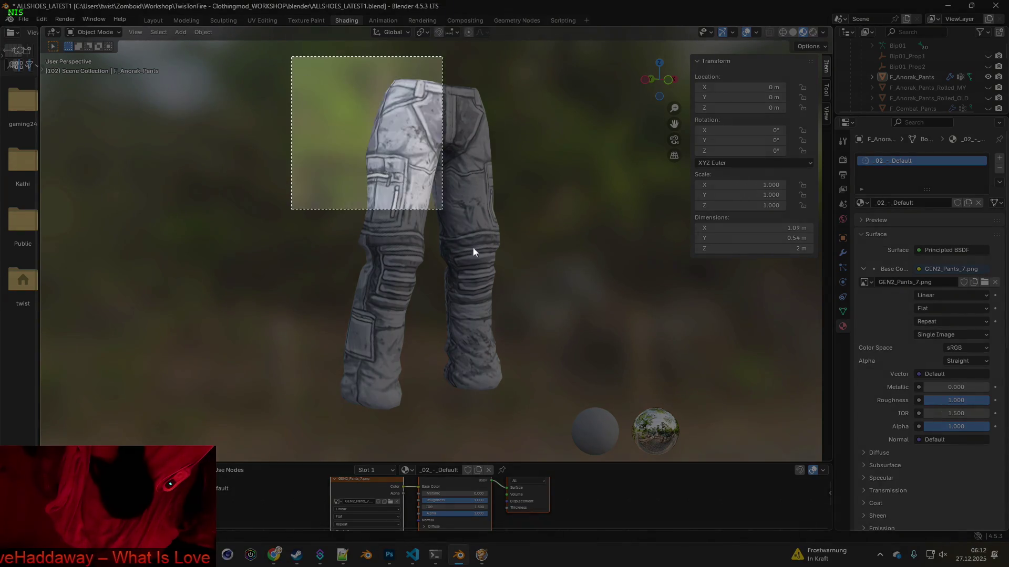
{"action": "key", "text": "alt+Tab"}
{"action": "key", "text": "ctrl+v"}
{"action": "key", "text": "alt+Tab"}
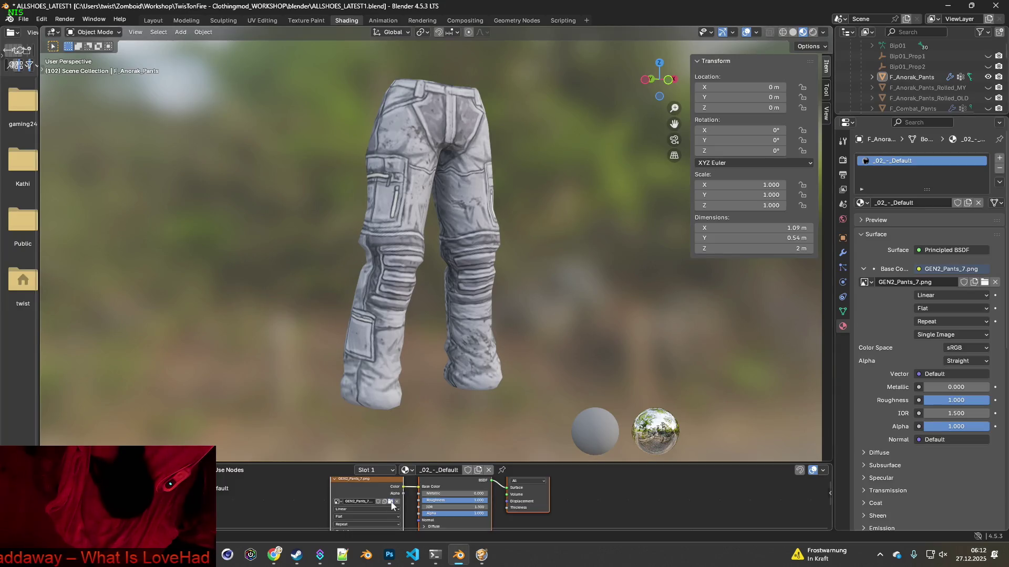
Apply GEN2_Pants_8.png, paste its capture into Photoshop, and reopen the texture file browser.
{"action": "left_click", "coordinate": [390, 501]}
{"action": "double_click", "coordinate": [406, 212]}
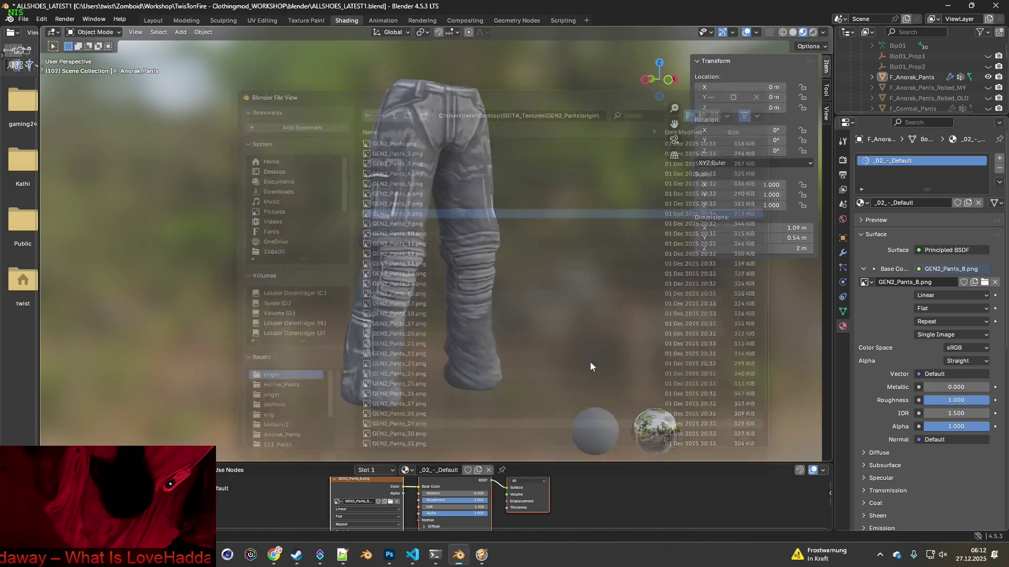
{"action": "key", "text": "super+shift+s"}
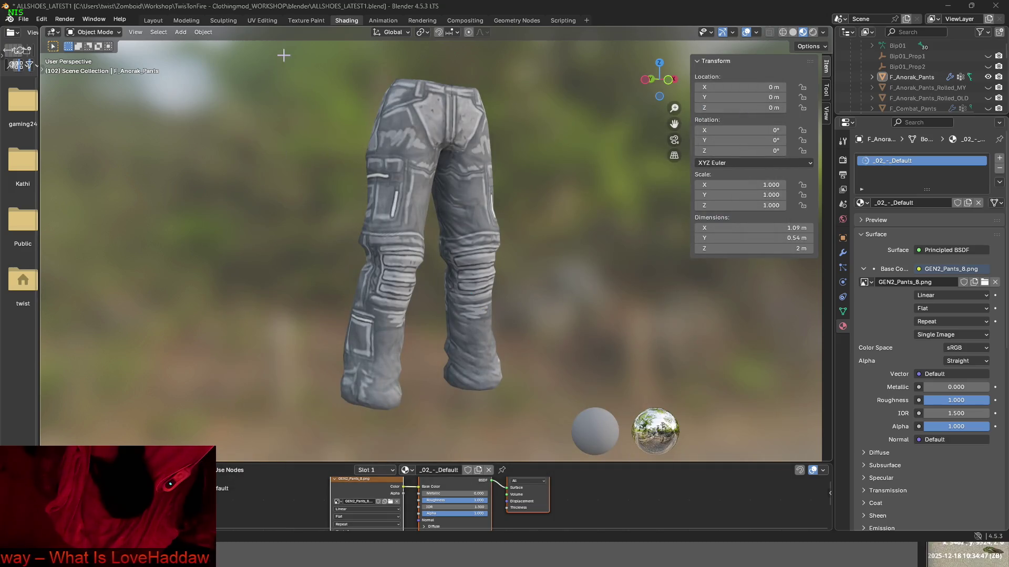
{"action": "left_click_drag", "start_coordinate": [282, 54], "coordinate": [551, 424]}
{"action": "key", "text": "alt+Tab"}
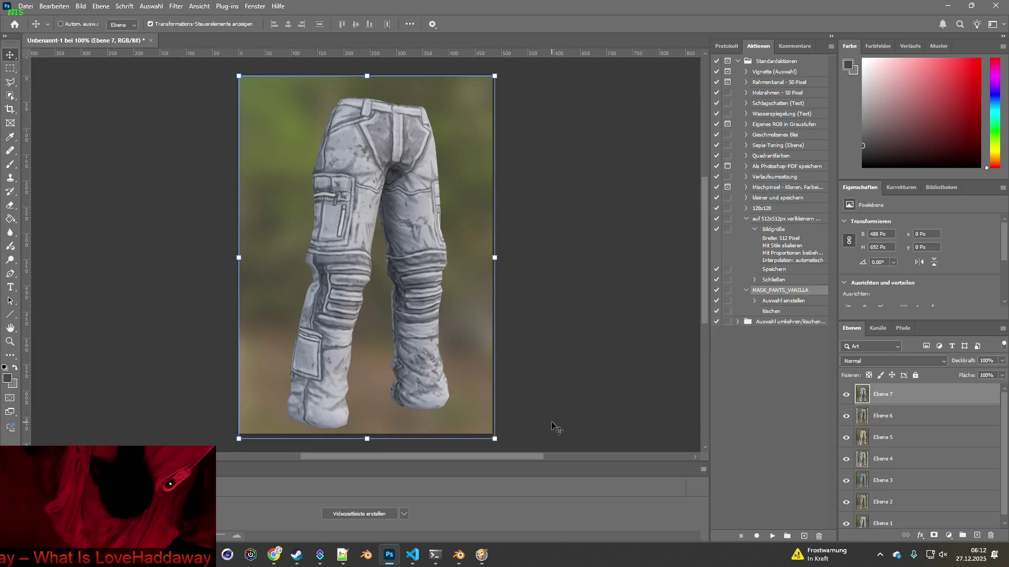
{"action": "key", "text": "alt+Tab"}
{"action": "left_click", "coordinate": [389, 503]}
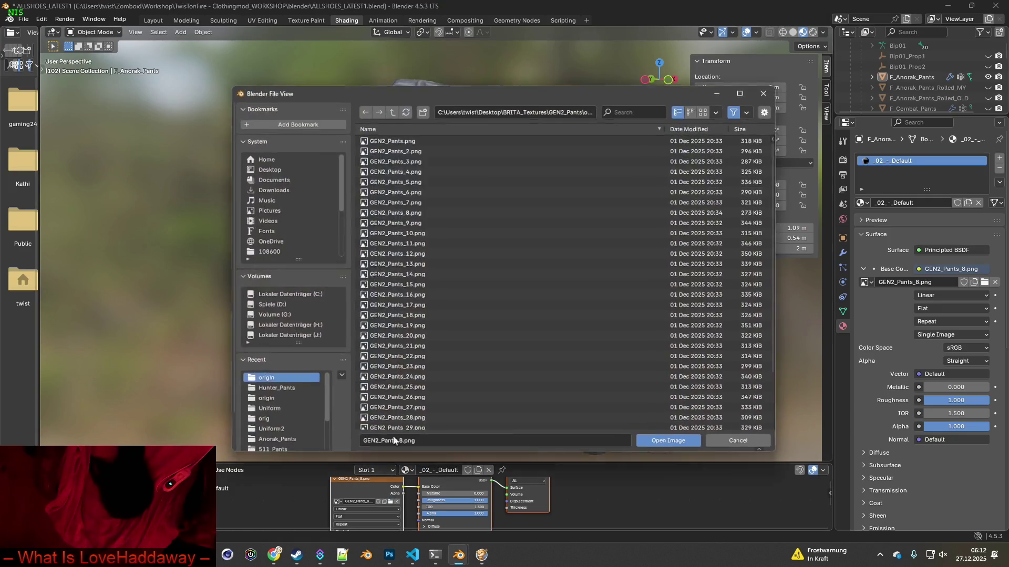
Apply GEN2_Pants_9.png to the pants and paste its capture into Photoshop.
{"action": "left_click", "coordinate": [402, 226]}
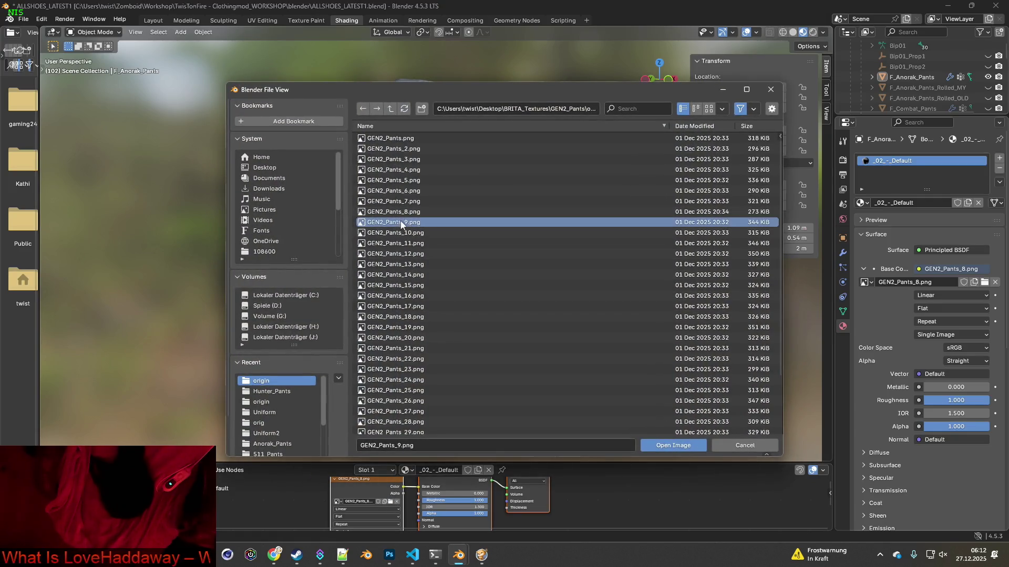
{"action": "left_click", "coordinate": [673, 445]}
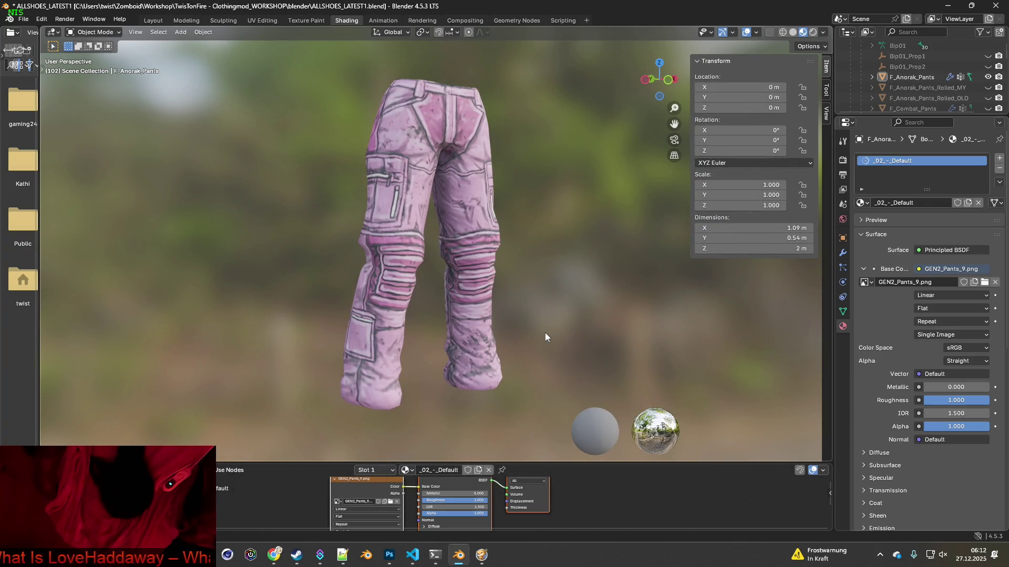
{"action": "key", "text": "super+shift+s"}
{"action": "left_click_drag", "start_coordinate": [280, 55], "coordinate": [550, 420]}
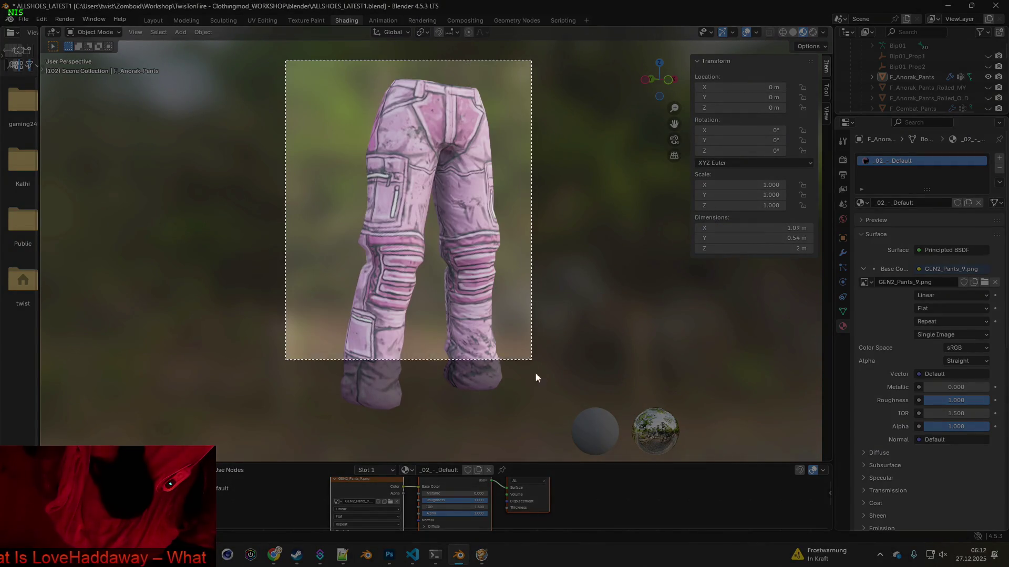
{"action": "key", "text": "alt+Tab"}
{"action": "key", "text": "ctrl+v"}
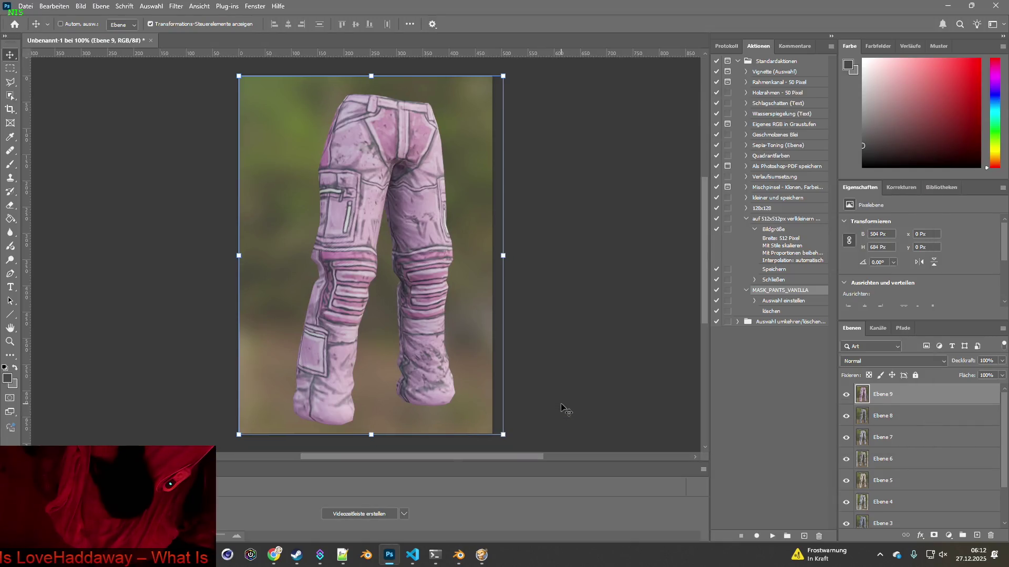
{"action": "key", "text": "alt+Tab"}
Apply GEN2_Pants_10.png to the pants and paste its capture into Photoshop.
{"action": "left_click", "coordinate": [390, 502]}
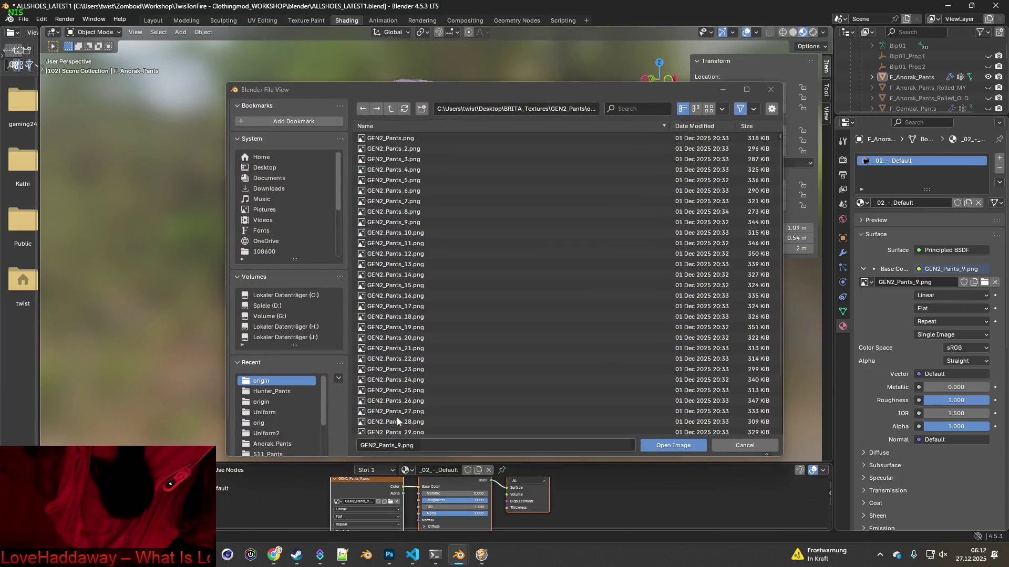
{"action": "left_click", "coordinate": [406, 235]}
{"action": "left_click", "coordinate": [673, 445]}
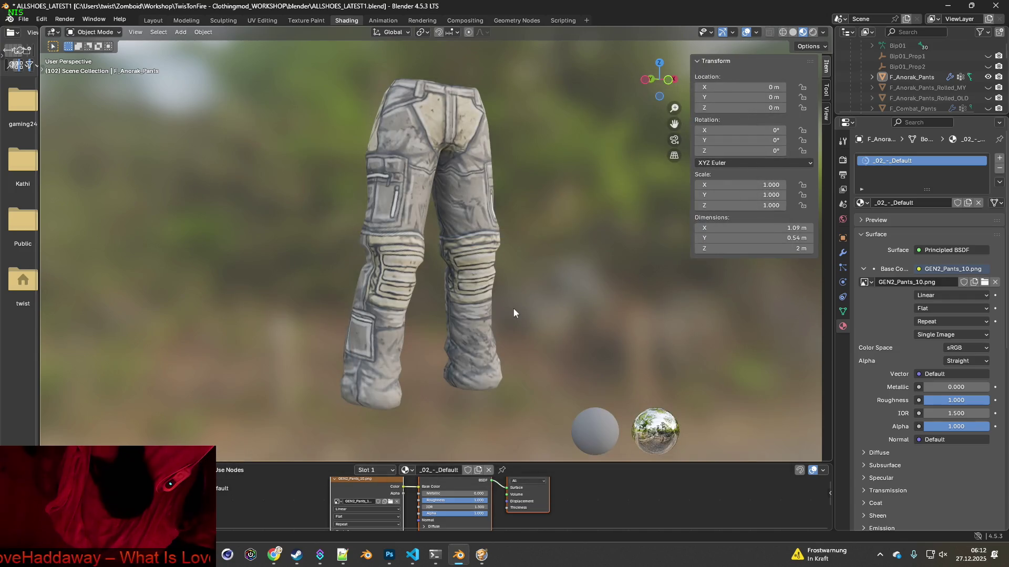
{"action": "key", "text": "super+shift+s"}
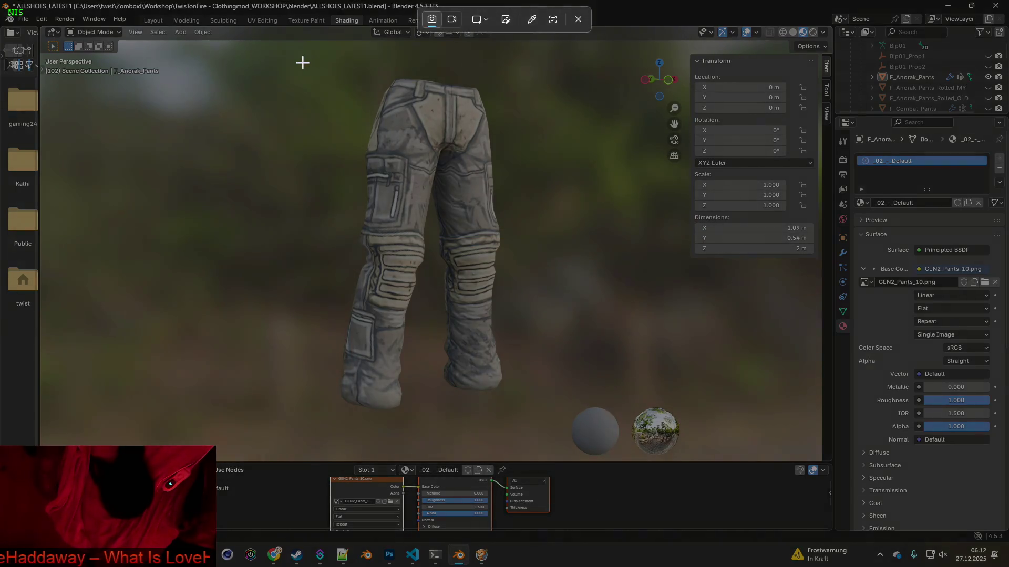
{"action": "left_click_drag", "start_coordinate": [301, 61], "coordinate": [541, 421]}
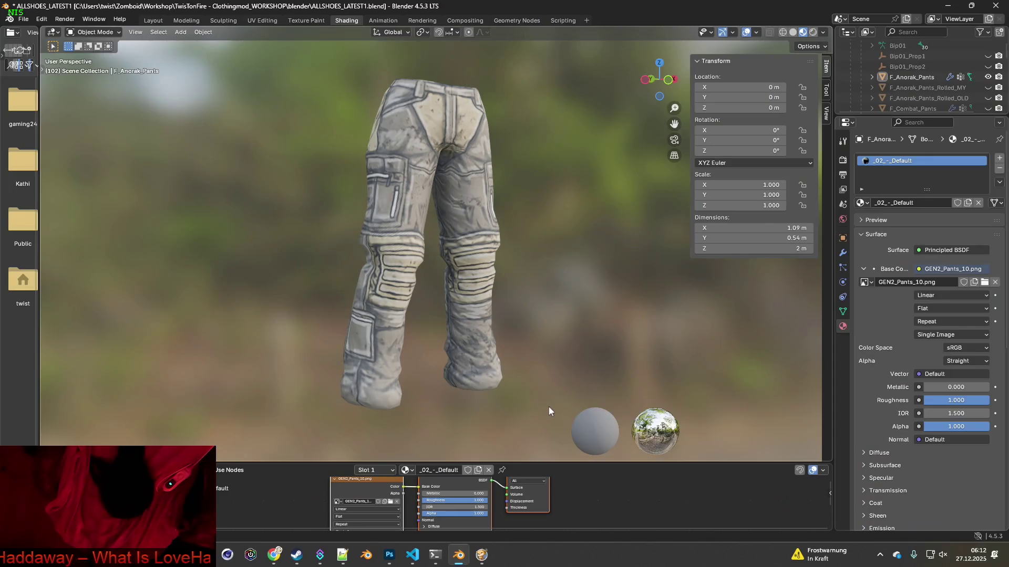
{"action": "key", "text": "alt+Tab"}
{"action": "key", "text": "ctrl+v"}
{"action": "key", "text": "alt+Tab"}
Apply GEN2_Pants_11.png to the pants and capture the viewport for Photoshop.
{"action": "left_click", "coordinate": [390, 502]}
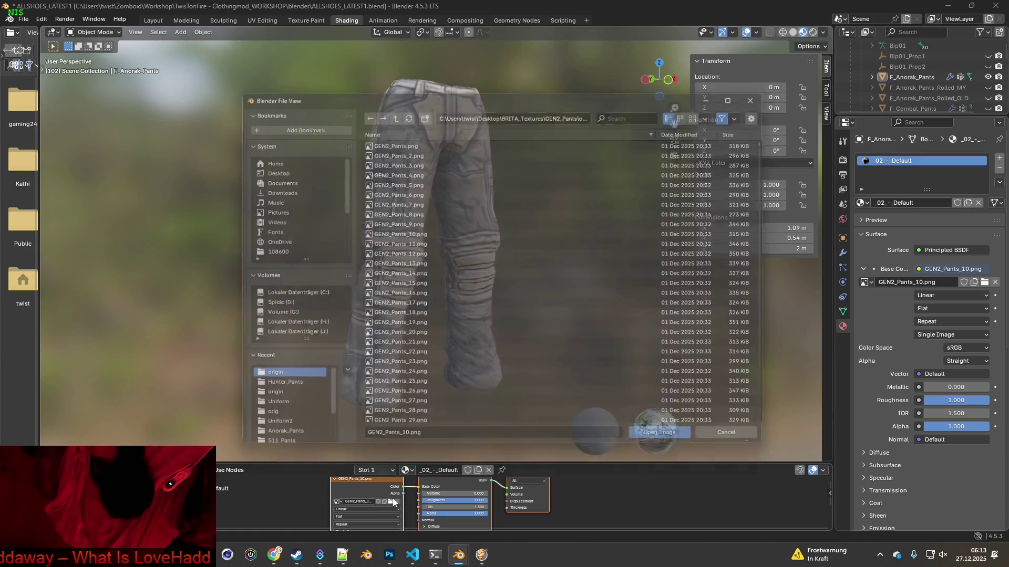
{"action": "left_click", "coordinate": [398, 243]}
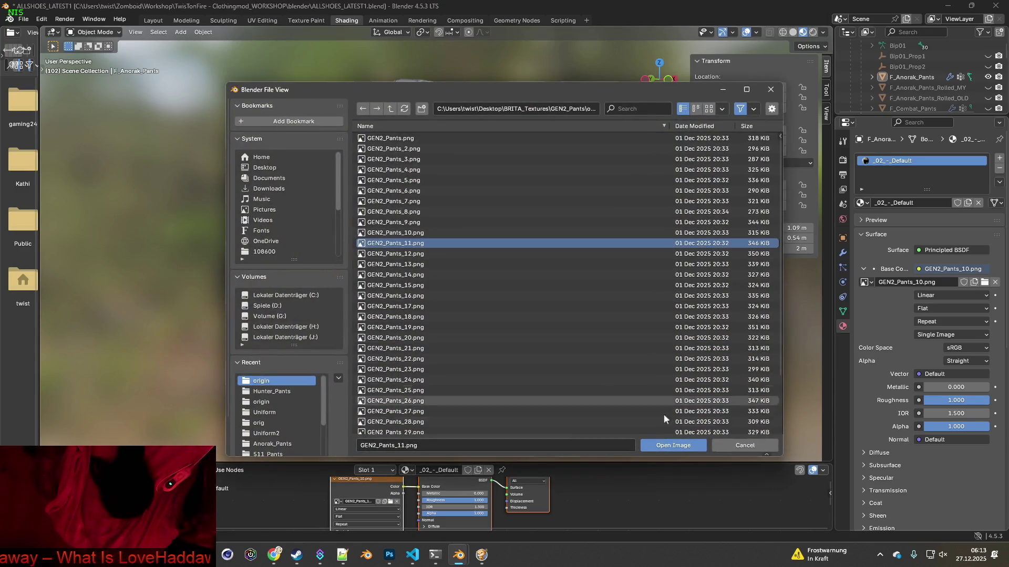
{"action": "left_click", "coordinate": [678, 444]}
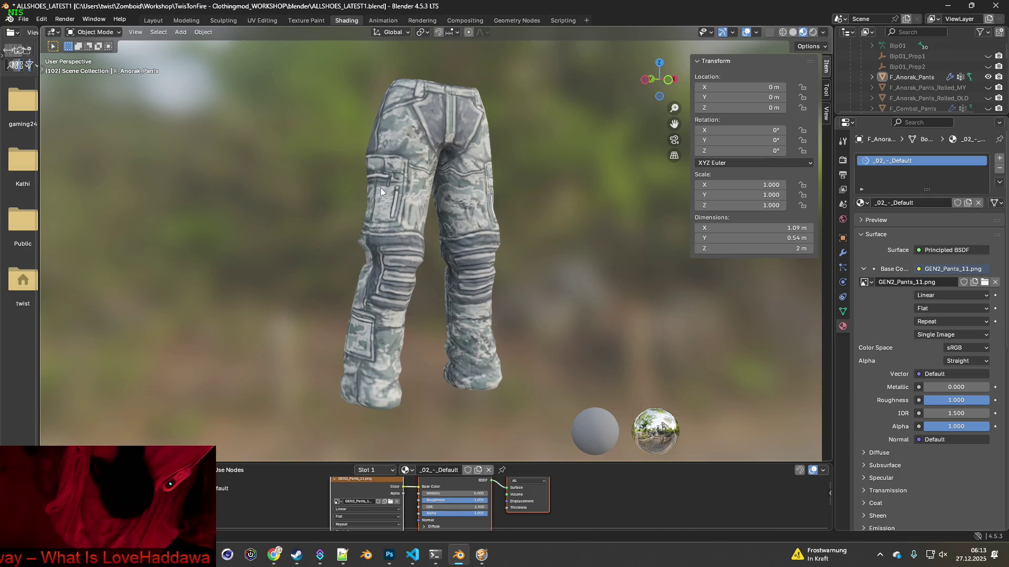
{"action": "key", "text": "super+shift+s"}
{"action": "left_click_drag", "start_coordinate": [279, 60], "coordinate": [553, 423]}
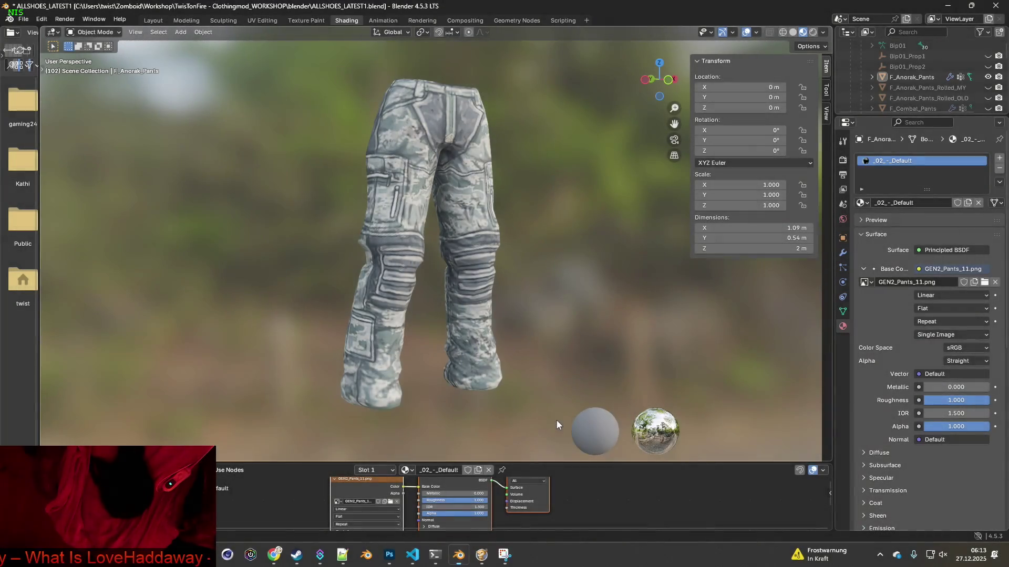
{"action": "key", "text": "alt+Tab"}
{"action": "key", "text": "alt+Tab"}
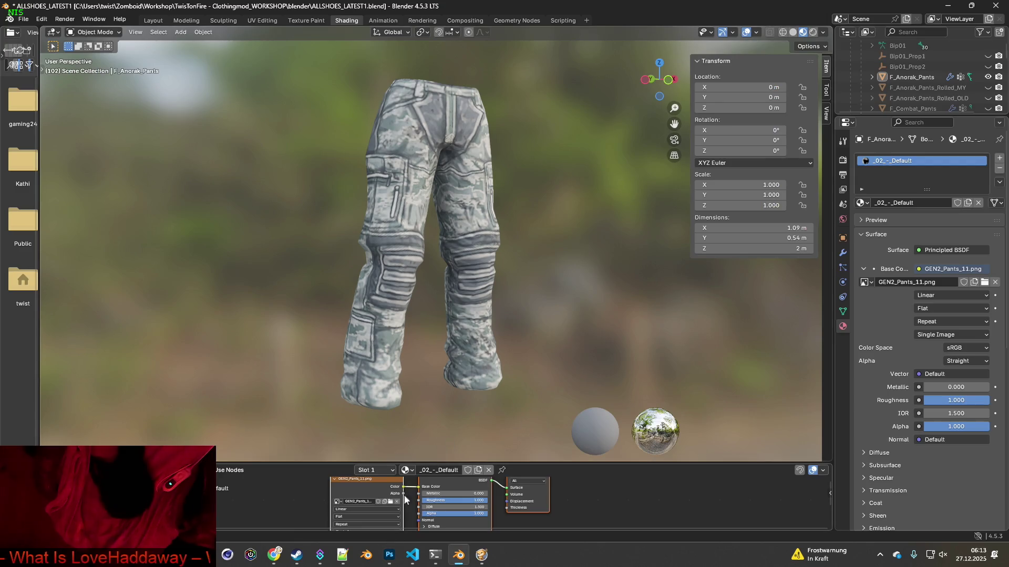
Apply GEN2_Pants_12.png to the pants and reopen the texture file browser.
{"action": "left_click", "coordinate": [390, 503]}
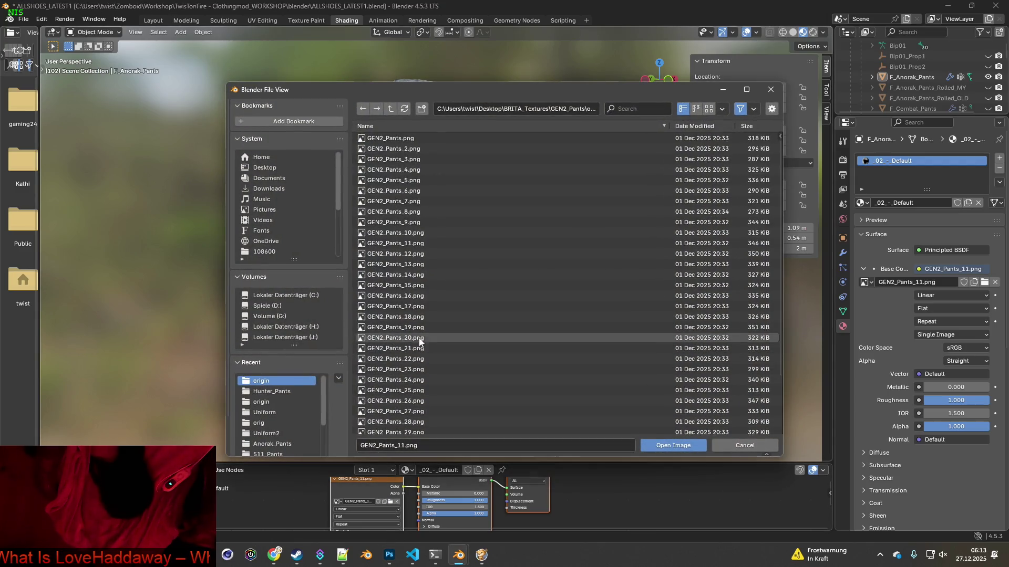
{"action": "left_click", "coordinate": [395, 254]}
{"action": "left_click", "coordinate": [673, 445]}
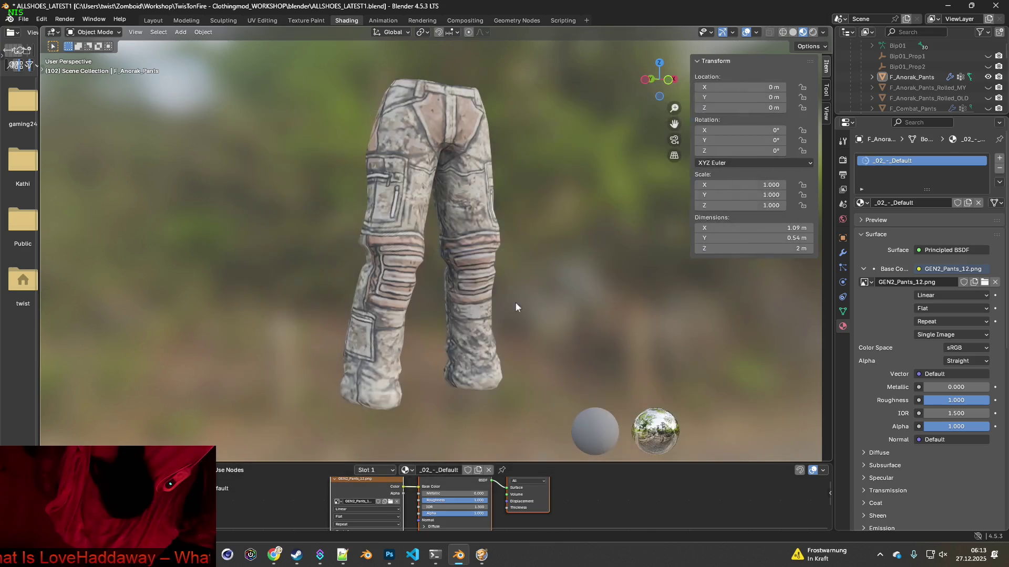
{"action": "key", "text": "alt+Tab"}
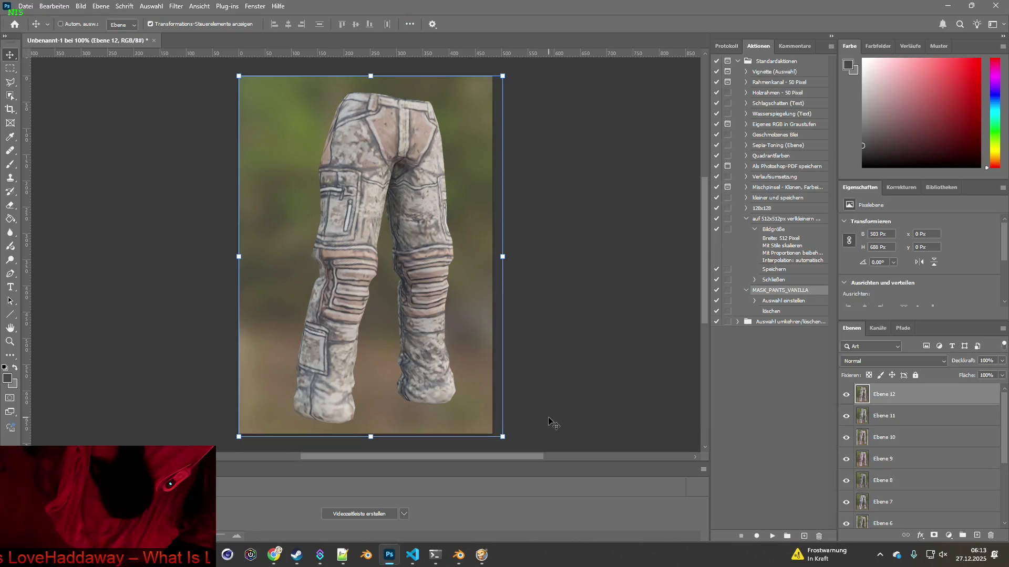
{"action": "key", "text": "alt+Tab"}
{"action": "left_click", "coordinate": [390, 502]}
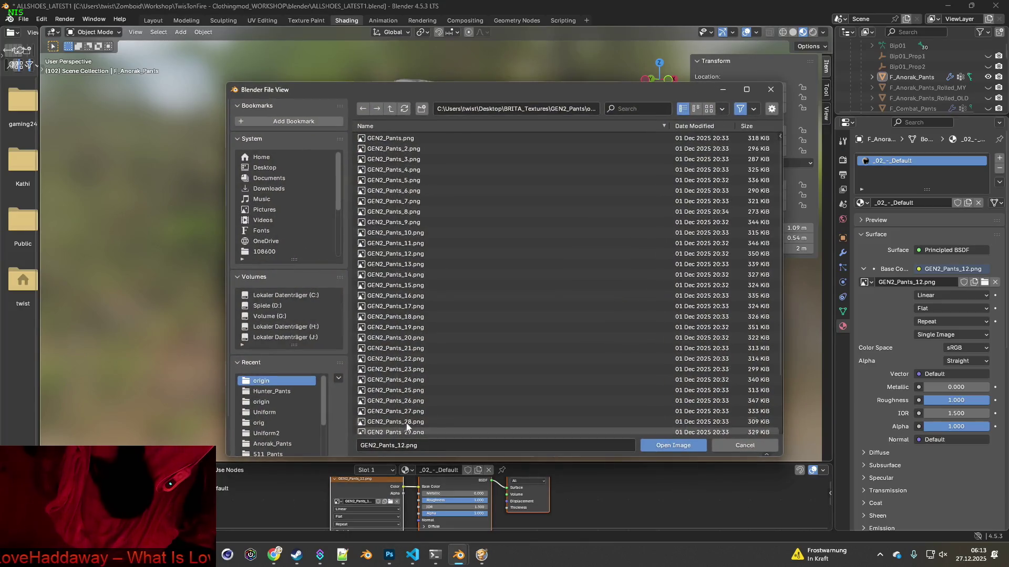
Load GEN2_Pants_13.png and fade the viewport world background to plain grey.
{"action": "left_click", "coordinate": [437, 265]}
{"action": "left_click", "coordinate": [673, 445]}
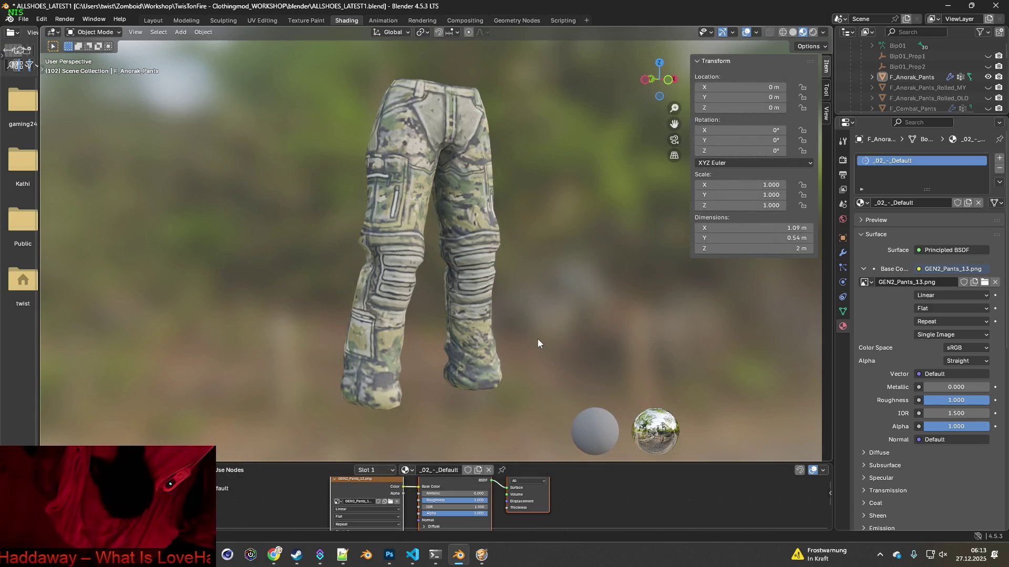
{"action": "left_click", "coordinate": [823, 33]}
{"action": "left_click_drag", "start_coordinate": [811, 169], "coordinate": [762, 169]}
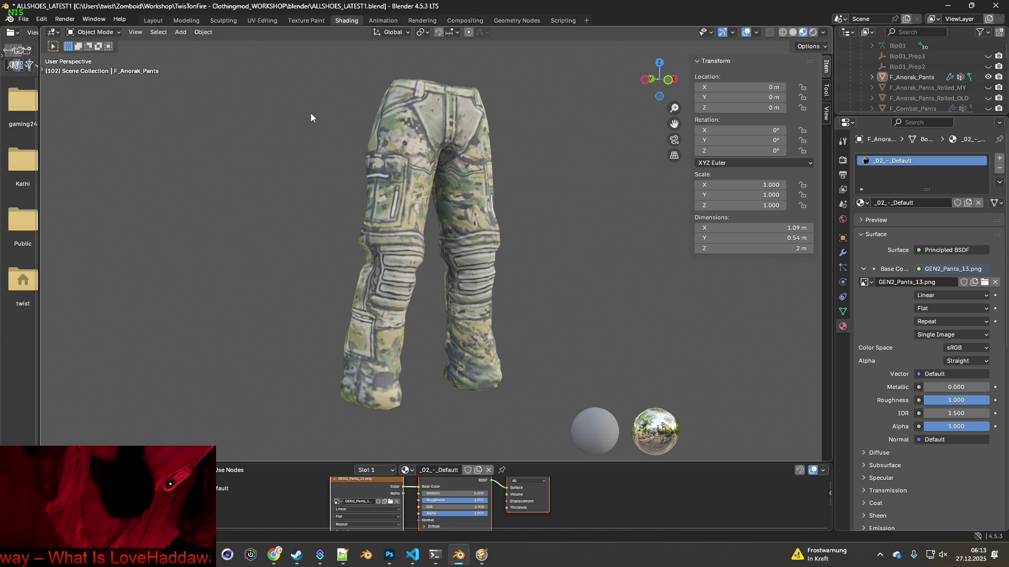
Frame the camo pants in a Ctrl+B render region and paste the capture into Photoshop.
{"action": "key", "text": "ctrl+b"}
{"action": "left_click_drag", "start_coordinate": [293, 63], "coordinate": [491, 374]}
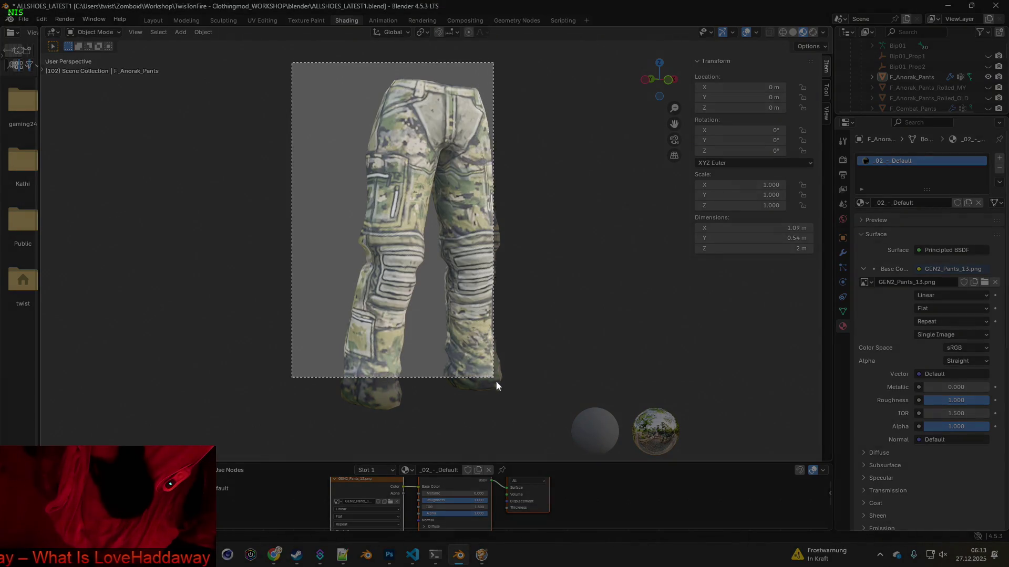
{"action": "key", "text": "alt+Tab"}
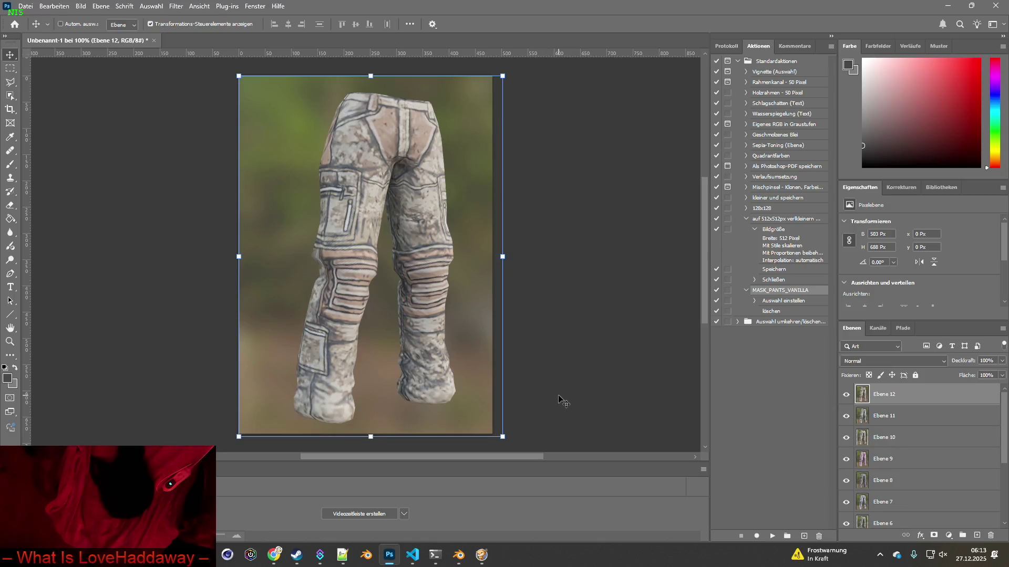
{"action": "key", "text": "ctrl+v"}
{"action": "key", "text": "alt+Tab"}
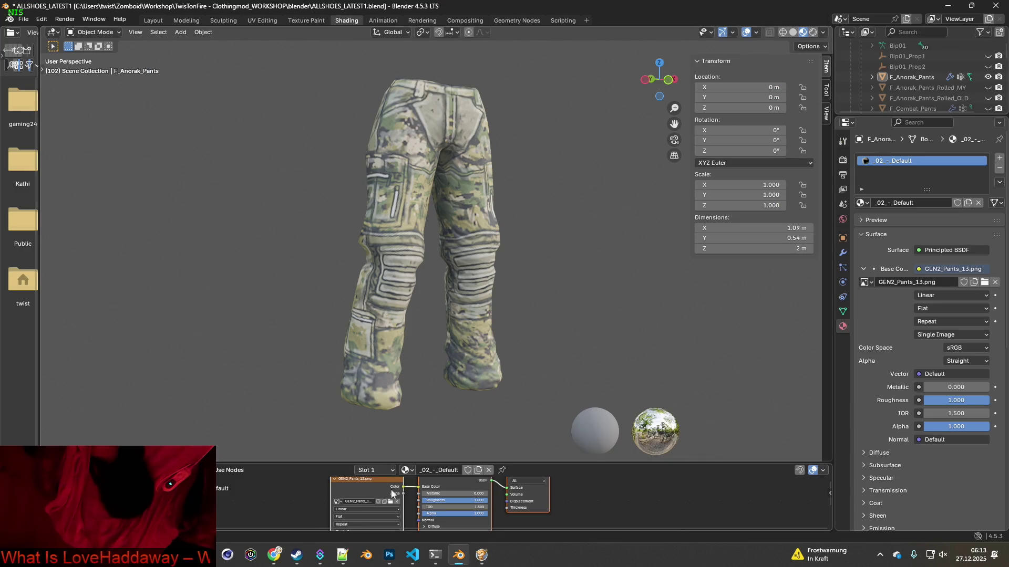
Apply GEN2_Pants_14.png, paste its capture into Photoshop, and reopen the texture browser.
{"action": "left_click", "coordinate": [391, 502]}
{"action": "left_click", "coordinate": [405, 280]}
{"action": "left_click", "coordinate": [673, 445]}
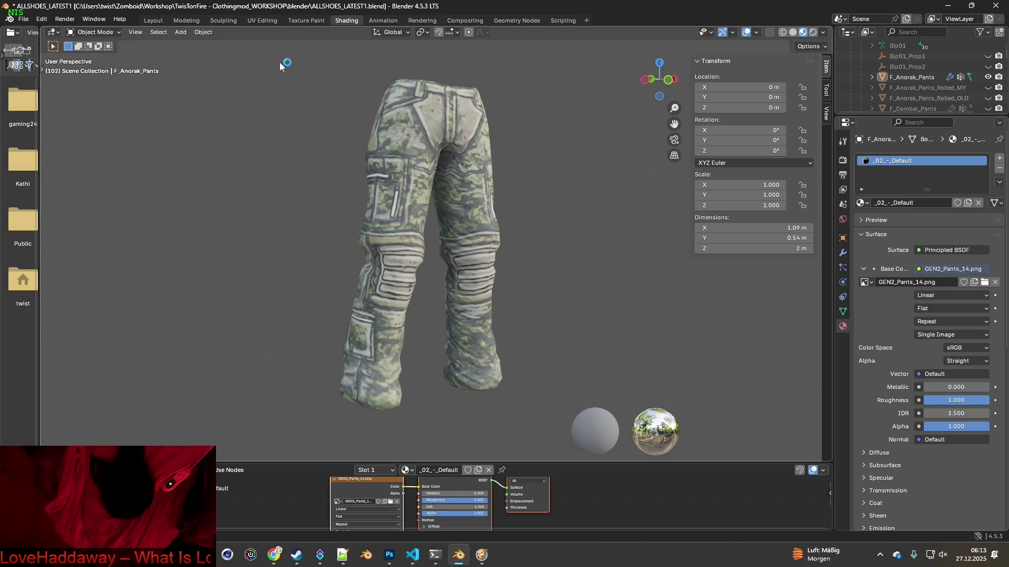
{"action": "key", "text": "super+shift+s"}
{"action": "left_click_drag", "start_coordinate": [281, 61], "coordinate": [557, 421]}
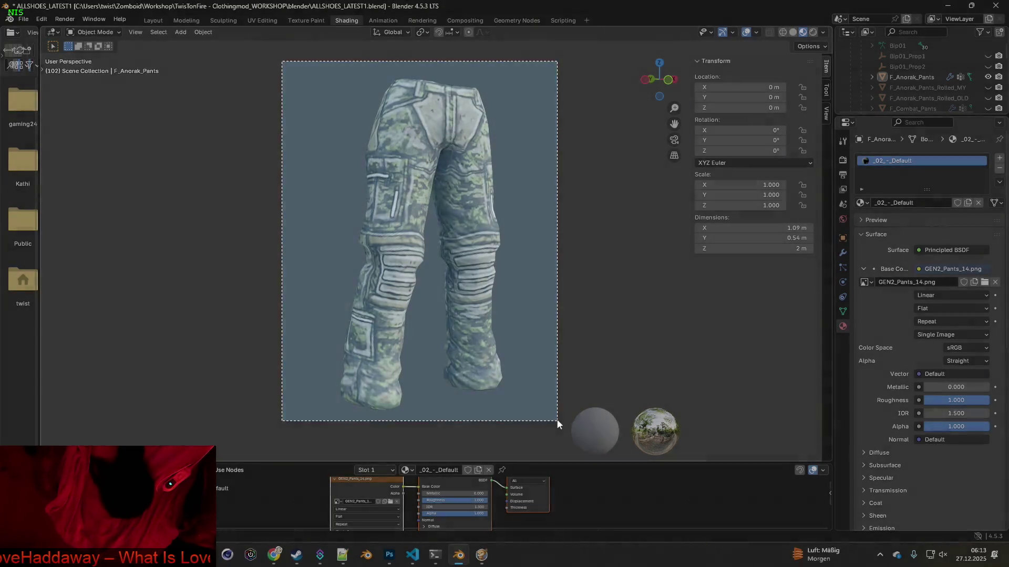
{"action": "key", "text": "alt+Tab"}
{"action": "key", "text": "ctrl+v"}
{"action": "key", "text": "alt+Tab"}
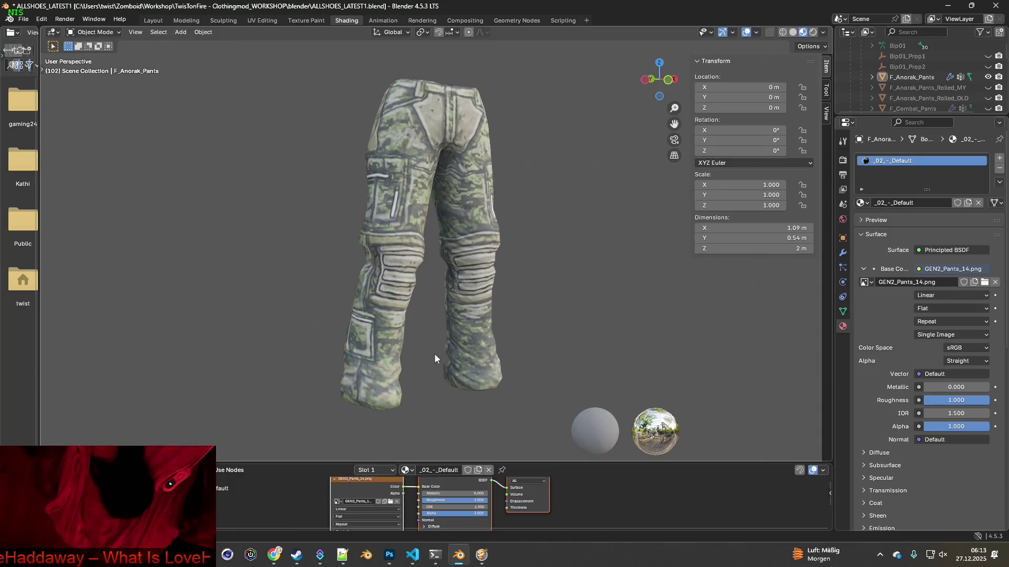
{"action": "left_click", "coordinate": [390, 502]}
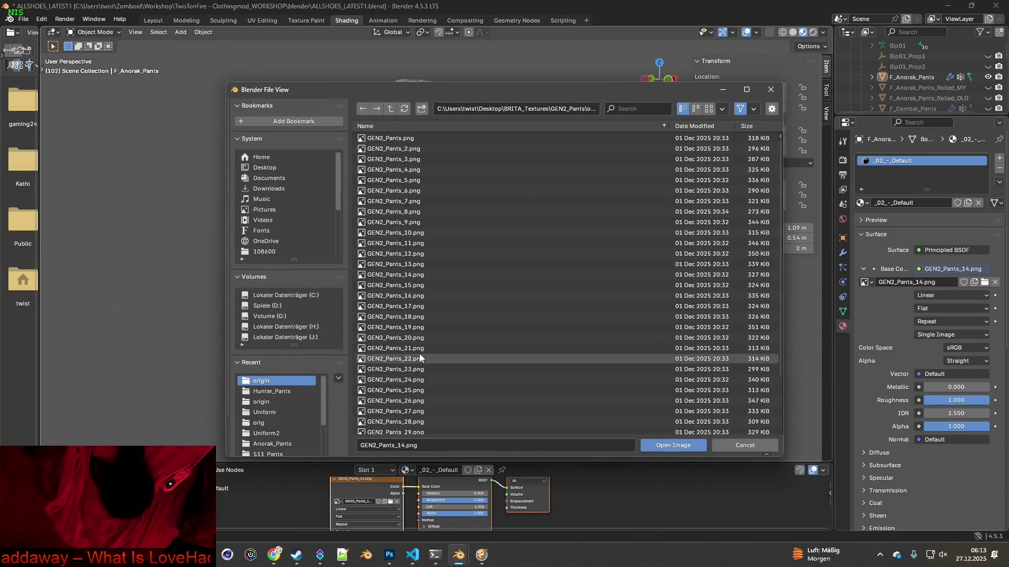
Apply GEN2_Pants_15.png to the pants and paste its capture into Photoshop.
{"action": "left_click", "coordinate": [415, 285]}
{"action": "left_click", "coordinate": [671, 446]}
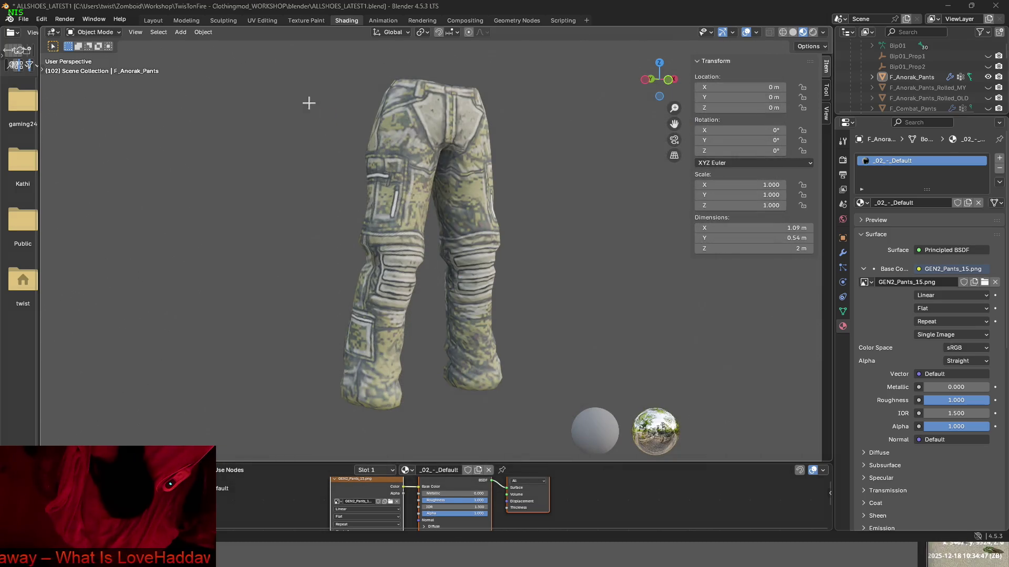
{"action": "key", "text": "super+shift+s"}
{"action": "left_click_drag", "start_coordinate": [292, 60], "coordinate": [543, 435]}
{"action": "left_click_drag", "start_coordinate": [546, 421], "coordinate": [544, 417]}
{"action": "key", "text": "alt+Tab"}
{"action": "key", "text": "ctrl+v"}
{"action": "key", "text": "alt+Tab"}
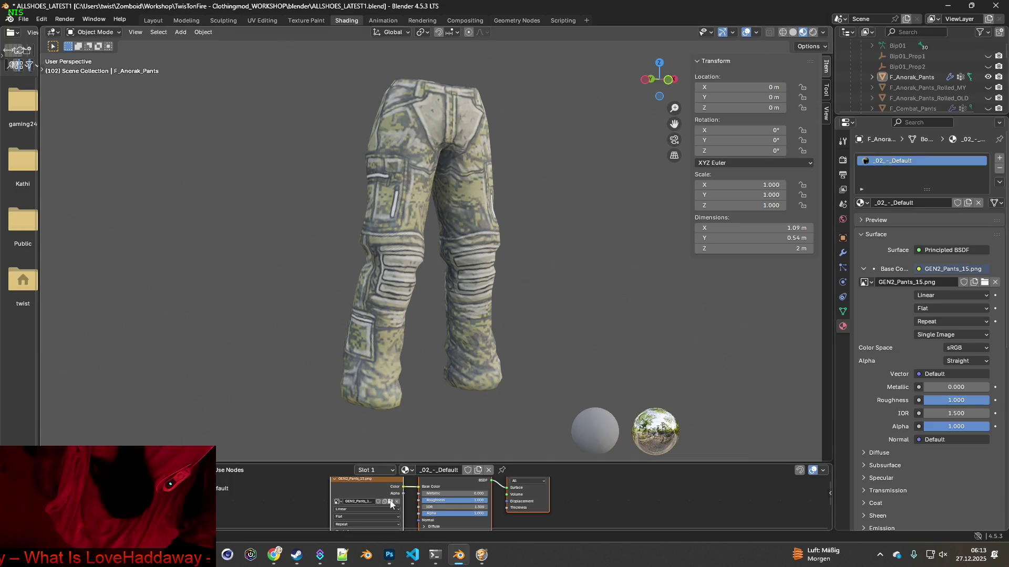
Load GEN2_Pants_16.png and bring back a faint blurred world background.
{"action": "left_click", "coordinate": [390, 501]}
{"action": "left_click", "coordinate": [412, 295]}
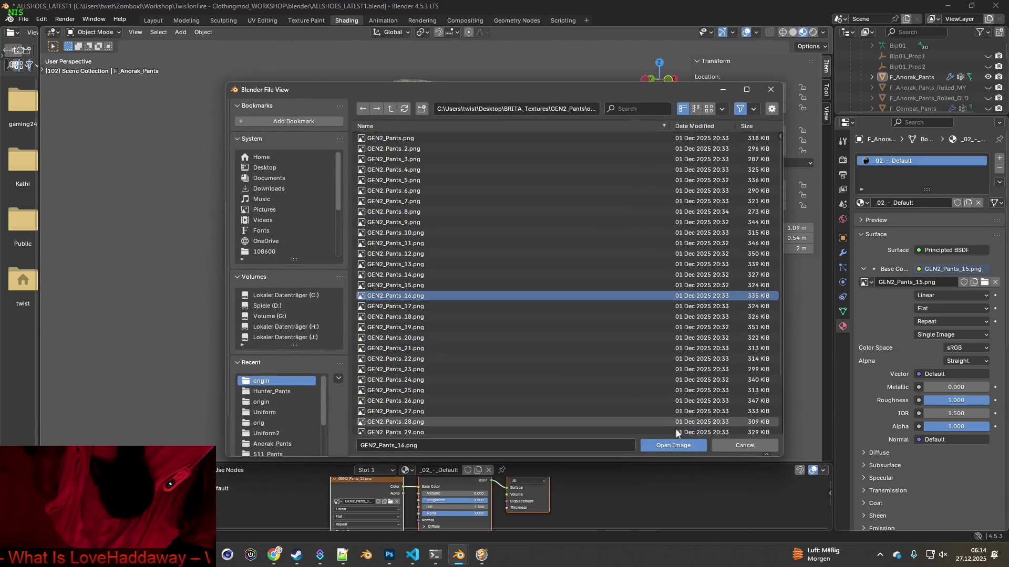
{"action": "left_click", "coordinate": [673, 445]}
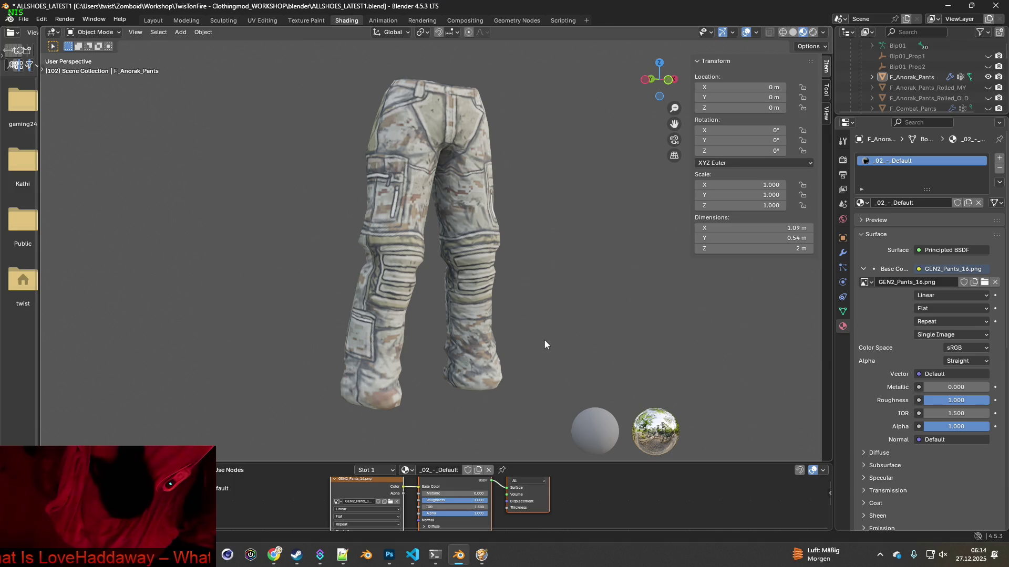
{"action": "left_click", "coordinate": [823, 32]}
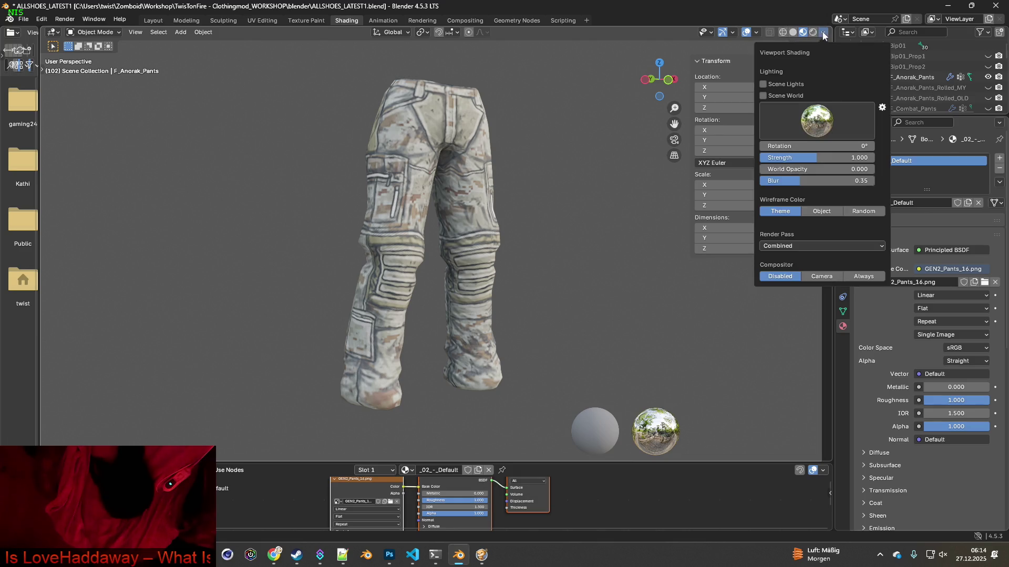
{"action": "left_click_drag", "start_coordinate": [778, 169], "coordinate": [808, 168]}
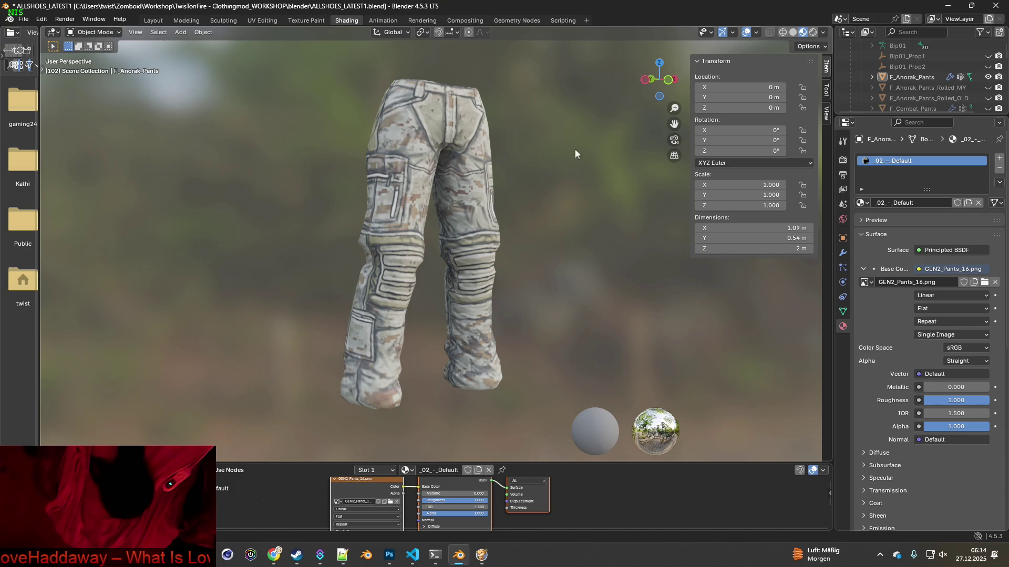
Frame the pants with an enlarged Ctrl+B render region for the Photoshop capture.
{"action": "key", "text": "ctrl+b"}
{"action": "left_click_drag", "start_coordinate": [407, 178], "coordinate": [300, 64]}
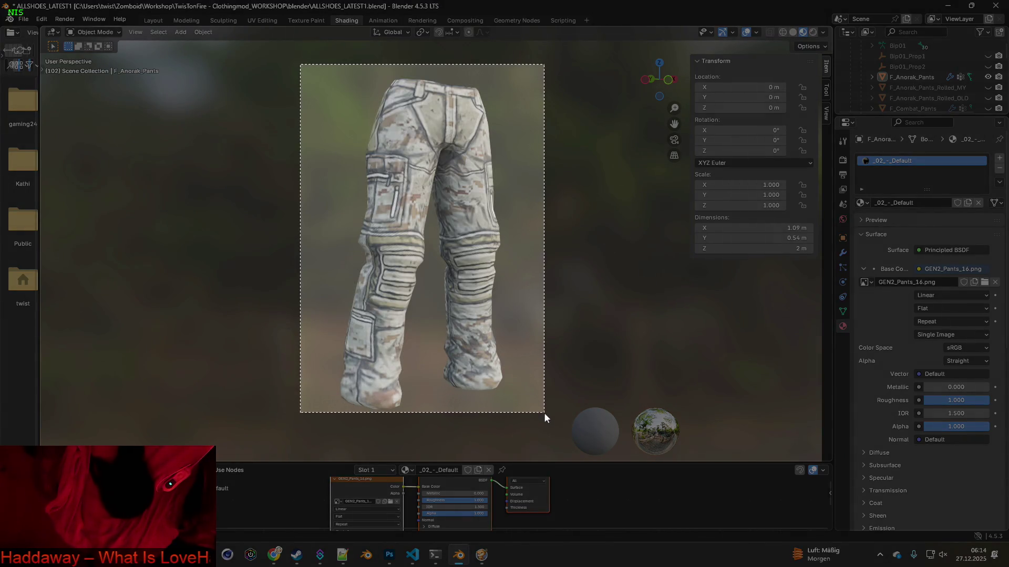
{"action": "left_click_drag", "start_coordinate": [443, 224], "coordinate": [547, 415]}
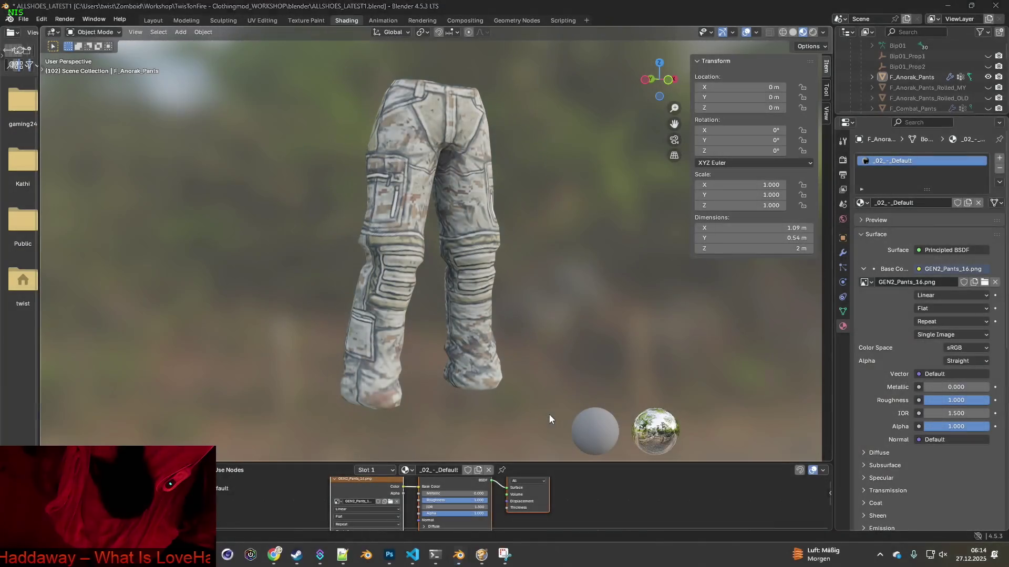
{"action": "key", "text": "alt+Tab"}
{"action": "key", "text": "alt+Tab"}
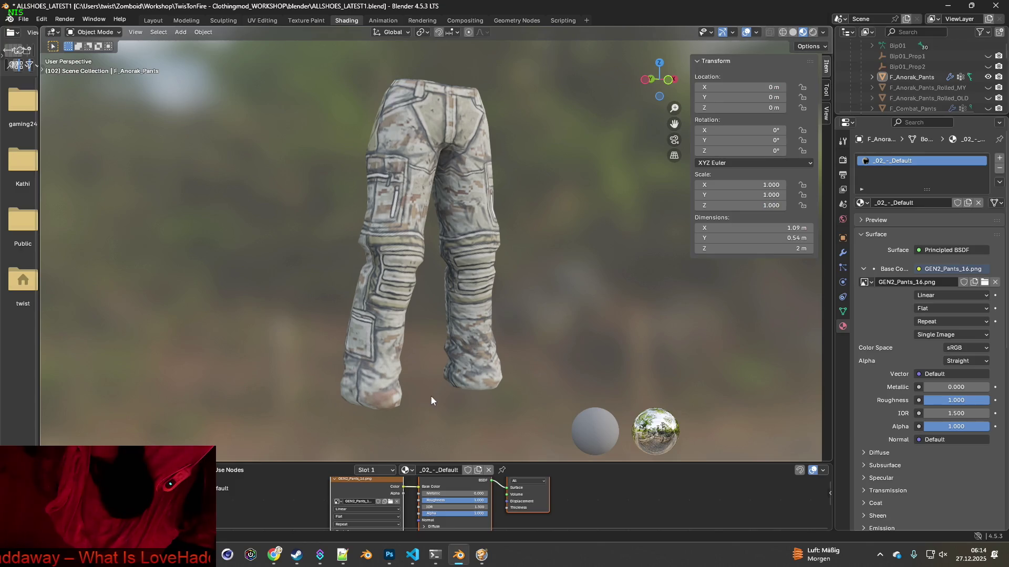
Apply GEN2_Pants_17.png to the pants and paste its capture into Photoshop.
{"action": "left_click", "coordinate": [390, 501]}
{"action": "left_click", "coordinate": [415, 306]}
{"action": "left_click", "coordinate": [664, 443]}
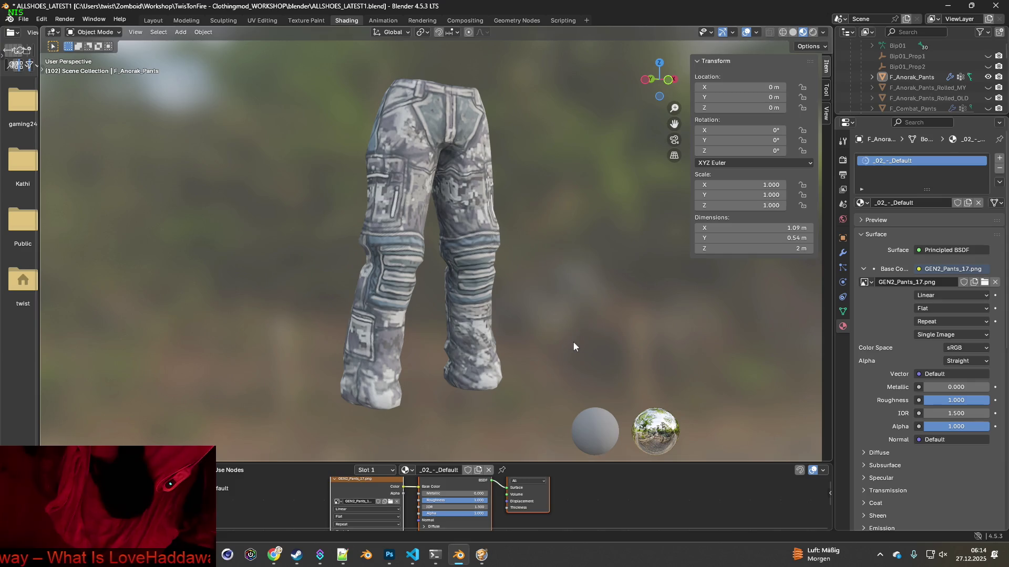
{"action": "key", "text": "super+shift+s"}
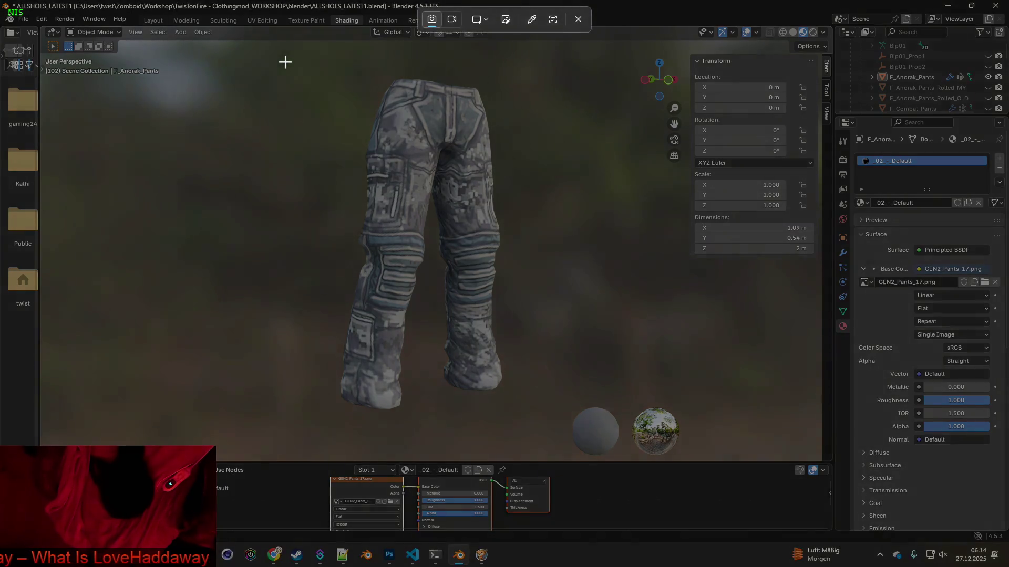
{"action": "left_click_drag", "start_coordinate": [284, 61], "coordinate": [545, 421]}
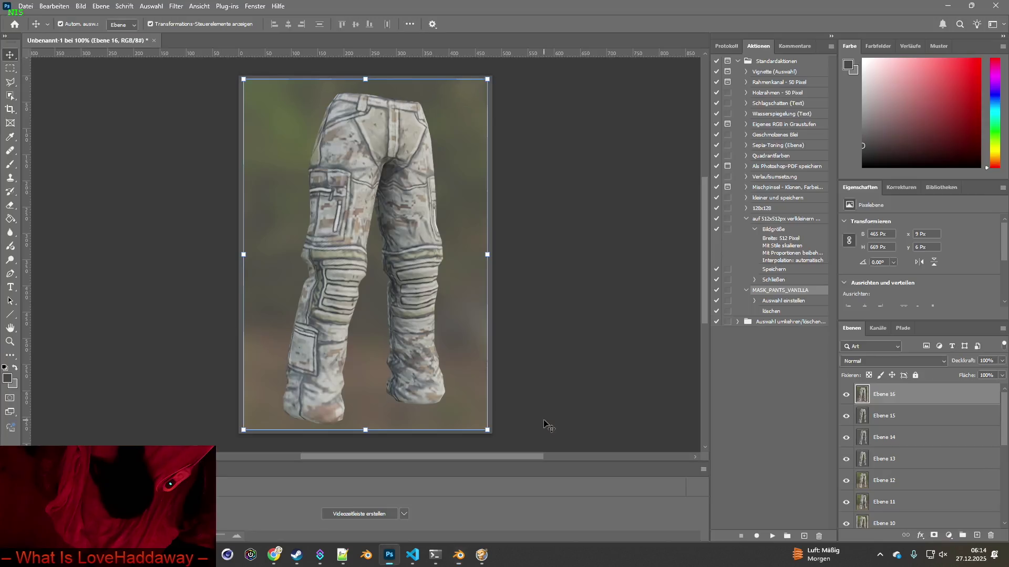
{"action": "key", "text": "alt+Tab"}
{"action": "key", "text": "ctrl+v"}
{"action": "key", "text": "alt+Tab"}
Apply GEN2_Pants_18.png to the pants and capture the viewport for Photoshop.
{"action": "left_click", "coordinate": [391, 503]}
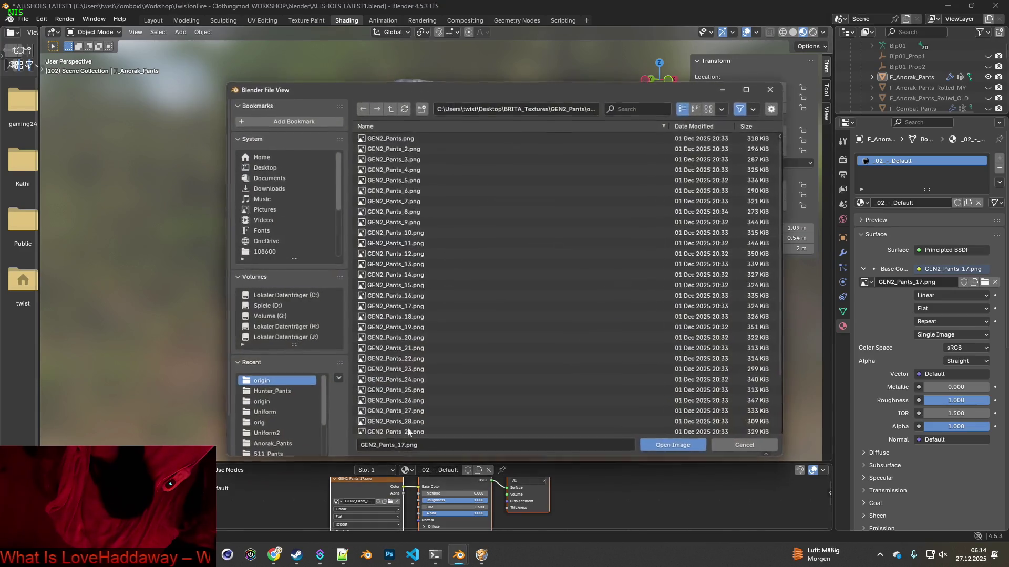
{"action": "left_click", "coordinate": [414, 318]}
{"action": "left_click", "coordinate": [672, 445]}
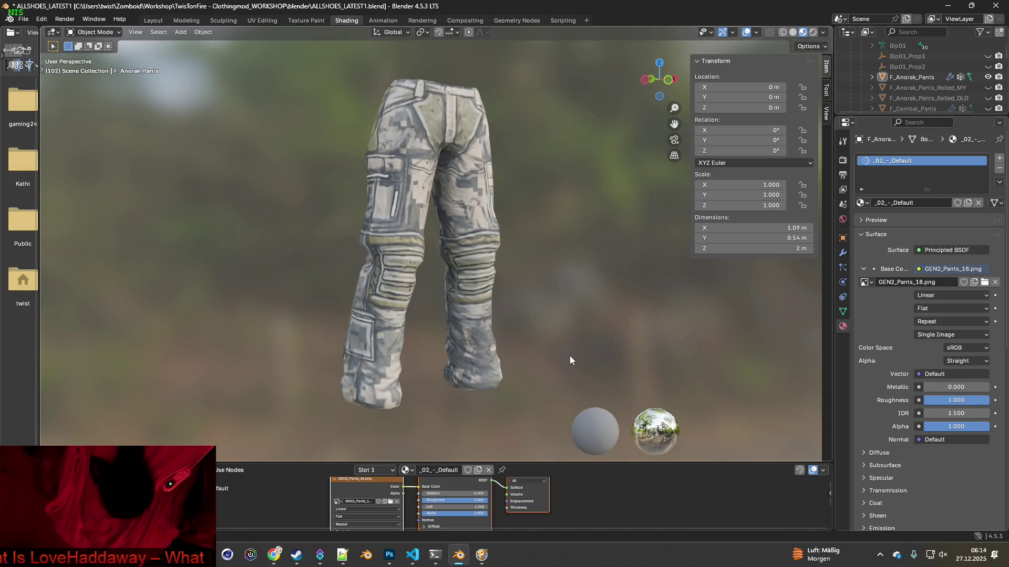
{"action": "key", "text": "super+shift+s"}
{"action": "left_click_drag", "start_coordinate": [290, 60], "coordinate": [545, 419]}
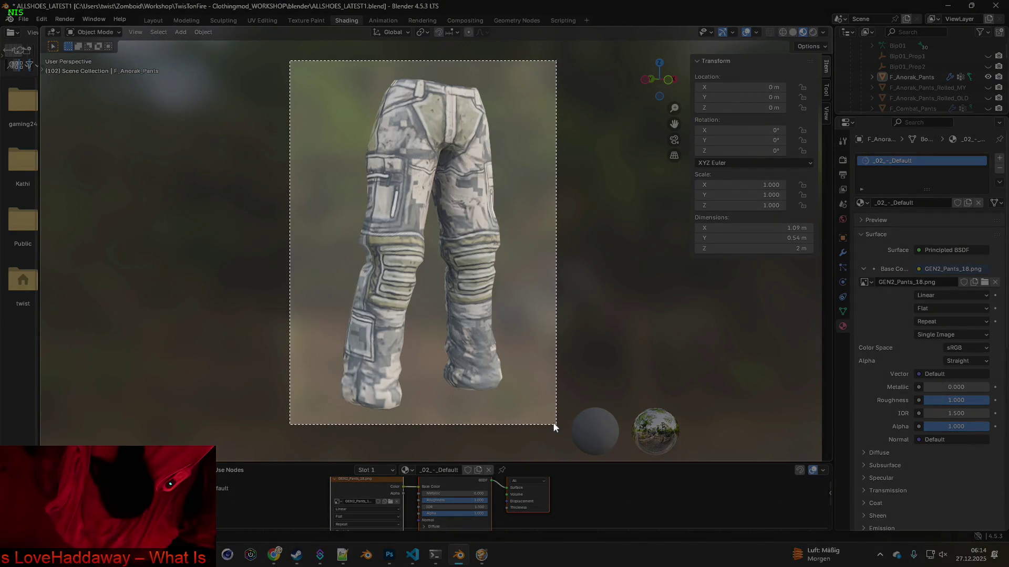
{"action": "key", "text": "alt+Tab"}
{"action": "key", "text": "alt+Tab"}
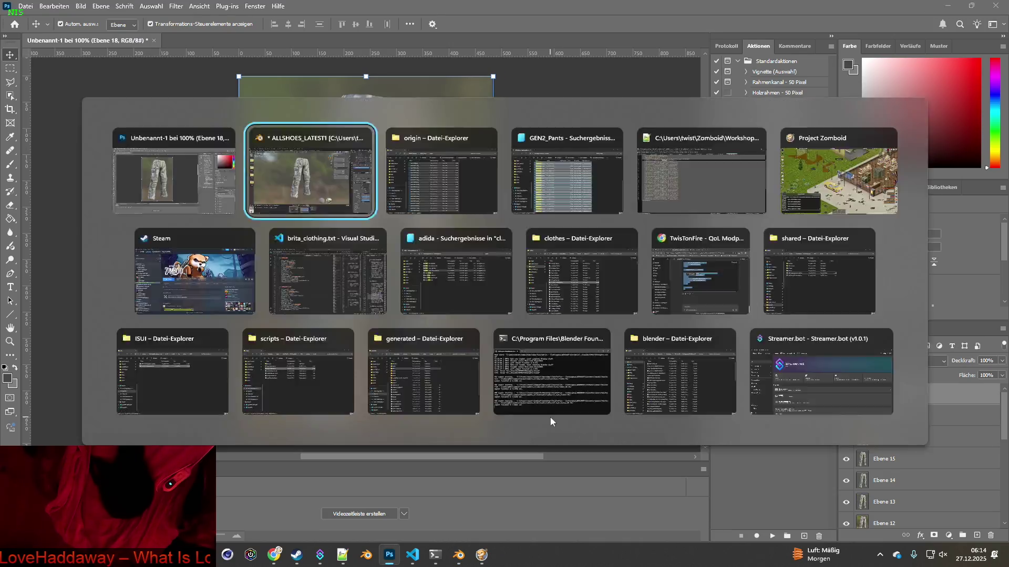
Apply GEN2_Pants_19.png and paste its capture into Photoshop as layer Ebene 19.
{"action": "left_click", "coordinate": [390, 502]}
{"action": "left_click", "coordinate": [400, 328]}
{"action": "left_click", "coordinate": [670, 445]}
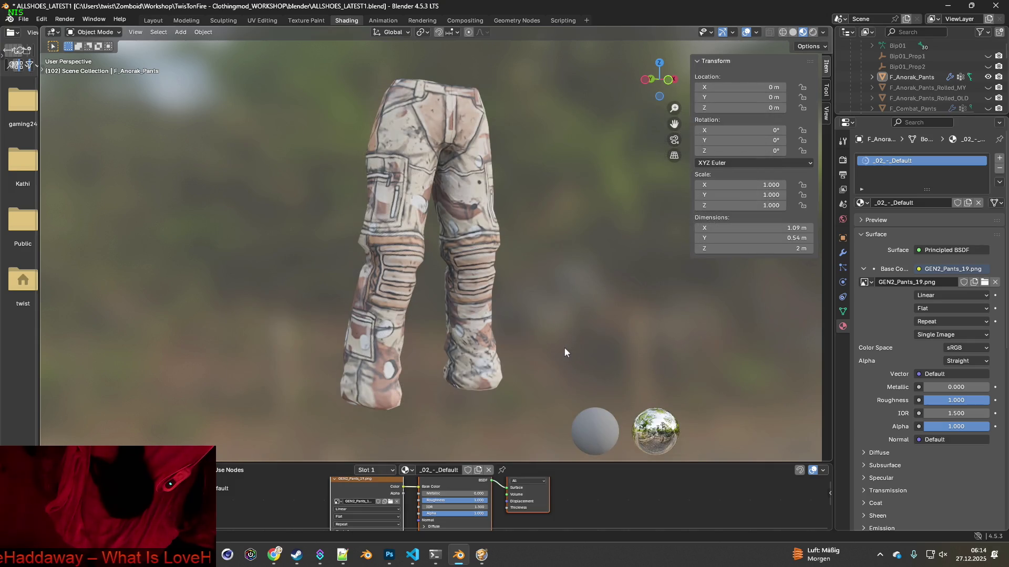
{"action": "key", "text": "super+shift+s"}
{"action": "left_click_drag", "start_coordinate": [280, 60], "coordinate": [547, 420]}
{"action": "key", "text": "alt+Tab"}
{"action": "key", "text": "ctrl+v"}
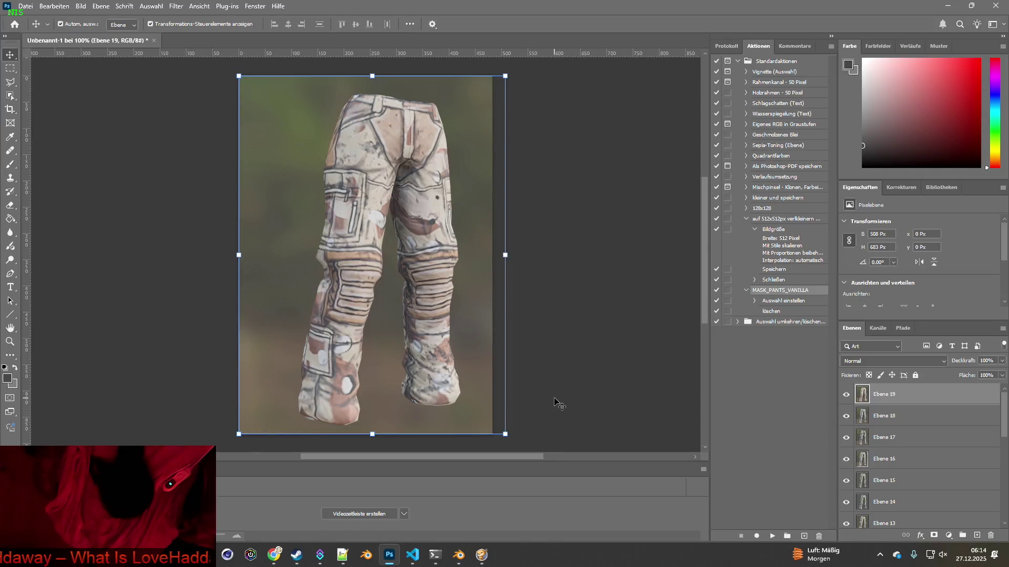
{"action": "key", "text": "alt+Tab"}
Apply GEN2_Pants_20.png to the pants and paste its capture as a new layer.
{"action": "left_click", "coordinate": [391, 502]}
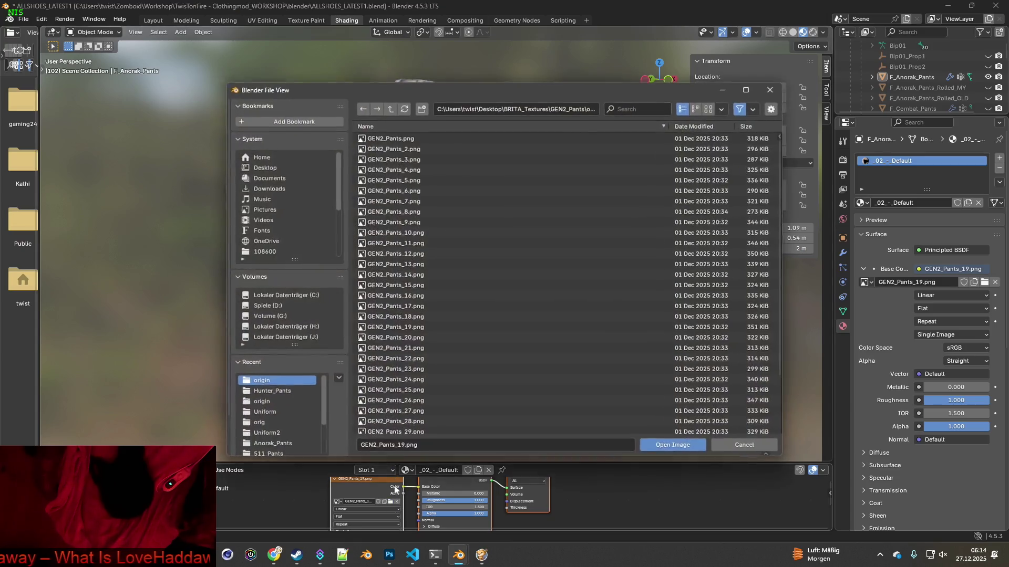
{"action": "left_click", "coordinate": [415, 338]}
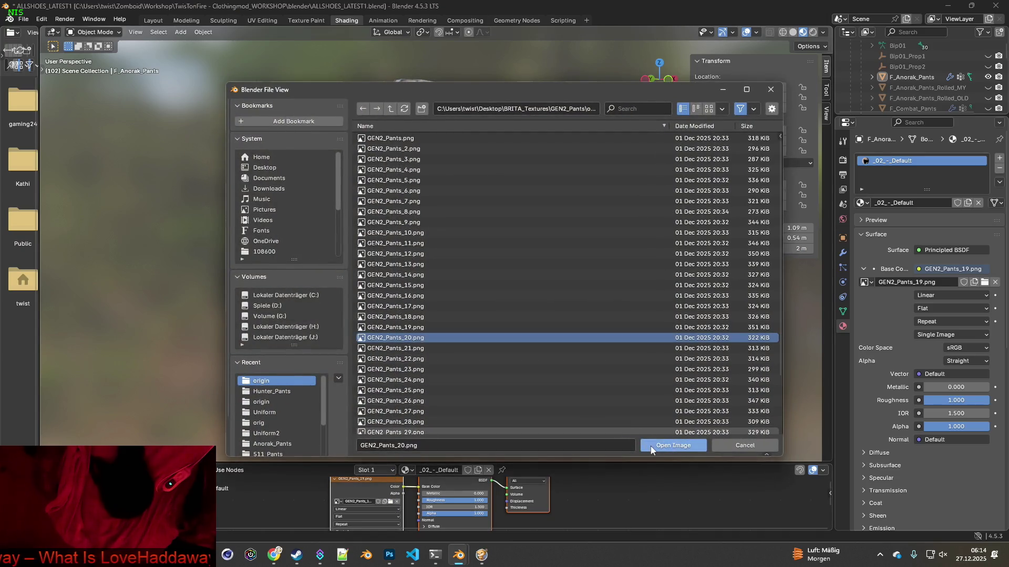
{"action": "left_click", "coordinate": [652, 448]}
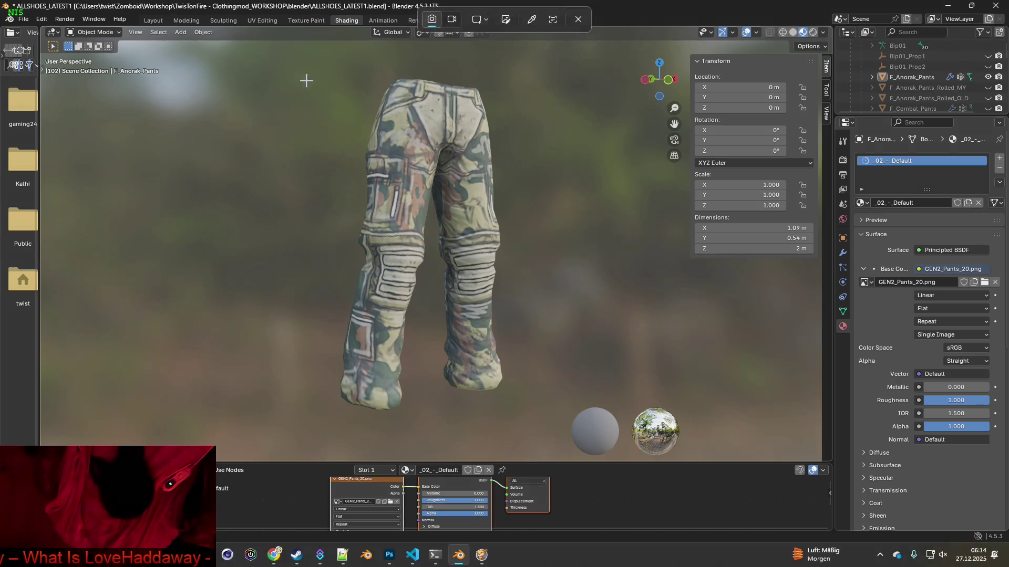
{"action": "key", "text": "super+shift+s"}
{"action": "mouse_move", "coordinate": [286, 59]}
{"action": "left_mouse_down"}
{"action": "mouse_move", "coordinate": [569, 415]}
{"action": "mouse_move", "coordinate": [562, 419]}
{"action": "left_mouse_up"}
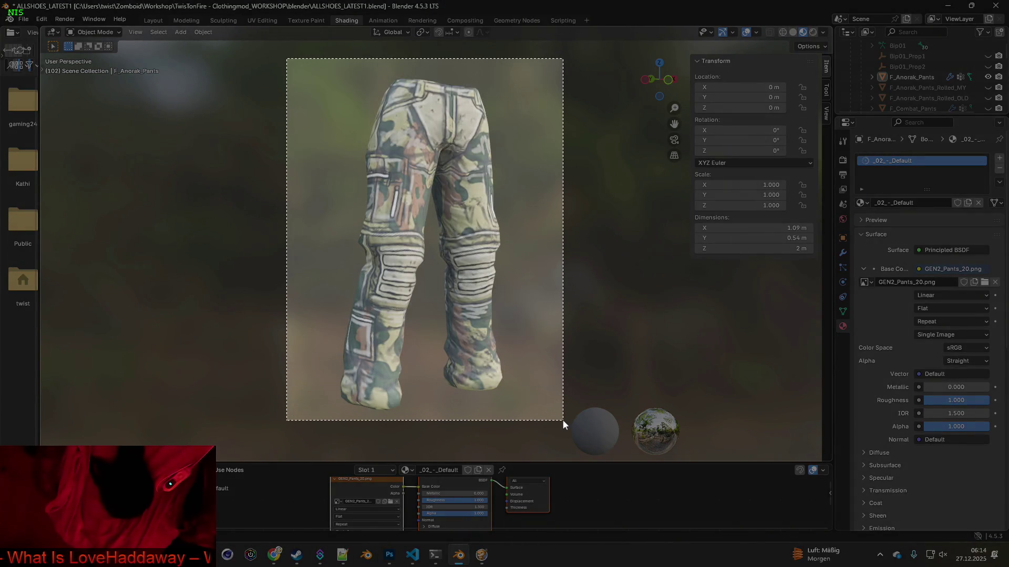
{"action": "key", "text": "alt+Tab"}
{"action": "key", "text": "ctrl+v"}
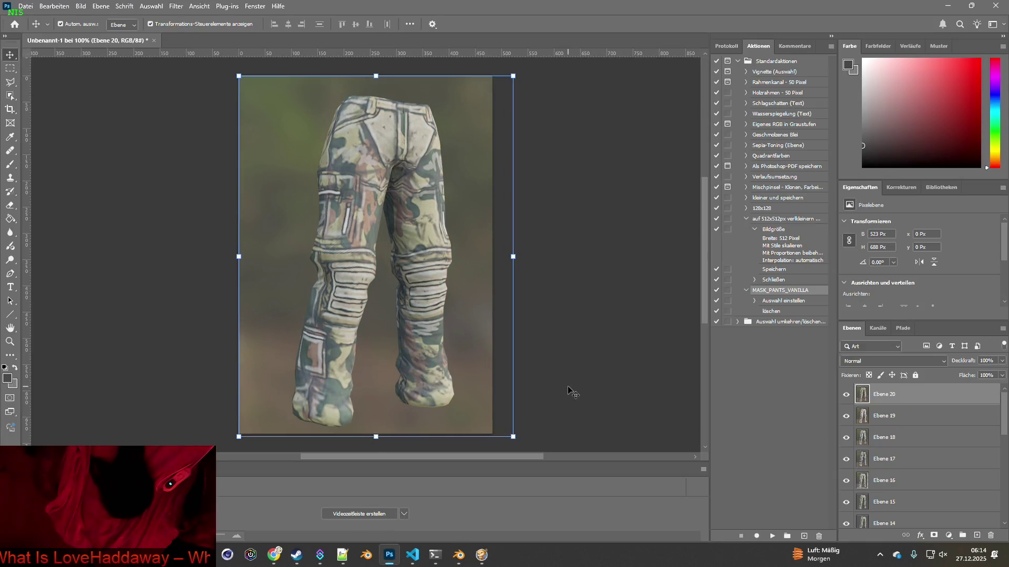
{"action": "key", "text": "alt+Tab"}
Apply GEN2_Pants_21.png to the pants, cancelling the screen capture.
{"action": "left_click", "coordinate": [391, 502]}
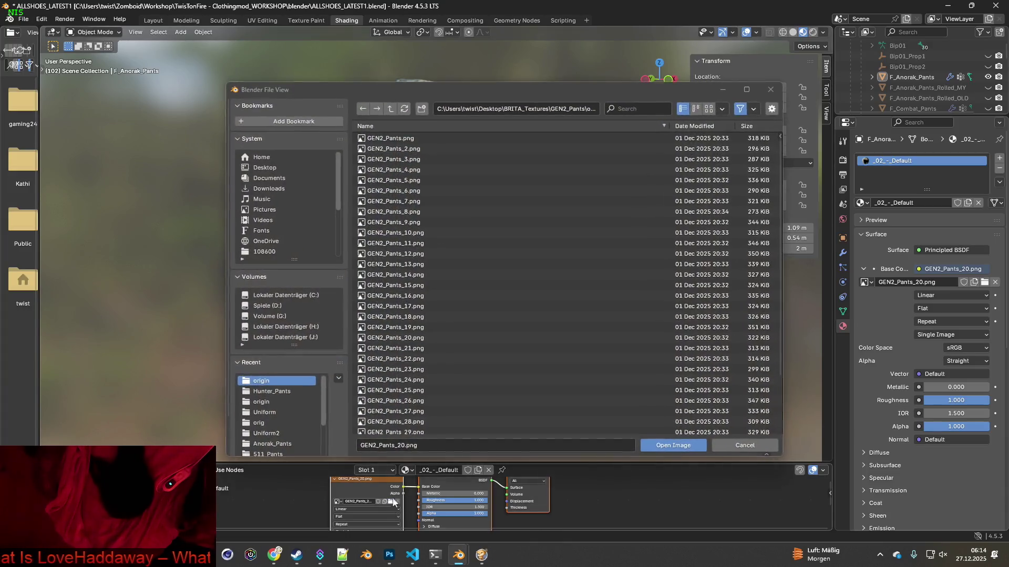
{"action": "left_click", "coordinate": [426, 349]}
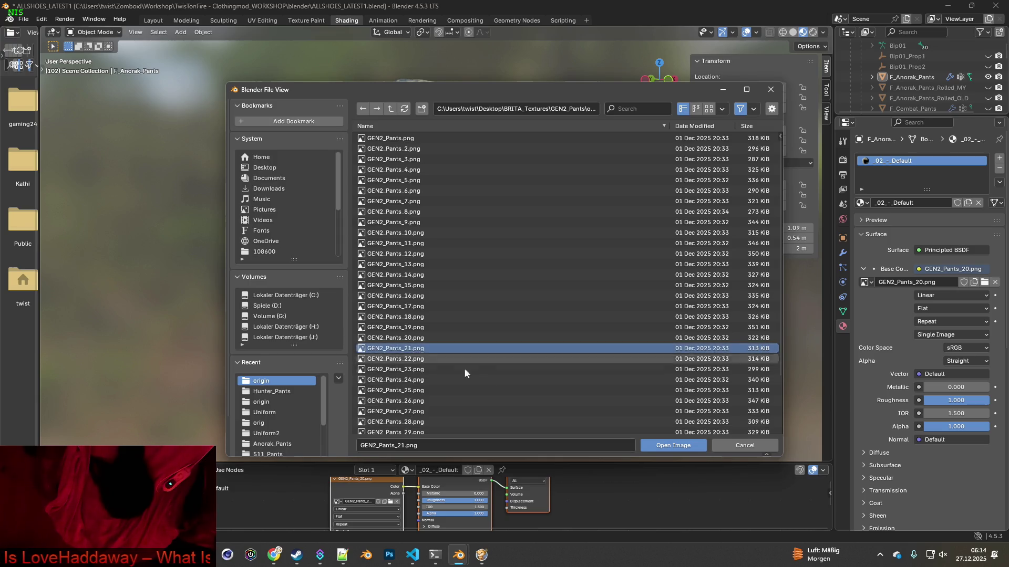
{"action": "left_click", "coordinate": [664, 446]}
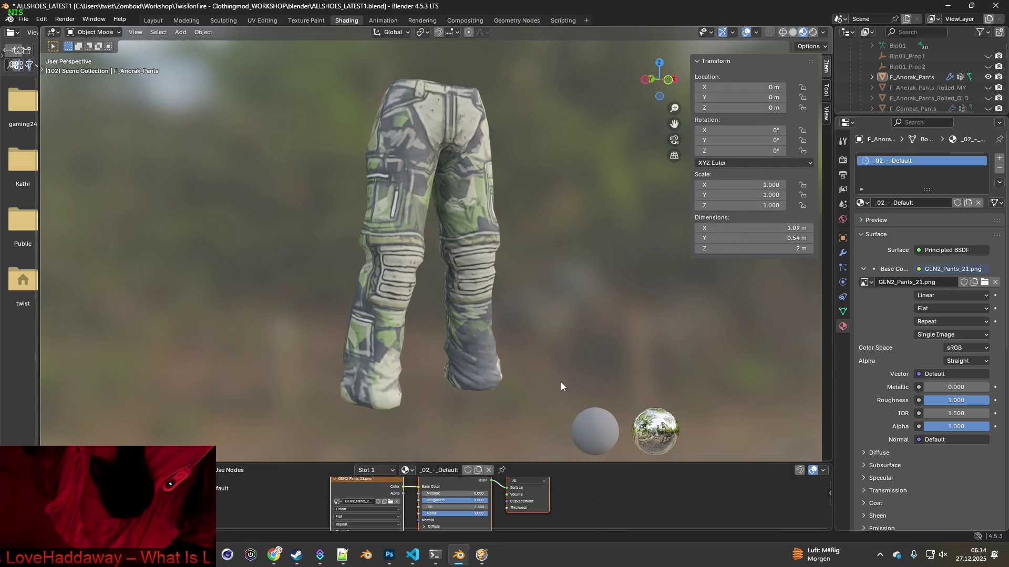
{"action": "key", "text": "super+shift+s"}
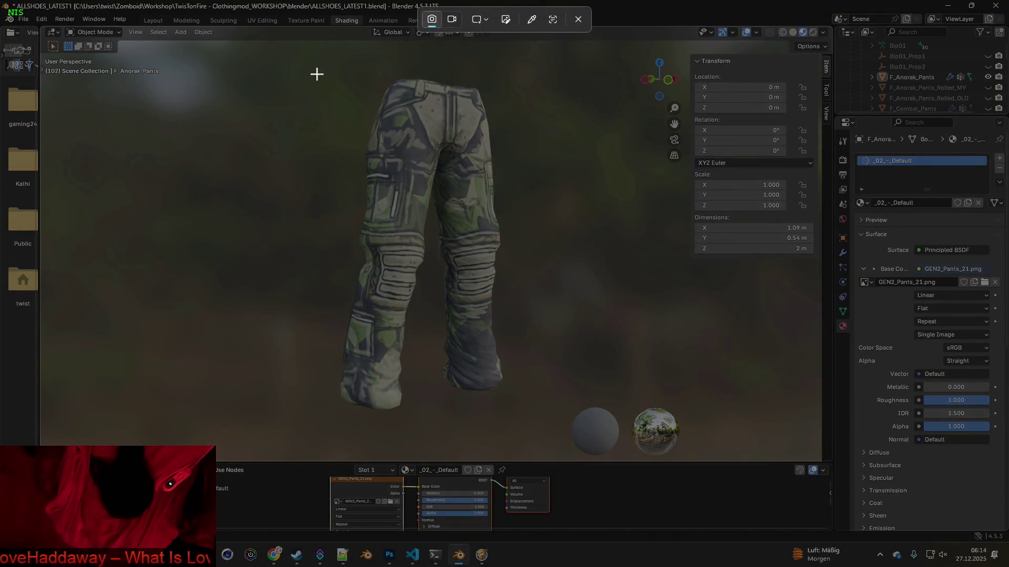
{"action": "left_click", "coordinate": [578, 19]}
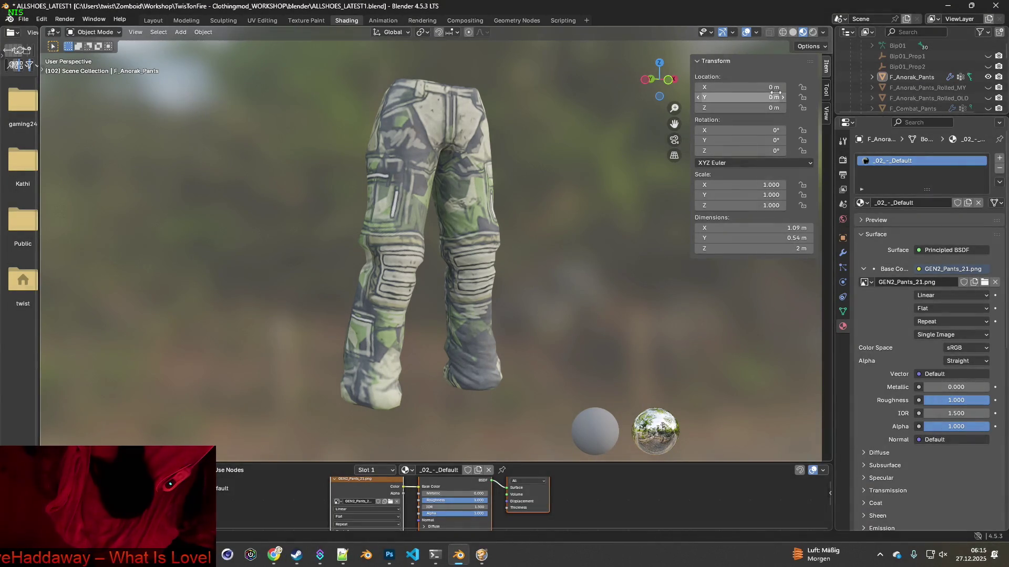
{"action": "left_click", "coordinate": [823, 32]}
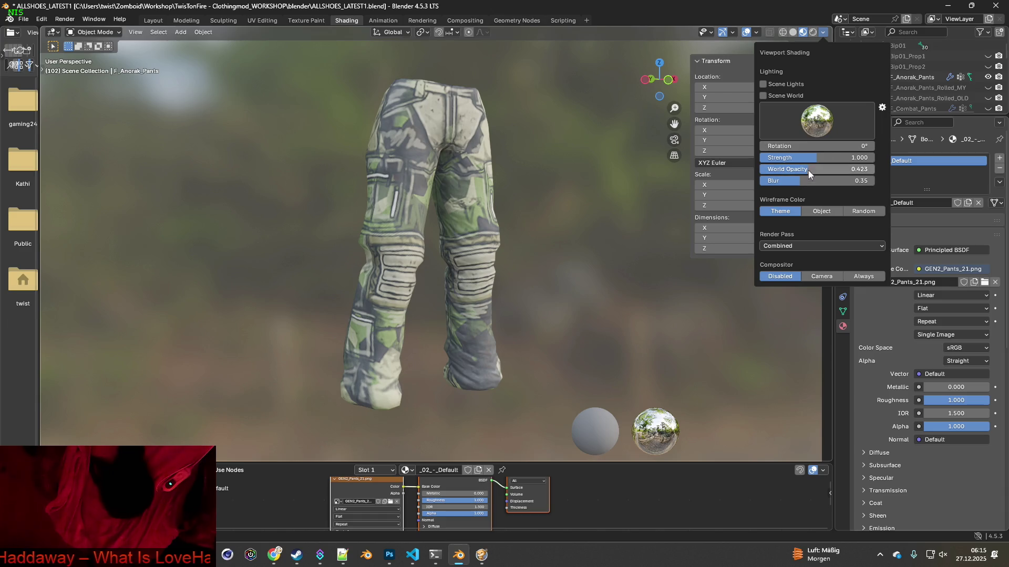
Fade the viewport background to flat grey and paste a pants capture into Photoshop as Ebene 21.
{"action": "left_click_drag", "start_coordinate": [808, 169], "coordinate": [761, 169]}
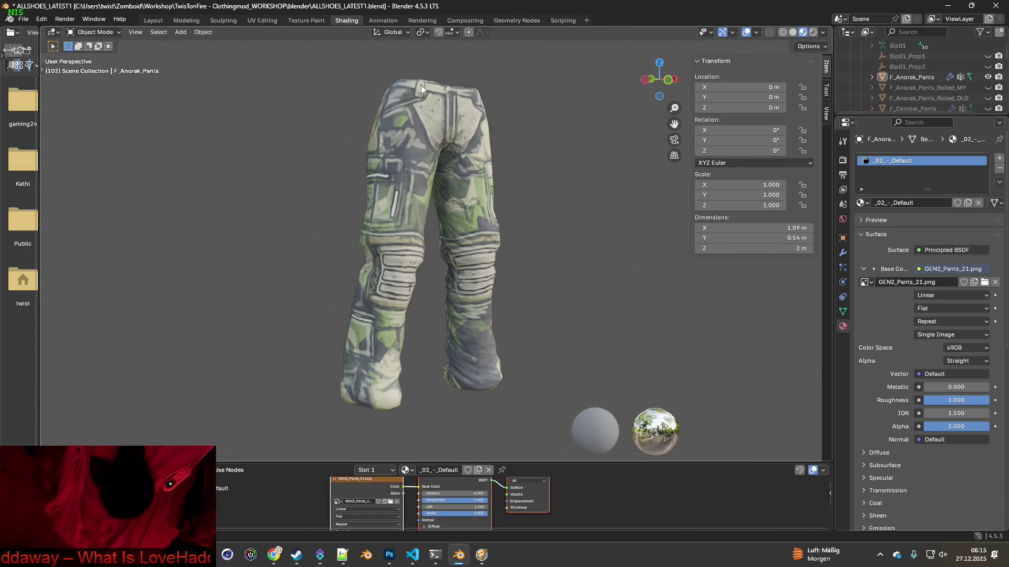
{"action": "key", "text": "super+shift+s"}
{"action": "left_click_drag", "start_coordinate": [284, 62], "coordinate": [556, 419]}
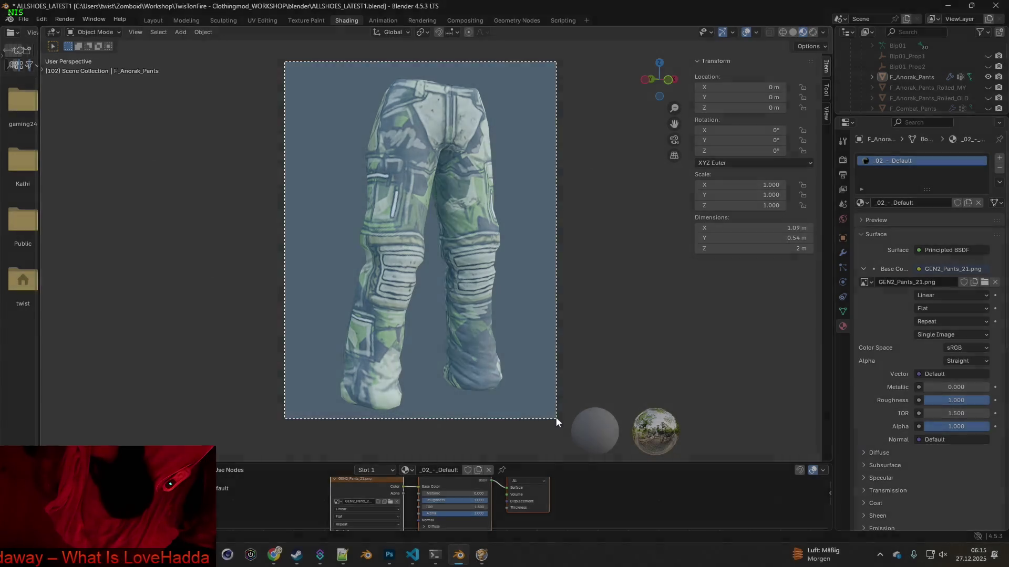
{"action": "key", "text": "alt+Tab"}
{"action": "key", "text": "ctrl+v"}
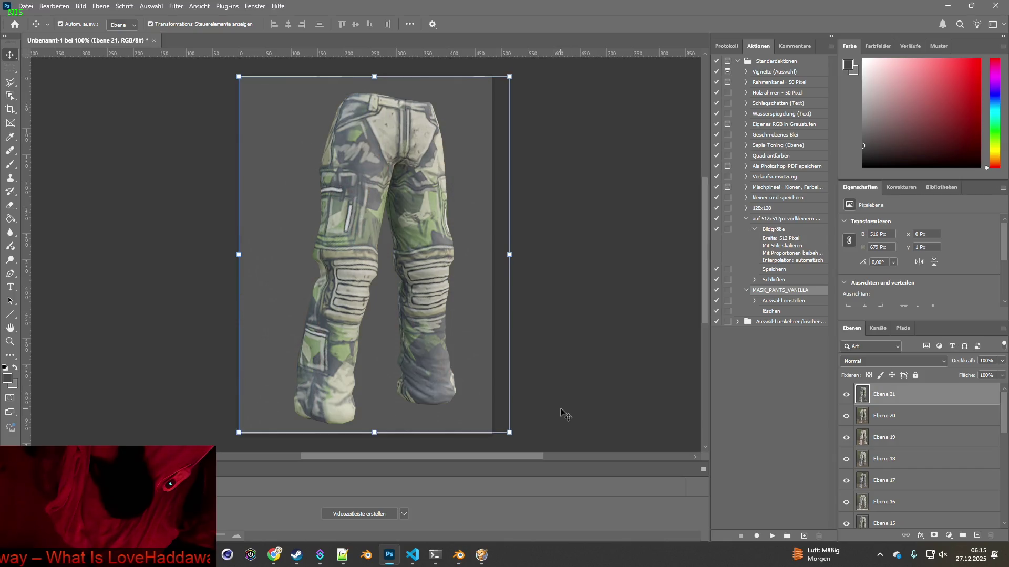
{"action": "key", "text": "alt+Tab"}
Apply GEN2_Pants_22.png to the pants and paste its capture into Photoshop as Ebene 22.
{"action": "left_click", "coordinate": [391, 503]}
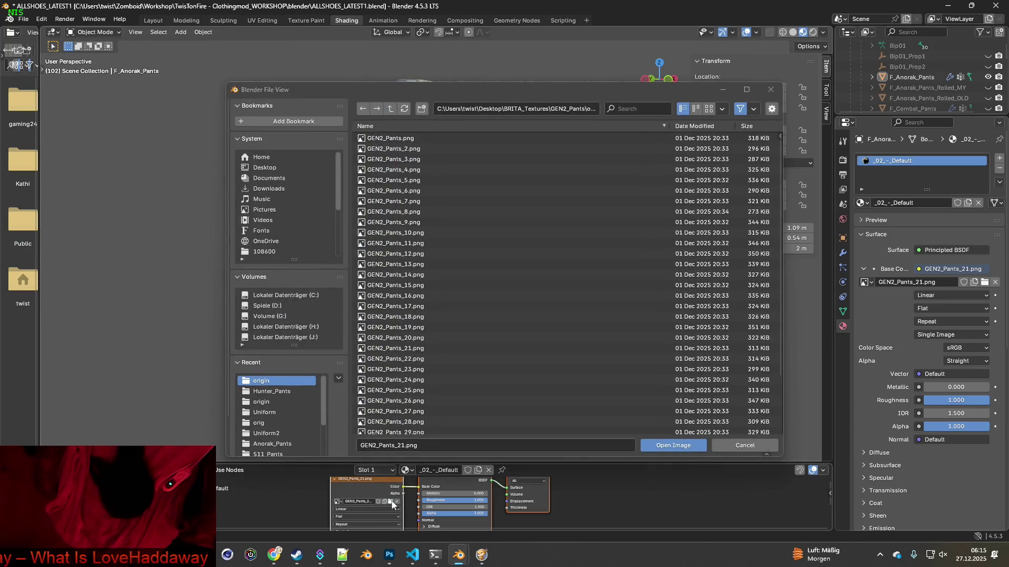
{"action": "left_click", "coordinate": [426, 358]}
{"action": "left_click", "coordinate": [673, 445]}
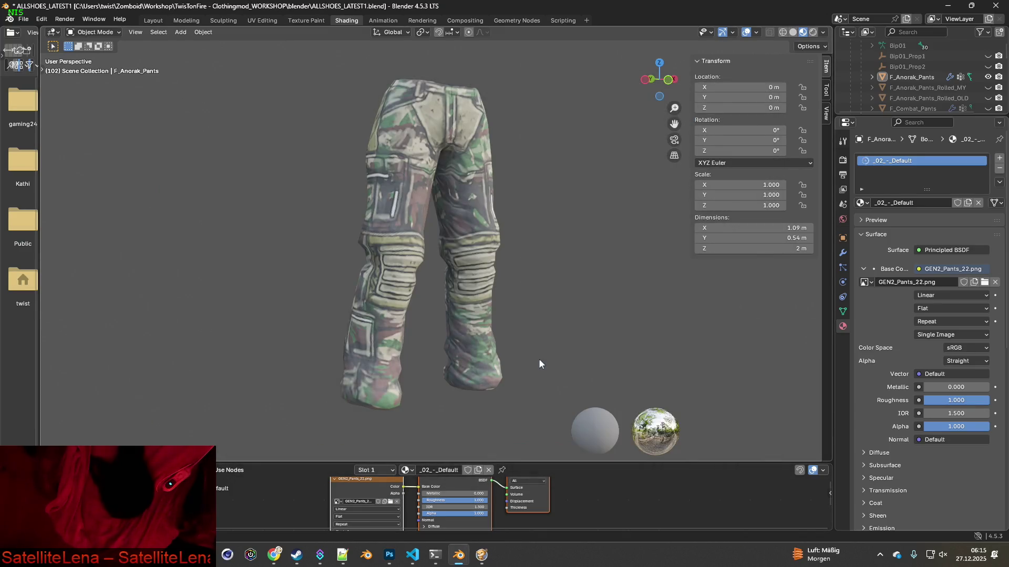
{"action": "key", "text": "super+shift+s"}
{"action": "left_click_drag", "start_coordinate": [297, 57], "coordinate": [553, 424]}
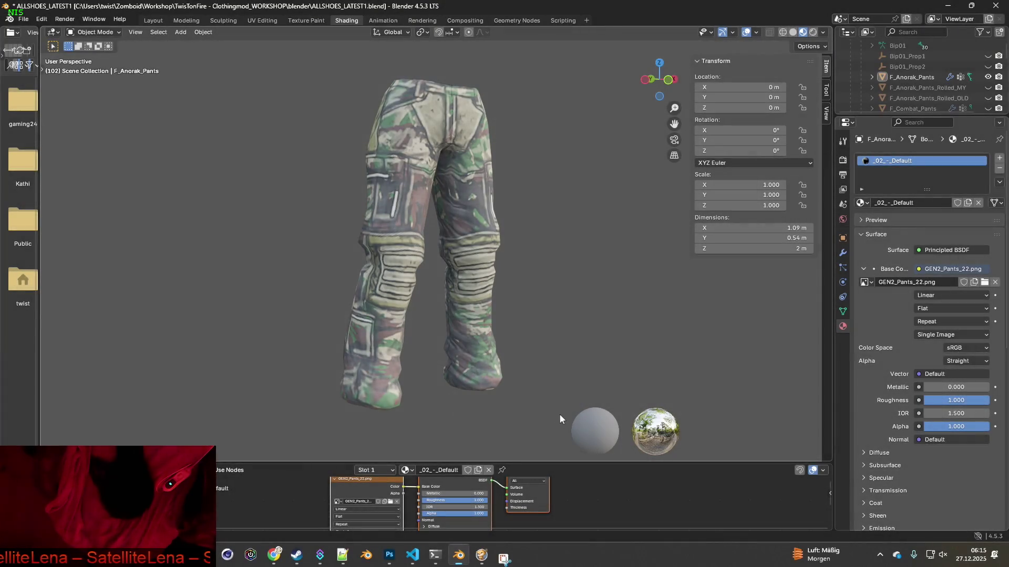
{"action": "key", "text": "alt+Tab"}
{"action": "key", "text": "ctrl+v"}
{"action": "key", "text": "alt+Tab"}
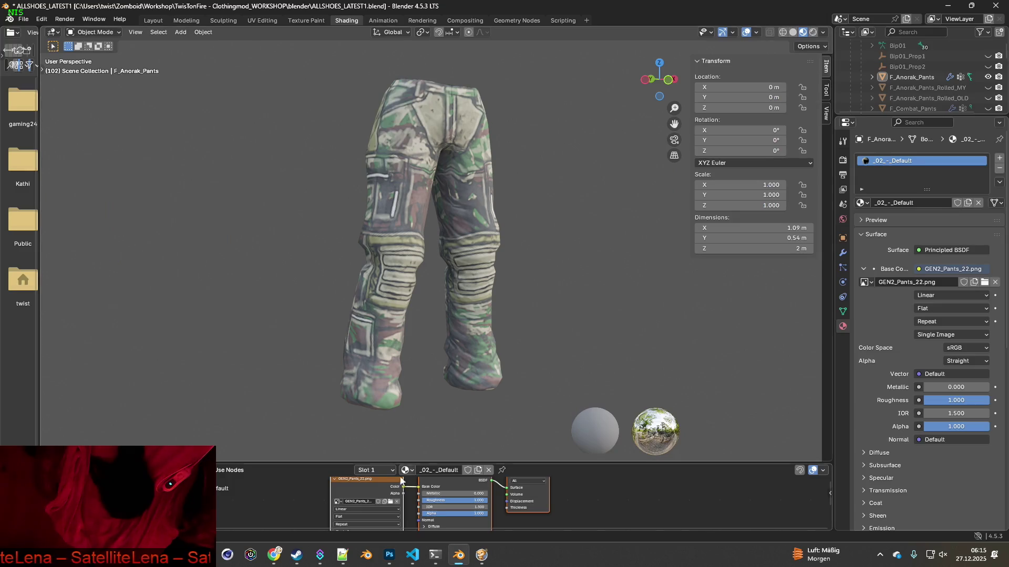
Apply GEN2_Pants_23.png to the pants and paste its capture into Photoshop as a new layer.
{"action": "left_click", "coordinate": [391, 501]}
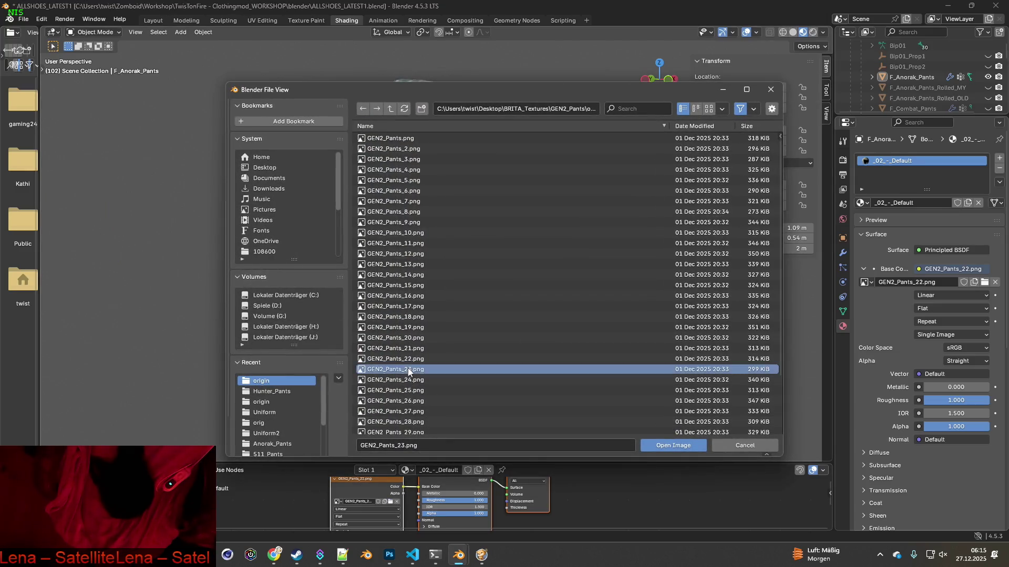
{"action": "double_click", "coordinate": [530, 370]}
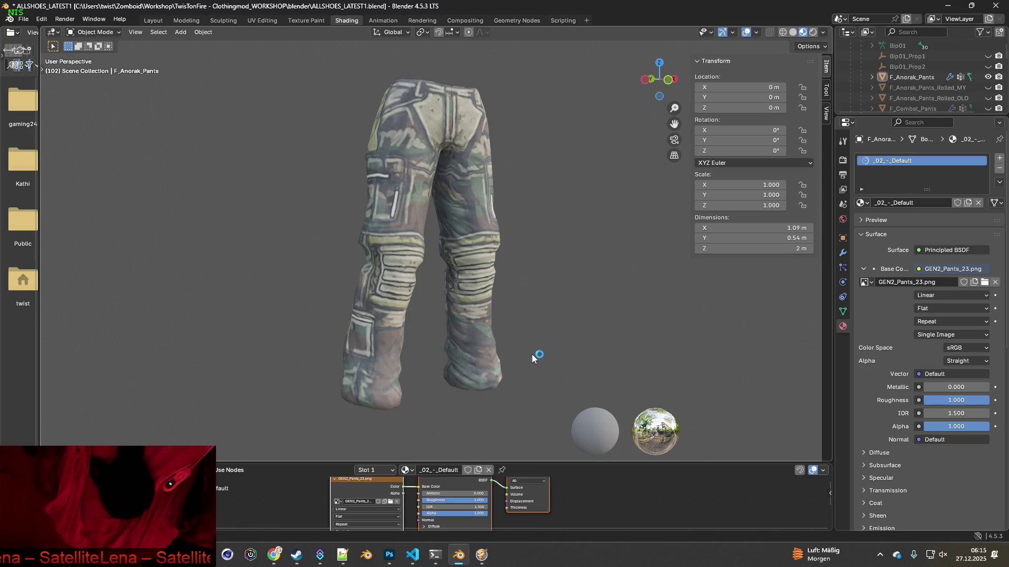
{"action": "key", "text": "super+shift+s"}
{"action": "left_click_drag", "start_coordinate": [302, 60], "coordinate": [540, 420]}
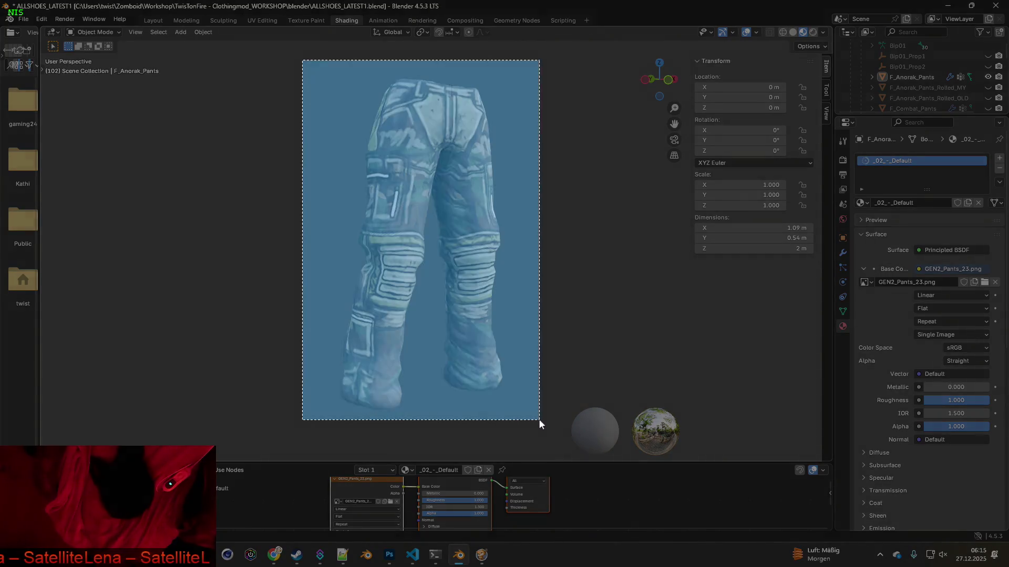
{"action": "key", "text": "alt+Tab"}
{"action": "key", "text": "ctrl+v"}
{"action": "key", "text": "alt+Tab"}
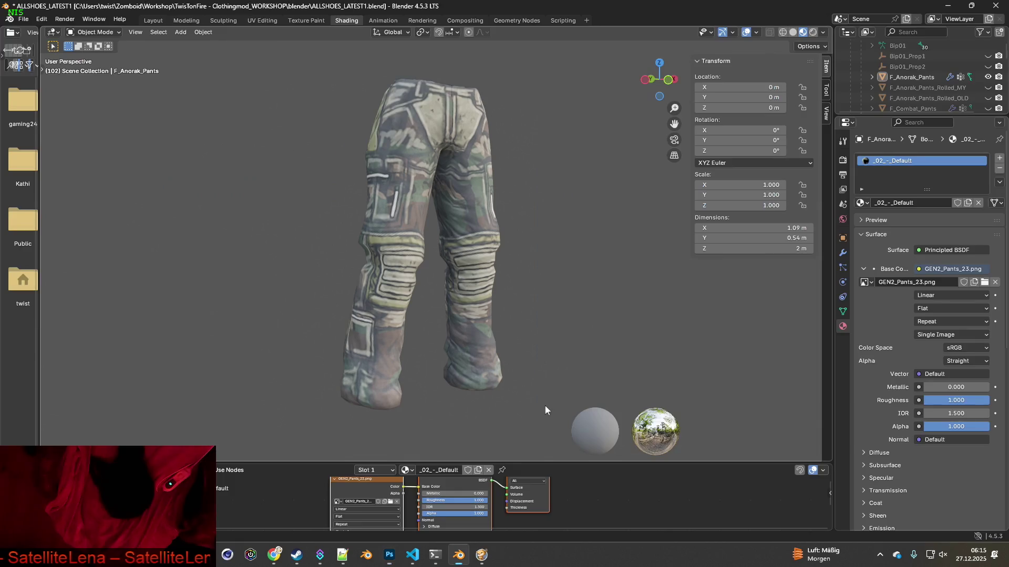
In Photoshop, toggle Ebene 23 on and off to compare it with the previous layer, leaving it visible.
{"action": "key", "text": "alt+Tab"}
{"action": "left_click", "coordinate": [845, 394]}
{"action": "left_click", "coordinate": [845, 394]}
{"action": "left_click", "coordinate": [845, 395]}
{"action": "left_click", "coordinate": [845, 395]}
{"action": "left_click", "coordinate": [845, 394]}
{"action": "left_click", "coordinate": [845, 394]}
{"action": "left_click", "coordinate": [845, 395]}
{"action": "left_click", "coordinate": [845, 394]}
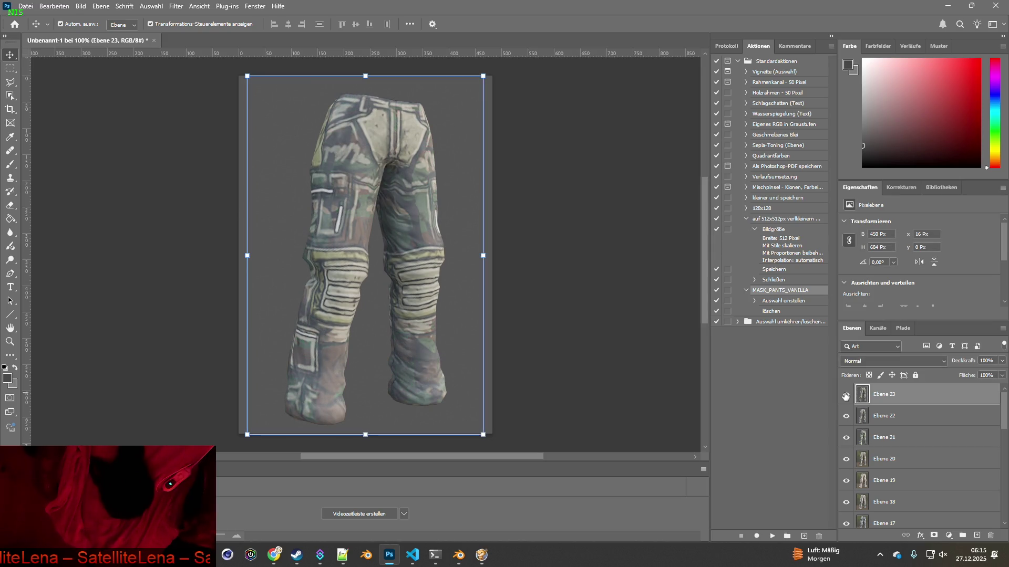
{"action": "key", "text": "alt+Tab"}
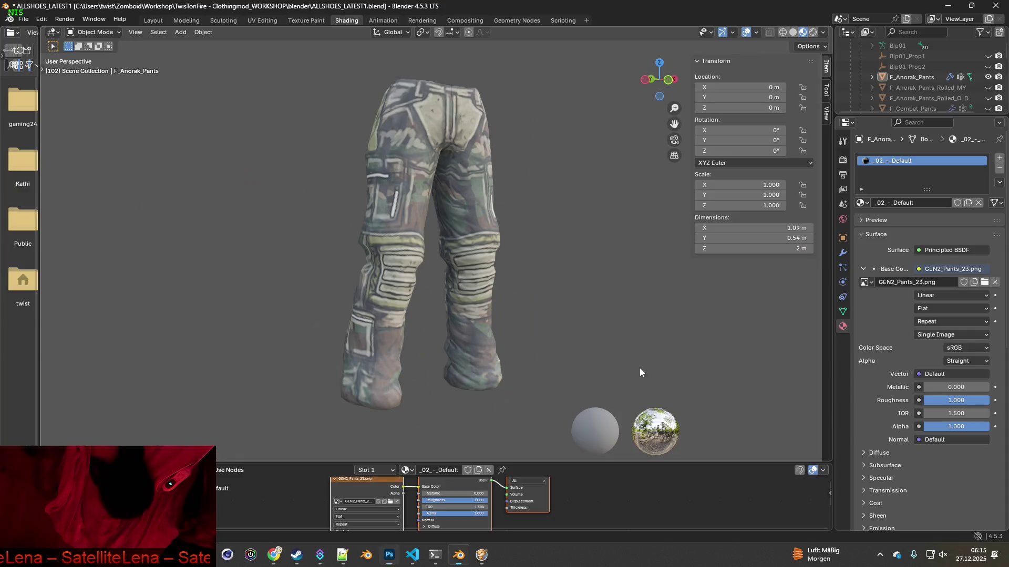
{"action": "left_click", "coordinate": [390, 502]}
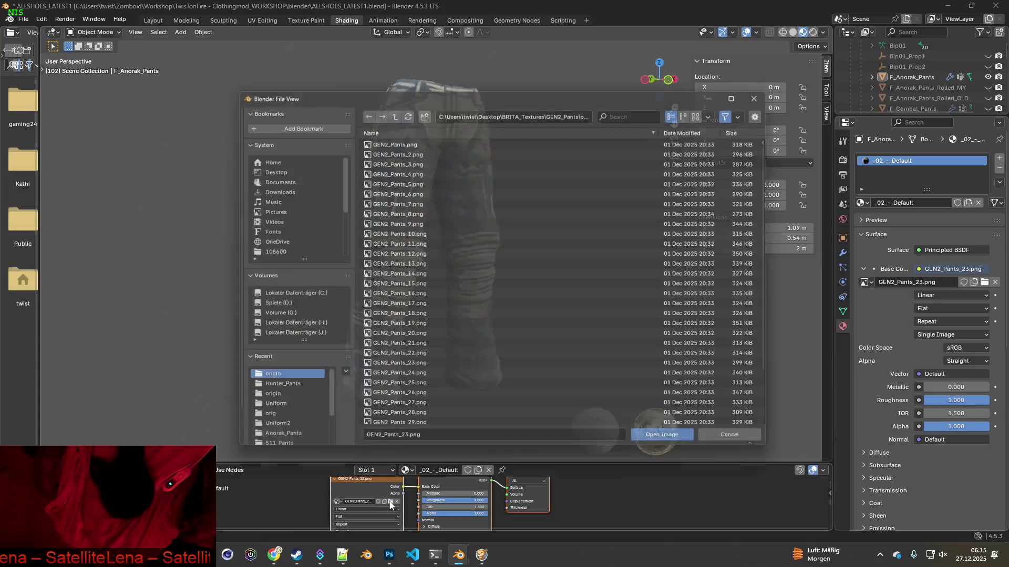
Load GEN2_Pants_24.png onto the pants and paste its capture into Photoshop.
{"action": "left_click", "coordinate": [422, 380]}
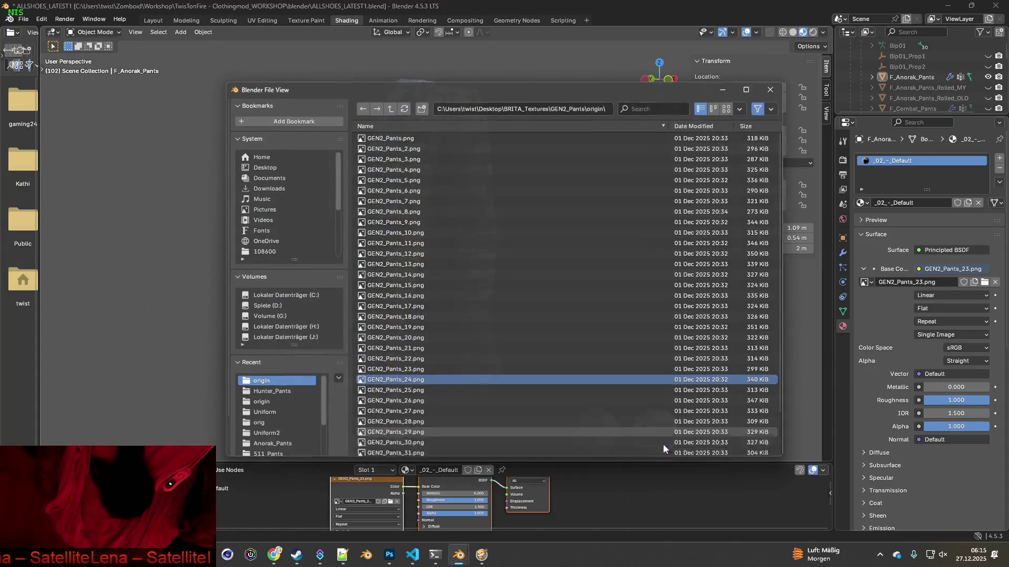
{"action": "left_click", "coordinate": [671, 445]}
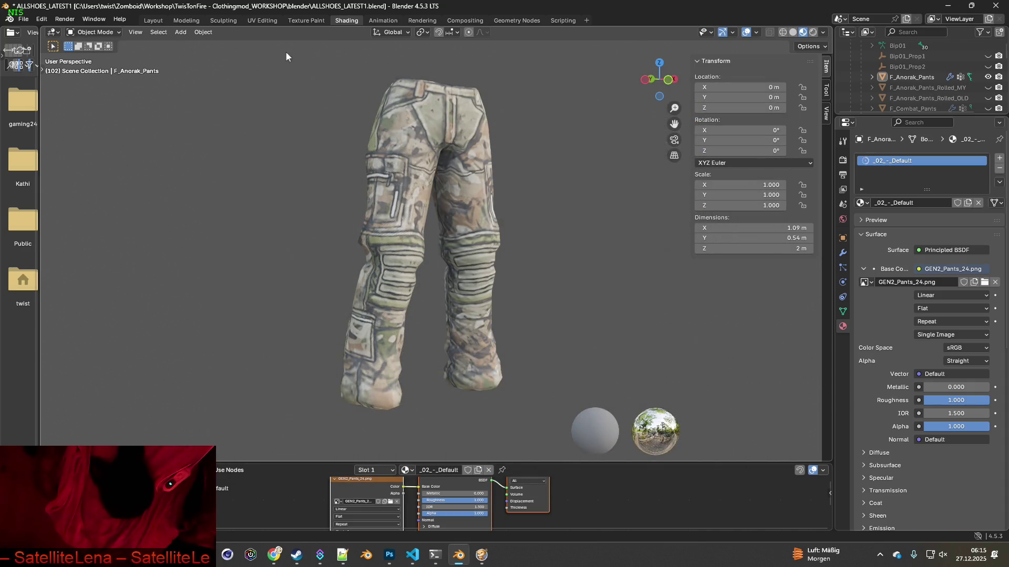
{"action": "key", "text": "super+shift+s"}
{"action": "left_click_drag", "start_coordinate": [295, 63], "coordinate": [556, 420]}
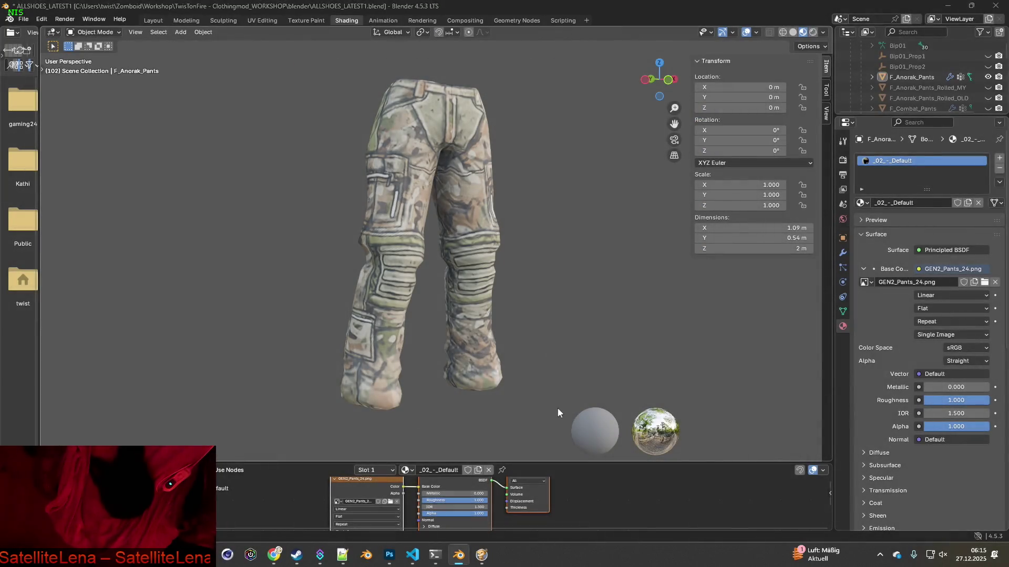
{"action": "key", "text": "alt+Tab"}
{"action": "key", "text": "ctrl+v"}
{"action": "key", "text": "alt+Tab"}
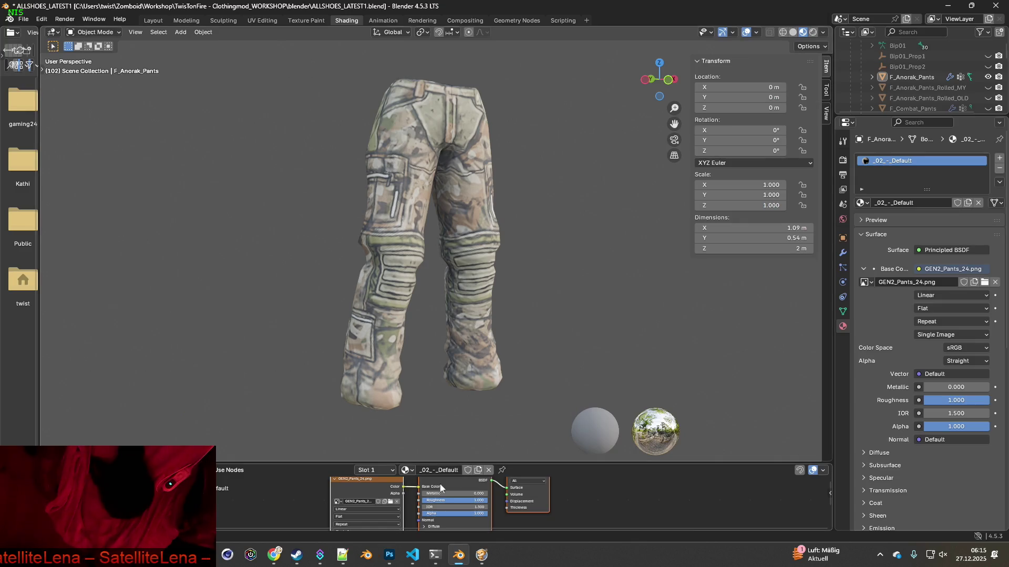
Load GEN2_Pants_25.png onto the pants and paste its capture into Photoshop.
{"action": "left_click", "coordinate": [390, 502]}
{"action": "left_click", "coordinate": [413, 390]}
{"action": "left_click", "coordinate": [659, 444]}
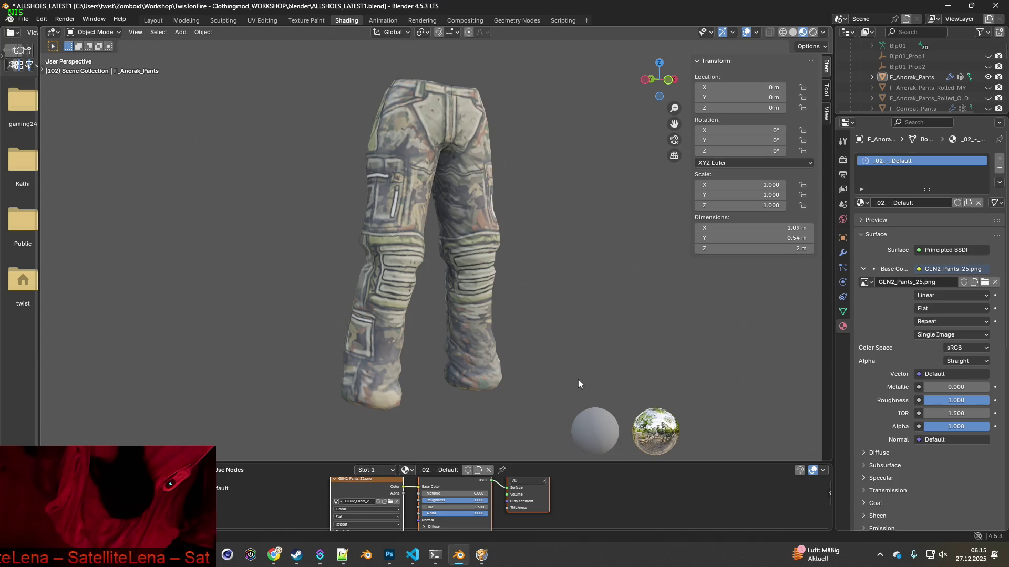
{"action": "key", "text": "shift+super+s"}
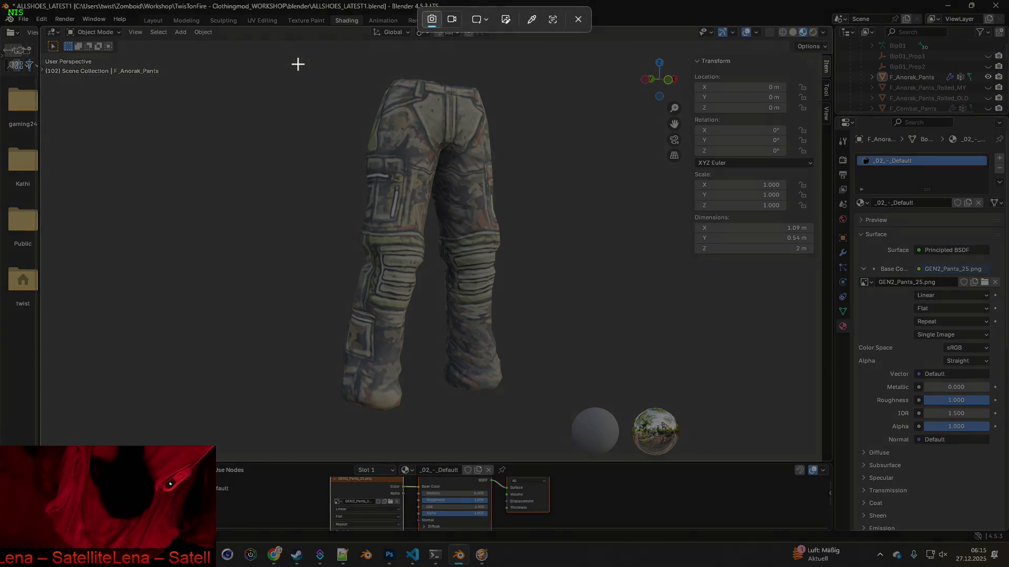
{"action": "left_click_drag", "start_coordinate": [298, 63], "coordinate": [541, 419]}
{"action": "key", "text": "alt+Tab"}
{"action": "key", "text": "ctrl+v"}
{"action": "key", "text": "alt+Tab"}
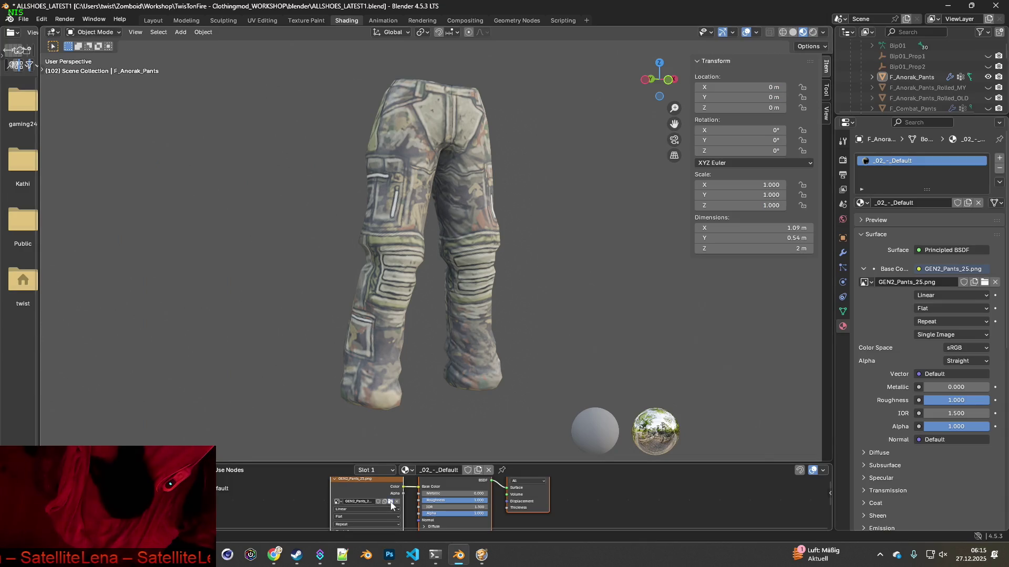
Load GEN2_Pants_26.png onto the pants and paste its capture into Photoshop.
{"action": "left_click", "coordinate": [391, 502]}
{"action": "left_click", "coordinate": [399, 401]}
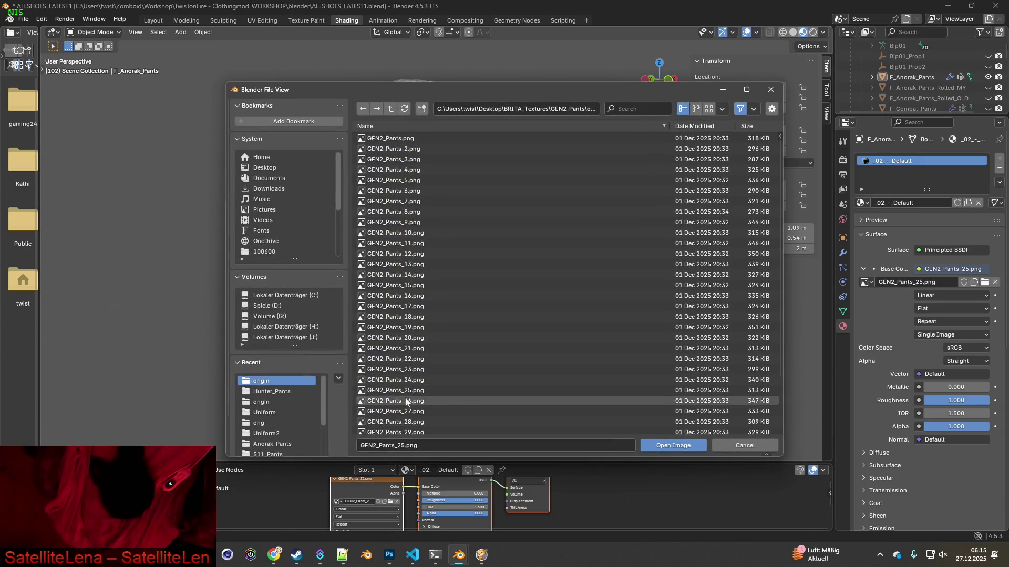
{"action": "left_click", "coordinate": [672, 445]}
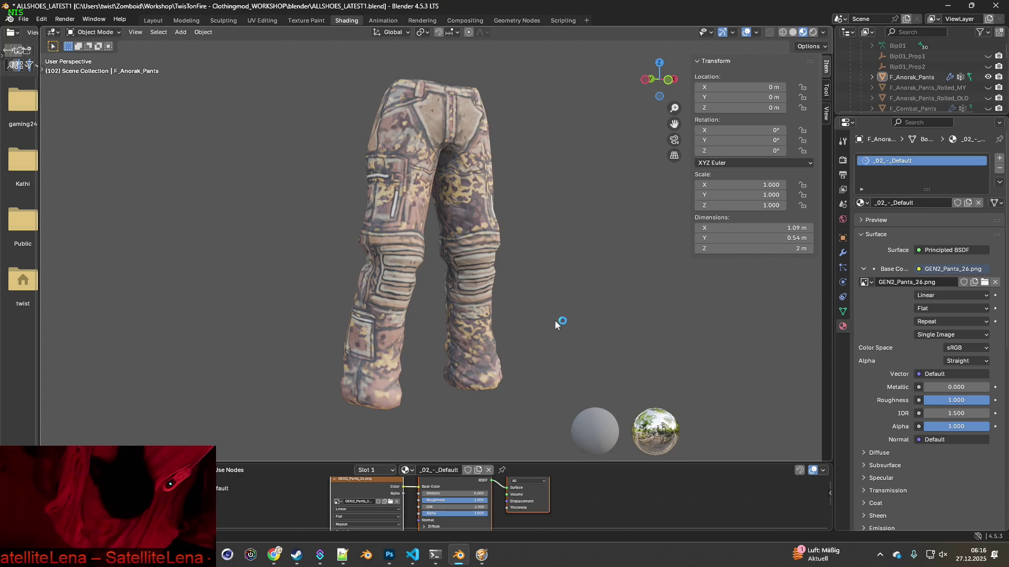
{"action": "key", "text": "super+shift+s"}
{"action": "left_click_drag", "start_coordinate": [299, 62], "coordinate": [544, 421]}
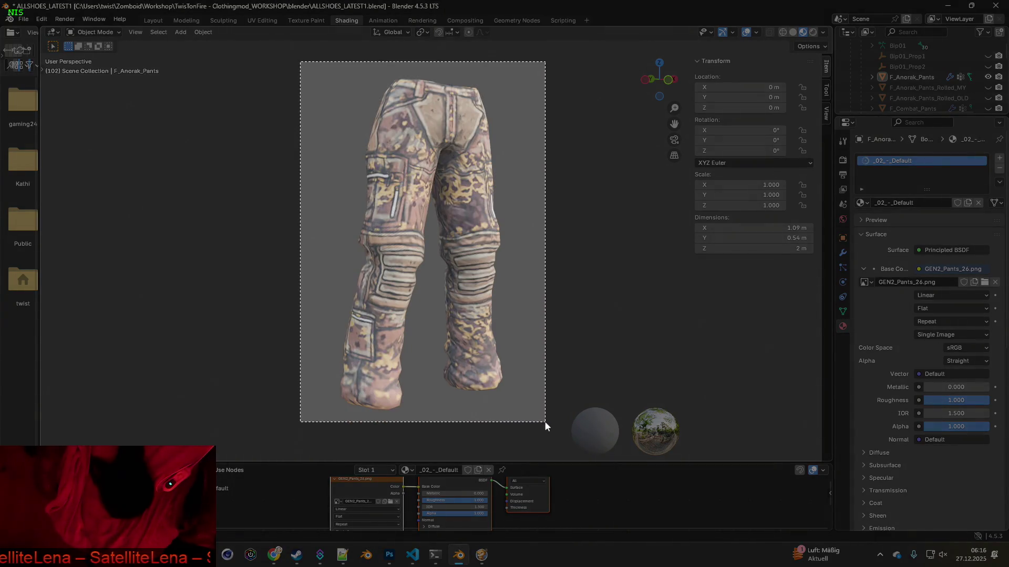
{"action": "key", "text": "alt+Tab"}
{"action": "key", "text": "ctrl+v"}
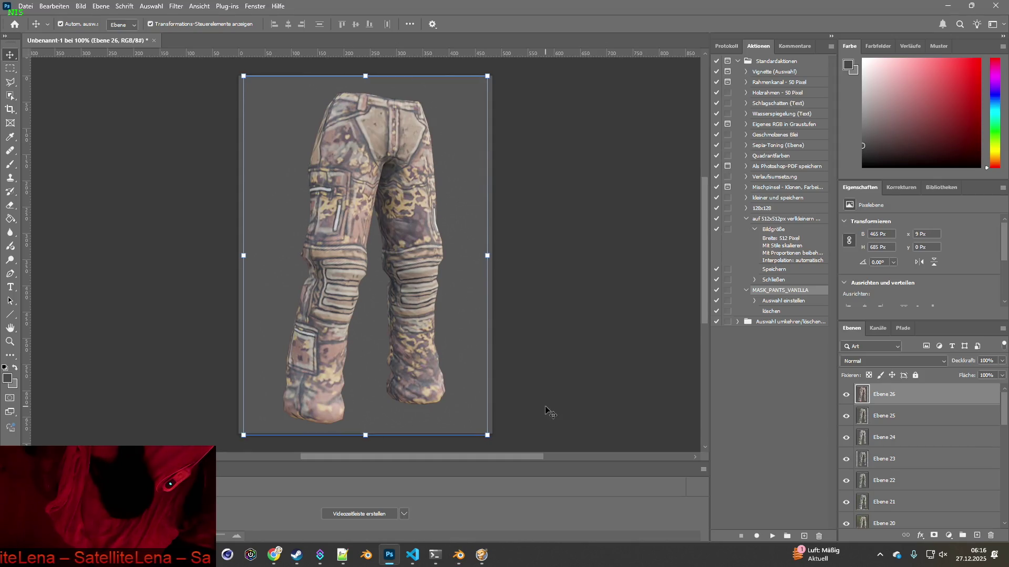
{"action": "key", "text": "alt+Tab"}
Load GEN2_Pants_27.png onto the pants and paste its capture into Photoshop.
{"action": "left_click", "coordinate": [390, 503]}
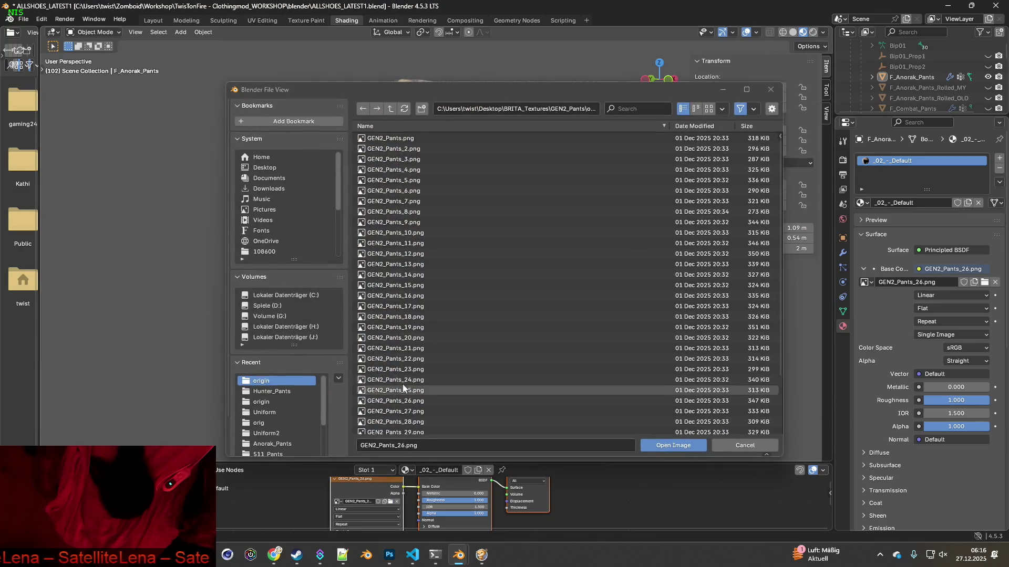
{"action": "left_click", "coordinate": [396, 412]}
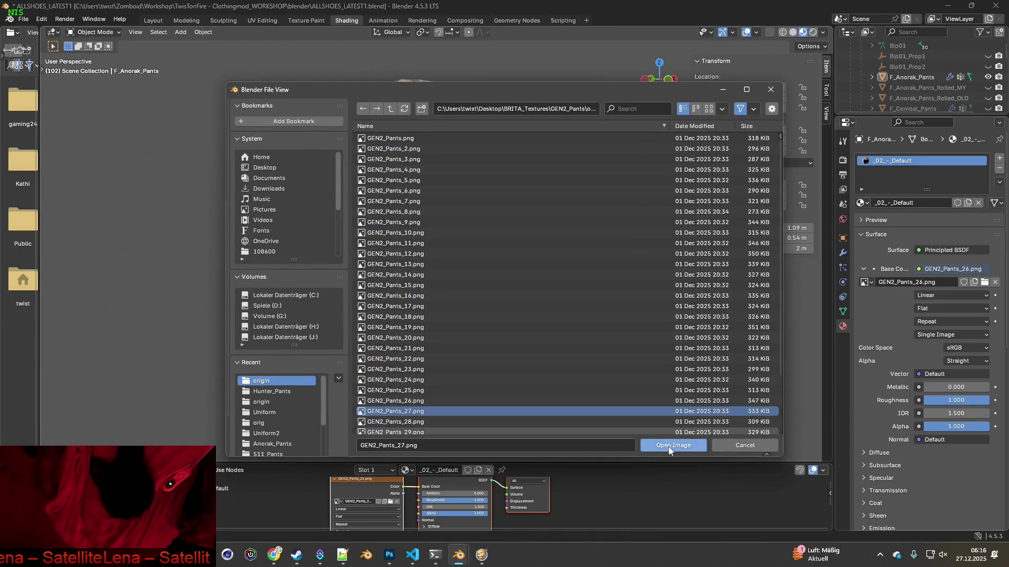
{"action": "left_click", "coordinate": [672, 446]}
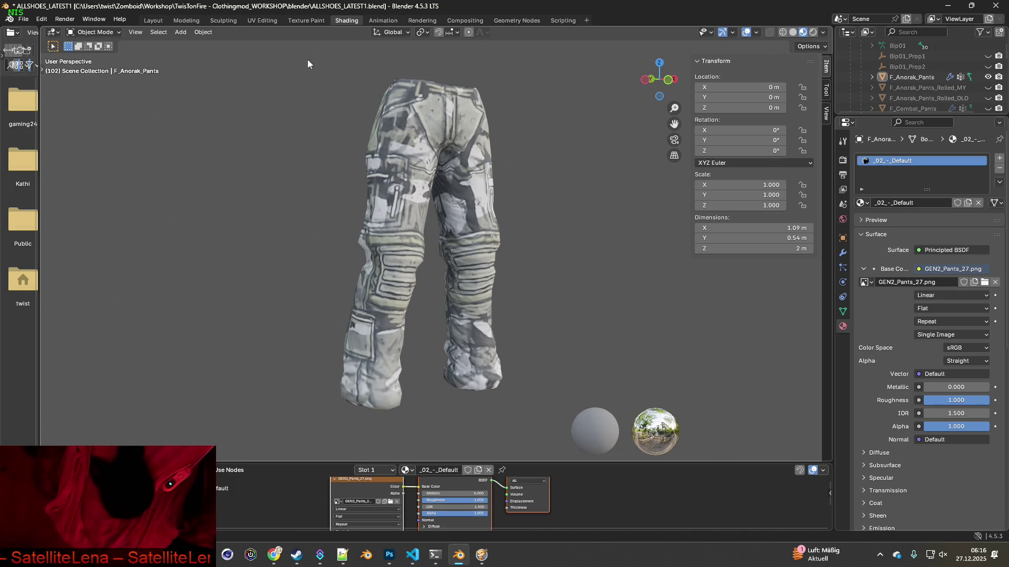
{"action": "key", "text": "super+shift+s"}
{"action": "left_click_drag", "start_coordinate": [303, 60], "coordinate": [549, 420]}
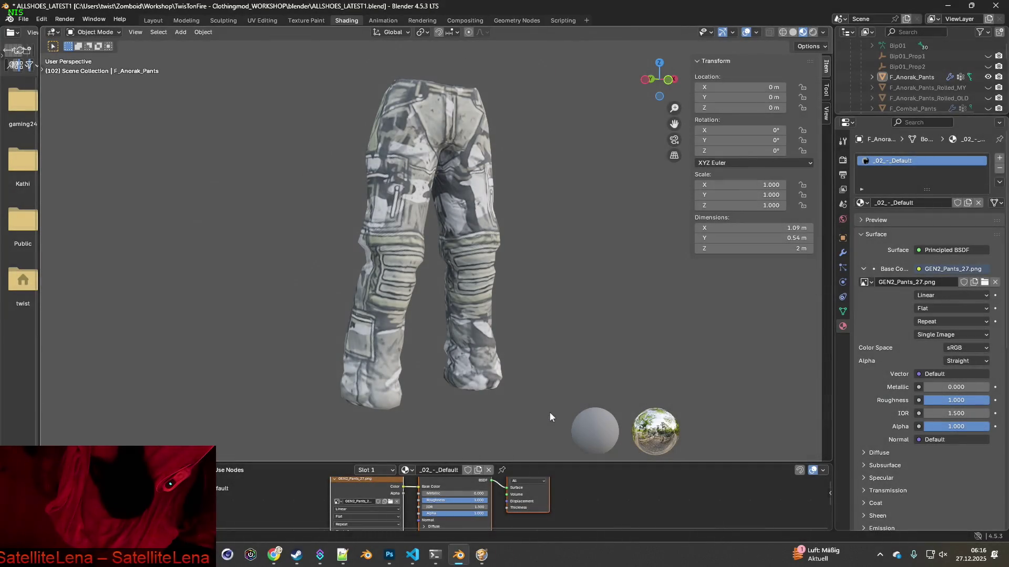
{"action": "key", "text": "alt+Tab"}
{"action": "key", "text": "ctrl+v"}
{"action": "key", "text": "alt+Tab"}
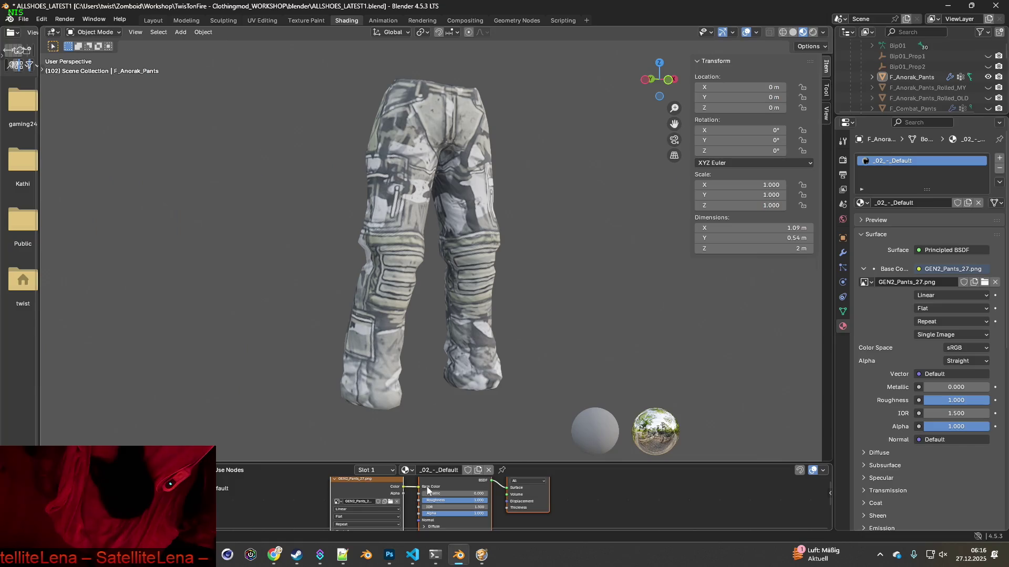
Load GEN2_Pants_28.png and raise World Opacity to show the blurred environment again.
{"action": "left_click", "coordinate": [391, 502]}
{"action": "left_click", "coordinate": [412, 423]}
{"action": "left_click", "coordinate": [673, 446]}
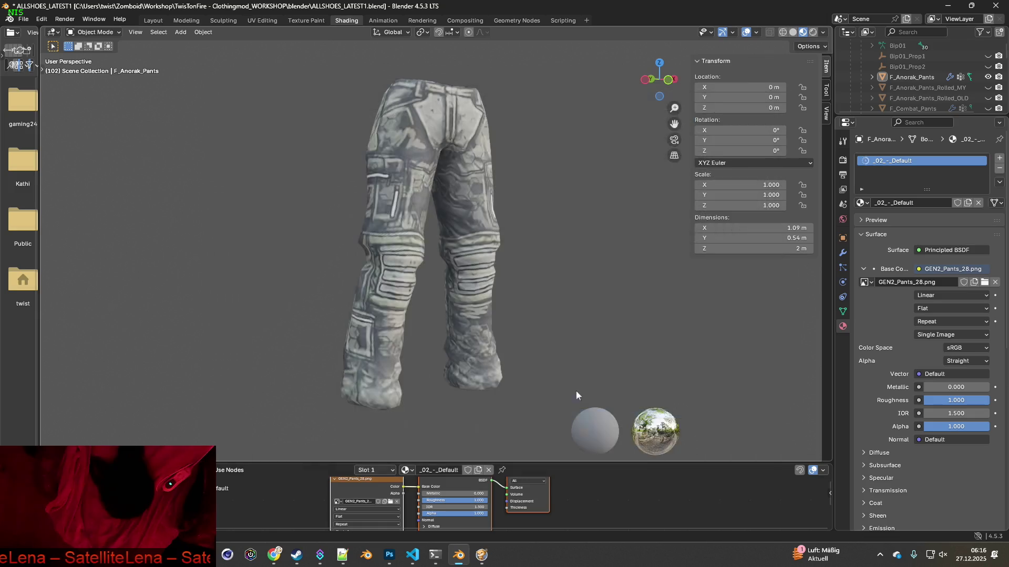
{"action": "left_click", "coordinate": [823, 32]}
{"action": "left_click_drag", "start_coordinate": [788, 169], "coordinate": [807, 169]}
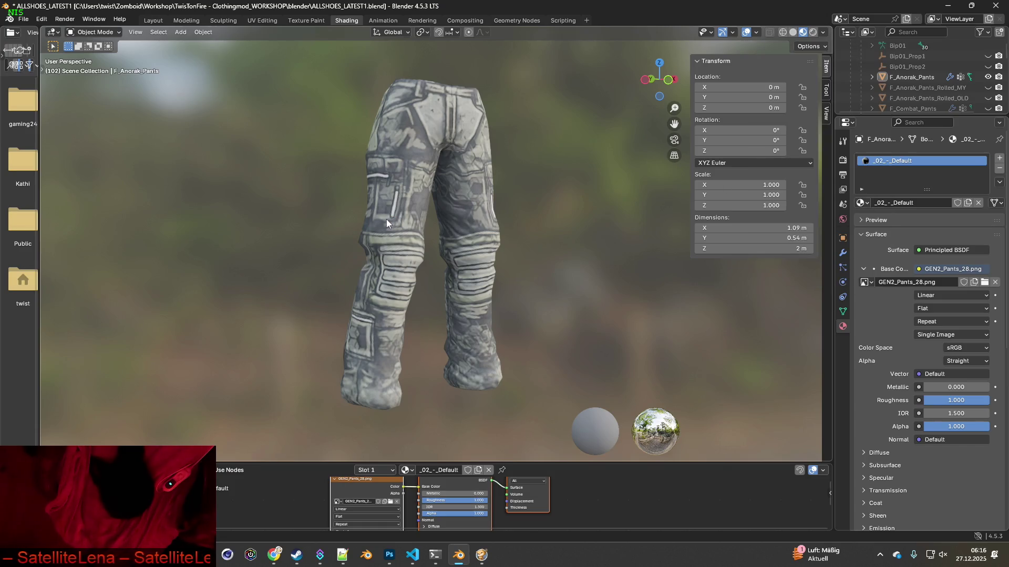
Paste a capture of the pants wearing GEN2_Pants_28.png into Photoshop.
{"action": "key", "text": "super+shift+s"}
{"action": "mouse_move", "coordinate": [293, 60]}
{"action": "left_mouse_down"}
{"action": "mouse_move", "coordinate": [530, 413]}
{"action": "mouse_move", "coordinate": [550, 421]}
{"action": "left_mouse_up"}
{"action": "key", "text": "alt+Tab"}
{"action": "key", "text": "ctrl+v"}
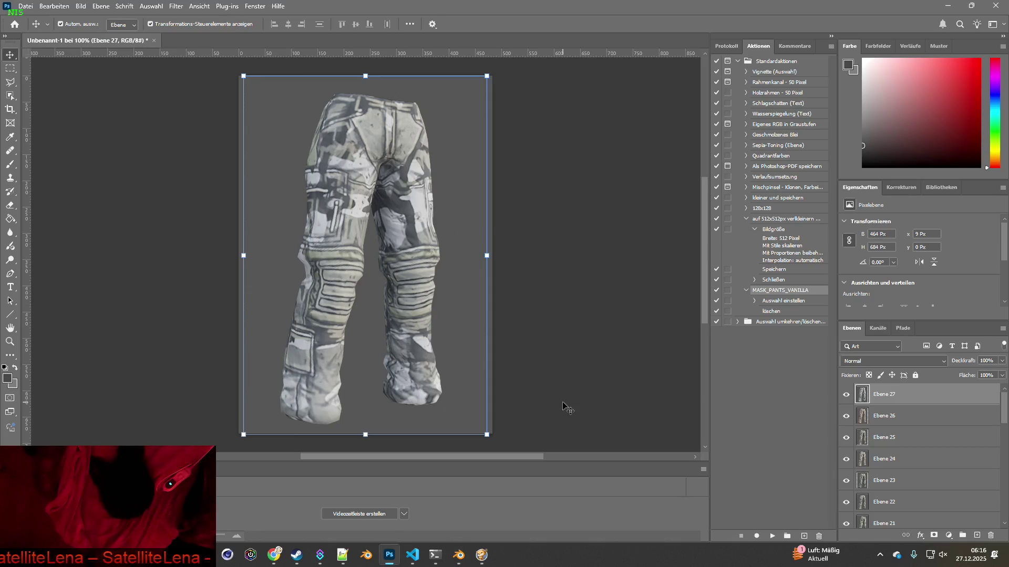
{"action": "key", "text": "ctrl+v"}
{"action": "key", "text": "alt+Tab"}
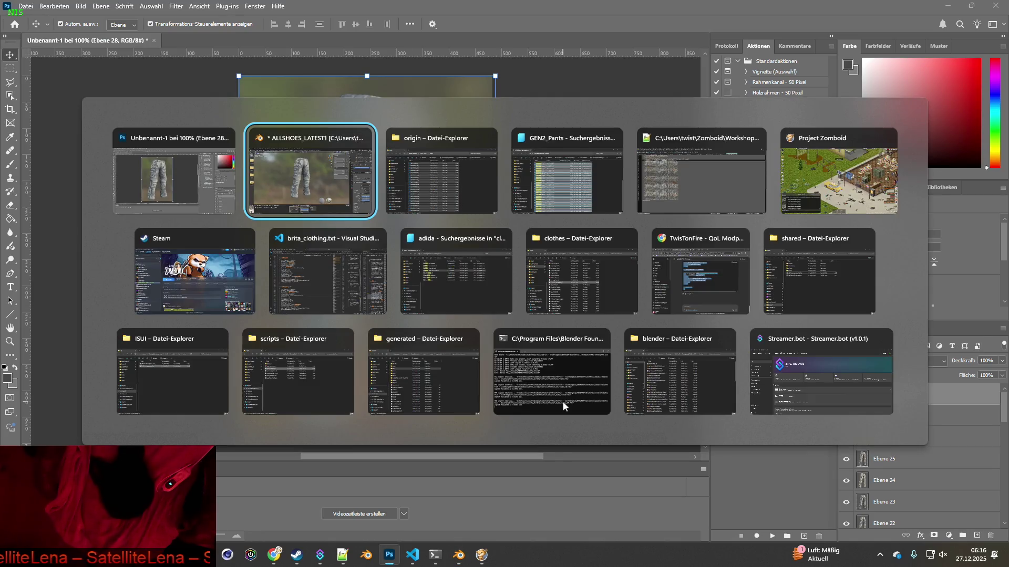
Create a new subfolder named 2 inside the origin folder.
{"action": "key", "text": "Tab"}
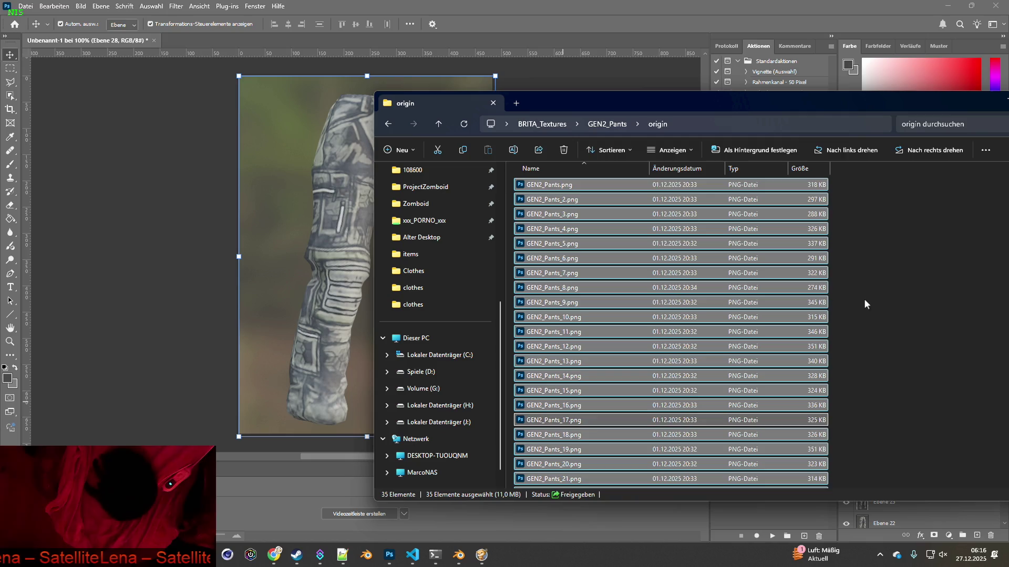
{"action": "left_click", "coordinate": [878, 286]}
{"action": "right_click", "coordinate": [878, 285]}
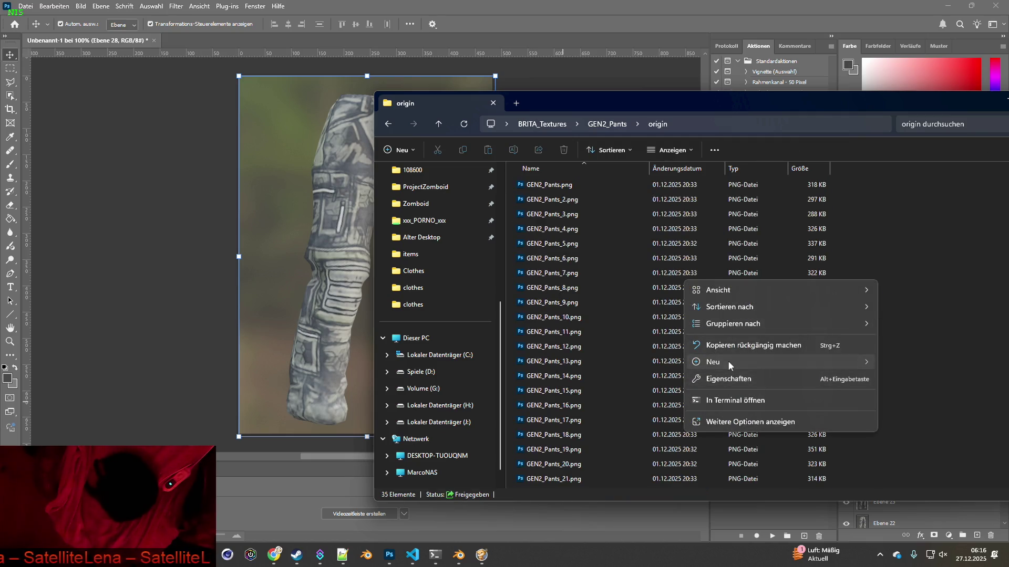
{"action": "mouse_move", "coordinate": [728, 360]}
{"action": "left_click", "coordinate": [909, 364]}
{"action": "type", "text": "2"}
{"action": "key", "text": "Return"}
Move GEN2_Pants through GEN2_Pants_20 into folder 2.
{"action": "mouse_move", "coordinate": [867, 194]}
{"action": "left_mouse_down"}
{"action": "mouse_move", "coordinate": [693, 248]}
{"action": "mouse_move", "coordinate": [558, 389]}
{"action": "mouse_move", "coordinate": [530, 184]}
{"action": "left_mouse_up"}
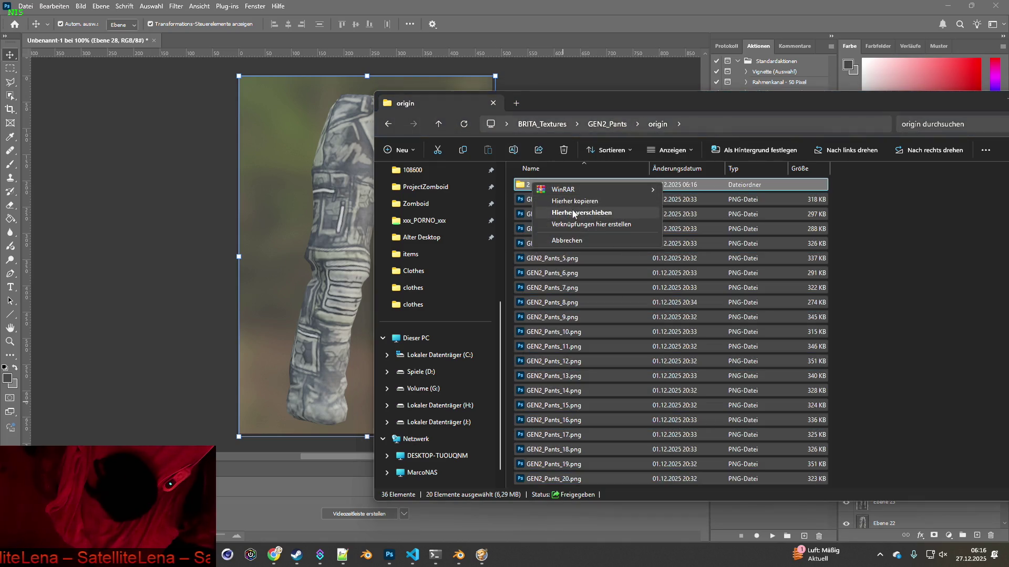
{"action": "left_click", "coordinate": [573, 214]}
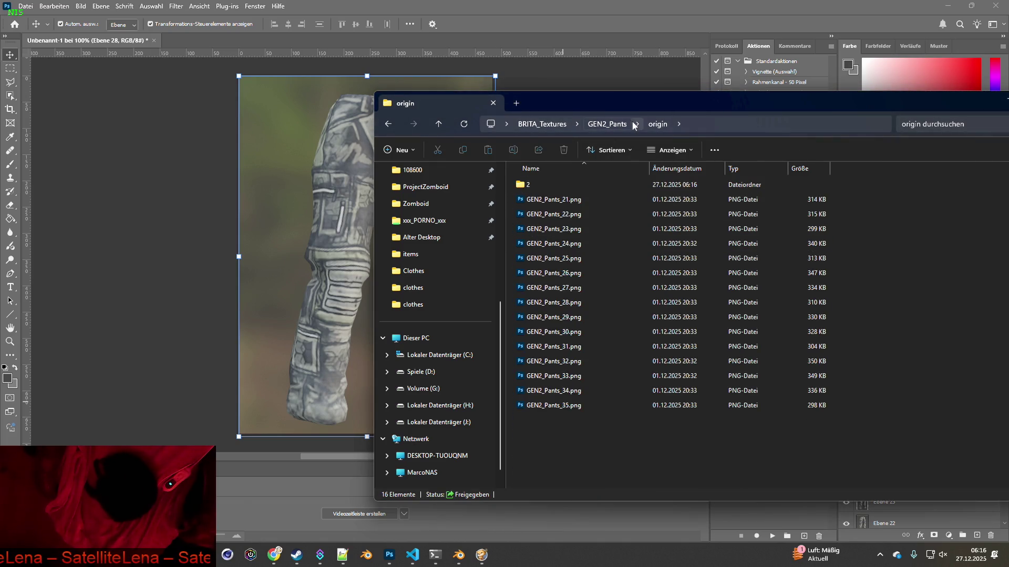
{"action": "key", "text": "alt+Tab"}
{"action": "key", "text": "alt+Tab"}
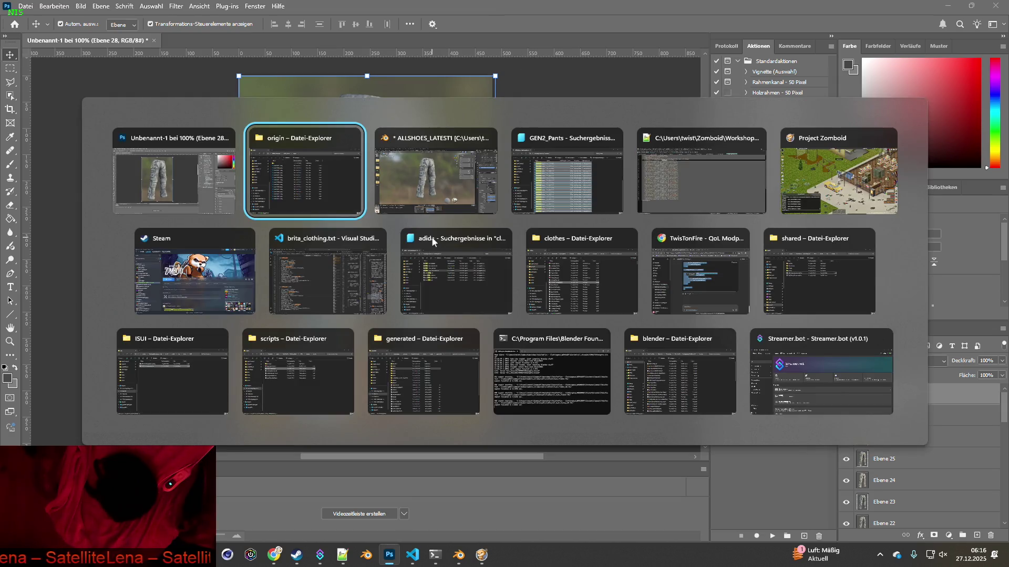
{"action": "key", "text": "alt+Tab"}
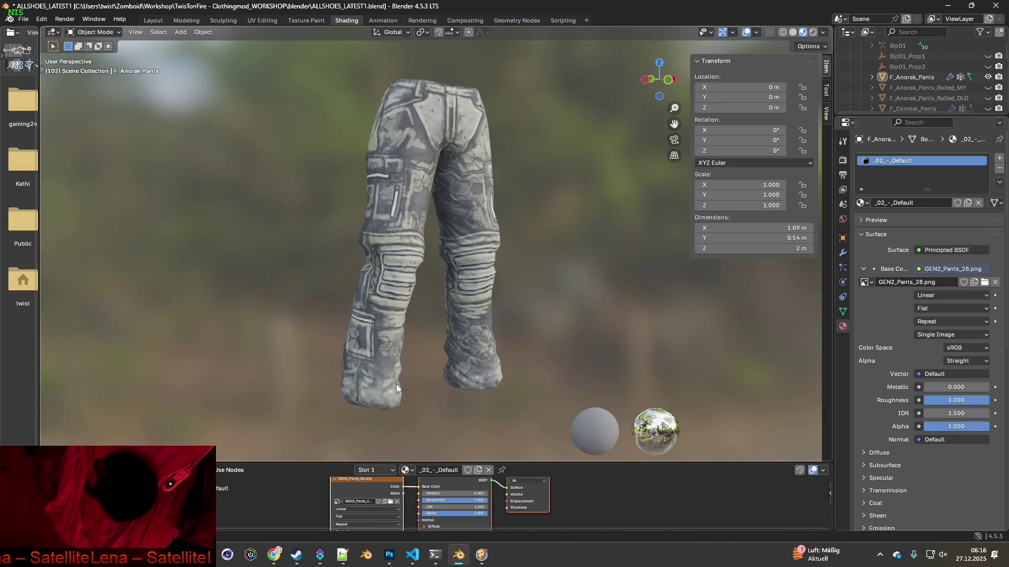
Load GEN2_Pants_29.png onto the pants and paste its capture into Photoshop.
{"action": "left_click", "coordinate": [390, 502]}
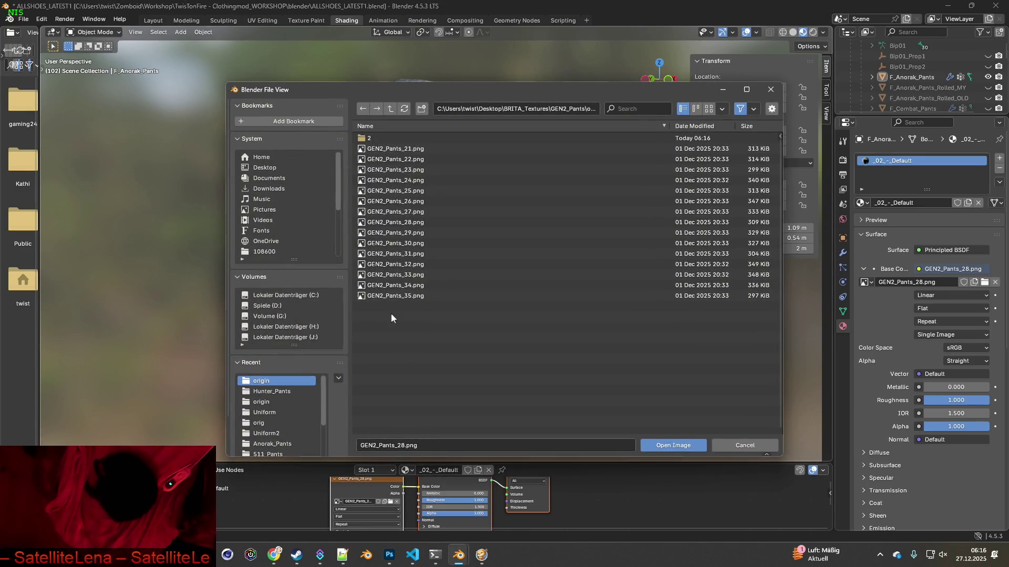
{"action": "left_click", "coordinate": [418, 233]}
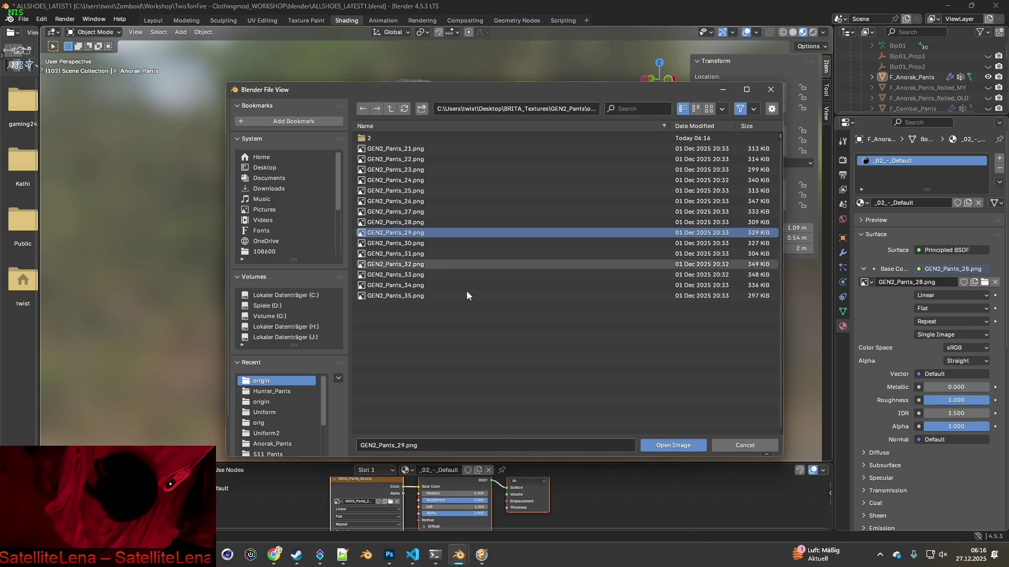
{"action": "left_click", "coordinate": [694, 450]}
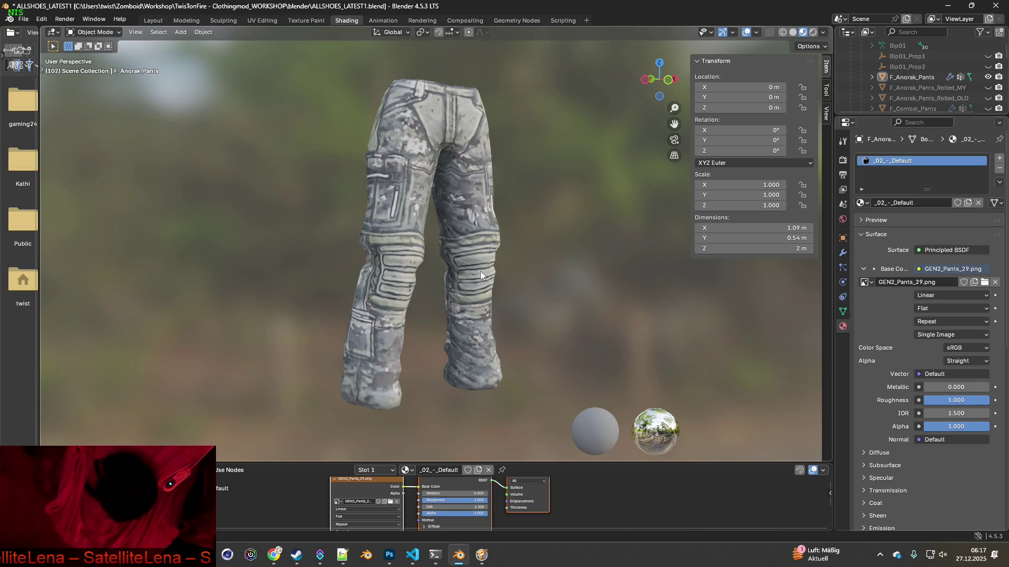
{"action": "key", "text": "ctrl+b"}
{"action": "left_click_drag", "start_coordinate": [297, 58], "coordinate": [547, 420]}
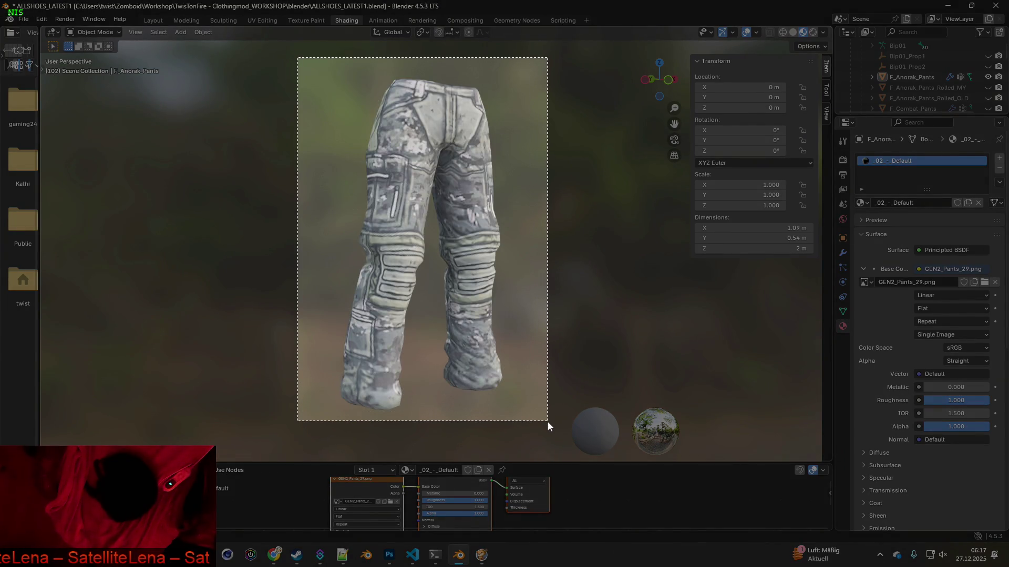
{"action": "key", "text": "alt+Tab"}
{"action": "key", "text": "ctrl+v"}
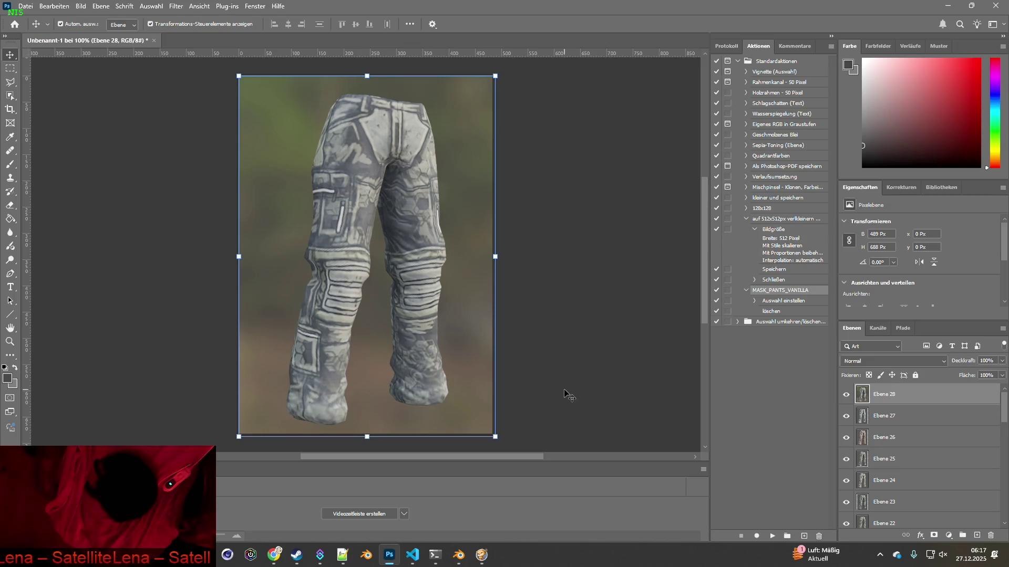
{"action": "key", "text": "alt+Tab"}
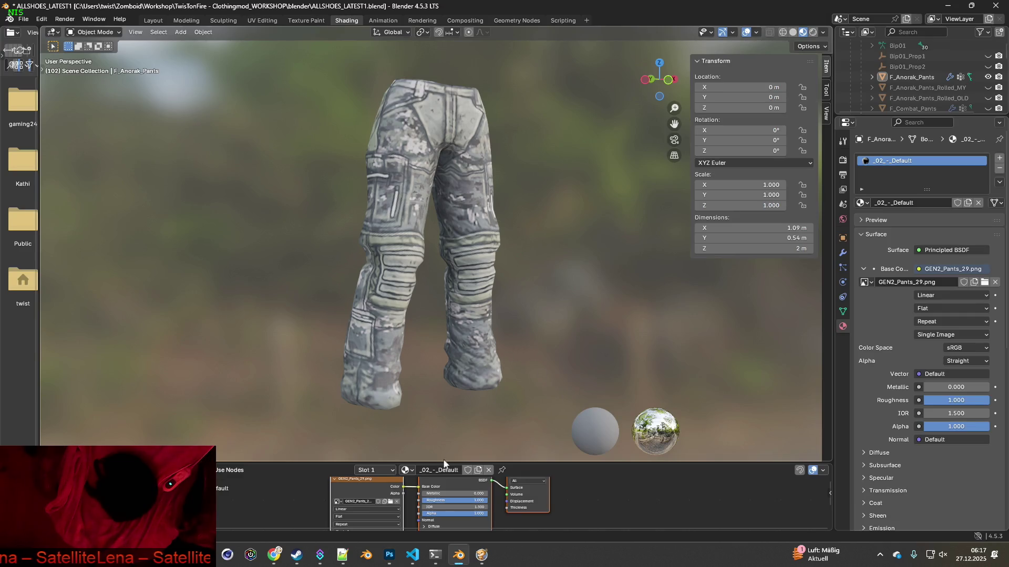
Load GEN2_Pants_30.png, hide the blurred environment, and paste the capture as Ebene 30.
{"action": "left_click", "coordinate": [390, 502]}
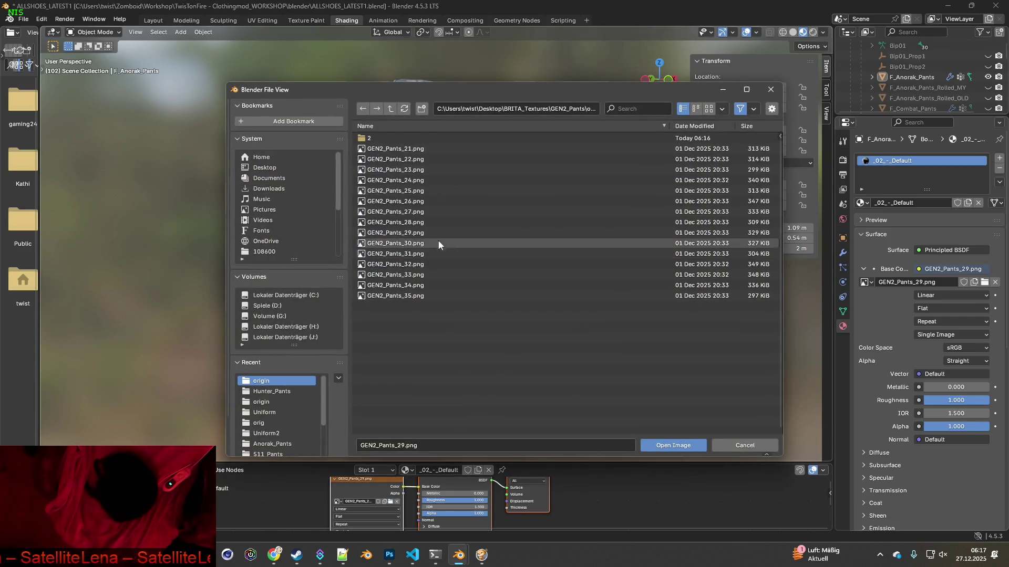
{"action": "left_click", "coordinate": [441, 243]}
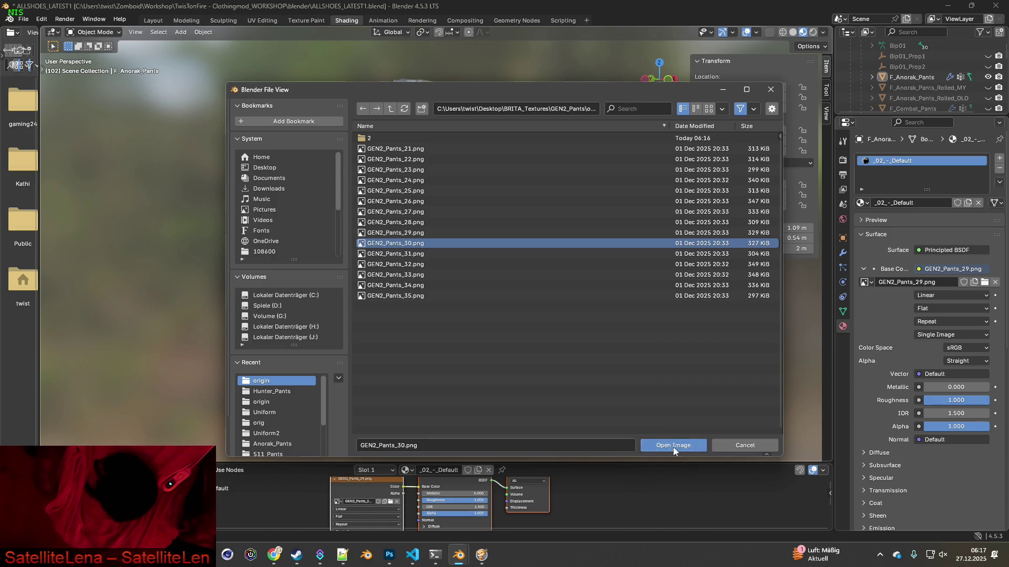
{"action": "left_click", "coordinate": [672, 445]}
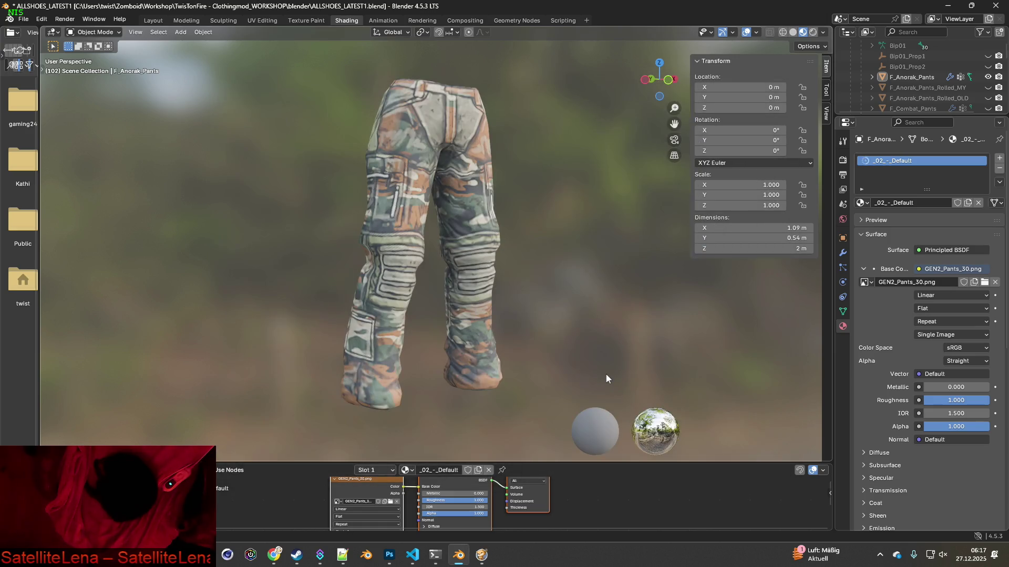
{"action": "left_click", "coordinate": [823, 33]}
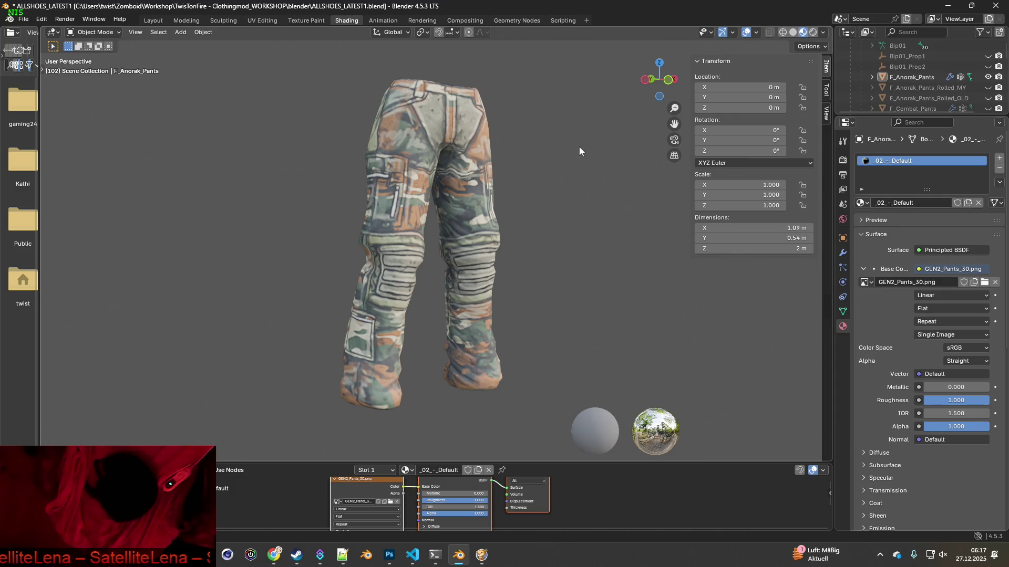
{"action": "key", "text": "super+shift+s"}
{"action": "left_click_drag", "start_coordinate": [301, 59], "coordinate": [546, 425]}
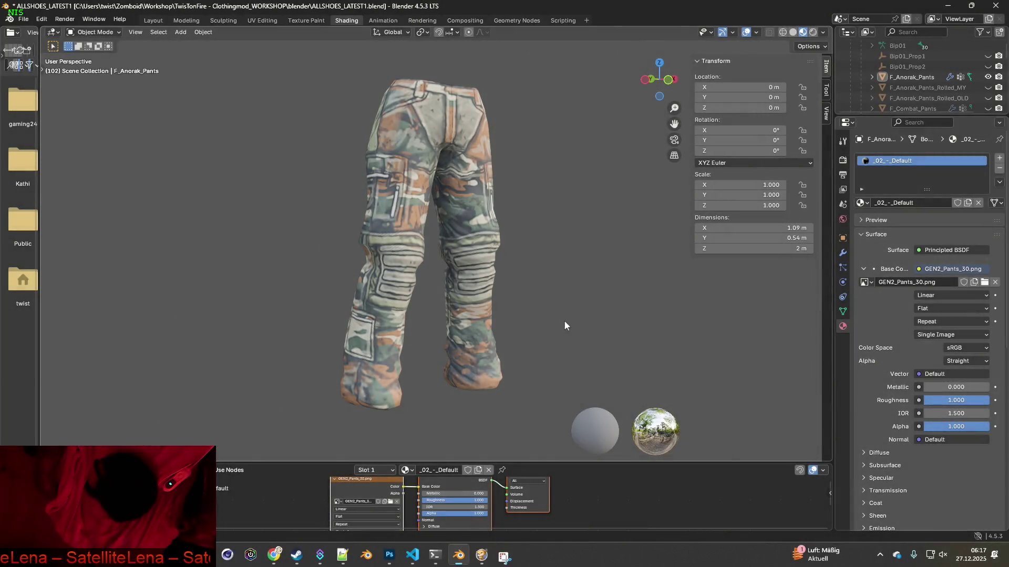
{"action": "key", "text": "alt+Tab"}
{"action": "key", "text": "ctrl+v"}
{"action": "key", "text": "alt+Tab"}
Load GEN2_Pants_31.png onto the pants and paste its capture as Ebene 31.
{"action": "left_click", "coordinate": [390, 501]}
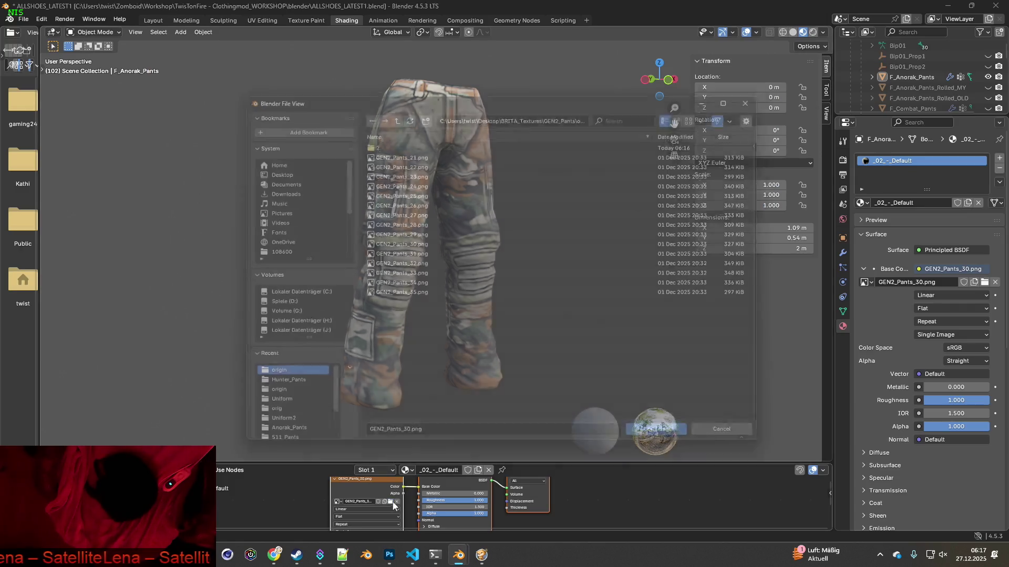
{"action": "left_click", "coordinate": [443, 254]}
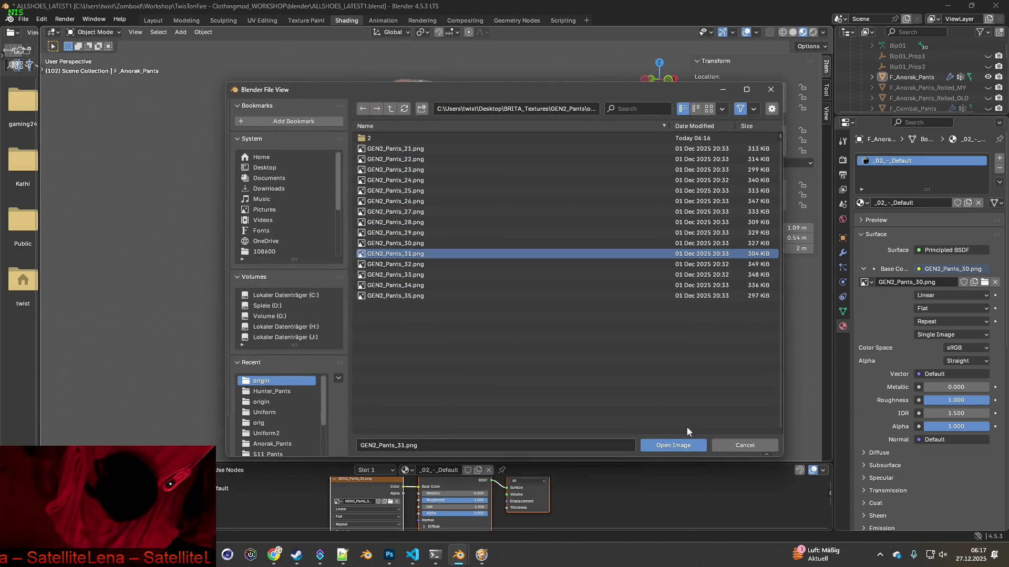
{"action": "left_click", "coordinate": [683, 445]}
{"action": "key", "text": "super+shift+s"}
{"action": "left_click_drag", "start_coordinate": [287, 64], "coordinate": [549, 420]}
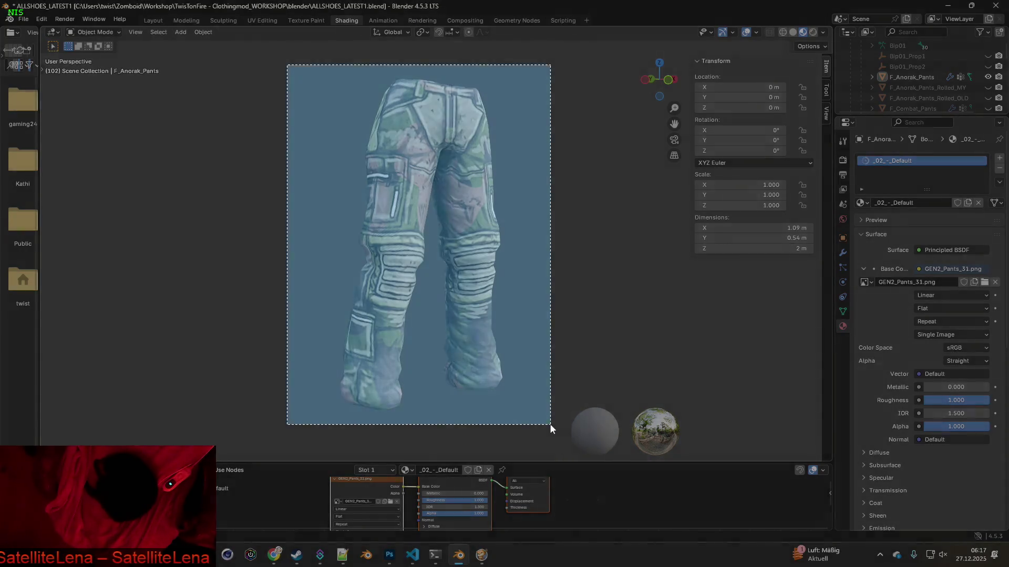
{"action": "key", "text": "alt+Tab"}
{"action": "key", "text": "ctrl+v"}
{"action": "key", "text": "alt+Tab"}
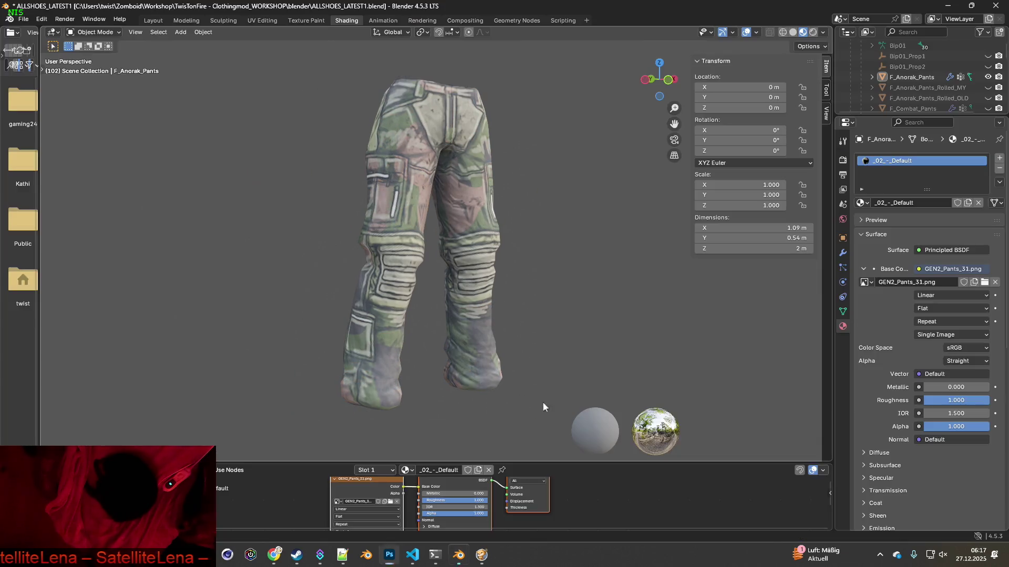
Load GEN2_Pants_32.png onto the pants and paste its capture into Photoshop.
{"action": "left_click", "coordinate": [390, 500]}
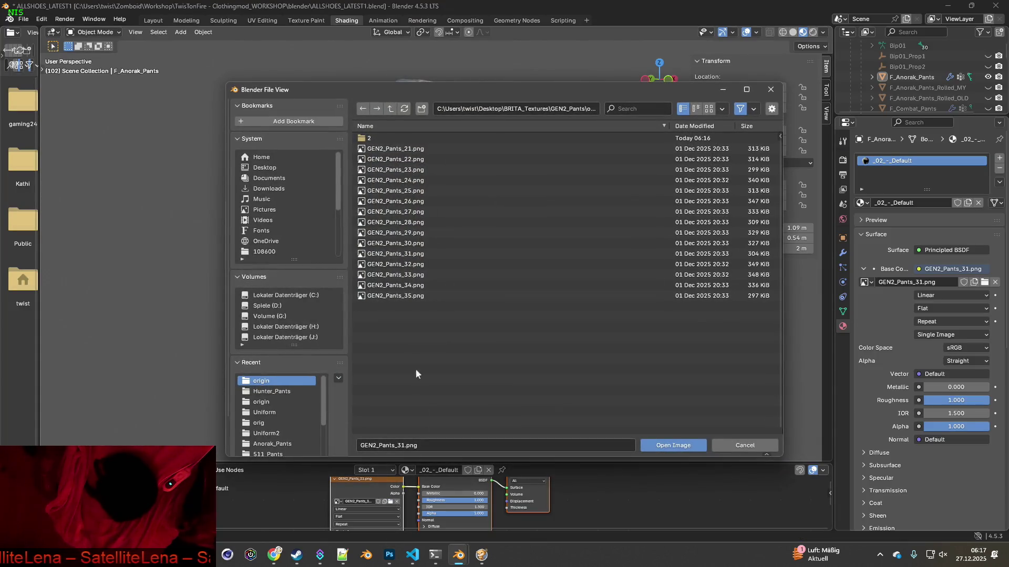
{"action": "left_click", "coordinate": [402, 264]}
{"action": "left_click", "coordinate": [676, 445]}
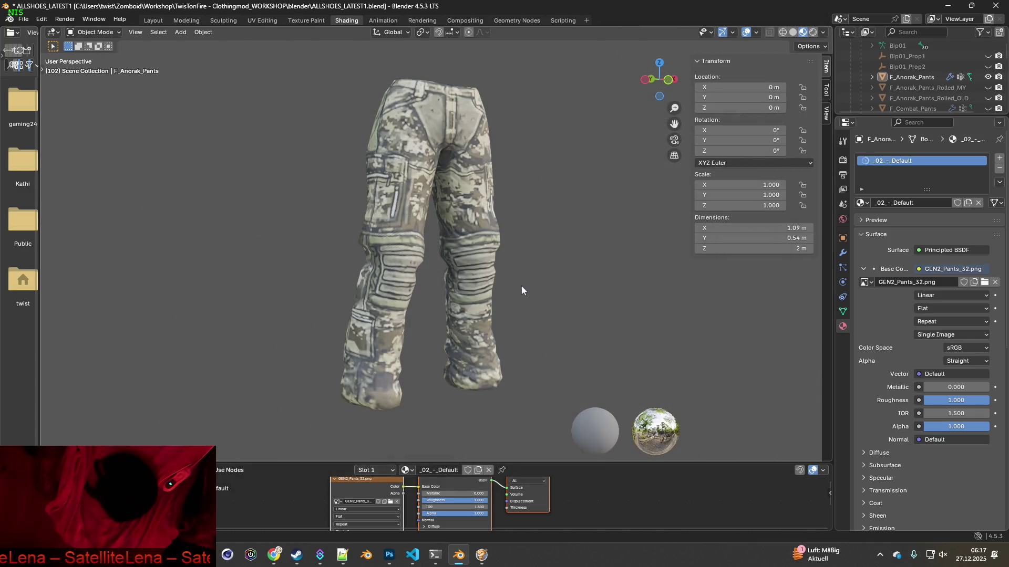
{"action": "key", "text": "super+shift+s"}
{"action": "left_click_drag", "start_coordinate": [298, 59], "coordinate": [552, 420]}
{"action": "key", "text": "alt+Tab"}
{"action": "key", "text": "ctrl+v"}
{"action": "key", "text": "alt+Tab"}
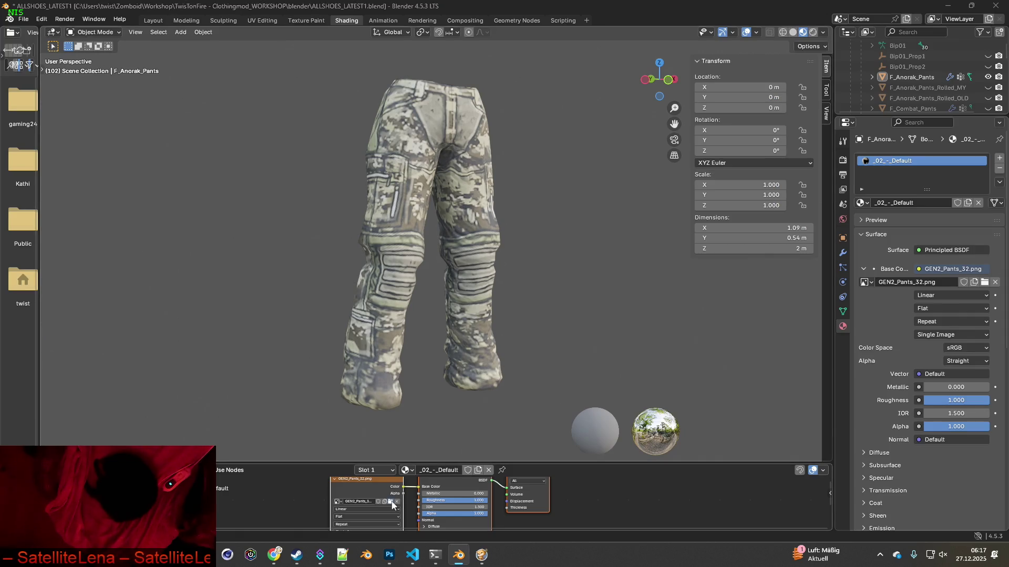
Load GEN2_Pants_33.png onto the pants and paste its capture into Photoshop.
{"action": "left_click", "coordinate": [391, 501]}
{"action": "left_click", "coordinate": [403, 275]}
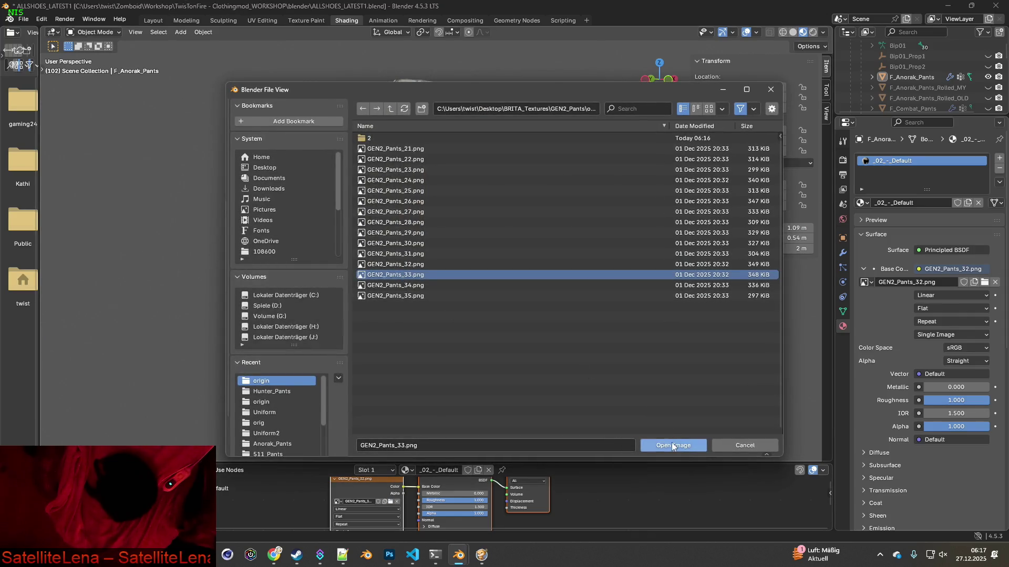
{"action": "left_click", "coordinate": [673, 446]}
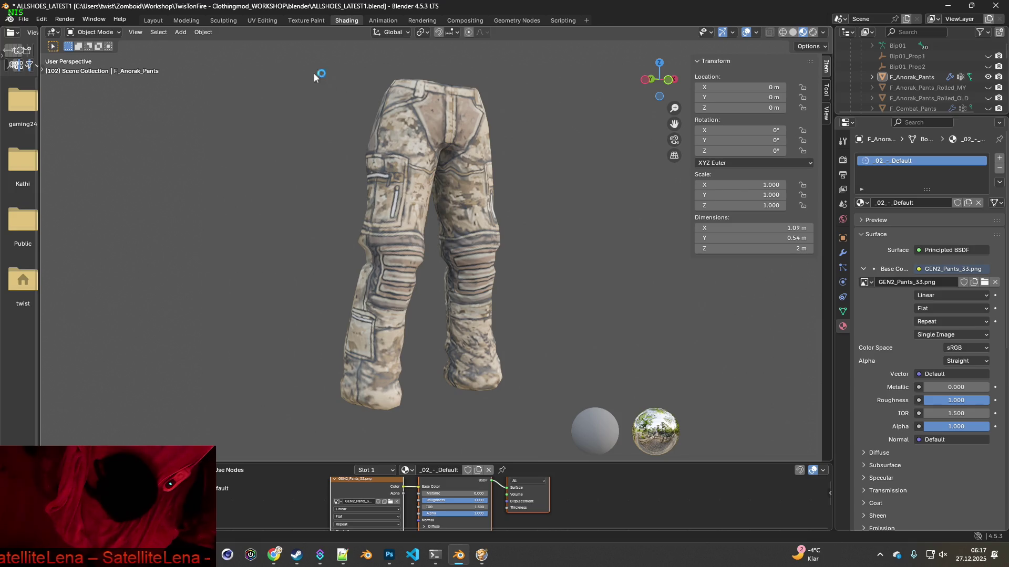
{"action": "key", "text": "super+shift+s"}
{"action": "left_click_drag", "start_coordinate": [292, 63], "coordinate": [550, 426]}
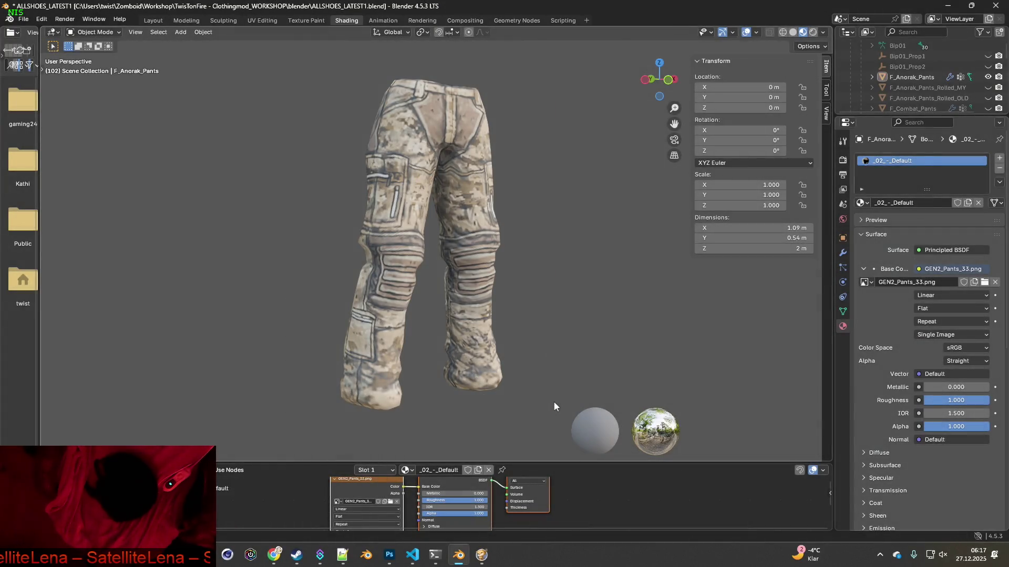
{"action": "key", "text": "alt+Tab"}
{"action": "key", "text": "ctrl+v"}
{"action": "key", "text": "alt+Tab"}
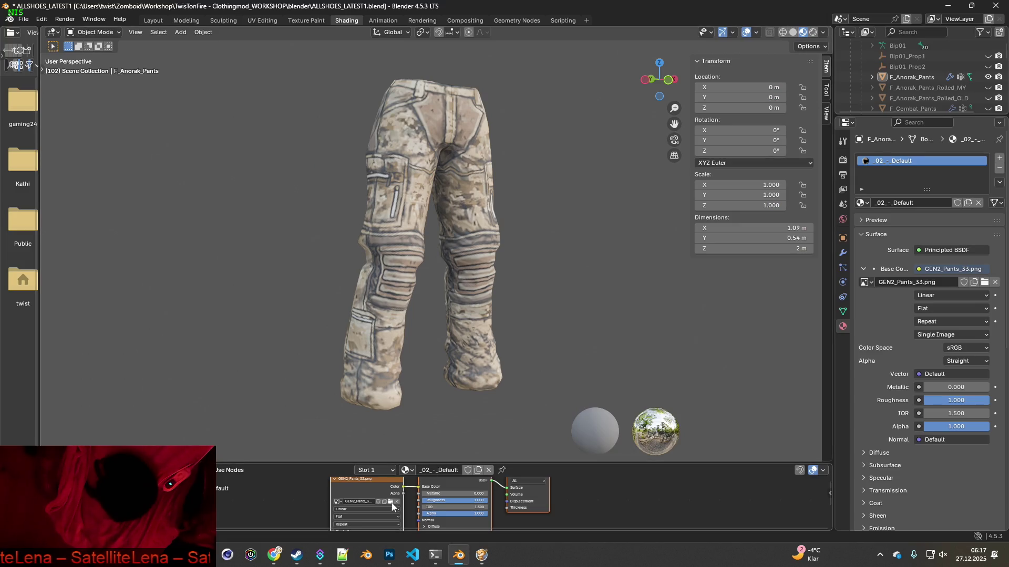
Load GEN2_Pants_34.png onto the pants and capture the area around them.
{"action": "left_click", "coordinate": [391, 502]}
{"action": "left_click", "coordinate": [402, 285]}
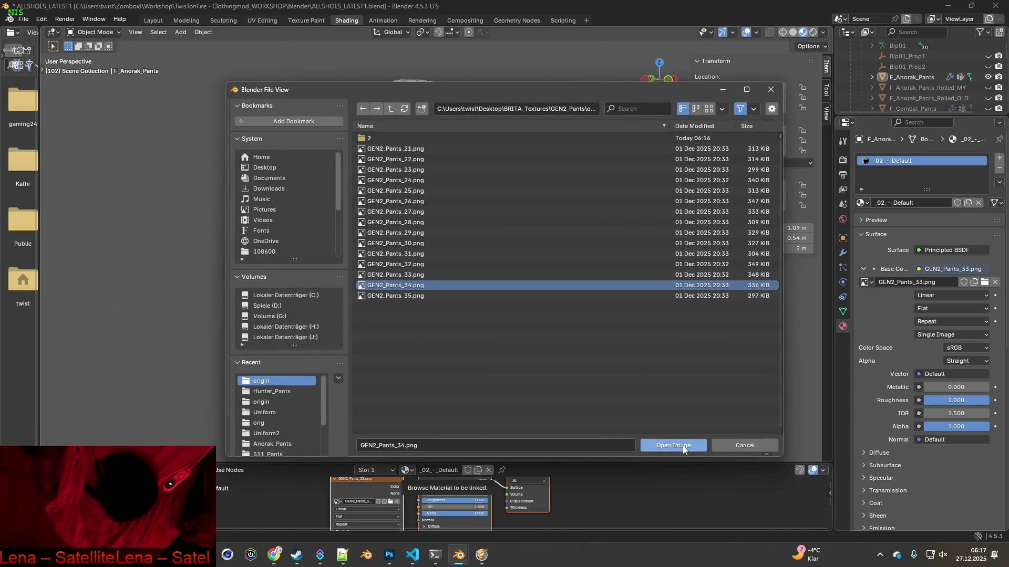
{"action": "left_click", "coordinate": [673, 445]}
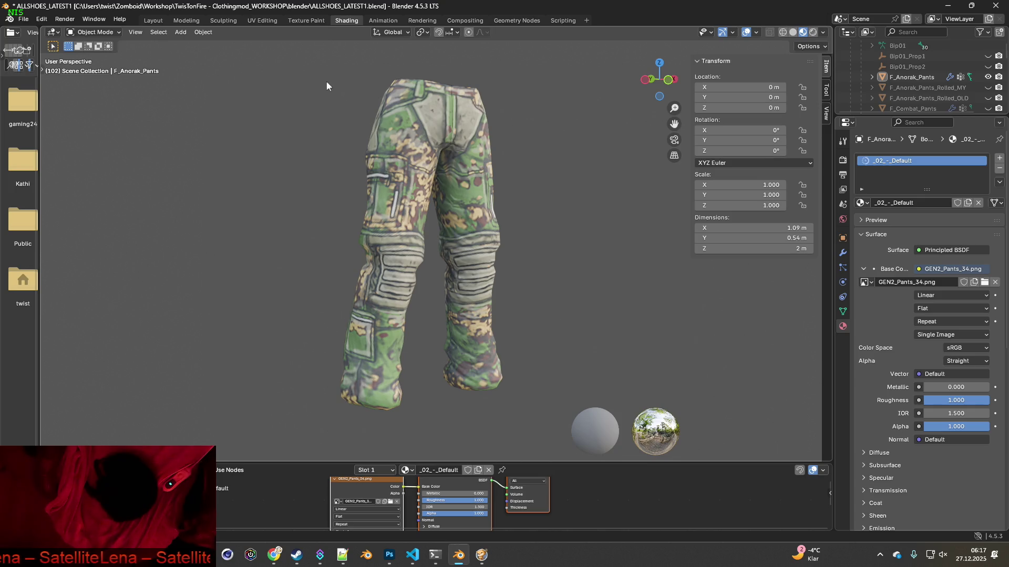
{"action": "key", "text": "super+shift+s"}
{"action": "left_click_drag", "start_coordinate": [284, 59], "coordinate": [561, 403]}
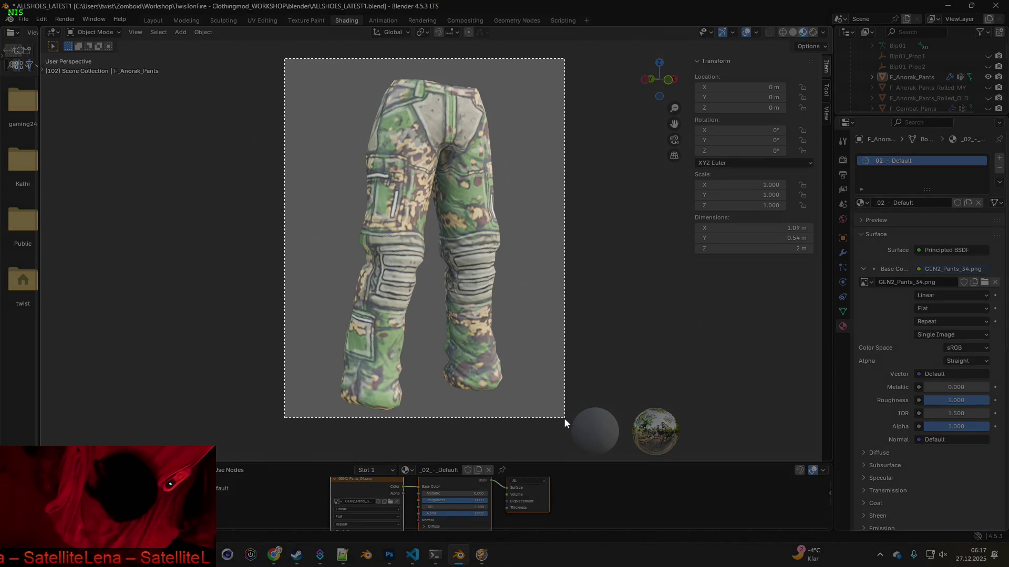
{"action": "key", "text": "alt+Tab"}
{"action": "key", "text": "alt+Tab"}
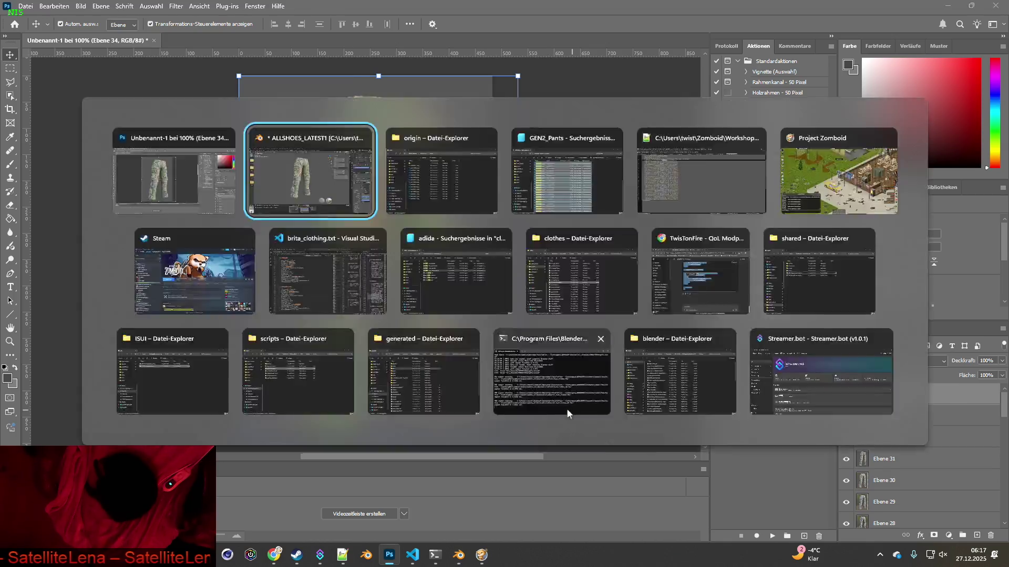
Load GEN2_Pants_35.png onto the pants and paste its capture as Ebene 35.
{"action": "left_click", "coordinate": [391, 502]}
{"action": "left_click", "coordinate": [419, 296]}
{"action": "left_click", "coordinate": [666, 445]}
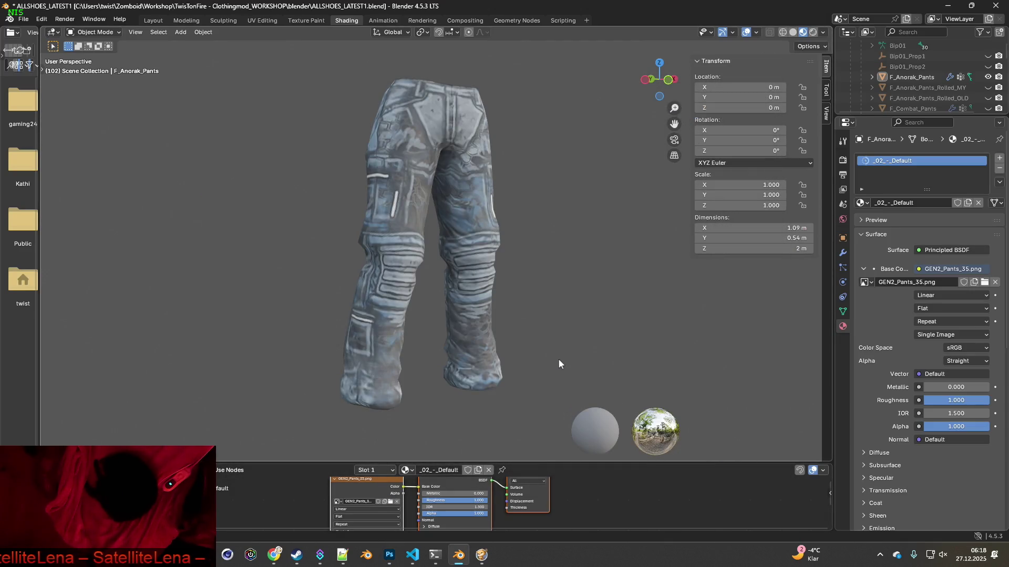
{"action": "key", "text": "super+shift+s"}
{"action": "left_click_drag", "start_coordinate": [301, 53], "coordinate": [551, 417]}
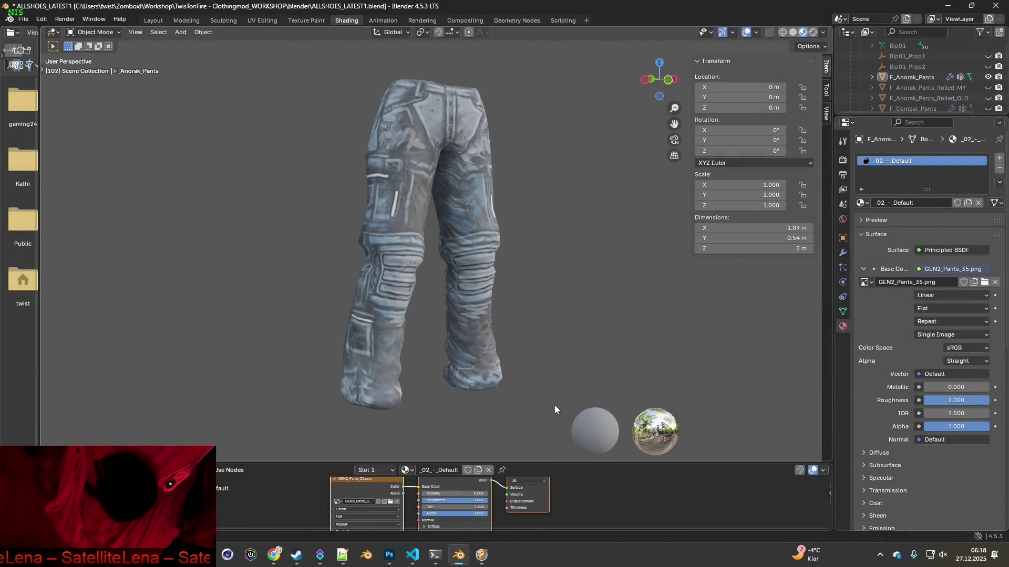
{"action": "key", "text": "alt+Tab"}
{"action": "key", "text": "ctrl+v"}
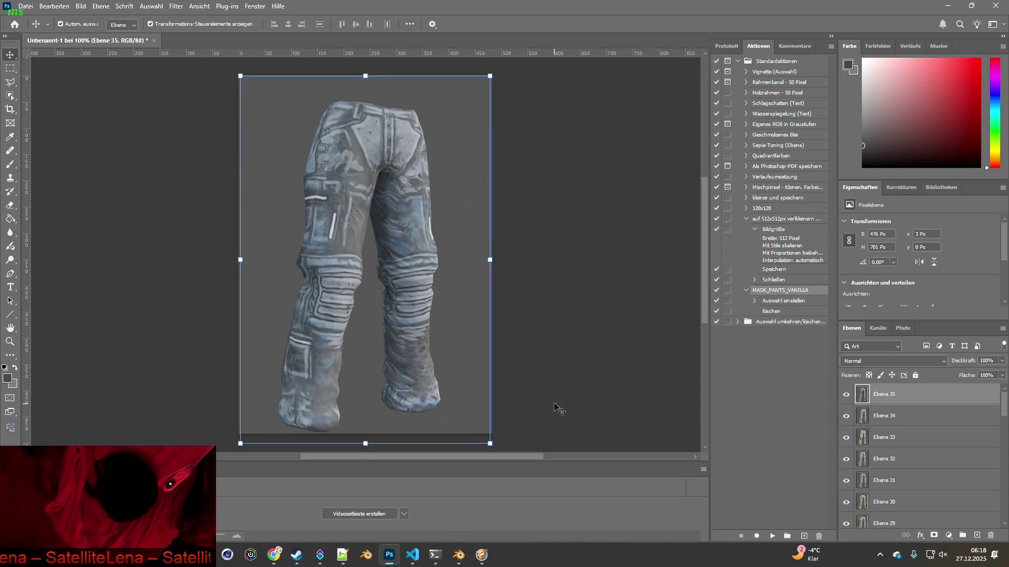
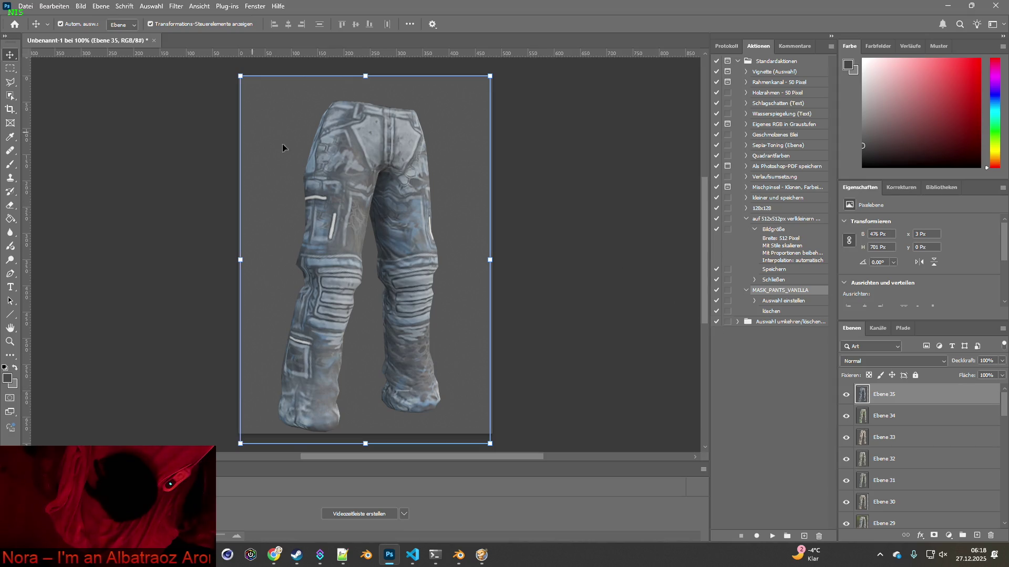
Browse the Save As dialog to GEN2_Pants > origin > 2, then cancel without saving.
{"action": "left_click", "coordinate": [26, 5]}
{"action": "left_click", "coordinate": [54, 135]}
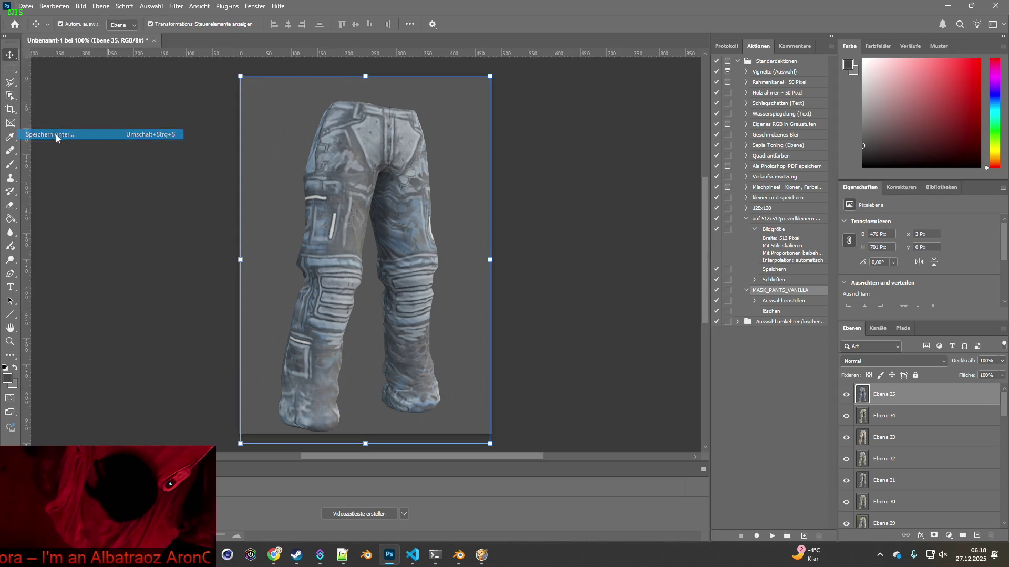
{"action": "left_click", "coordinate": [155, 30]}
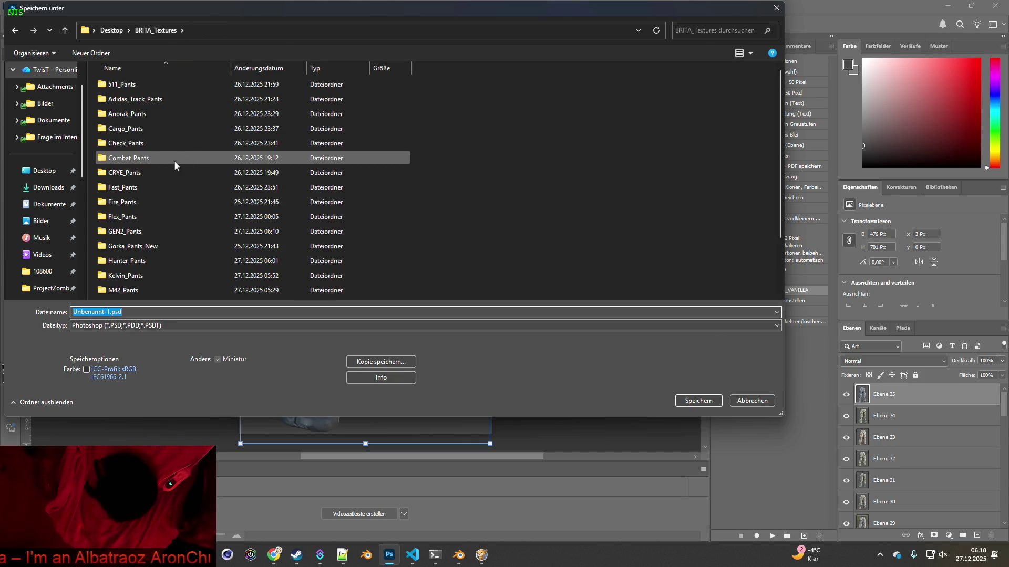
{"action": "left_click", "coordinate": [135, 234]}
{"action": "double_click", "coordinate": [135, 233]}
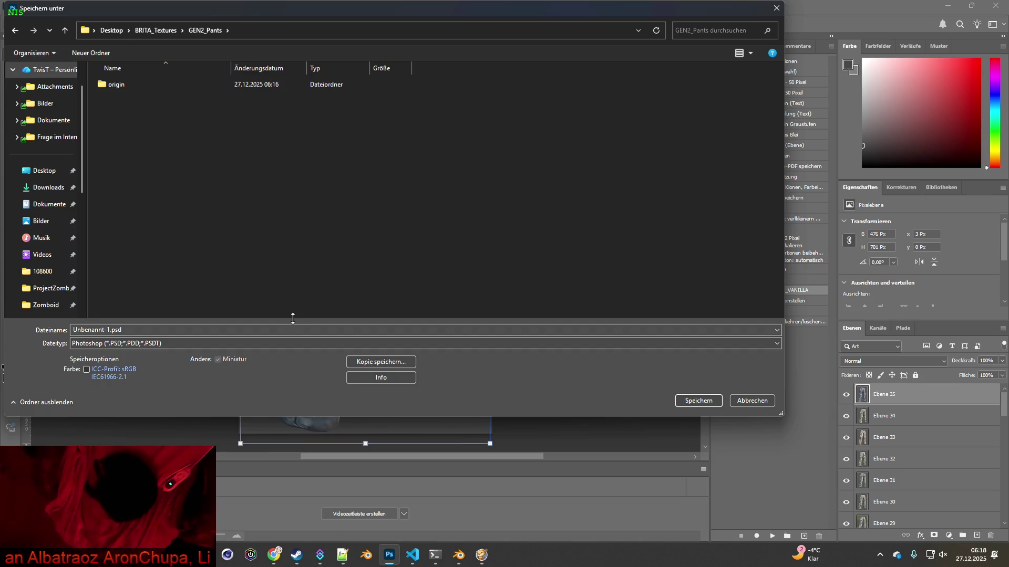
{"action": "double_click", "coordinate": [124, 88]}
{"action": "double_click", "coordinate": [139, 92]}
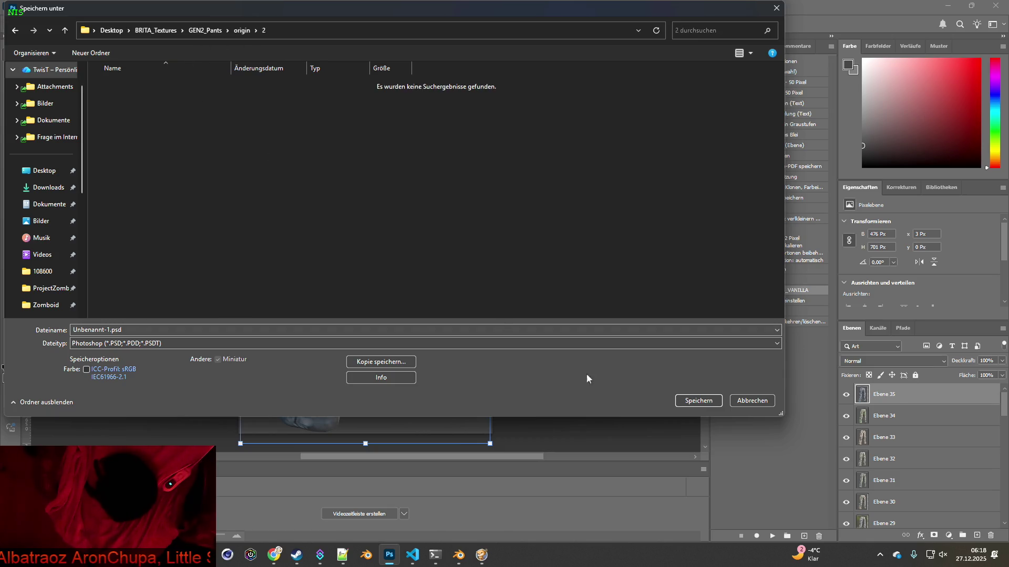
{"action": "left_click", "coordinate": [746, 401]}
Check the GEN2_Pants.xml texture list, then reopen and dismiss the Save As dialog.
{"action": "key", "text": "alt+Tab"}
{"action": "key", "text": "alt+Tab"}
{"action": "key", "text": "alt+Tab"}
{"action": "key", "text": "alt+Tab"}
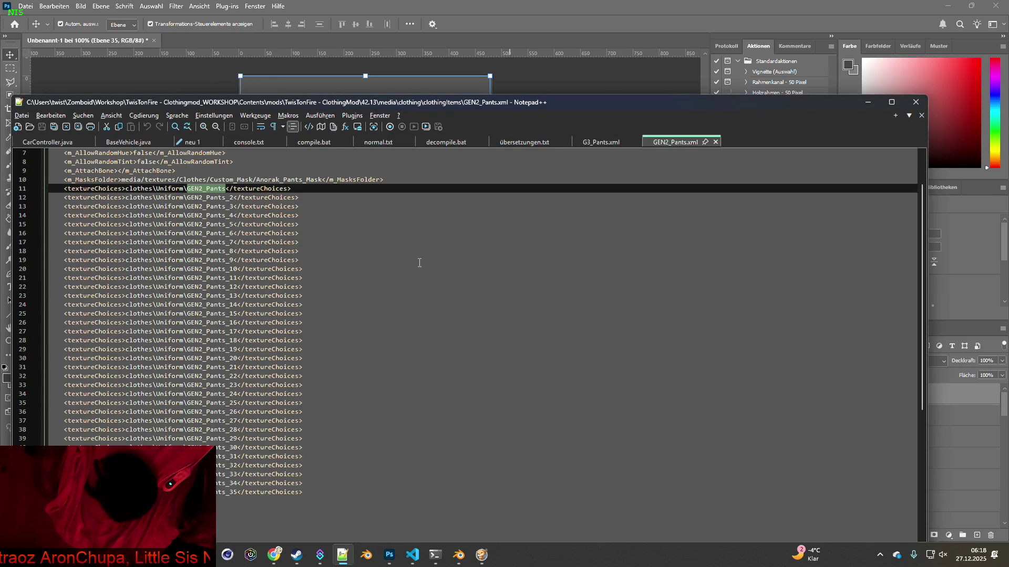
{"action": "key", "text": "alt+Tab"}
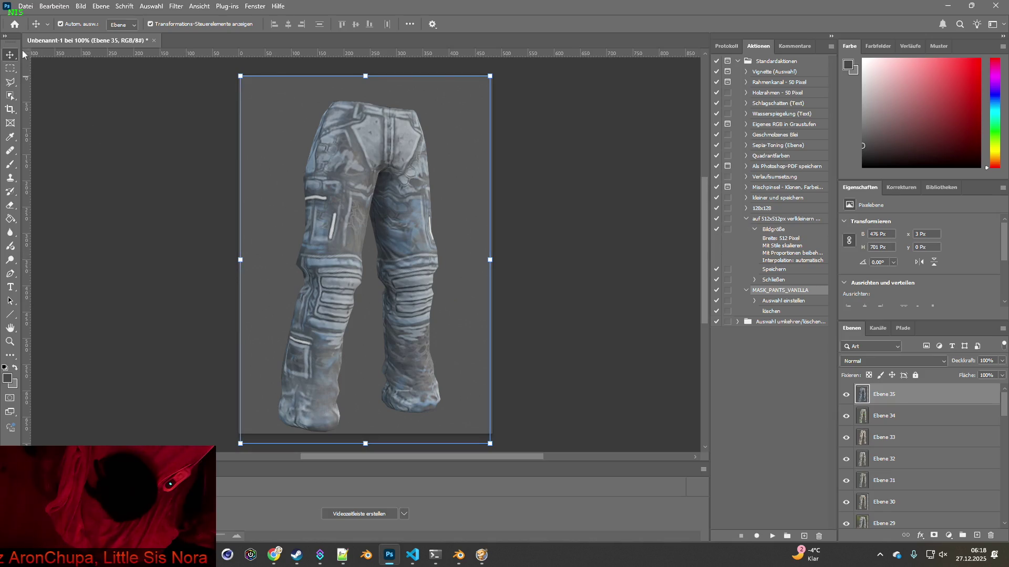
{"action": "left_click", "coordinate": [25, 6]}
{"action": "left_click", "coordinate": [50, 135]}
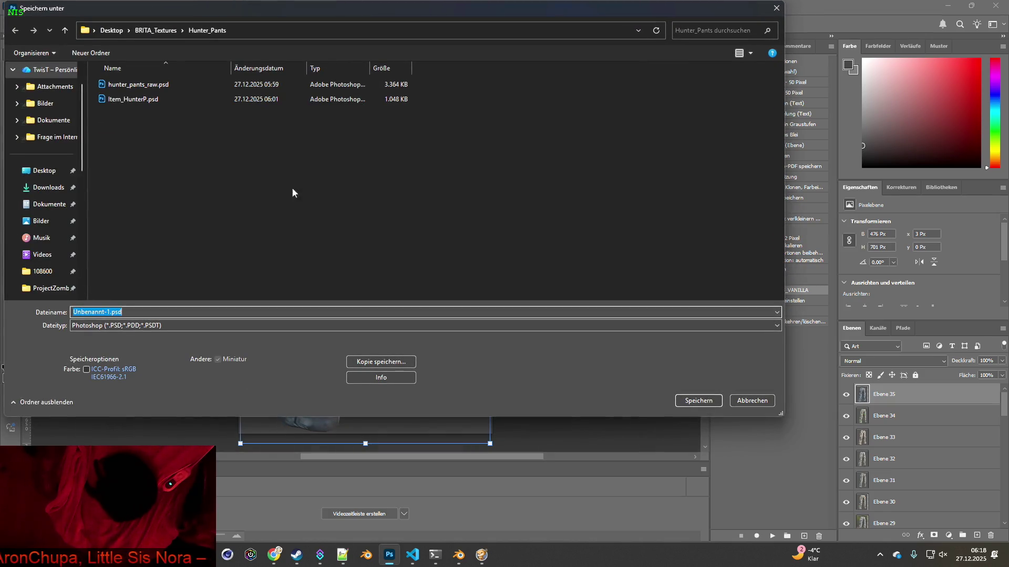
{"action": "key", "text": "Escape"}
Create a new blank transparent document 500 px high.
{"action": "key", "text": "ctrl+n"}
{"action": "left_click", "coordinate": [593, 198]}
{"action": "type", "text": "500"}
{"action": "left_click", "coordinate": [640, 416]}
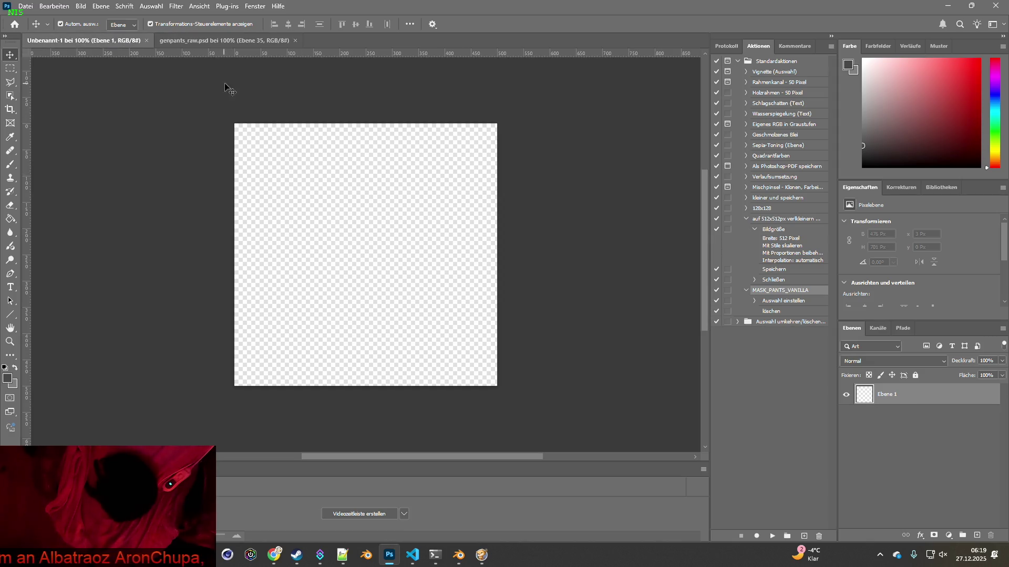
Save the blank document as Item_GEN3P.psd in GEN2_Pants, accepting the Photoshop format options.
{"action": "left_click", "coordinate": [25, 6]}
{"action": "left_click", "coordinate": [55, 134]}
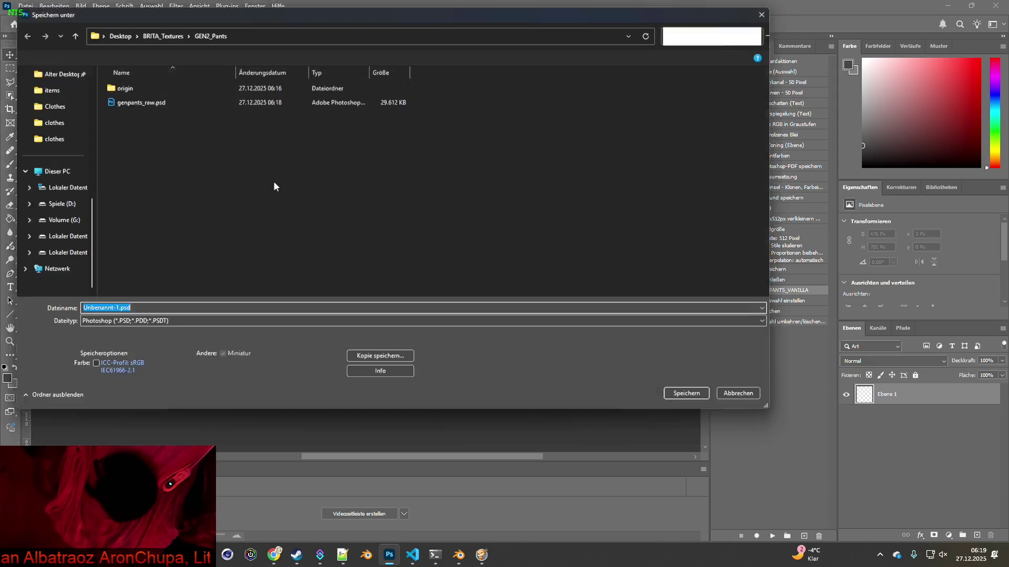
{"action": "left_click", "coordinate": [101, 312]}
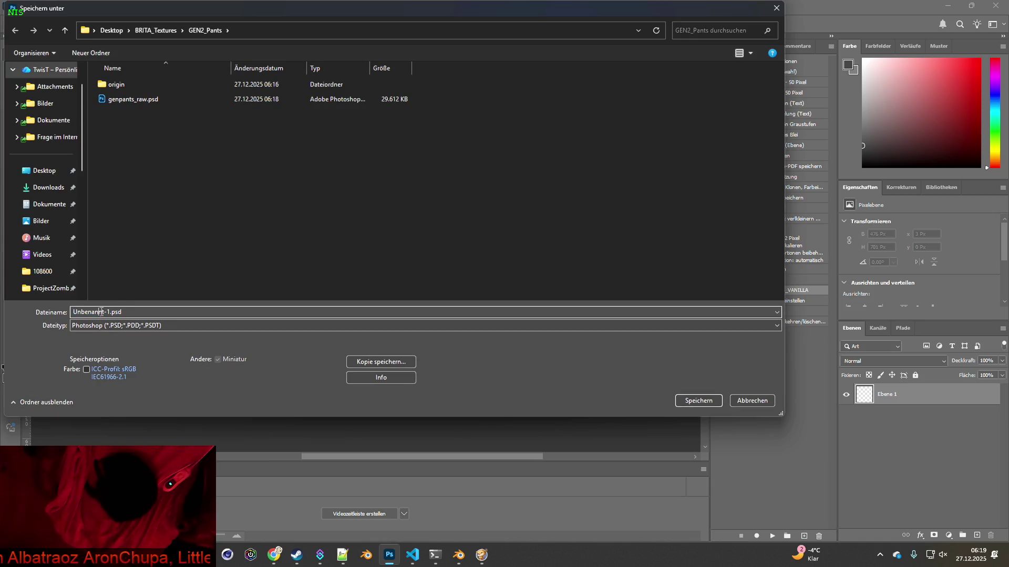
{"action": "double_click", "coordinate": [110, 312]}
{"action": "type", "text": "Item_"}
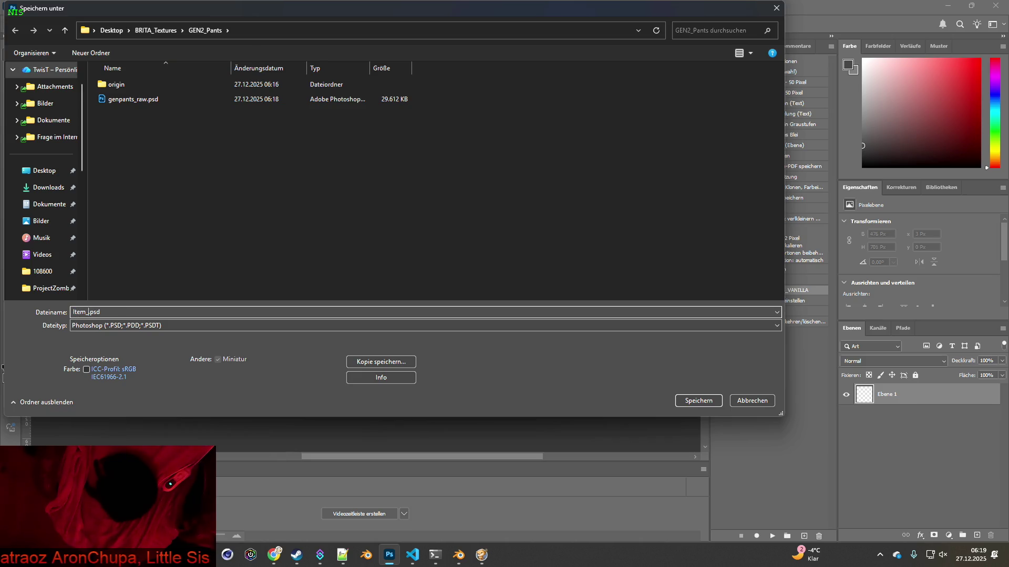
{"action": "type", "text": "G"}
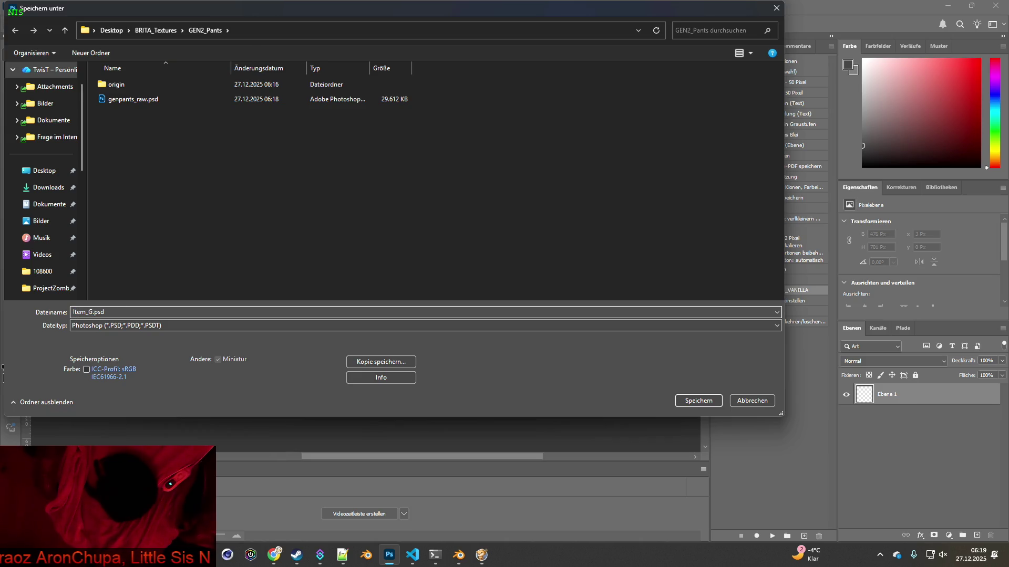
{"action": "type", "text": "EN3"}
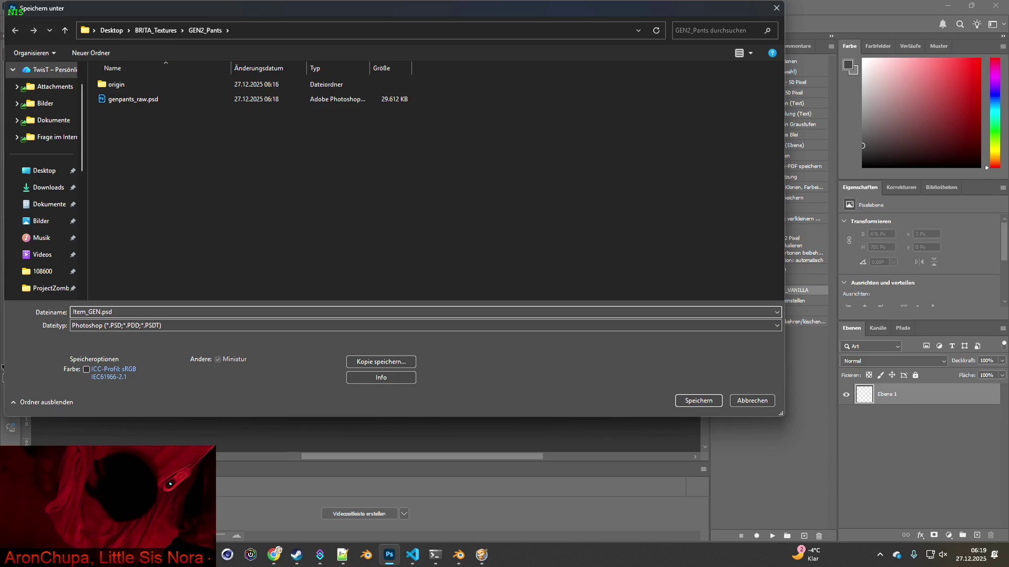
{"action": "type", "text": "P"}
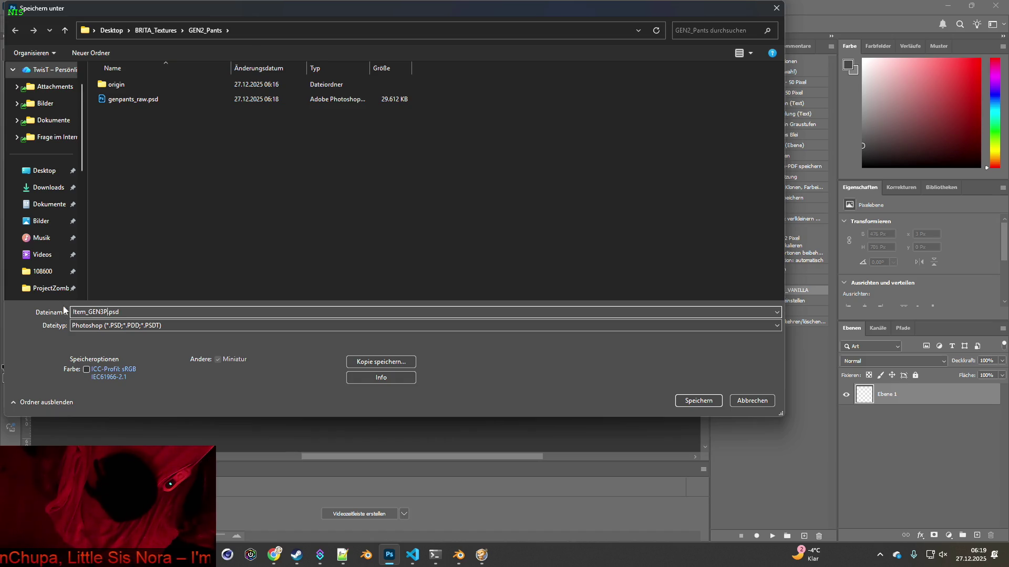
{"action": "left_click_drag", "start_coordinate": [92, 310], "coordinate": [108, 310]}
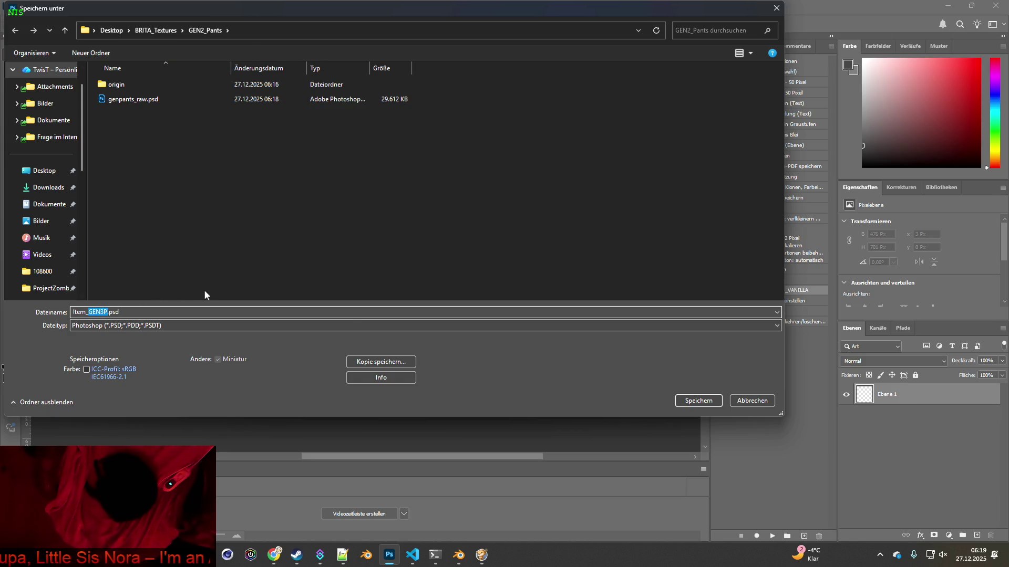
{"action": "left_click", "coordinate": [694, 400]}
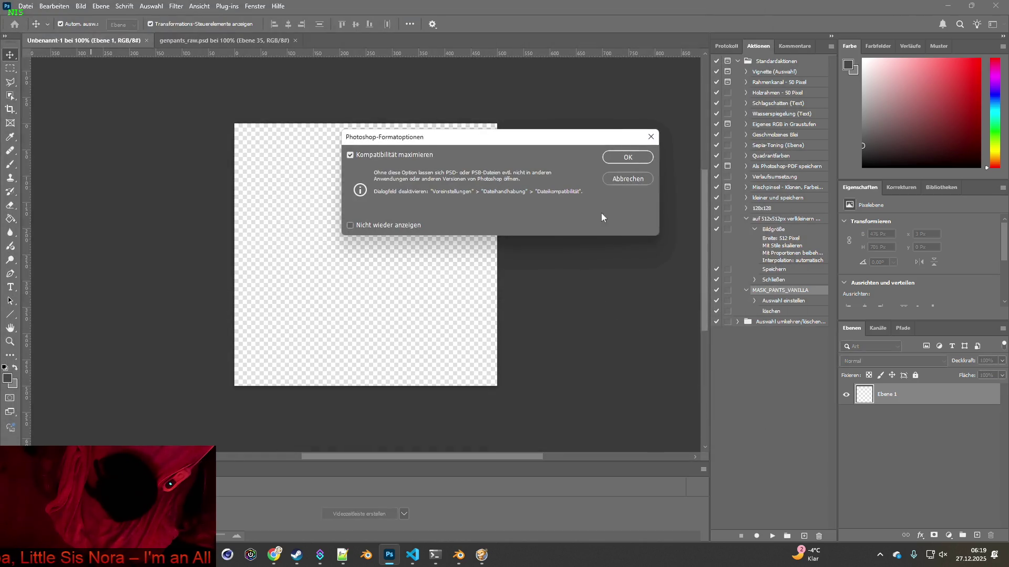
{"action": "left_click", "coordinate": [629, 158]}
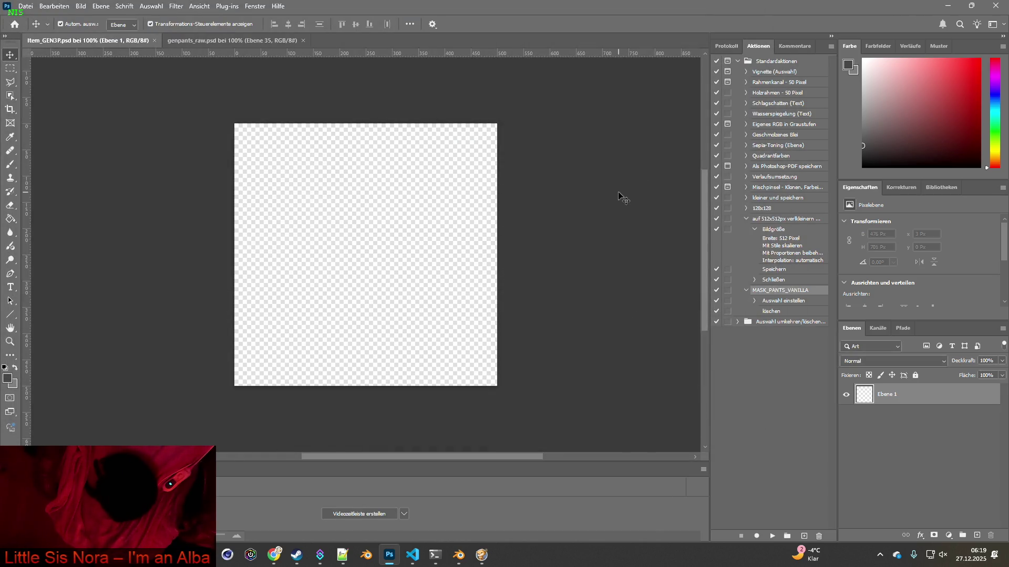
{"action": "key", "text": "alt+Tab"}
{"action": "key", "text": "alt+Tab"}
{"action": "key", "text": "alt+Tab"}
{"action": "key", "text": "alt+Tab"}
{"action": "key", "text": "alt+Tab"}
{"action": "key", "text": "alt+Tab"}
{"action": "key", "text": "alt+Tab"}
{"action": "key", "text": "alt+Tab"}
{"action": "key", "text": "alt+Tab"}
Search brita_clothing.txt for 'gen' to find the GEN2_Pants item, then return to Photoshop.
{"action": "left_click", "coordinate": [325, 244]}
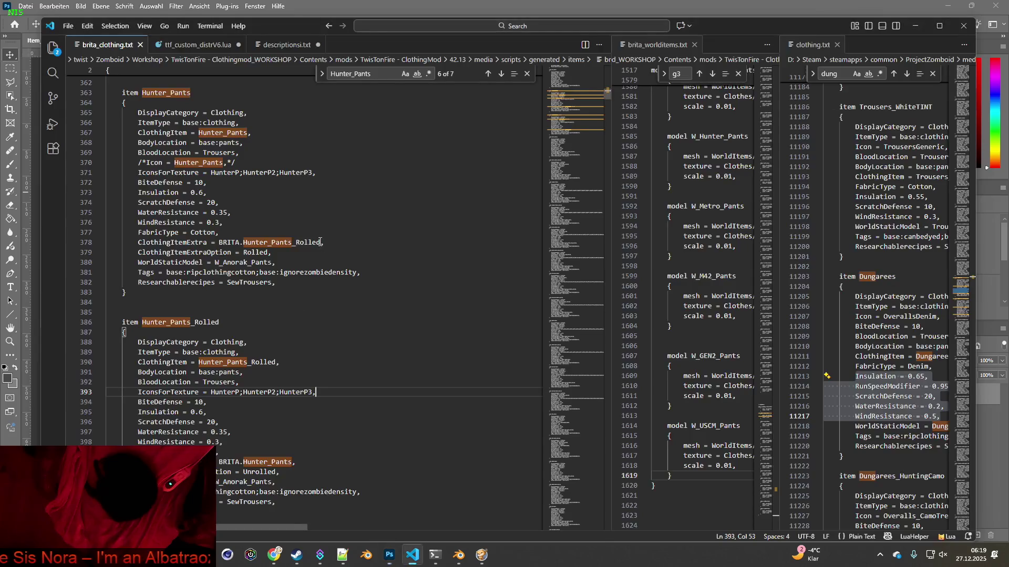
{"action": "key", "text": "ctrl+f"}
{"action": "type", "text": "gen"}
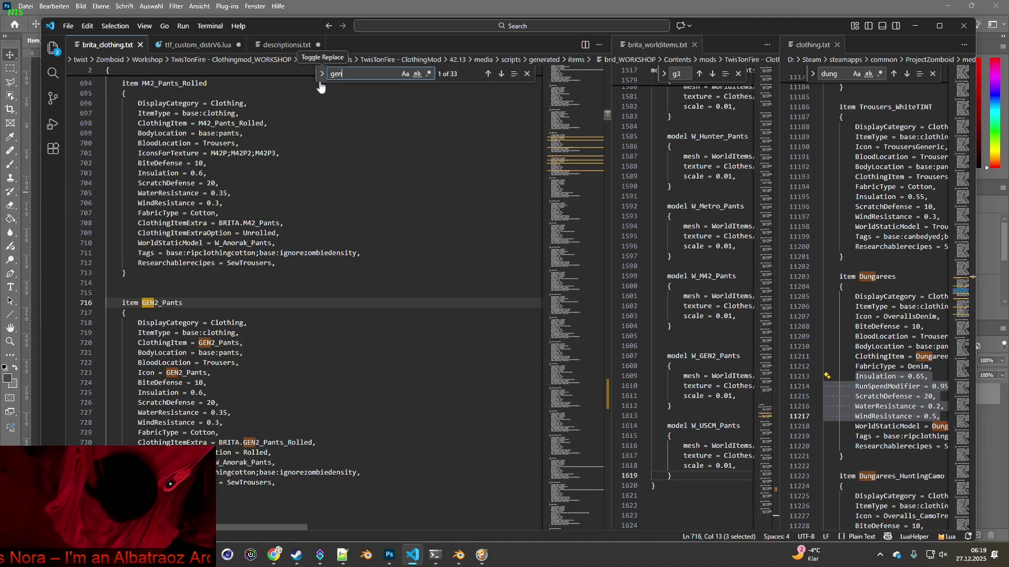
{"action": "key", "text": "alt+Tab"}
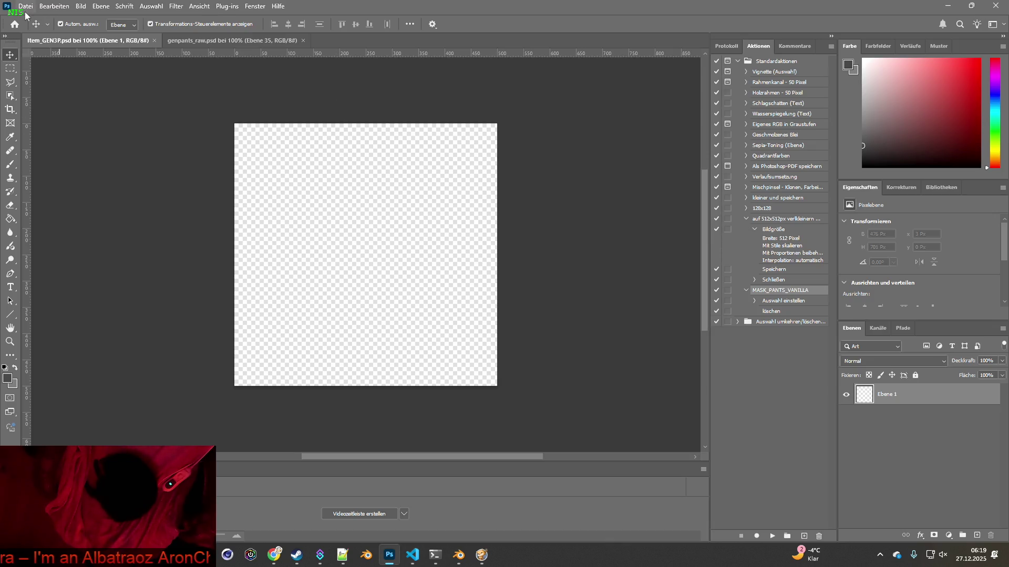
Resave the blank document as Item_GEN2P.psd by changing the 3 in the name to 2.
{"action": "left_click", "coordinate": [26, 8]}
{"action": "left_click", "coordinate": [66, 135]}
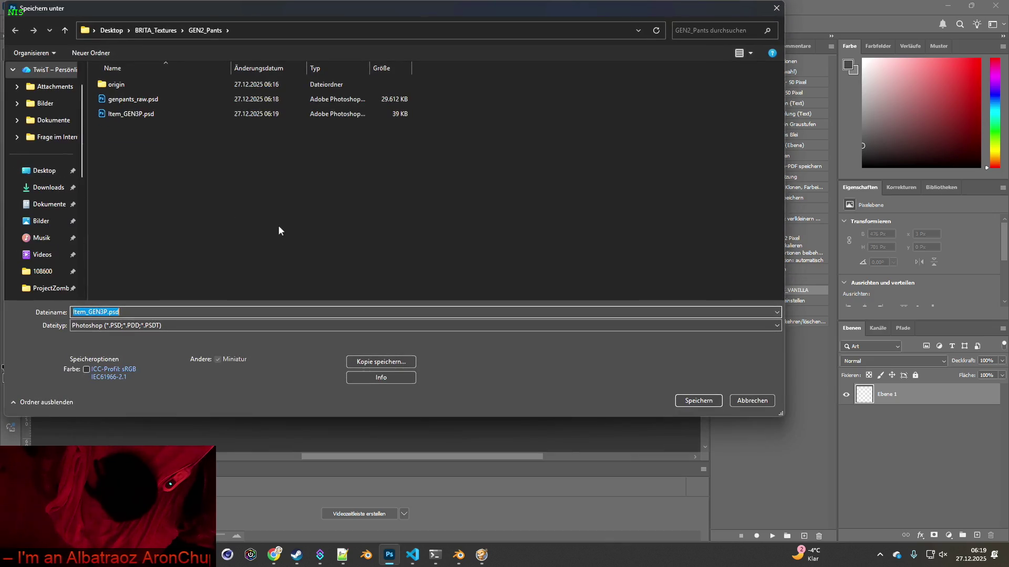
{"action": "left_click", "coordinate": [108, 312]}
{"action": "key", "text": "BackSpace"}
{"action": "type", "text": "2"}
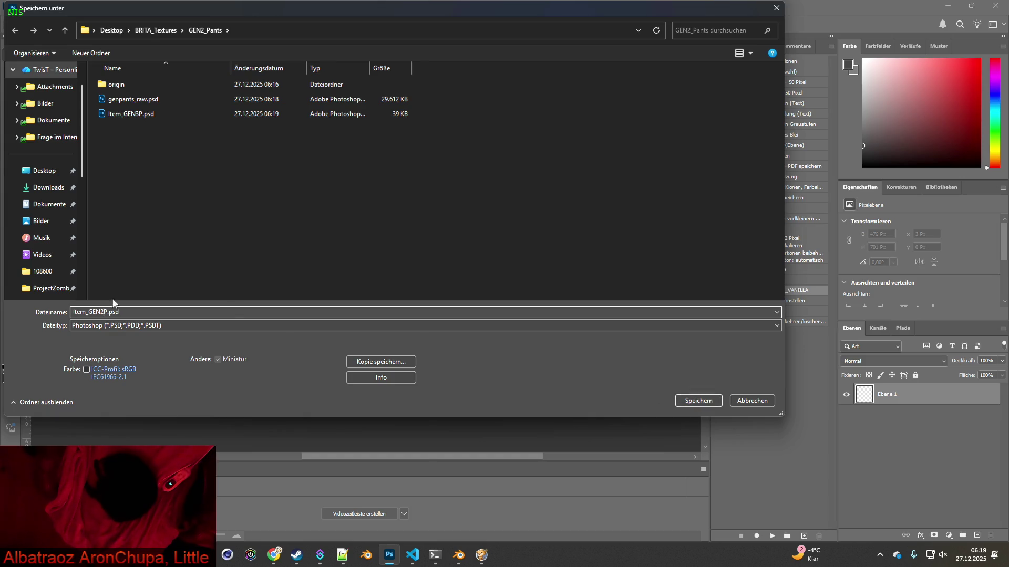
{"action": "left_click_drag", "start_coordinate": [88, 312], "coordinate": [107, 312]}
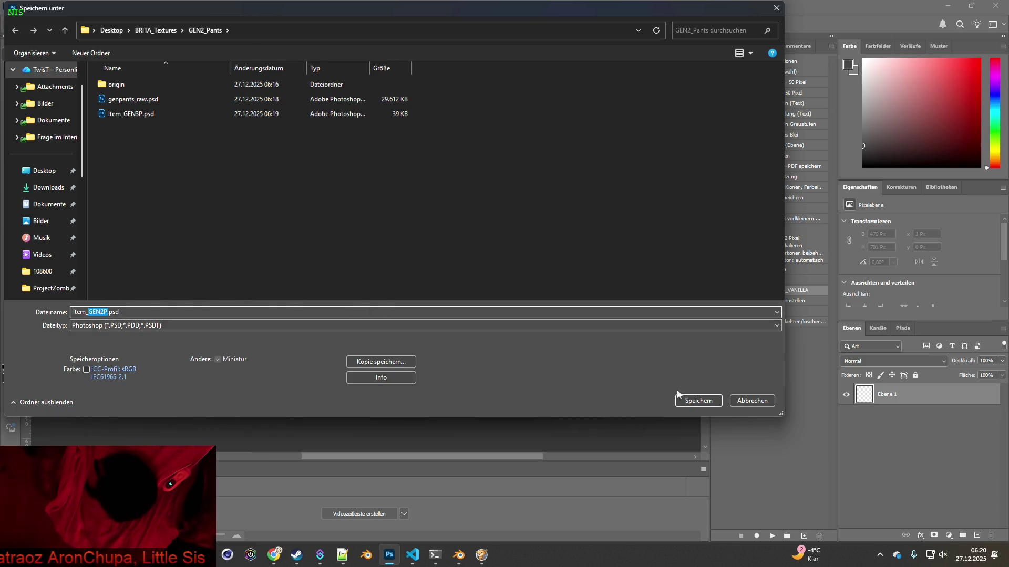
{"action": "left_click", "coordinate": [698, 401]}
{"action": "left_click", "coordinate": [614, 156]}
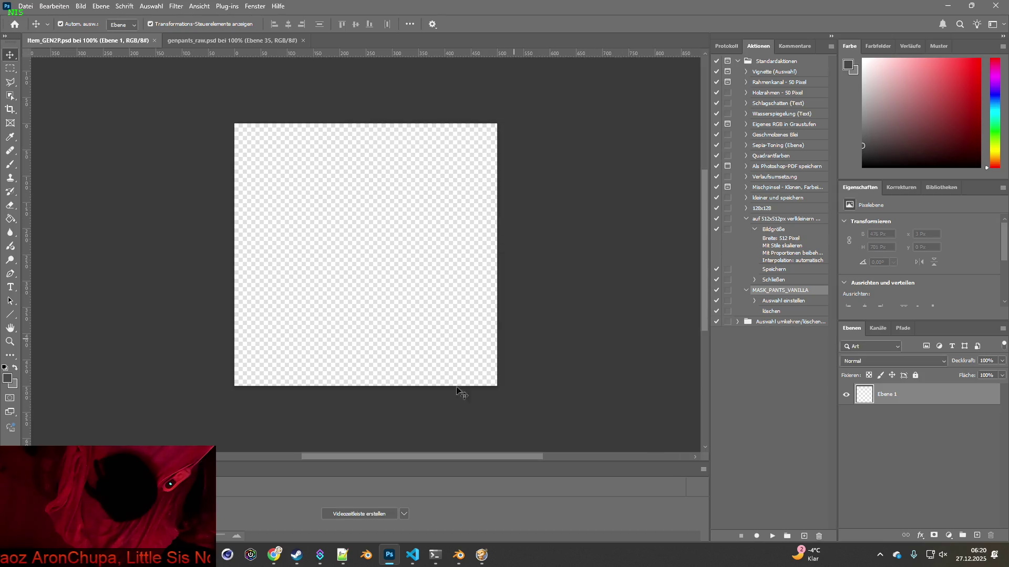
{"action": "left_click", "coordinate": [205, 556]}
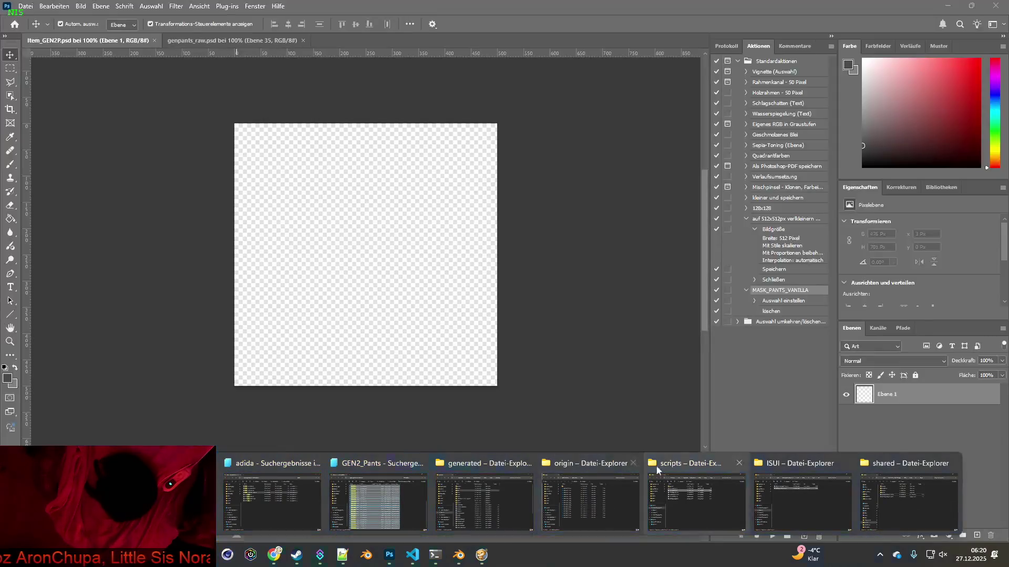
Go up to the GEN2_Pants folder in Explorer and delete Item_GEN3P.psd.
{"action": "left_click", "coordinate": [368, 467]}
{"action": "key", "text": "alt+Tab"}
{"action": "key", "text": "alt+Tab"}
{"action": "key", "text": "alt+Tab"}
{"action": "key", "text": "alt+Tab"}
{"action": "key", "text": "alt+Tab"}
{"action": "key", "text": "alt+Tab"}
{"action": "key", "text": "alt+Tab"}
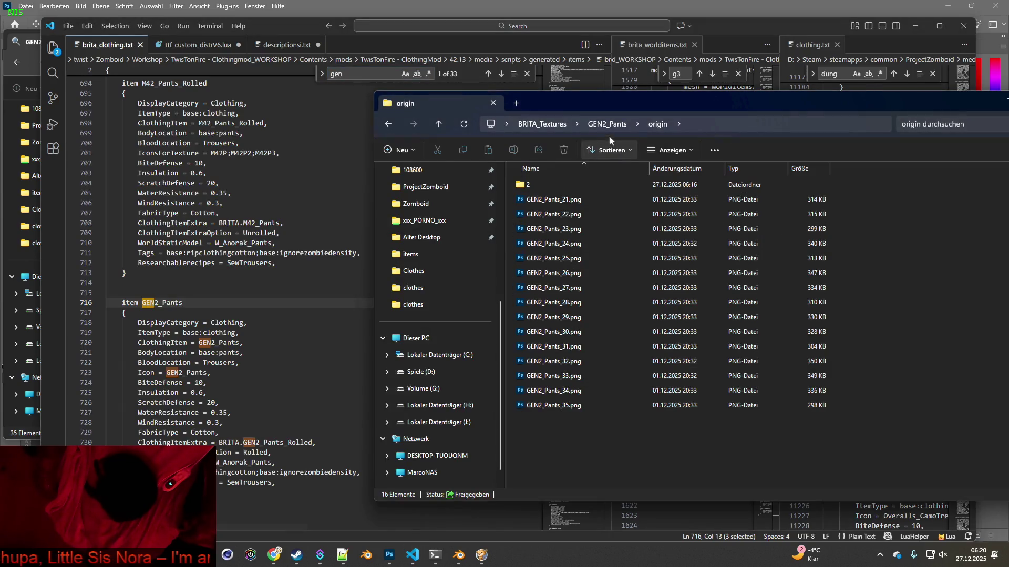
{"action": "left_click", "coordinate": [609, 125]}
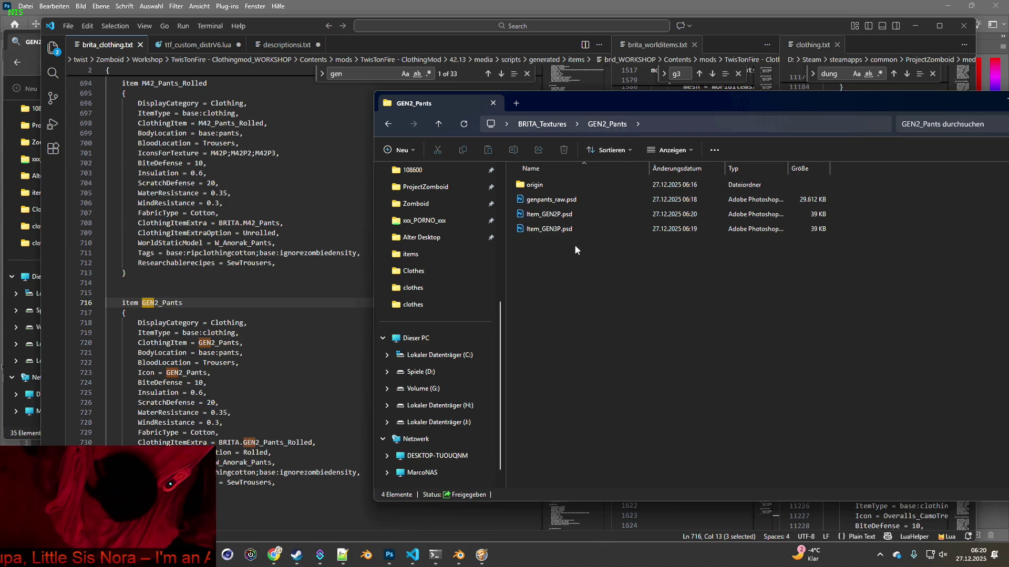
{"action": "right_click", "coordinate": [556, 231]}
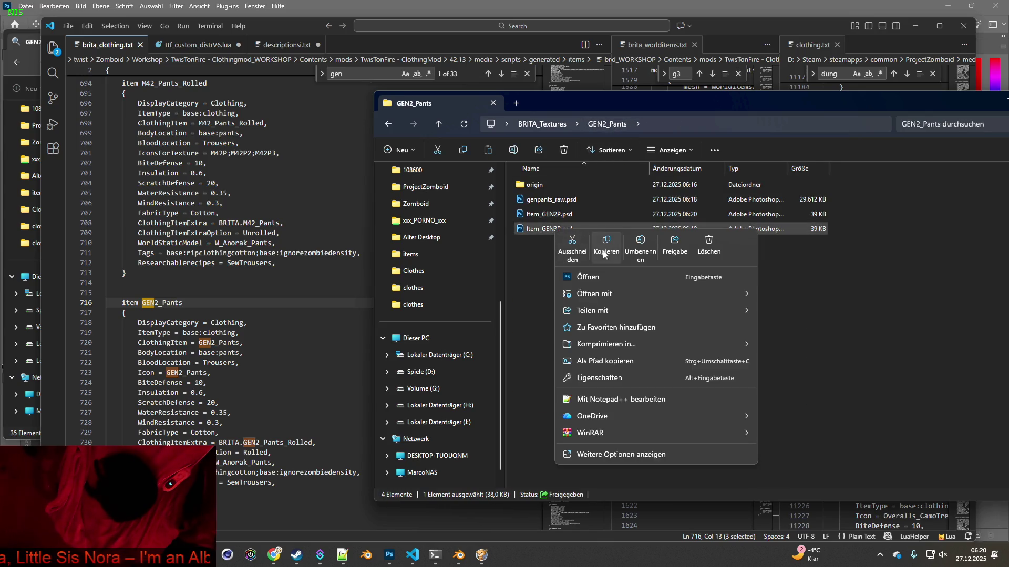
{"action": "left_click", "coordinate": [708, 245]}
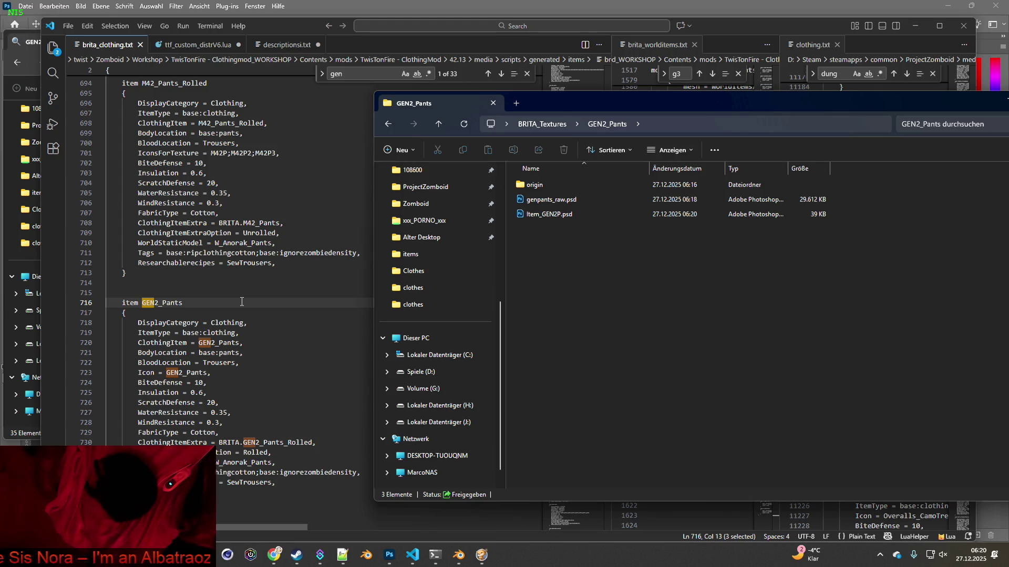
{"action": "left_click", "coordinate": [140, 375]}
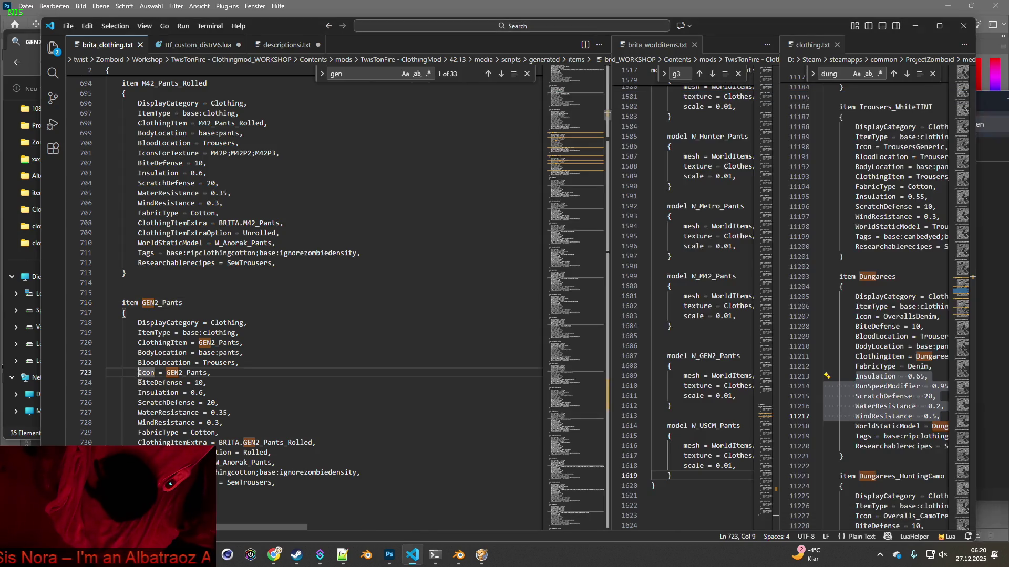
Comment out the Icon line with /* and add an IconsForTexture line with GEN2P entries.
{"action": "type", "text": "/"}
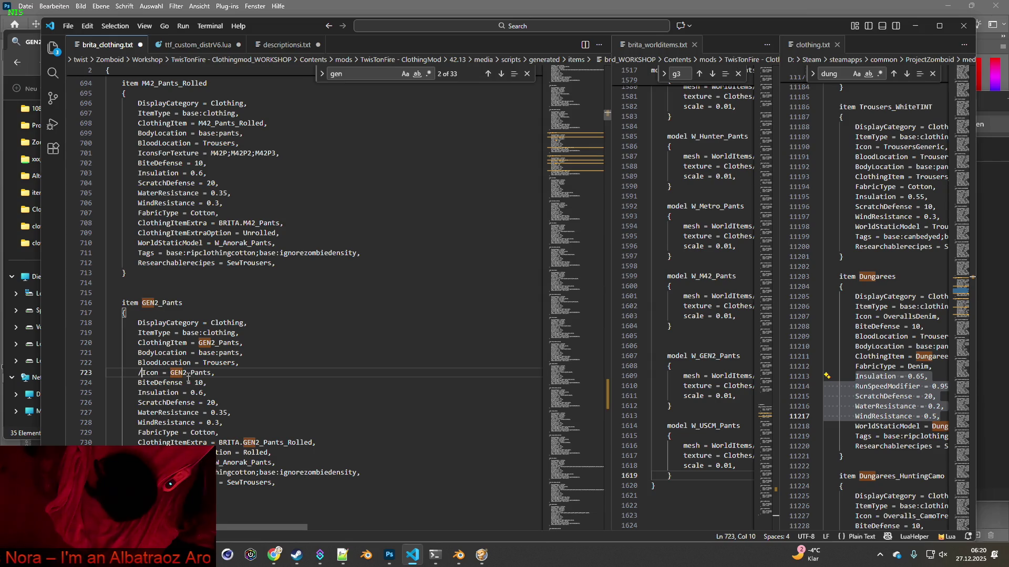
{"action": "type", "text": "*"}
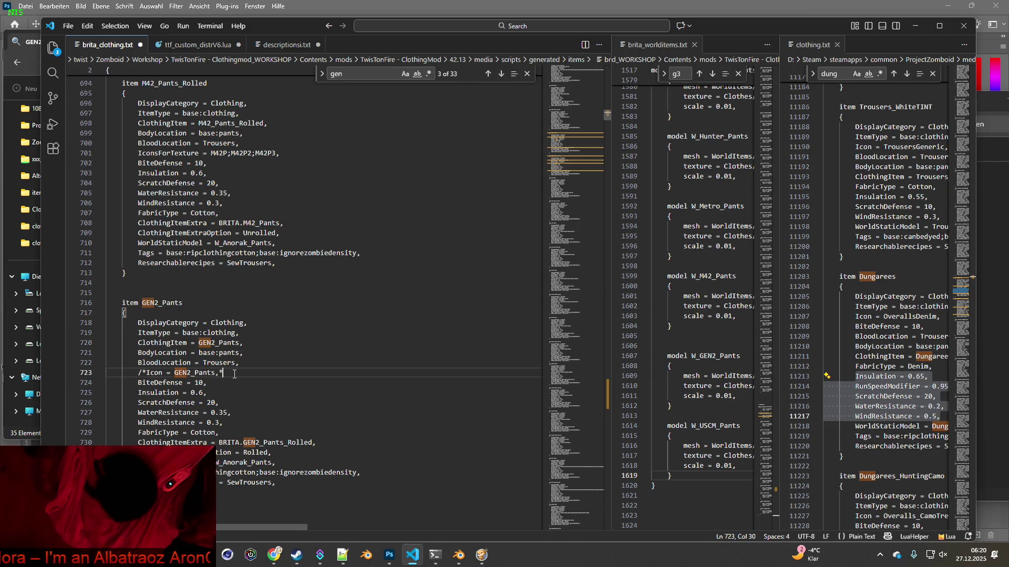
{"action": "key", "text": "Return"}
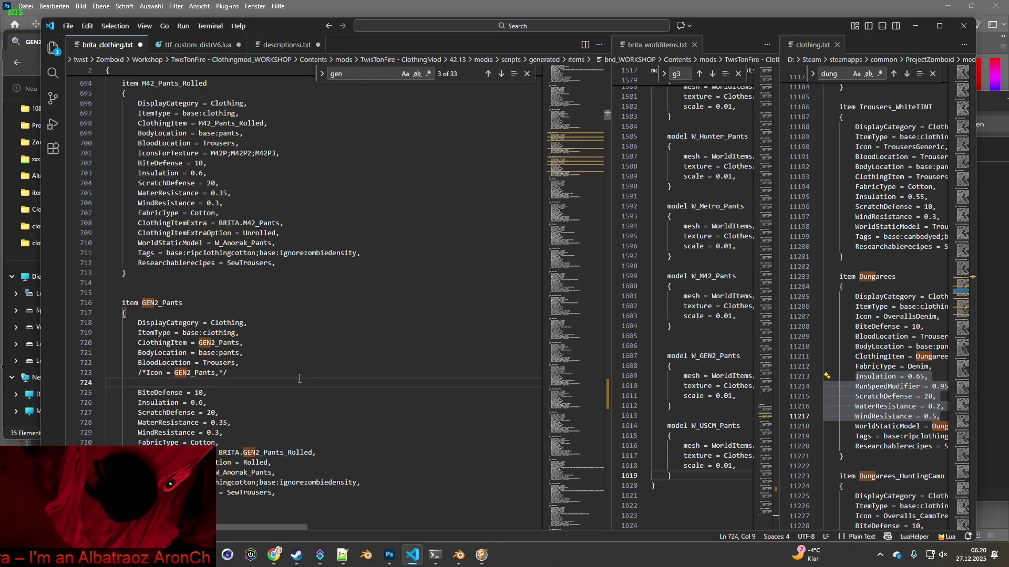
{"action": "type", "text": "Ico"}
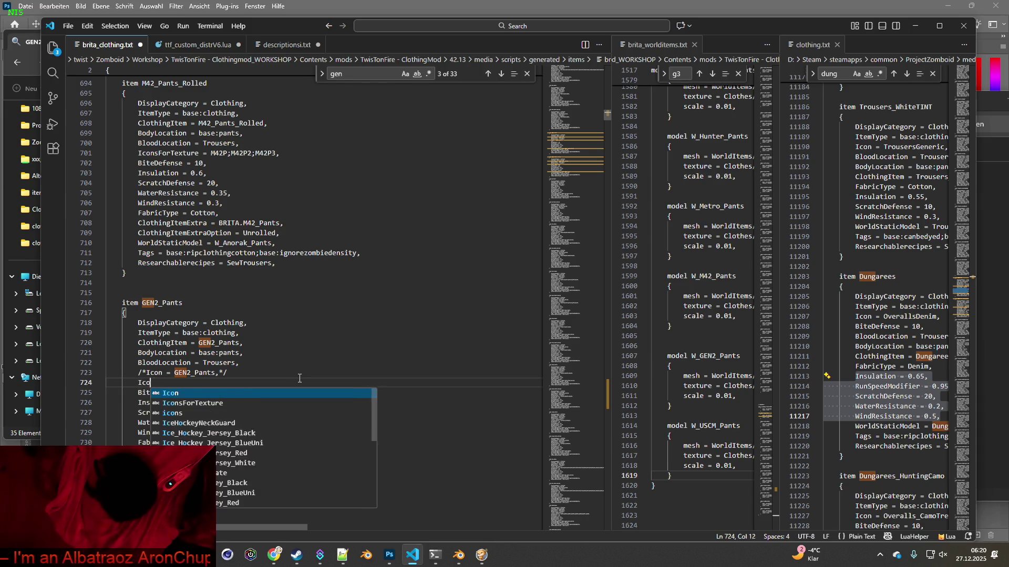
{"action": "type", "text": "nsForTexture"}
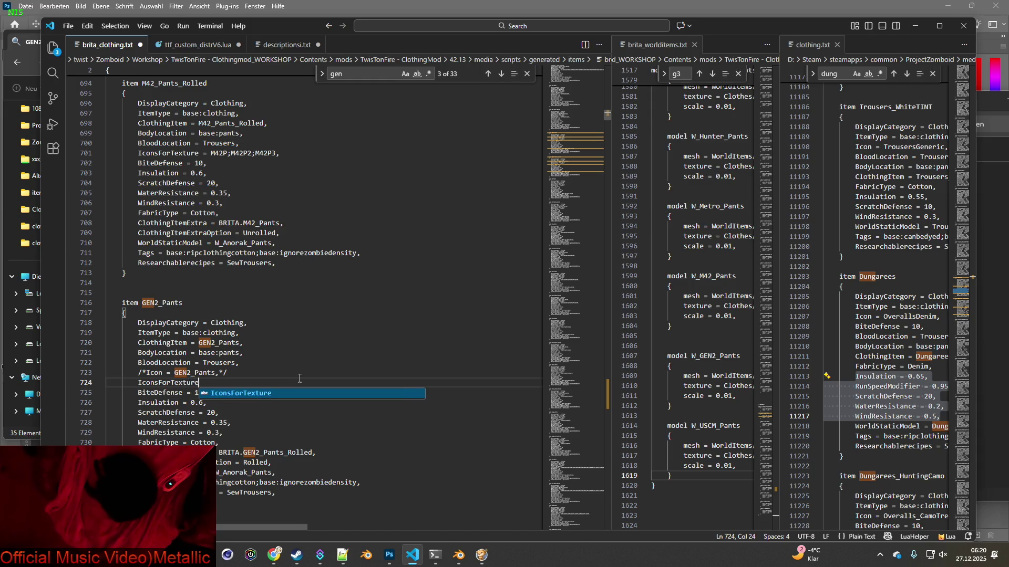
{"action": "key", "text": "Escape"}
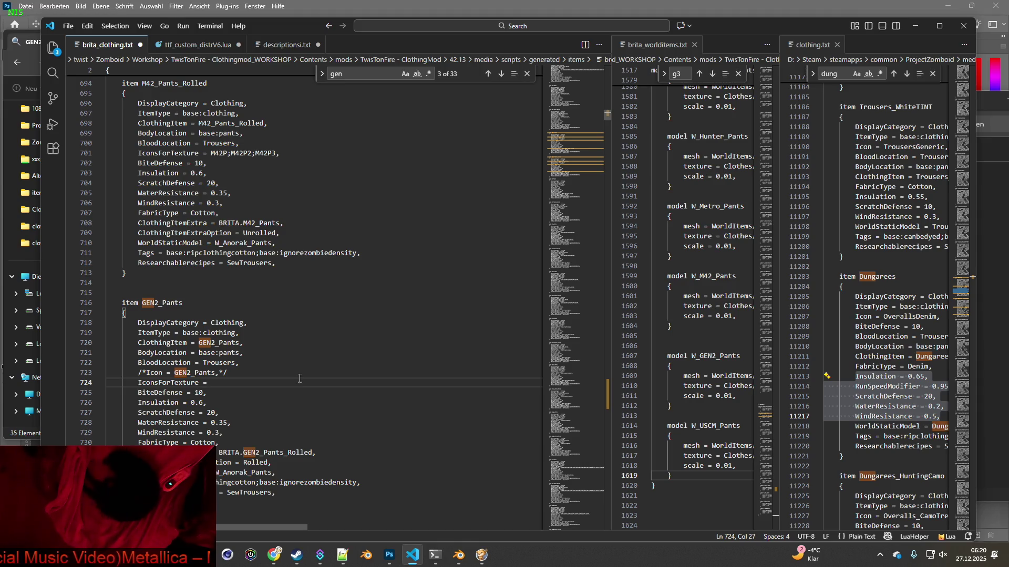
{"action": "type", "text": "GEN2P"}
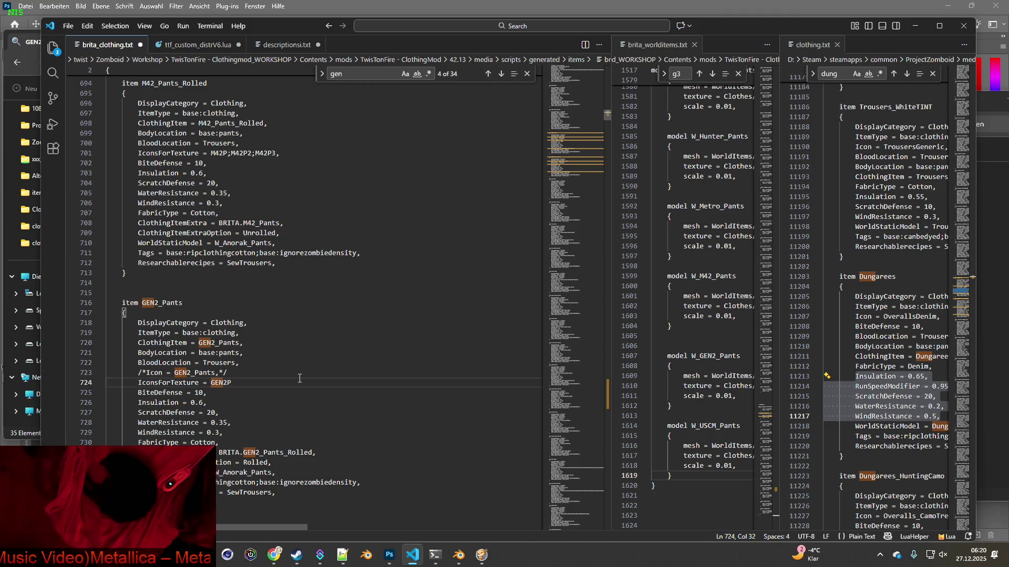
{"action": "key", "text": "BackSpace"}
{"action": "key", "text": "BackSpace"}
{"action": "key", "text": "BackSpace"}
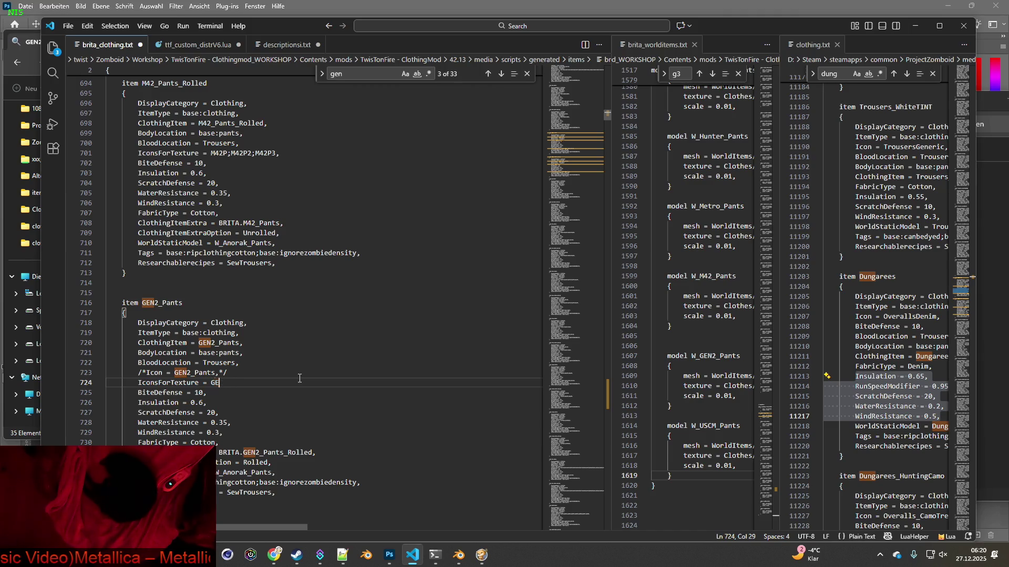
{"action": "type", "text": "GEN2P"}
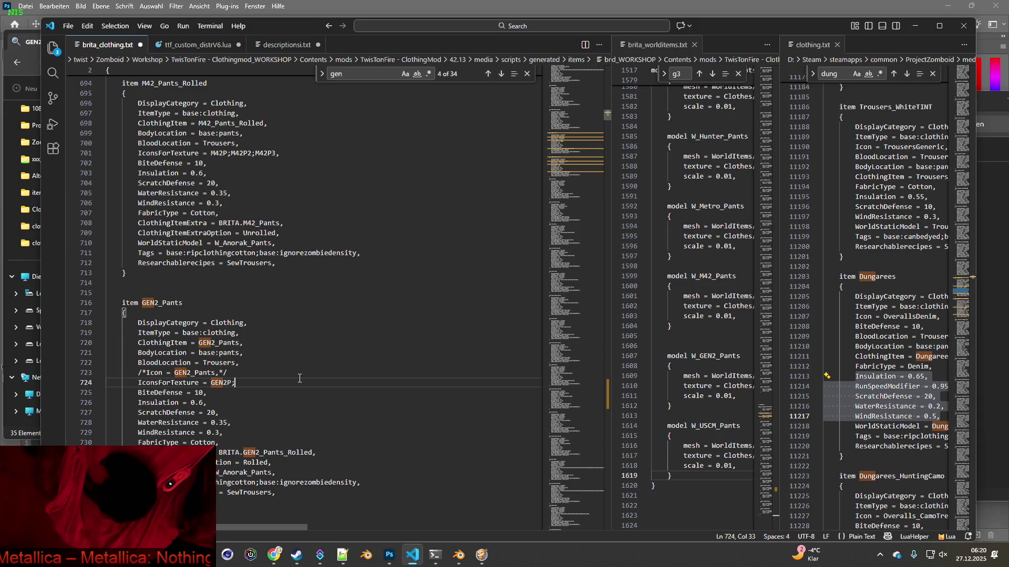
{"action": "type", "text": "GEN2P;"}
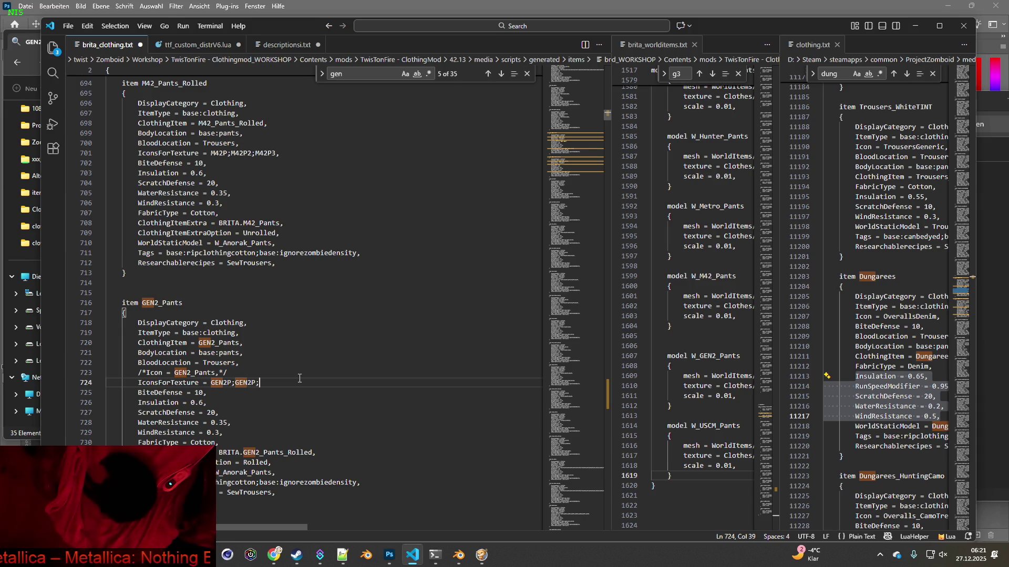
Paste nine more GEN2P; entries onto the line and change the final semicolon to a comma.
{"action": "left_click_drag", "start_coordinate": [235, 383], "coordinate": [273, 382]}
{"action": "key", "text": "ctrl+c"}
{"action": "left_click", "coordinate": [280, 383]}
{"action": "key", "text": "ctrl+v"}
{"action": "key", "text": "ctrl+v"}
{"action": "key", "text": "ctrl+v"}
{"action": "key", "text": "ctrl+v"}
{"action": "key", "text": "ctrl+v"}
{"action": "key", "text": "ctrl+v"}
{"action": "key", "text": "ctrl+v"}
{"action": "key", "text": "ctrl+v"}
{"action": "key", "text": "ctrl+v"}
{"action": "key", "text": "ctrl+v"}
{"action": "key", "text": "ctrl+v"}
{"action": "key", "text": "ctrl+v"}
{"action": "key", "text": "ctrl+v"}
{"action": "key", "text": "ctrl+v"}
{"action": "key", "text": "ctrl+v"}
{"action": "key", "text": "ctrl+v"}
{"action": "key", "text": "ctrl+v"}
{"action": "key", "text": "ctrl+v"}
{"action": "key", "text": "ctrl+v"}
{"action": "key", "text": "ctrl+v"}
{"action": "key", "text": "ctrl+v"}
{"action": "key", "text": "ctrl+v"}
{"action": "key", "text": "ctrl+v"}
{"action": "key", "text": "ctrl+v"}
{"action": "key", "text": "ctrl+v"}
{"action": "key", "text": "ctrl+v"}
{"action": "key", "text": "ctrl+v"}
{"action": "key", "text": "ctrl+v"}
{"action": "key", "text": "ctrl+v"}
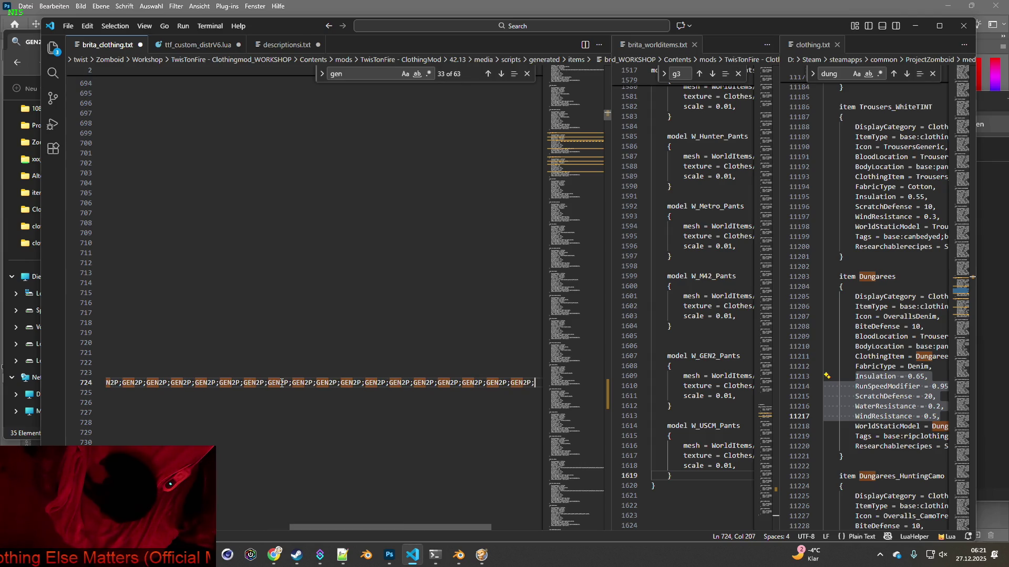
{"action": "key", "text": "ctrl+v"}
{"action": "key", "text": "ctrl+v"}
{"action": "key", "text": "ctrl+v"}
{"action": "key", "text": "ctrl+v"}
{"action": "key", "text": "ctrl+v"}
{"action": "left_click_drag", "start_coordinate": [534, 383], "coordinate": [530, 382]}
{"action": "type", "text": ","}
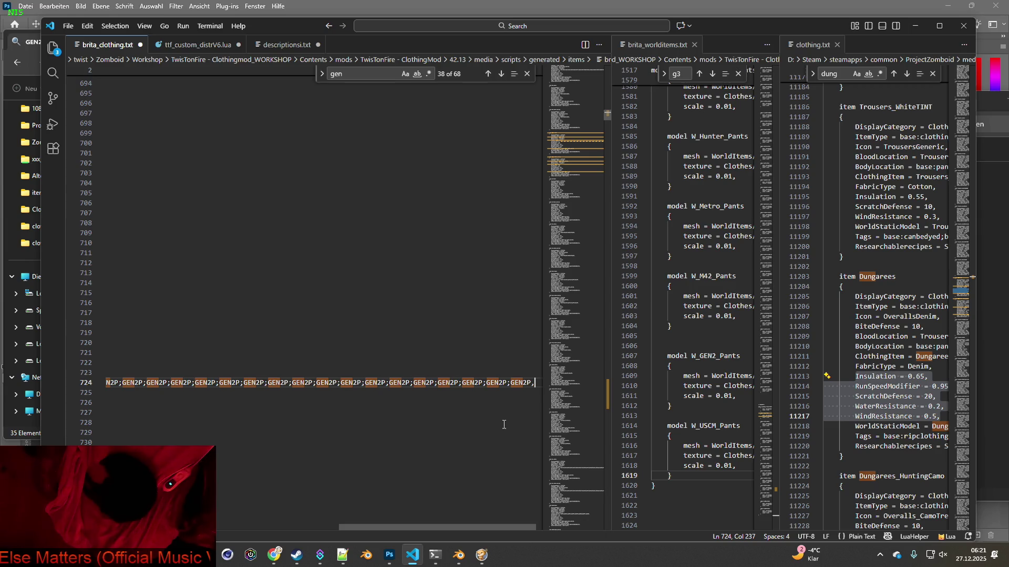
{"action": "left_click_drag", "start_coordinate": [456, 522], "coordinate": [248, 495]}
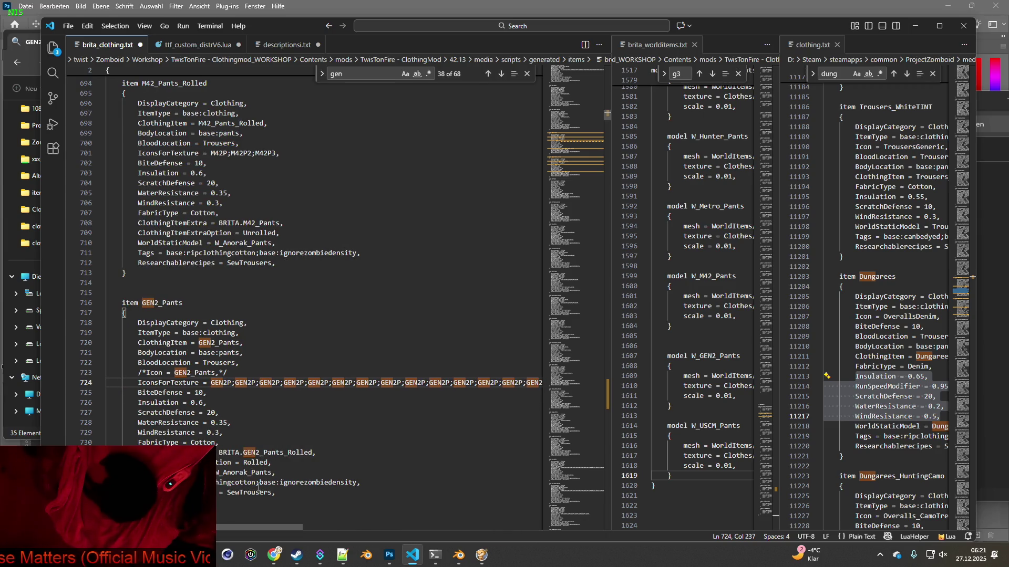
Number the early GEN2P entries up through GEN2P10.
{"action": "left_click", "coordinate": [256, 383]}
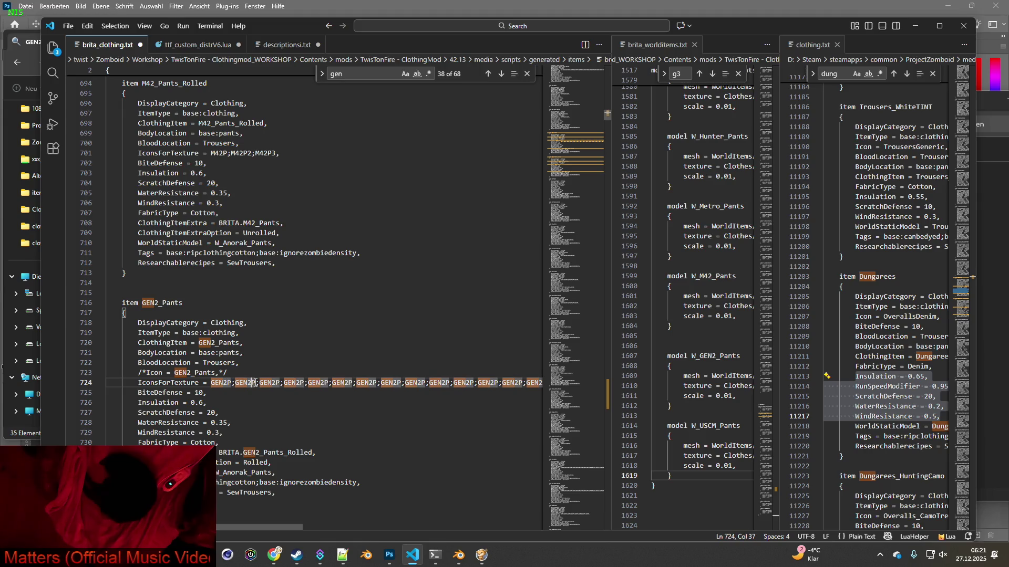
{"action": "type", "text": "2P2;GEN2P3"}
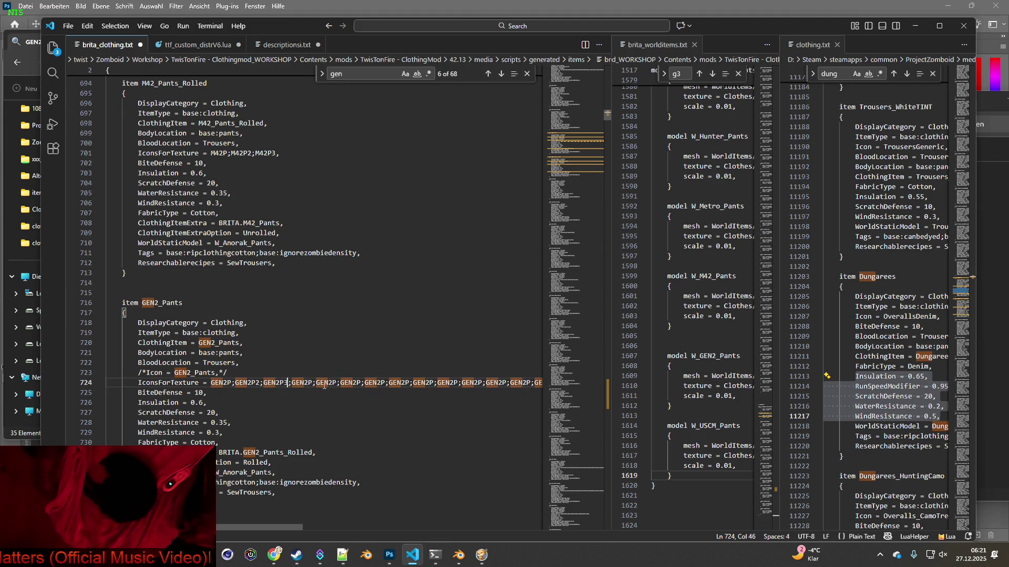
{"action": "left_click", "coordinate": [314, 382]}
{"action": "type", "text": "4"}
{"action": "left_click", "coordinate": [341, 383]}
{"action": "type", "text": "5"}
{"action": "left_click", "coordinate": [370, 382]}
{"action": "type", "text": "6"}
{"action": "type", "text": "7"}
{"action": "left_click", "coordinate": [426, 382]}
{"action": "type", "text": "8;GEN2P9"}
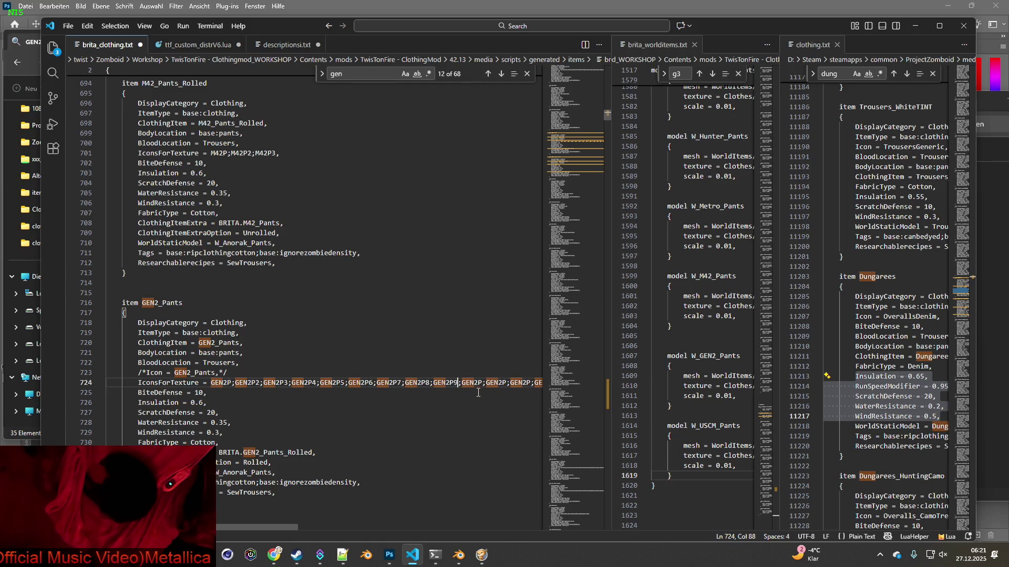
{"action": "left_click", "coordinate": [481, 385]}
{"action": "type", "text": "10"}
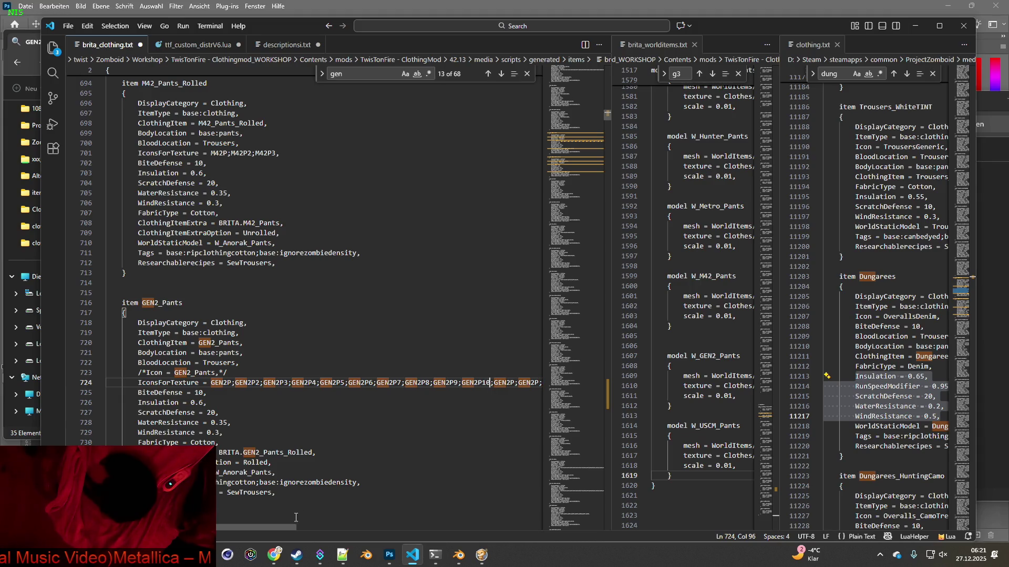
{"action": "left_click_drag", "start_coordinate": [282, 526], "coordinate": [407, 527]}
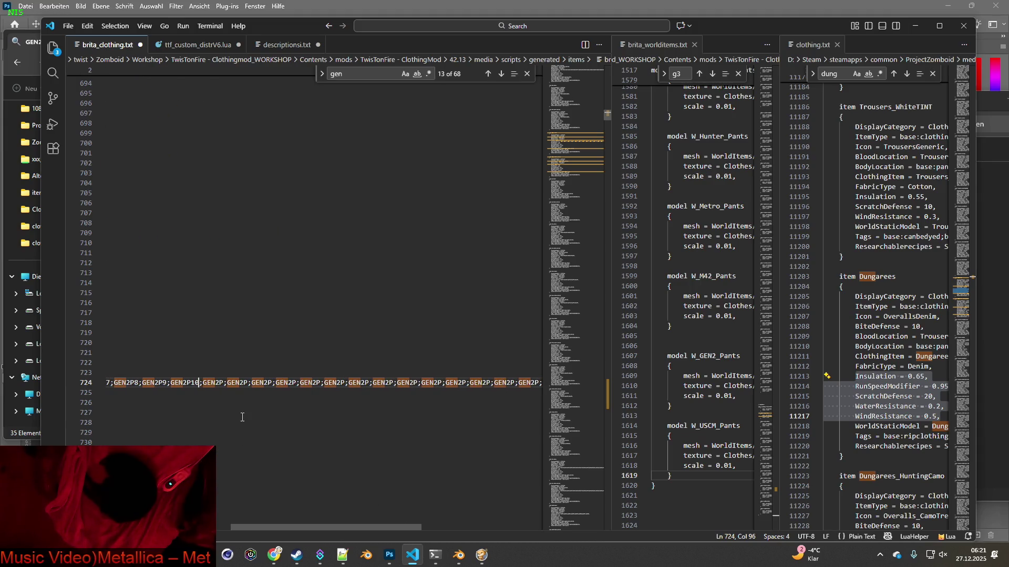
Number the next entries GEN2P11 through GEN2P15.
{"action": "left_click", "coordinate": [224, 385]}
{"action": "type", "text": "11"}
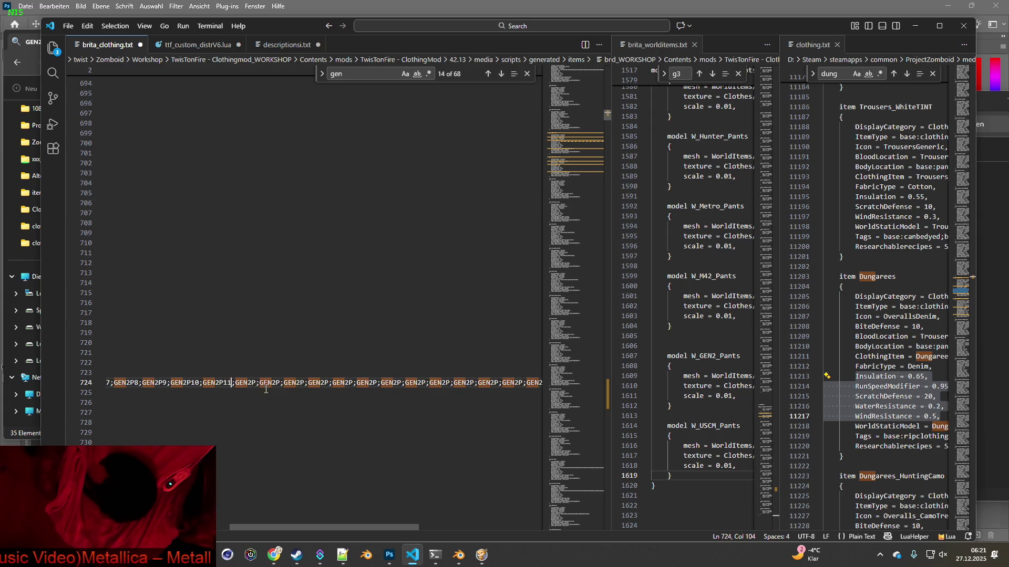
{"action": "left_click", "coordinate": [257, 383]}
{"action": "type", "text": "12"}
{"action": "left_click", "coordinate": [288, 382]}
{"action": "type", "text": "1"}
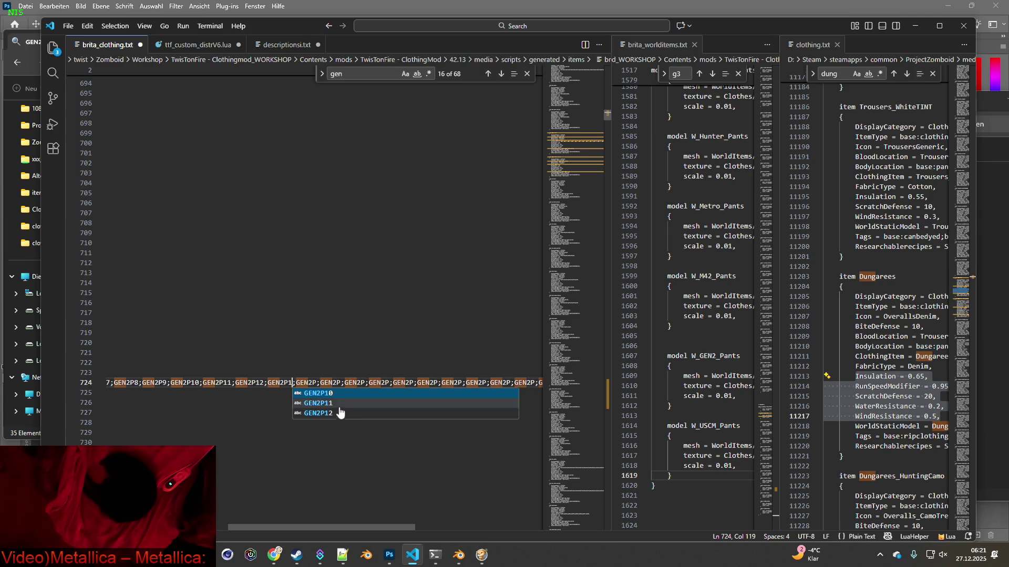
{"action": "type", "text": "3"}
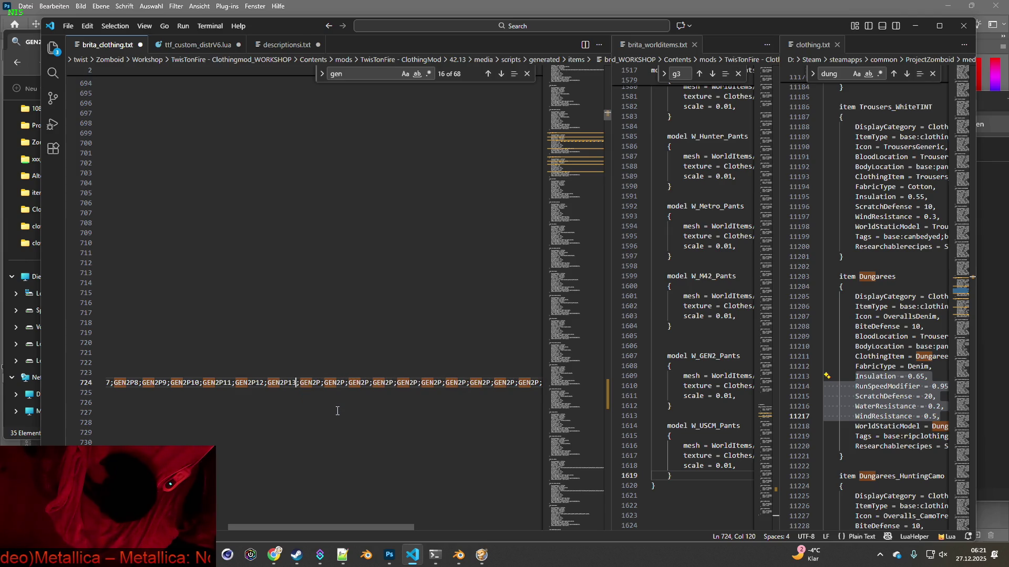
{"action": "left_click", "coordinate": [321, 383]}
{"action": "type", "text": "14"}
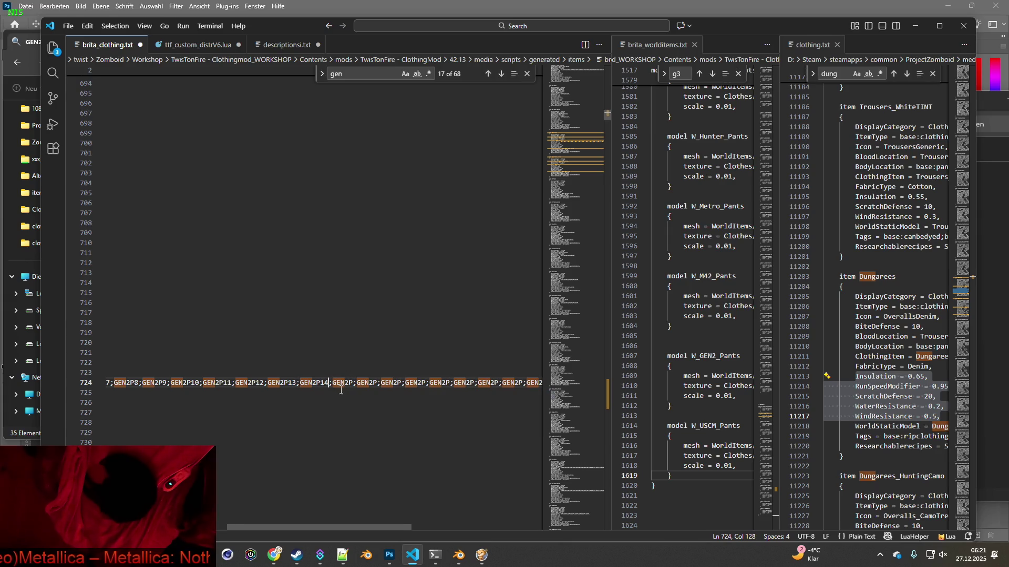
{"action": "left_click", "coordinate": [353, 384]}
{"action": "type", "text": "15"}
Number the entries GEN2P16 through GEN2P19.
{"action": "left_click", "coordinate": [385, 384]}
{"action": "type", "text": "16"}
{"action": "left_click", "coordinate": [415, 384]}
{"action": "type", "text": "17"}
{"action": "left_click", "coordinate": [449, 383]}
{"action": "type", "text": "1"}
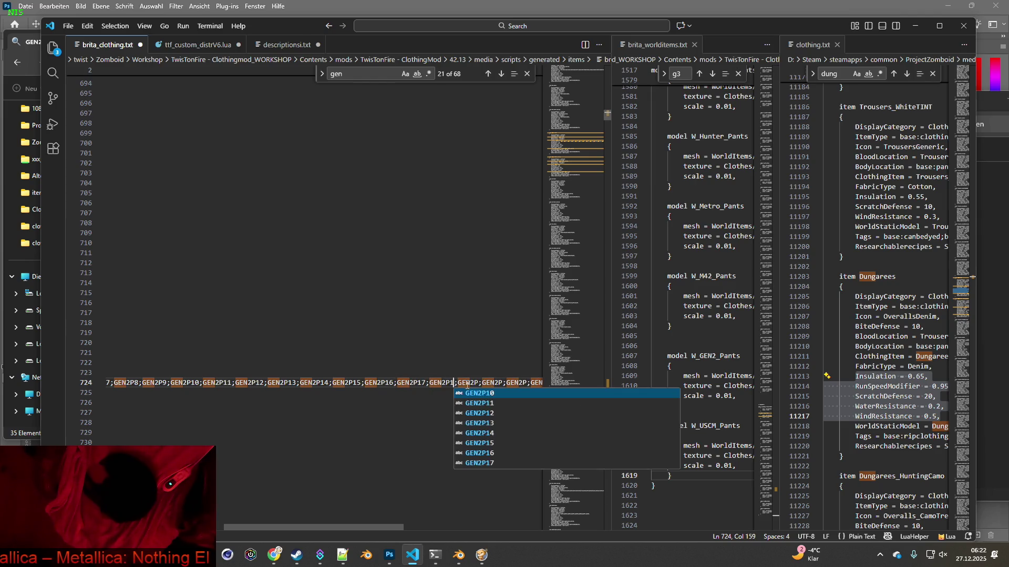
{"action": "type", "text": "8"}
{"action": "left_click", "coordinate": [483, 383]}
{"action": "type", "text": "19"}
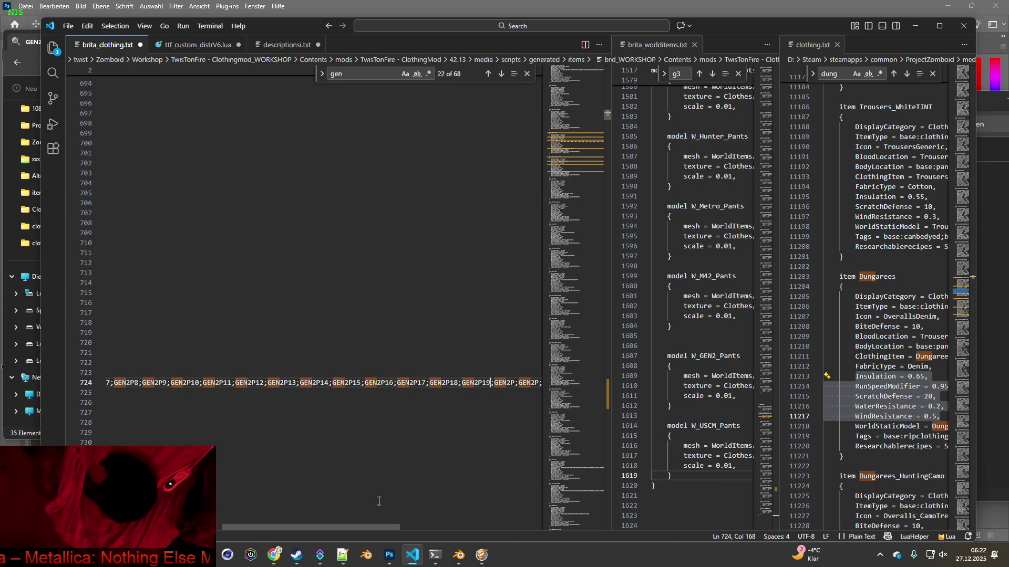
{"action": "left_click", "coordinate": [367, 523]}
{"action": "left_click_drag", "start_coordinate": [306, 526], "coordinate": [506, 526]}
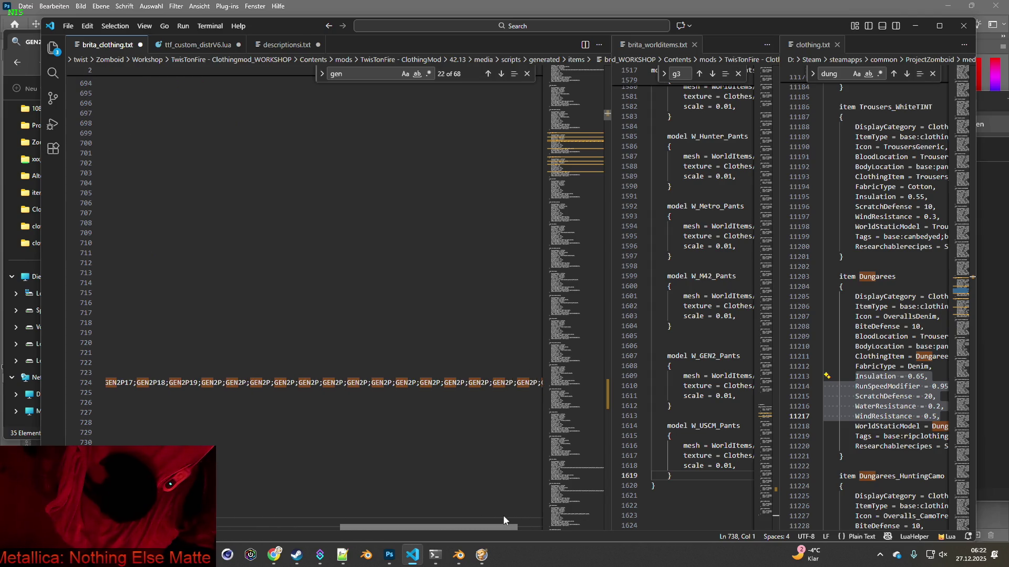
Number the entries GEN2P20 through GEN2P25.
{"action": "left_click", "coordinate": [224, 386]}
{"action": "type", "text": "2P2"}
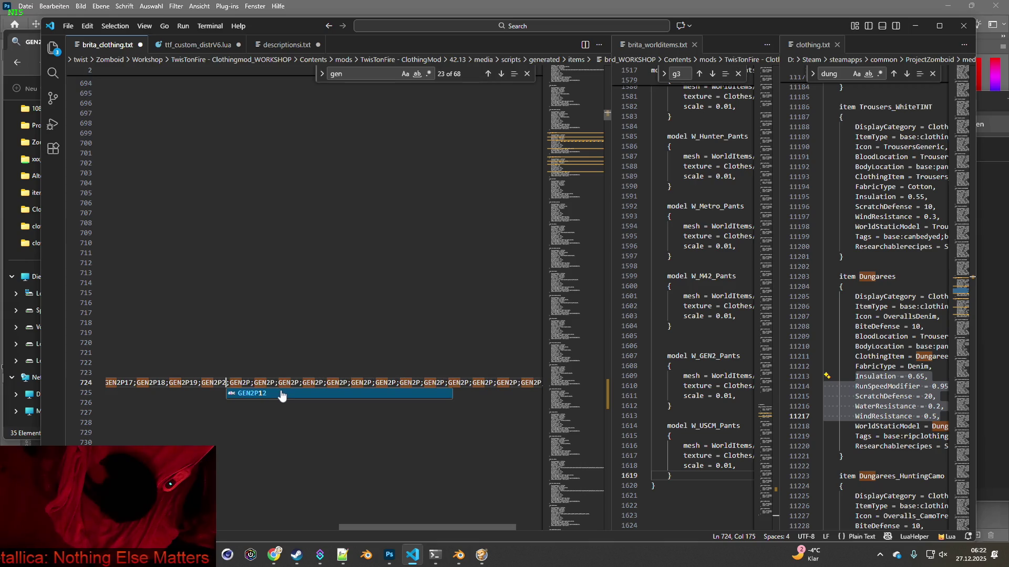
{"action": "type", "text": "0"}
{"action": "left_click", "coordinate": [258, 382]}
{"action": "type", "text": "21"}
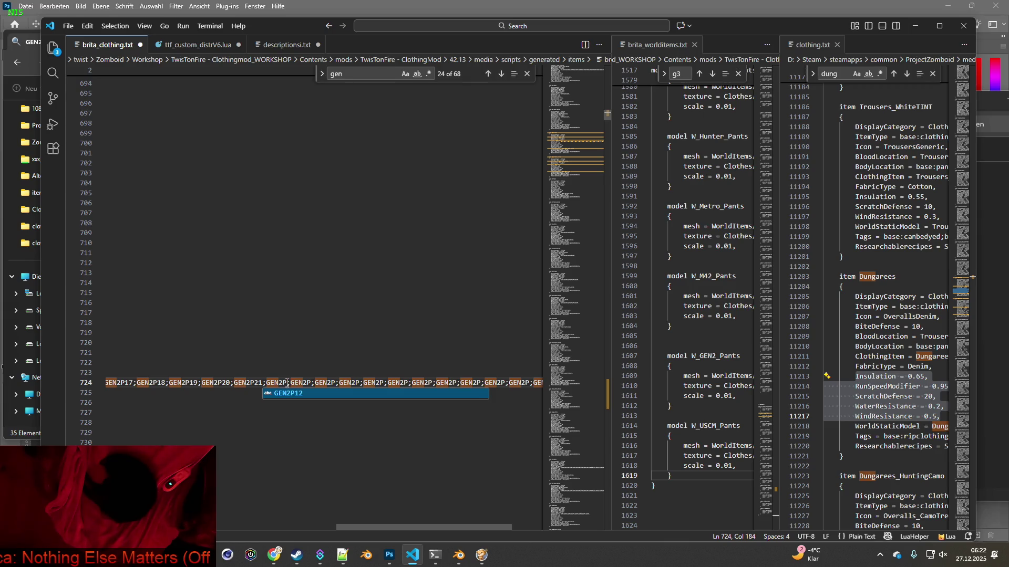
{"action": "left_click", "coordinate": [286, 383]}
{"action": "type", "text": "22"}
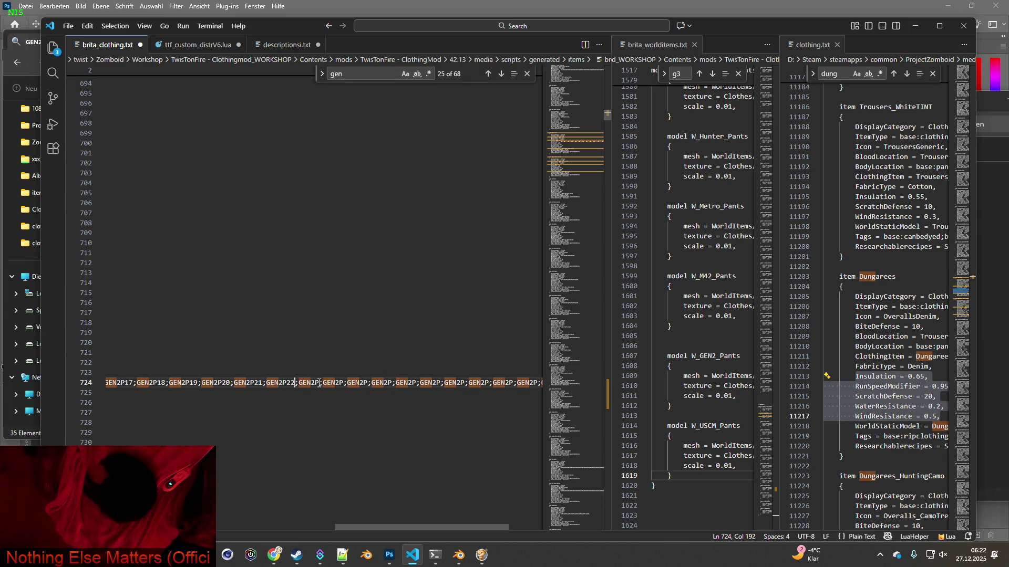
{"action": "type", "text": "23"}
{"action": "left_click", "coordinate": [350, 383]}
{"action": "type", "text": "24"}
{"action": "left_click", "coordinate": [384, 383]}
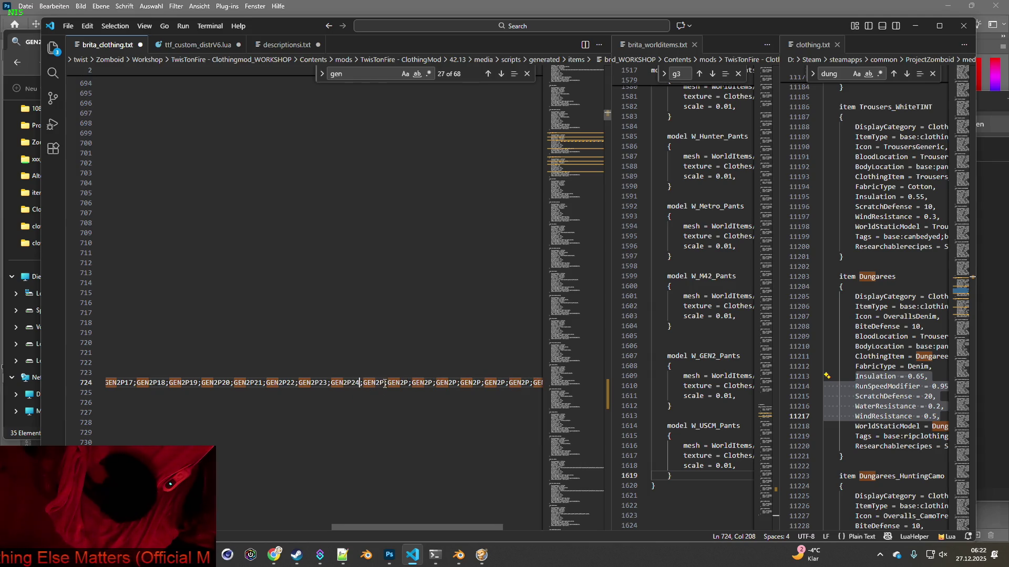
{"action": "type", "text": "25"}
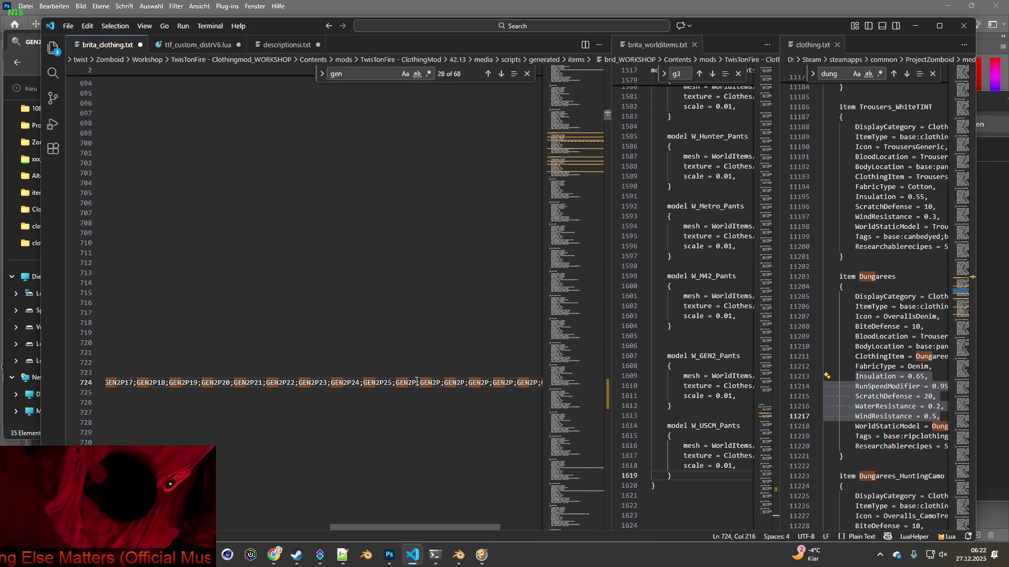
Number the entries GEN2P26 through GEN2P29.
{"action": "left_click", "coordinate": [417, 383]}
{"action": "type", "text": "26"}
{"action": "left_click", "coordinate": [449, 383]}
{"action": "type", "text": "27"}
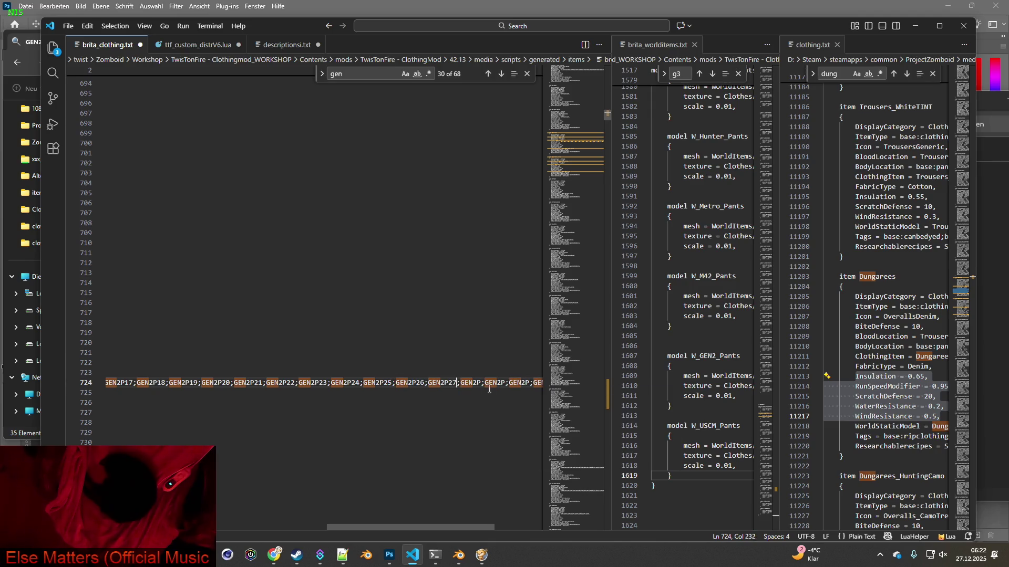
{"action": "left_click", "coordinate": [482, 383]}
{"action": "type", "text": "28"}
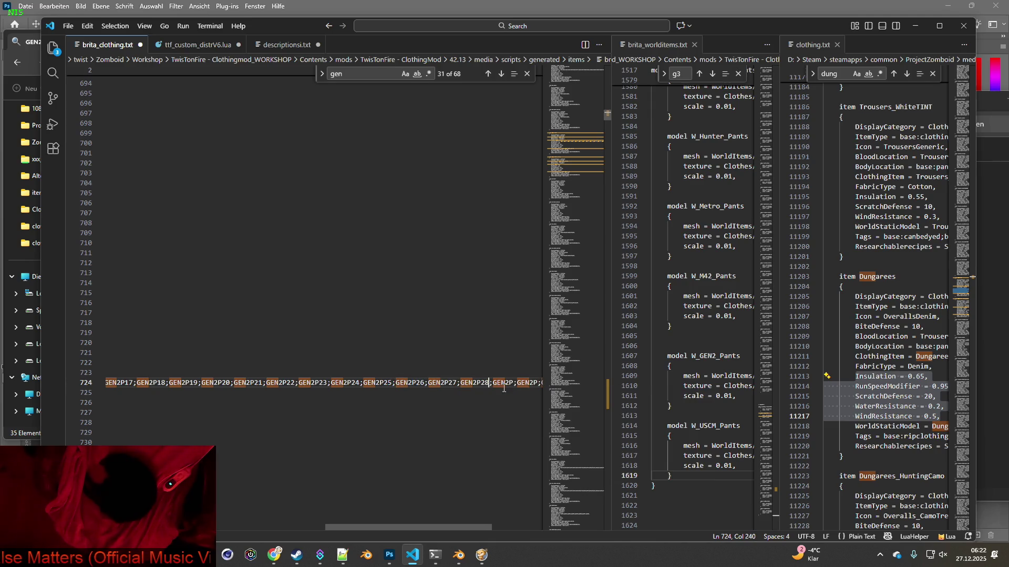
{"action": "left_click", "coordinate": [514, 383]}
{"action": "type", "text": "29"}
{"action": "left_click_drag", "start_coordinate": [432, 526], "coordinate": [485, 527]}
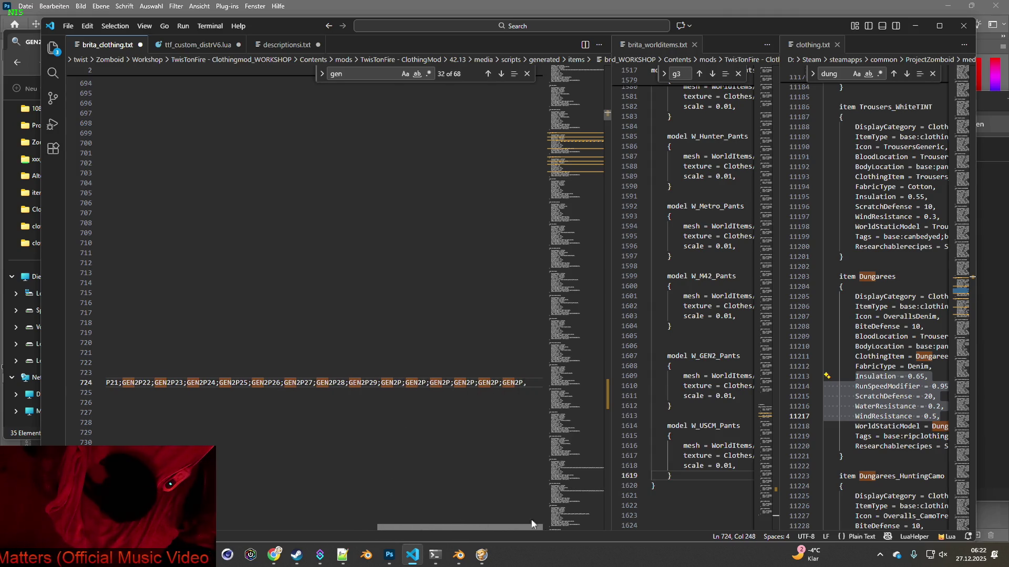
Number GEN2P30, GEN2P31 and GEN2P32, correcting a mistyped 42 to 32.
{"action": "left_click", "coordinate": [403, 386]}
{"action": "type", "text": "30"}
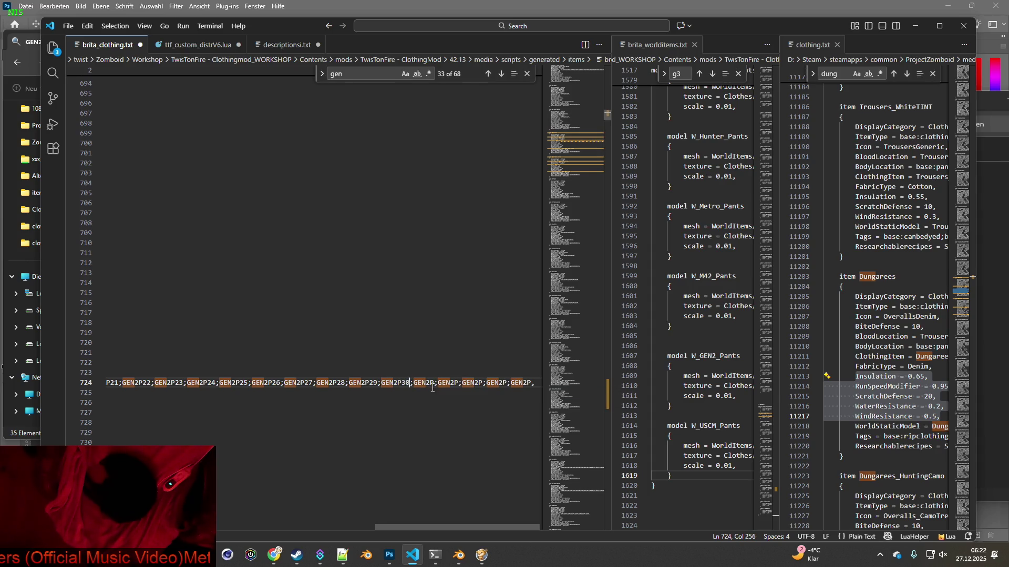
{"action": "left_click", "coordinate": [435, 383]}
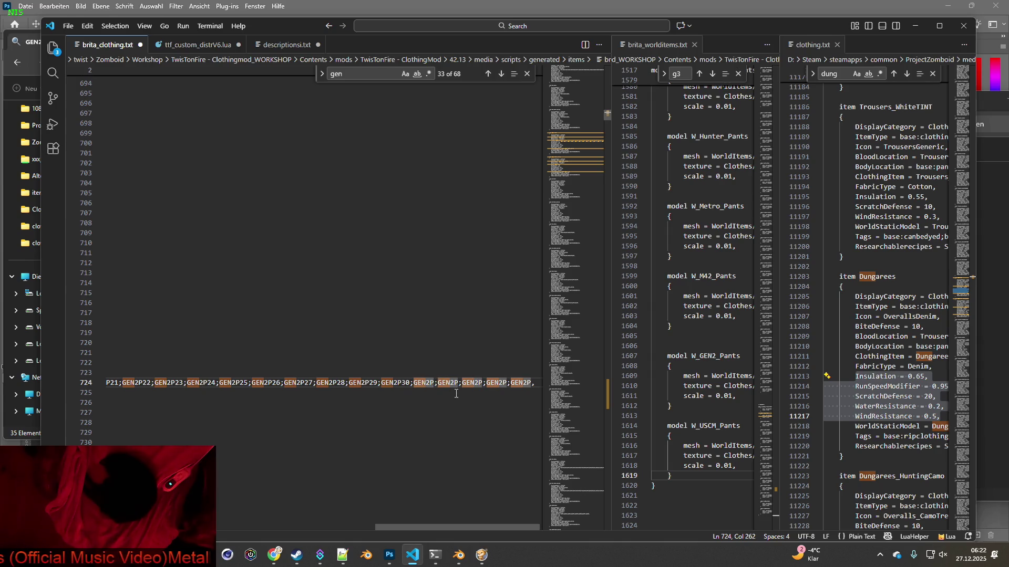
{"action": "type", "text": "31"}
{"action": "left_click", "coordinate": [467, 385]}
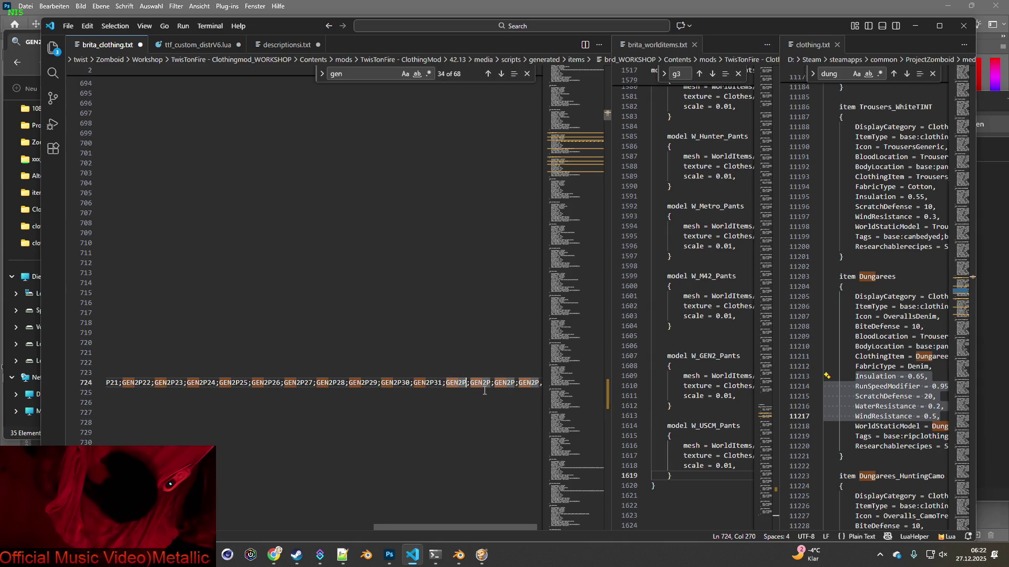
{"action": "type", "text": "42"}
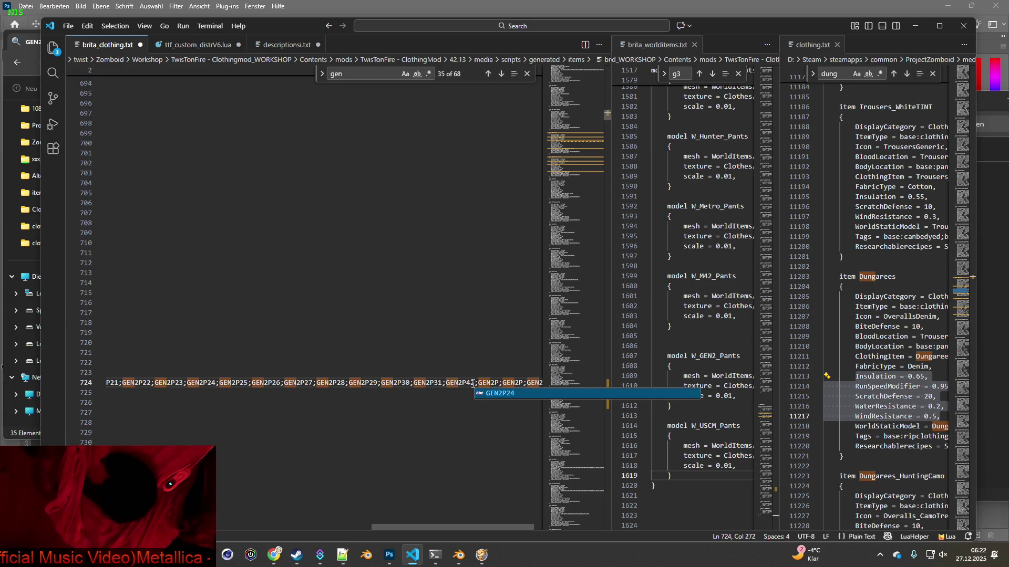
{"action": "left_click_drag", "start_coordinate": [466, 383], "coordinate": [473, 385]}
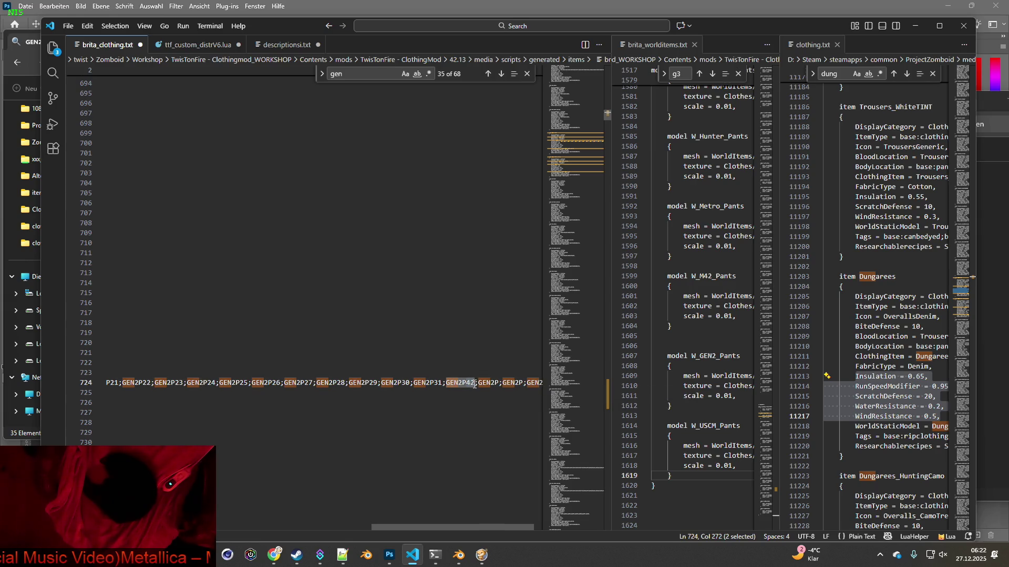
{"action": "type", "text": "32"}
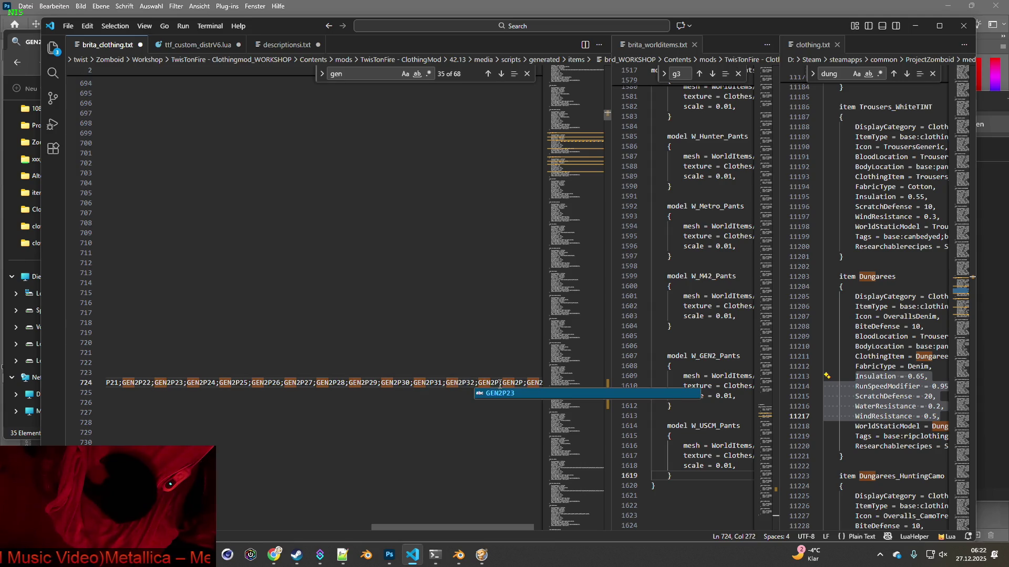
Number the last entries GEN2P33 through GEN2P35 and select the whole line.
{"action": "left_click", "coordinate": [499, 383]}
{"action": "type", "text": "33"}
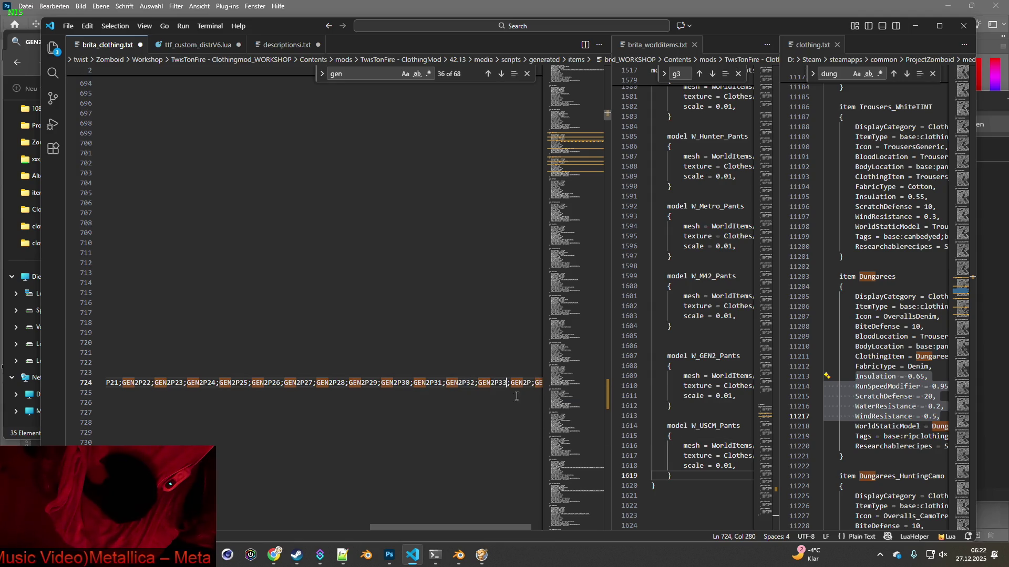
{"action": "left_click", "coordinate": [531, 383]}
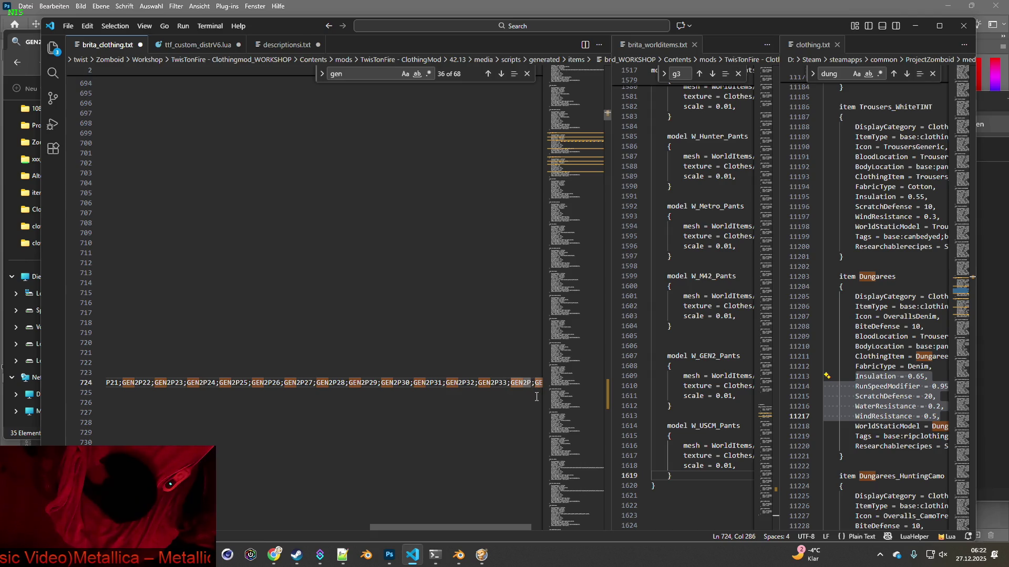
{"action": "type", "text": "34"}
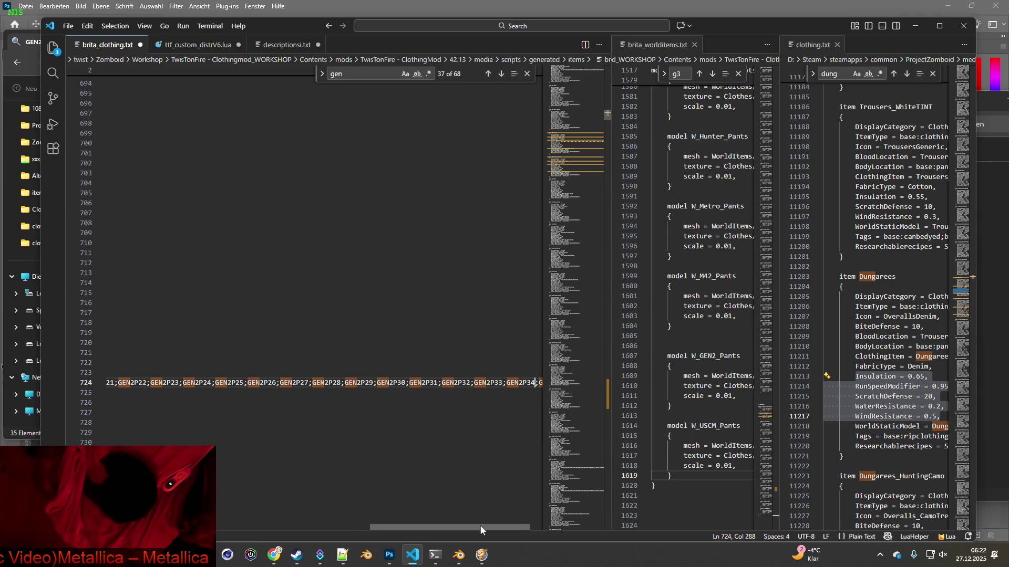
{"action": "left_click_drag", "start_coordinate": [480, 527], "coordinate": [525, 526]}
{"action": "left_click", "coordinate": [523, 383]}
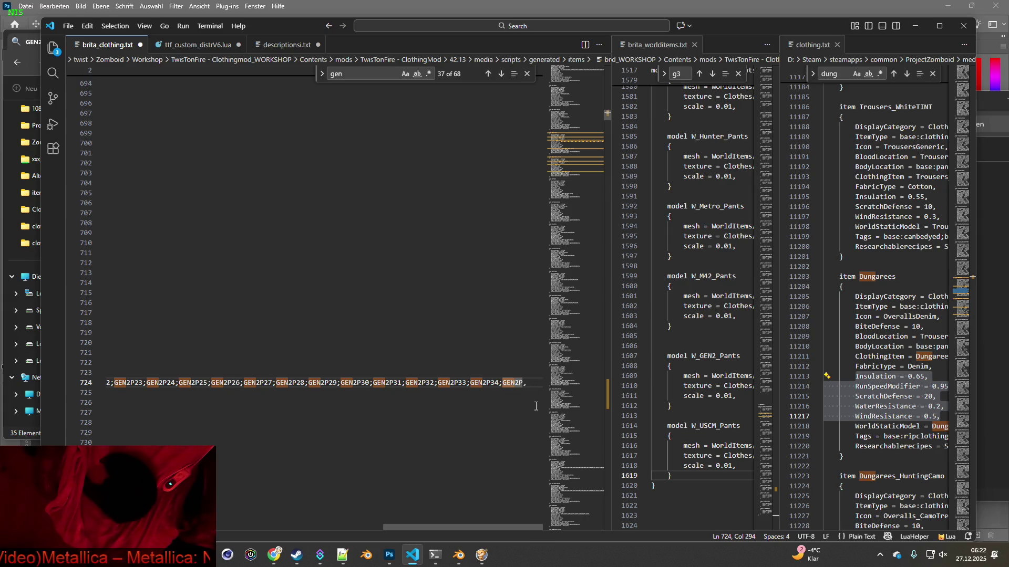
{"action": "type", "text": "35"}
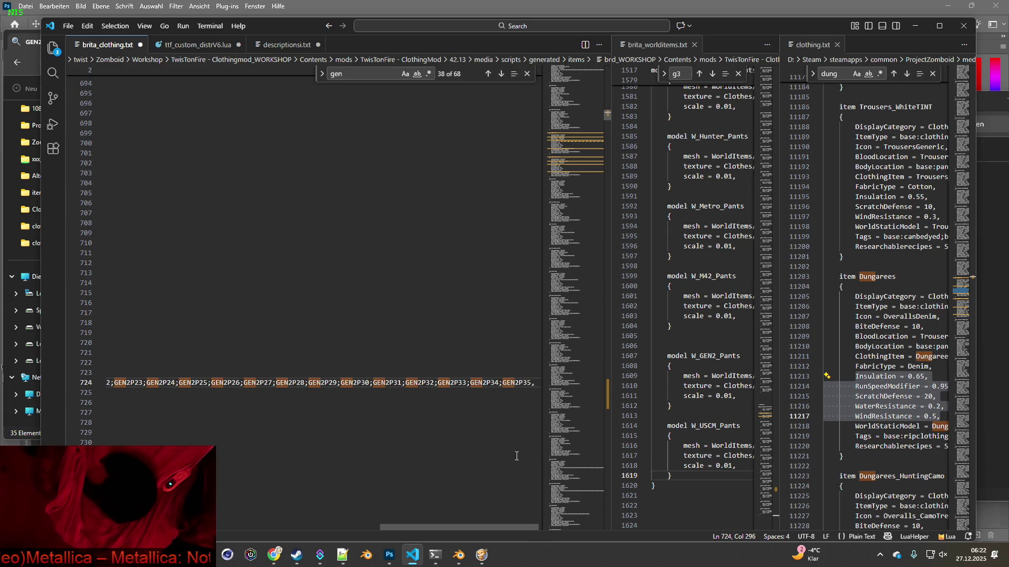
{"action": "left_click_drag", "start_coordinate": [537, 384], "coordinate": [139, 383]}
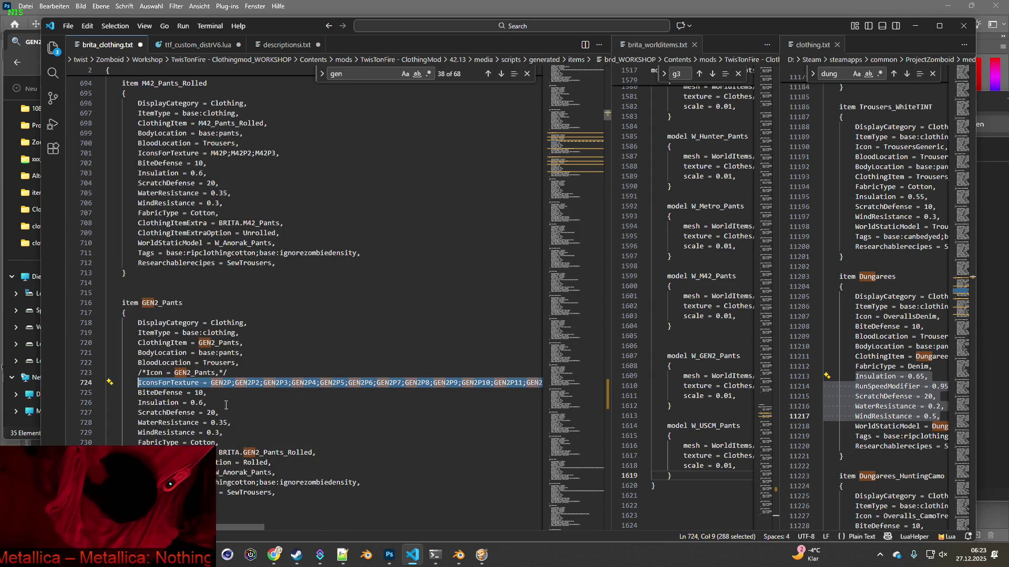
Replace GEN2_Pants_Rolled's Icon line with the copied numbered IconsForTexture list.
{"action": "scroll", "coordinate": [222, 404], "scroll_direction": "down", "scroll_amount": 7}
{"action": "key", "text": "ctrl+c"}
{"action": "left_click_drag", "start_coordinate": [138, 393], "coordinate": [210, 393]}
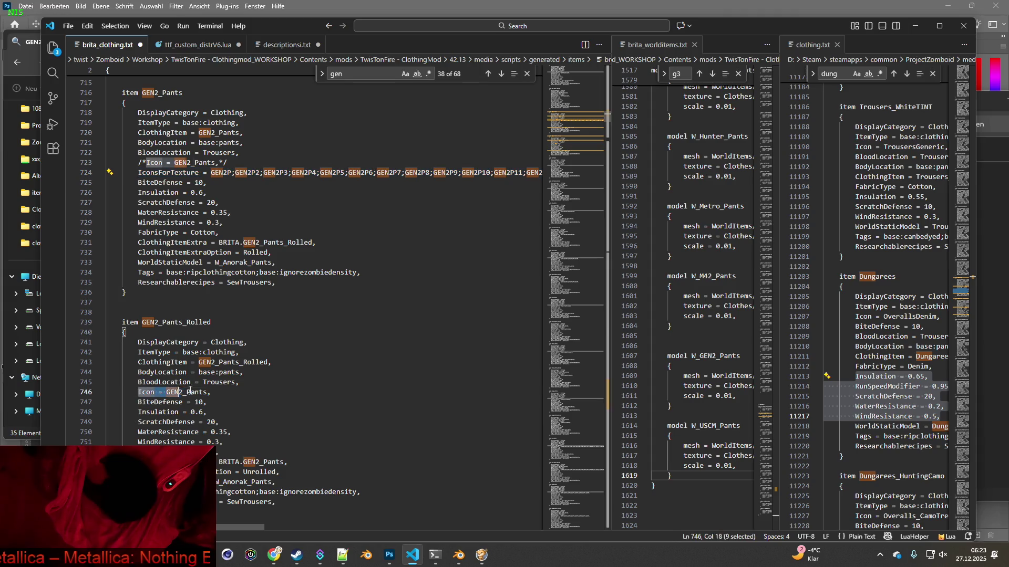
{"action": "key", "text": "ctrl+v"}
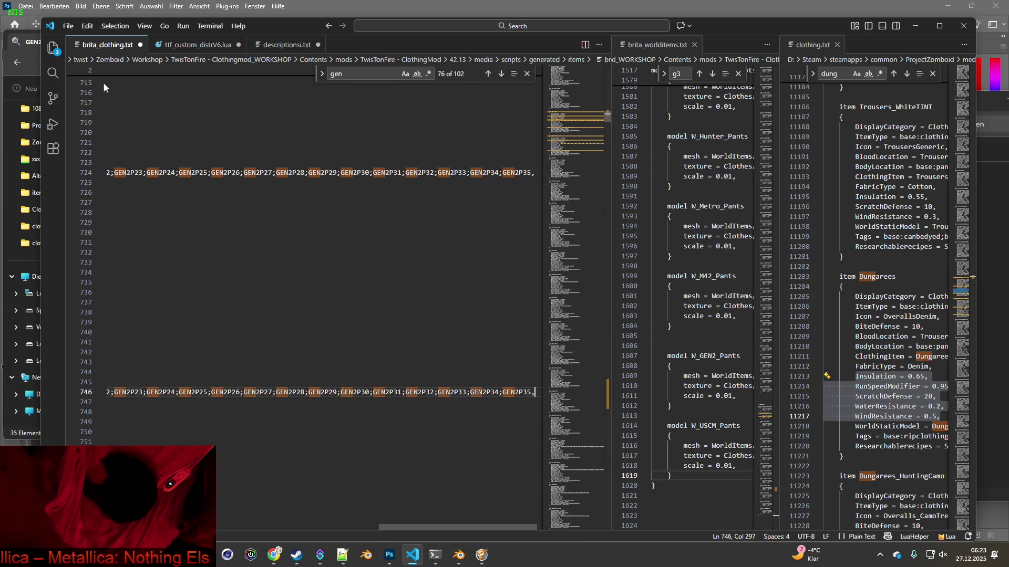
{"action": "left_click_drag", "start_coordinate": [433, 527], "coordinate": [199, 438]}
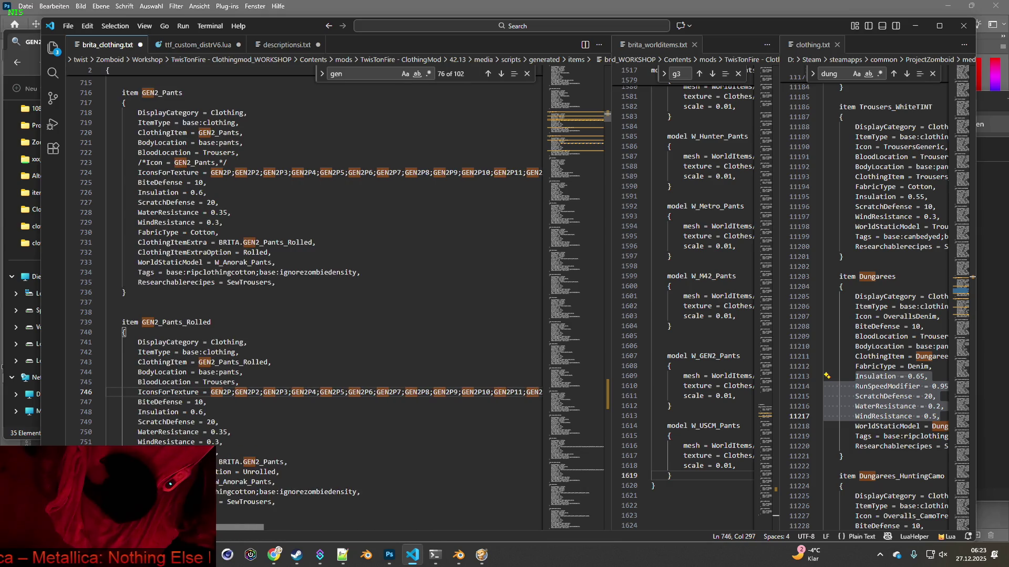
Save brita_clothing.txt and switch back to Photoshop.
{"action": "left_click", "coordinate": [67, 25]}
{"action": "left_click", "coordinate": [84, 210]}
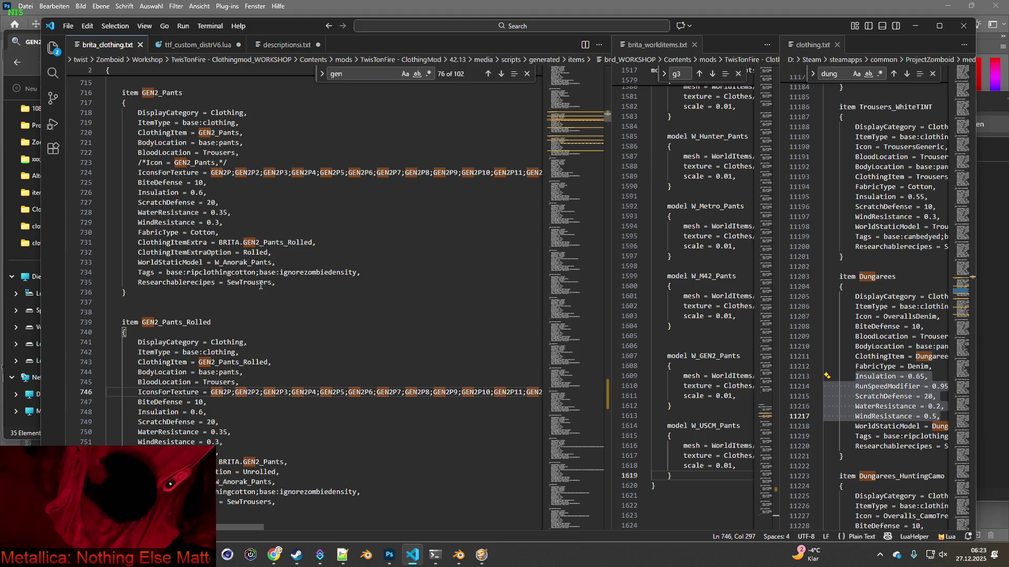
{"action": "key", "text": "alt+Tab"}
{"action": "key", "text": "Tab"}
{"action": "key", "text": "Tab"}
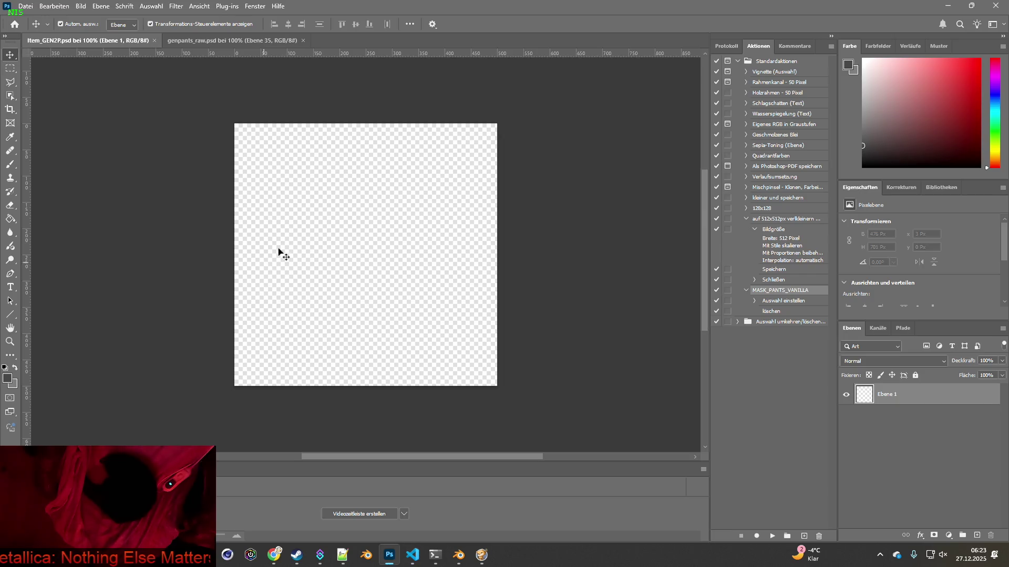
Hide Ebene 35–2 in genpants_raw so only Ebene 1 shows and is active, using Object Selection, then return to Item_GEN2P.
{"action": "left_click", "coordinate": [218, 40]}
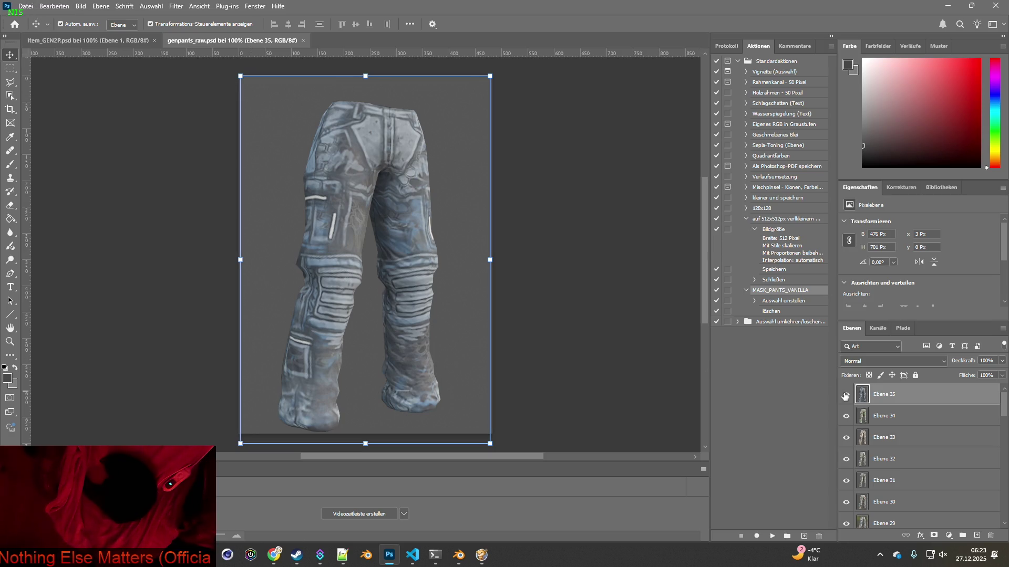
{"action": "mouse_move", "coordinate": [846, 396]}
{"action": "left_mouse_down"}
{"action": "mouse_move", "coordinate": [848, 488]}
{"action": "mouse_move", "coordinate": [875, 460]}
{"action": "mouse_move", "coordinate": [847, 506]}
{"action": "mouse_move", "coordinate": [846, 488]}
{"action": "mouse_move", "coordinate": [847, 510]}
{"action": "left_mouse_up"}
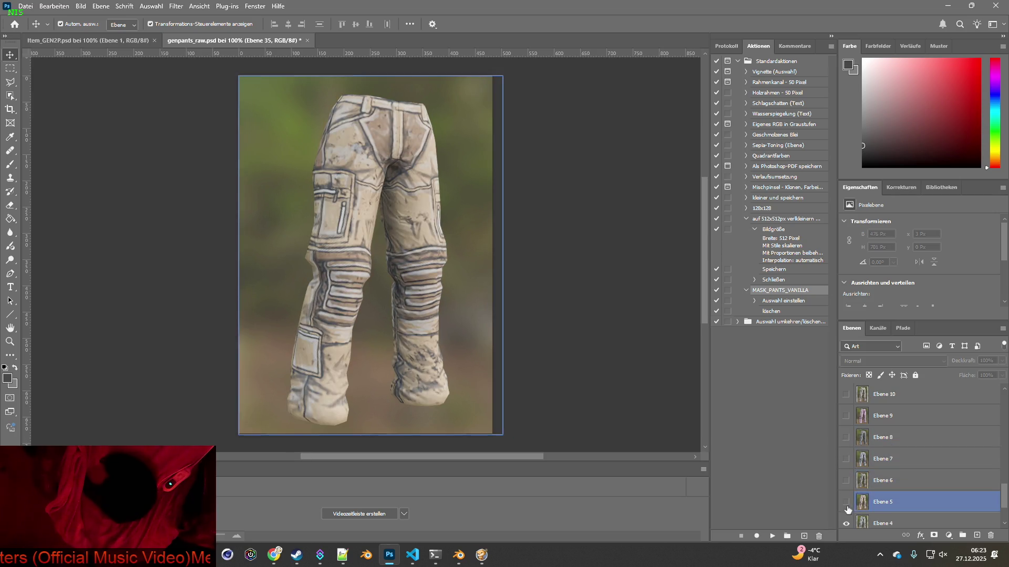
{"action": "left_click_drag", "start_coordinate": [847, 510], "coordinate": [847, 518]}
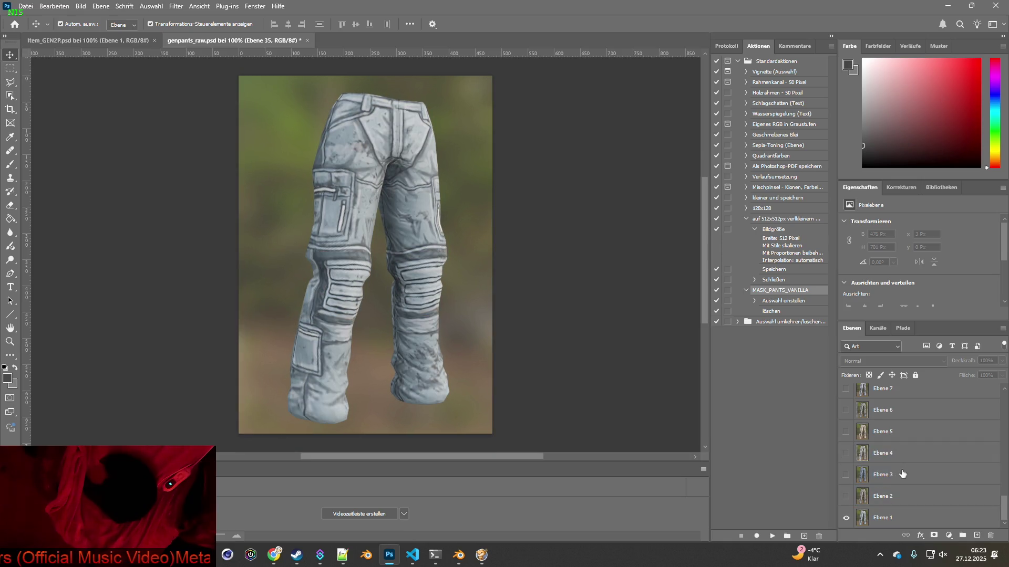
{"action": "left_click", "coordinate": [893, 517]}
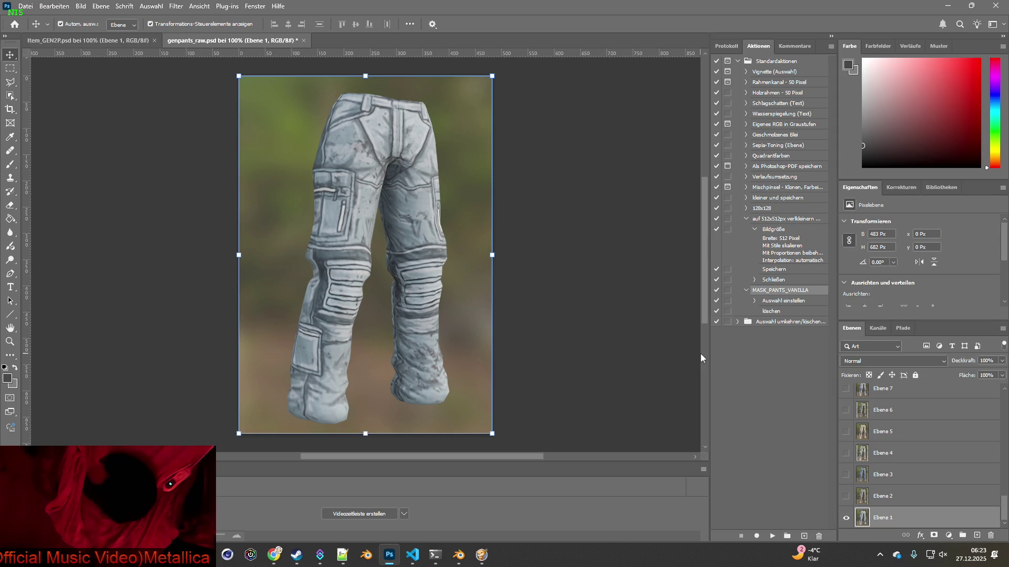
{"action": "left_click", "coordinate": [10, 95]}
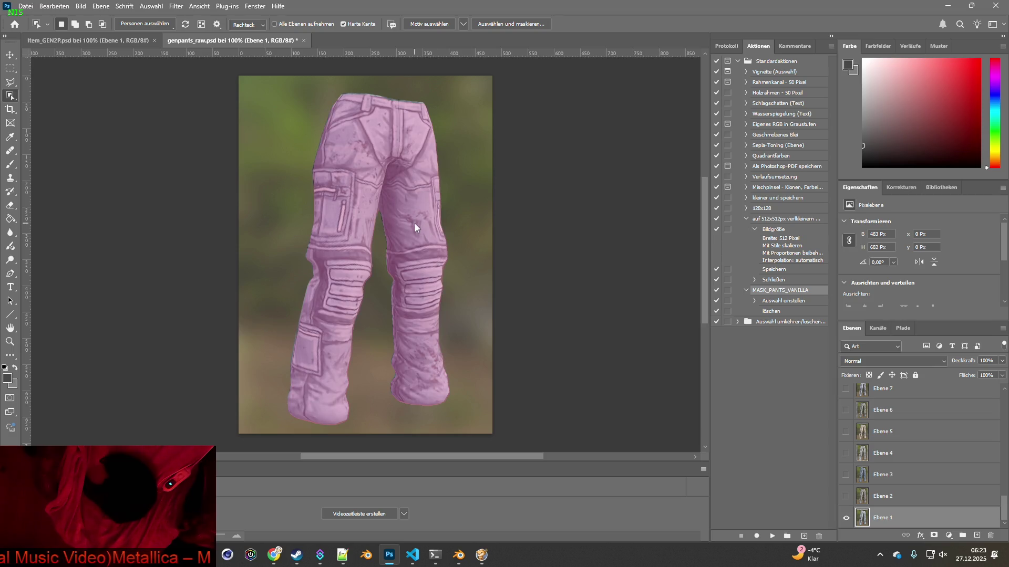
{"action": "left_click", "coordinate": [108, 43]}
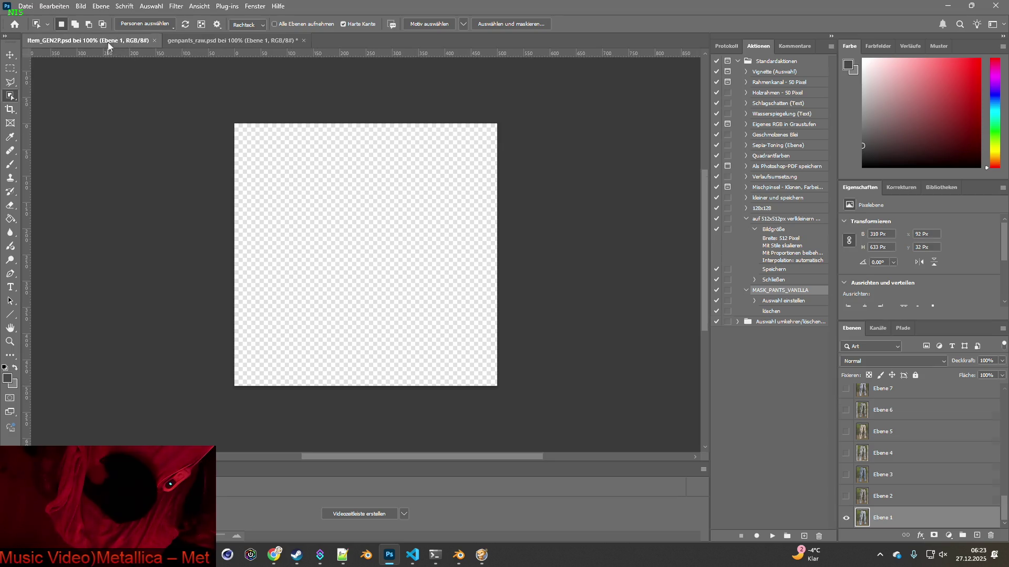
Paste the Ebene 1 pants into Item_GEN2P, then add the grey-brown Ebene 2 pants as a new layer.
{"action": "key", "text": "ctrl+v"}
{"action": "left_click", "coordinate": [209, 41]}
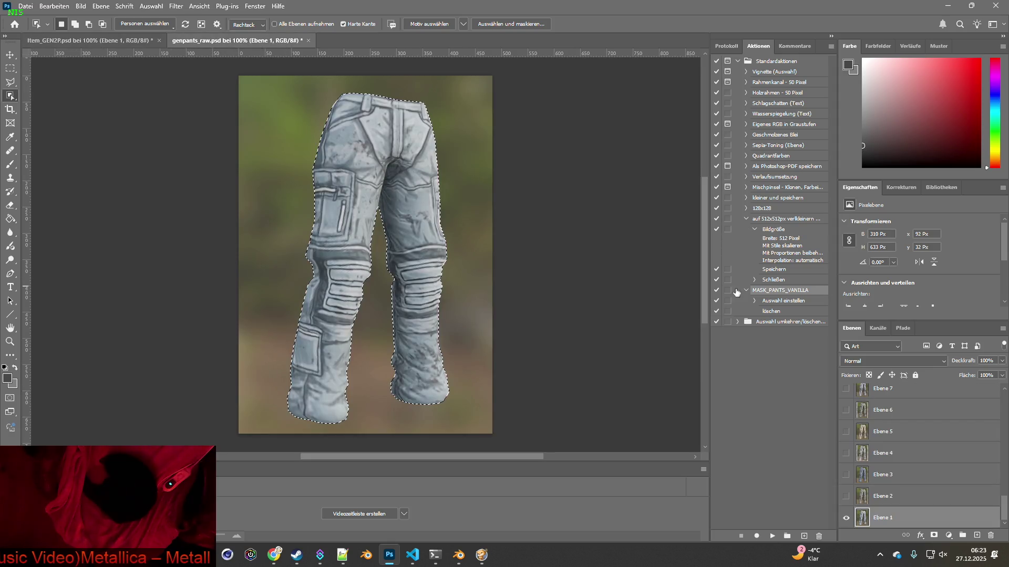
{"action": "left_click", "coordinate": [846, 517]}
{"action": "left_click", "coordinate": [846, 496]}
{"action": "left_click", "coordinate": [887, 495]}
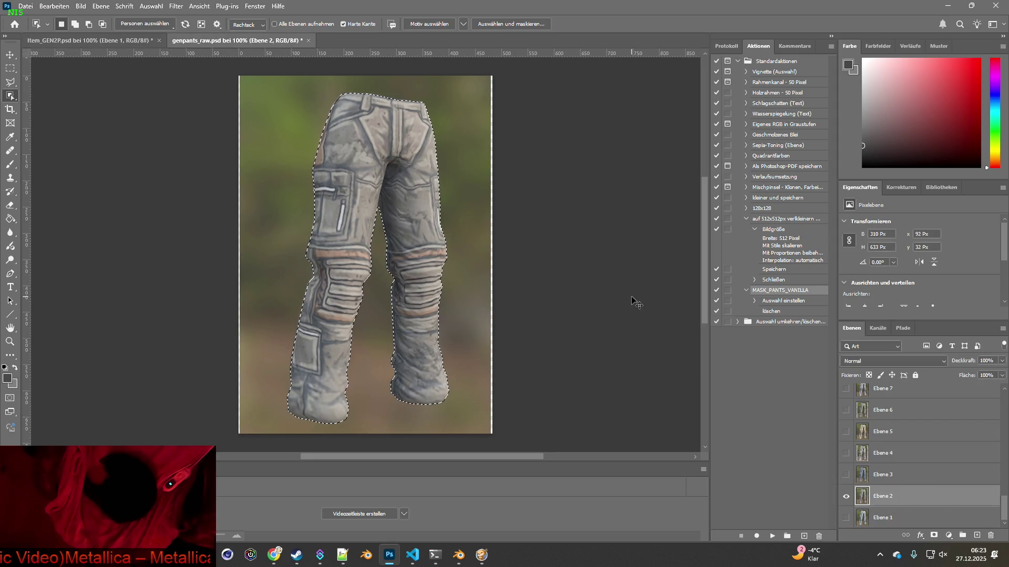
{"action": "key", "text": "ctrl+c"}
{"action": "left_click", "coordinate": [131, 41]}
{"action": "key", "text": "ctrl+v"}
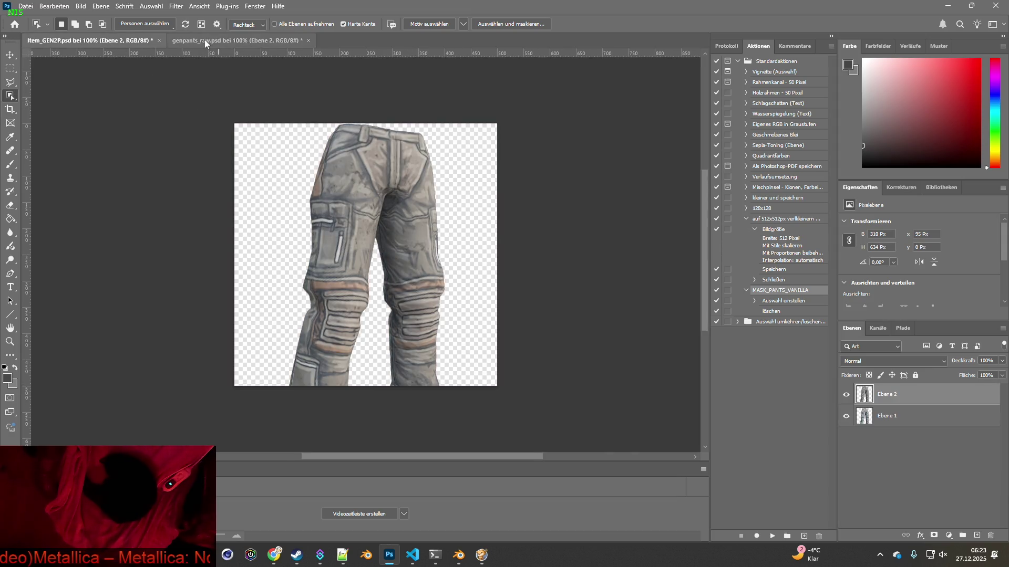
Show the blue Ebene 3 pants in genpants_raw and paste them into Item_GEN2P as Ebene 3.
{"action": "left_click", "coordinate": [205, 41]}
{"action": "left_click", "coordinate": [845, 517]}
{"action": "left_click", "coordinate": [846, 496]}
{"action": "left_click", "coordinate": [882, 496]}
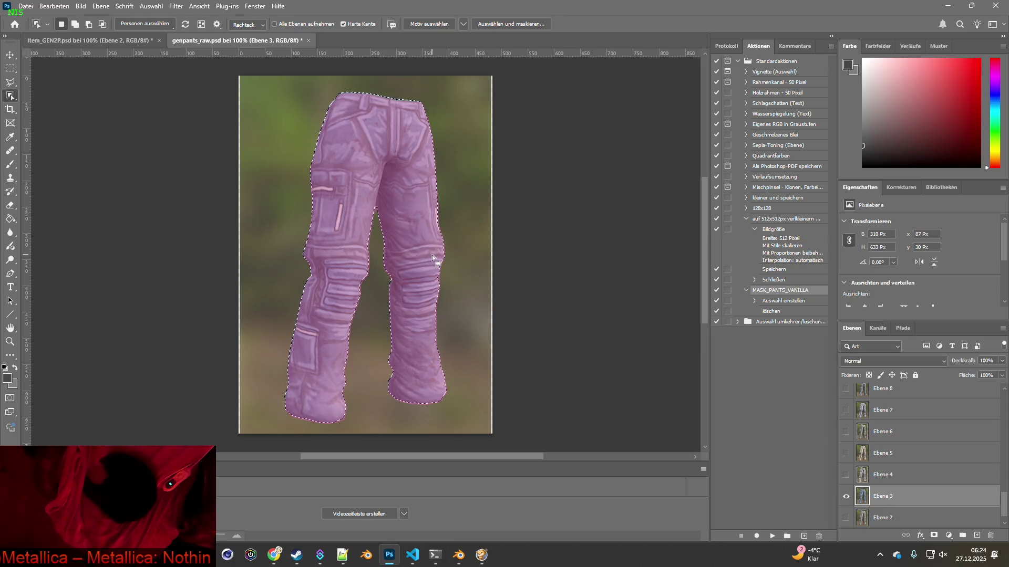
{"action": "left_click", "coordinate": [108, 41]}
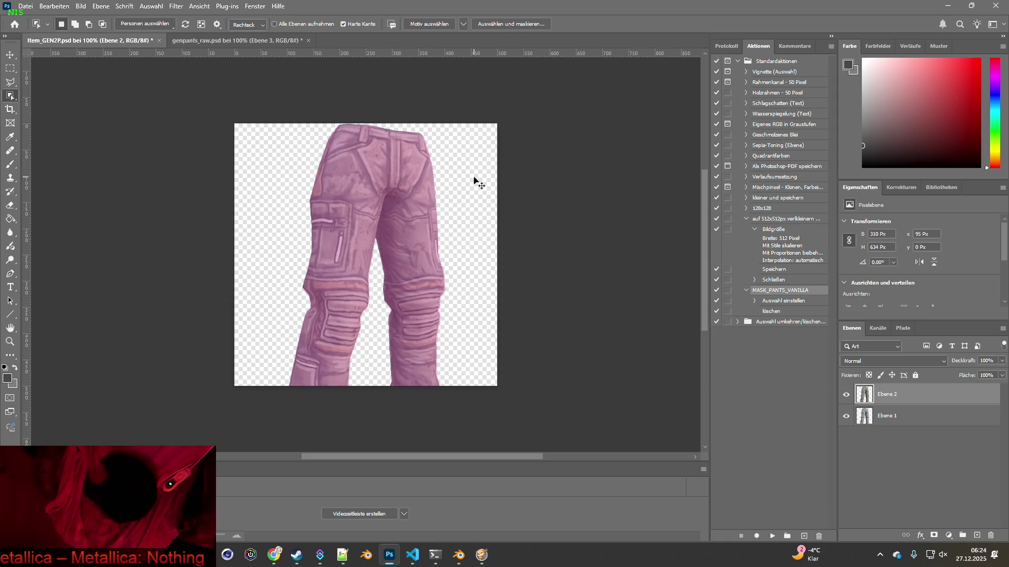
{"action": "key", "text": "ctrl+v"}
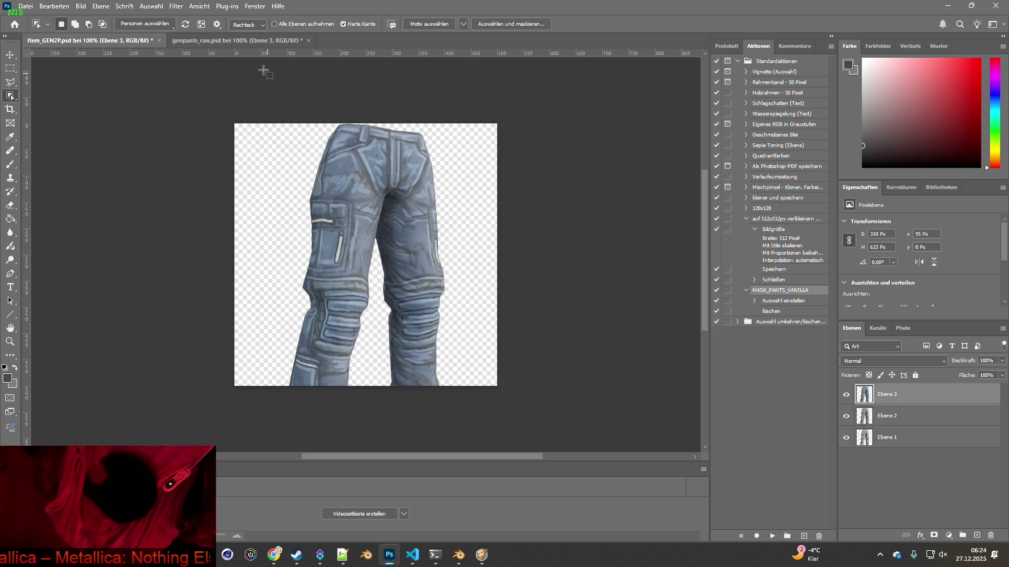
Copy the Ebene 4 pants variant into Item_GEN2P as layer Ebene 4.
{"action": "key", "text": "ctrl+Tab"}
{"action": "left_click", "coordinate": [845, 497]}
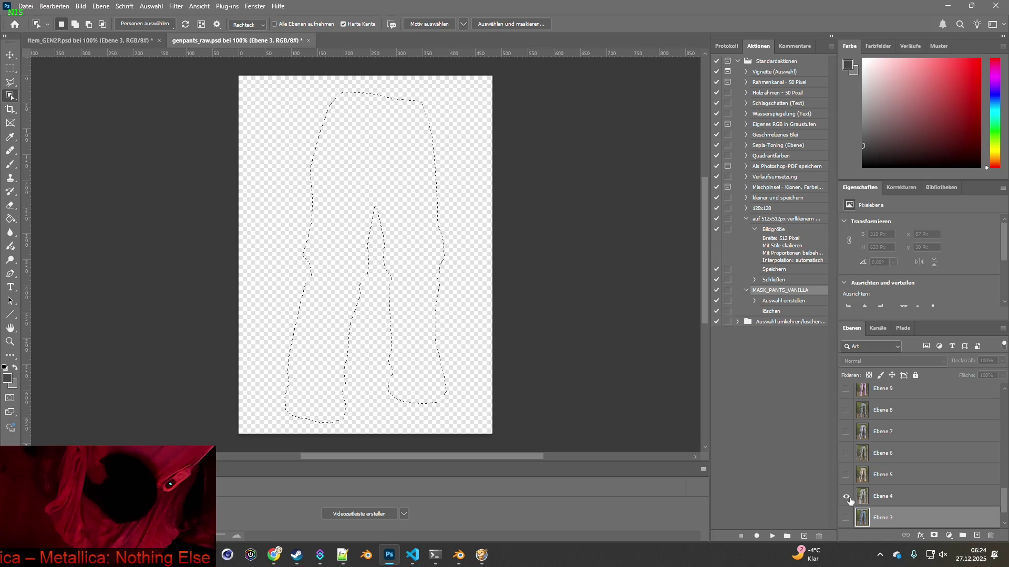
{"action": "left_click", "coordinate": [846, 496]}
{"action": "left_click", "coordinate": [882, 496]}
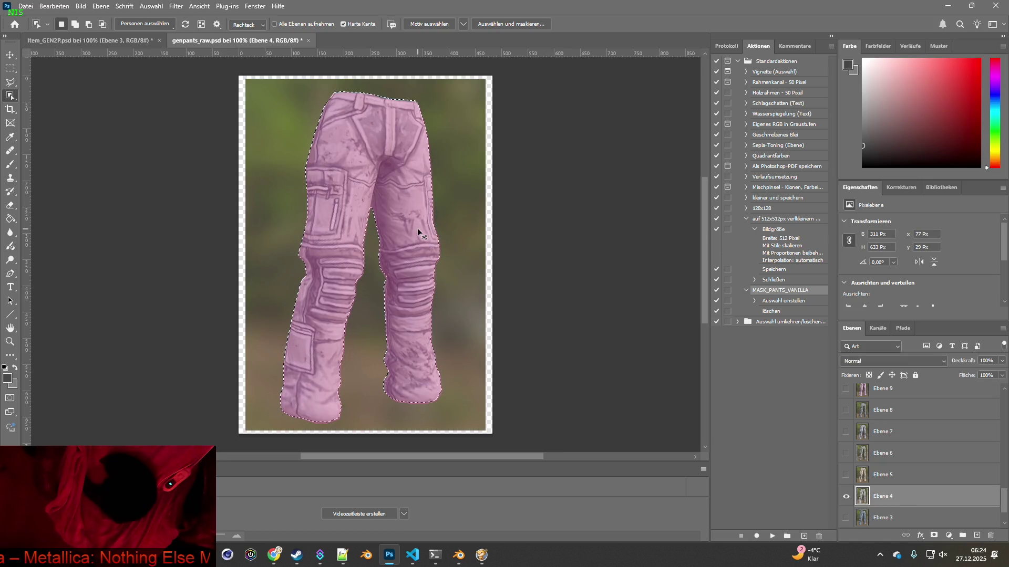
{"action": "key", "text": "ctrl+c"}
{"action": "key", "text": "ctrl+Tab"}
{"action": "key", "text": "ctrl+v"}
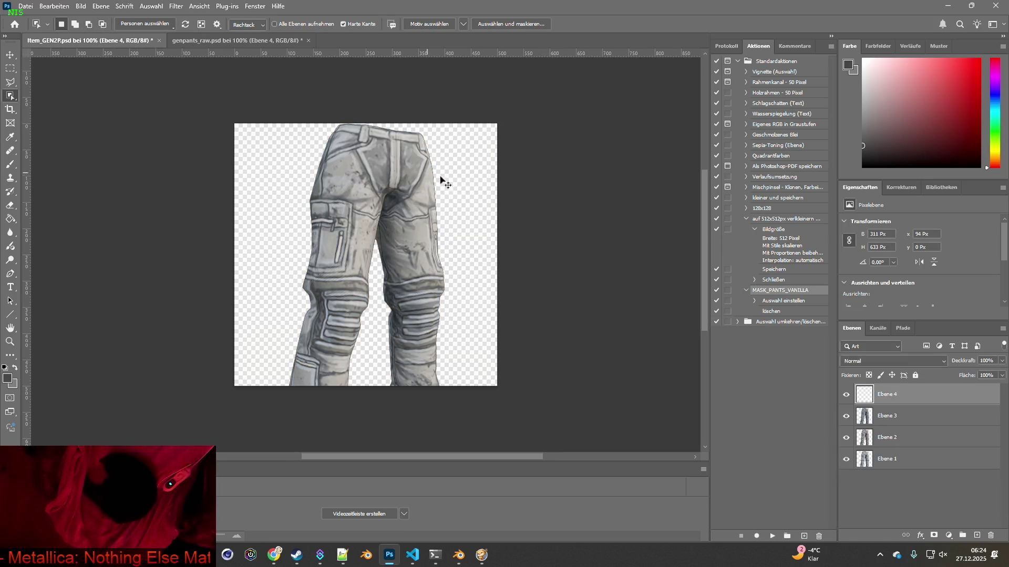
Make Ebene 5 the only visible, active pants layer in genpants_raw and bring up Item_GEN2P.
{"action": "left_click", "coordinate": [239, 41]}
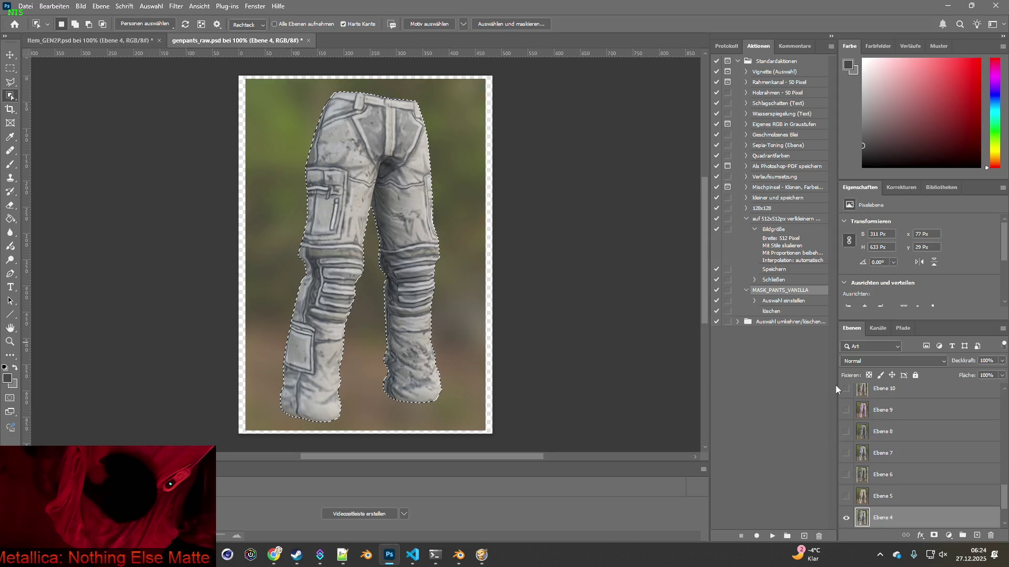
{"action": "left_click", "coordinate": [845, 518]}
{"action": "left_click", "coordinate": [846, 496]}
{"action": "left_click", "coordinate": [882, 496]}
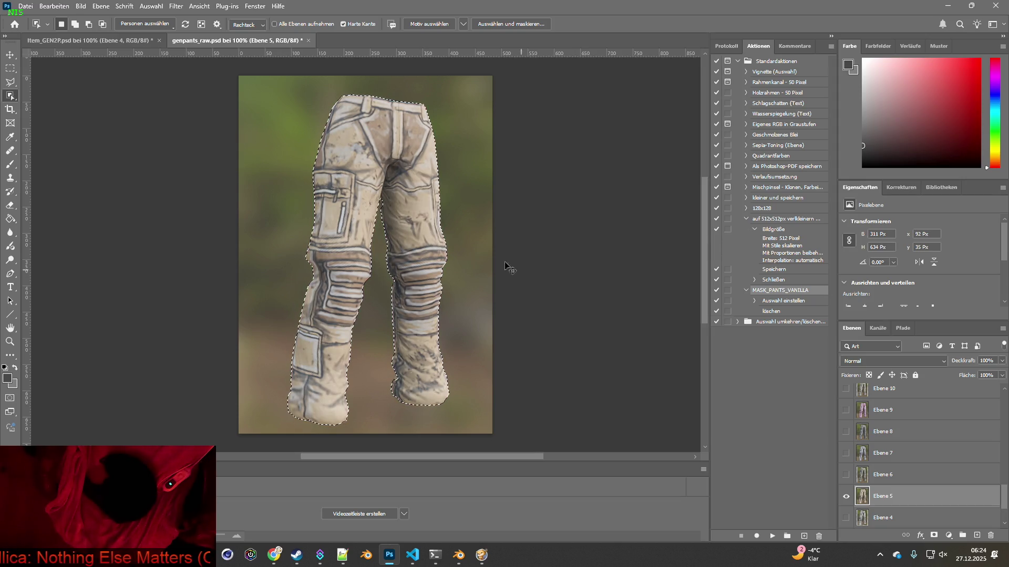
{"action": "left_click", "coordinate": [109, 41]}
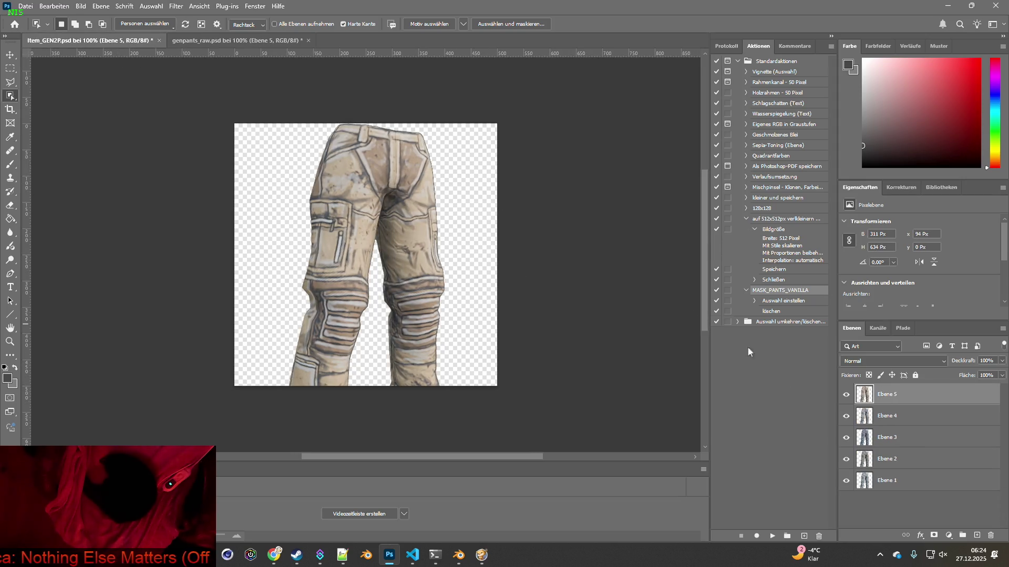
Nudge the selection onto the grey Ebene 6 pants and paste them into Item_GEN2P as Ebene 6.
{"action": "left_click", "coordinate": [265, 40]}
{"action": "left_click", "coordinate": [845, 518]}
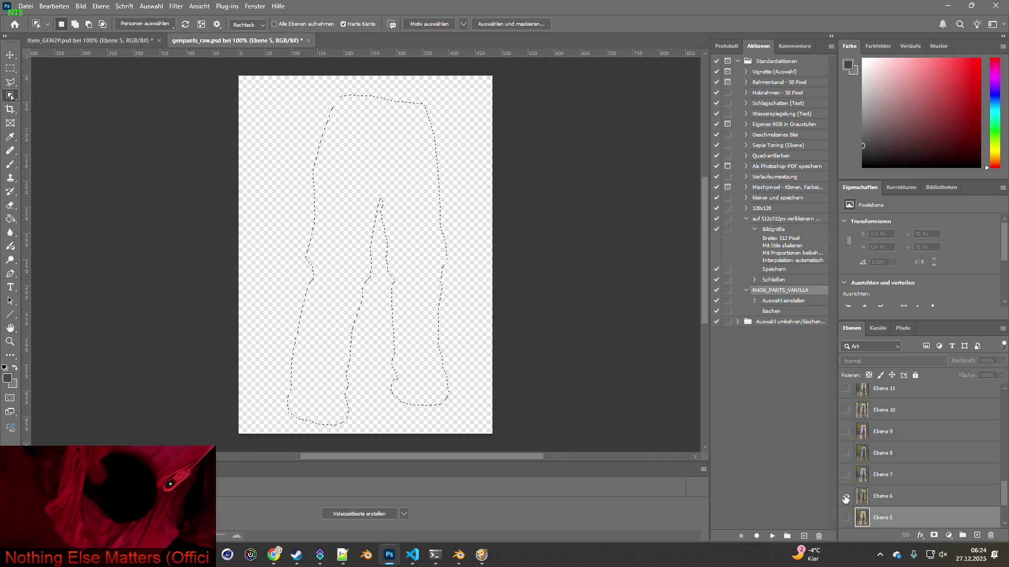
{"action": "left_click", "coordinate": [846, 496]}
{"action": "left_click", "coordinate": [882, 496]}
{"action": "key", "text": "ctrl+Left"}
{"action": "key", "text": "ctrl+Left"}
{"action": "key", "text": "ctrl+Left"}
{"action": "key", "text": "ctrl+Up"}
{"action": "key", "text": "ctrl+Up"}
{"action": "key", "text": "ctrl+Up"}
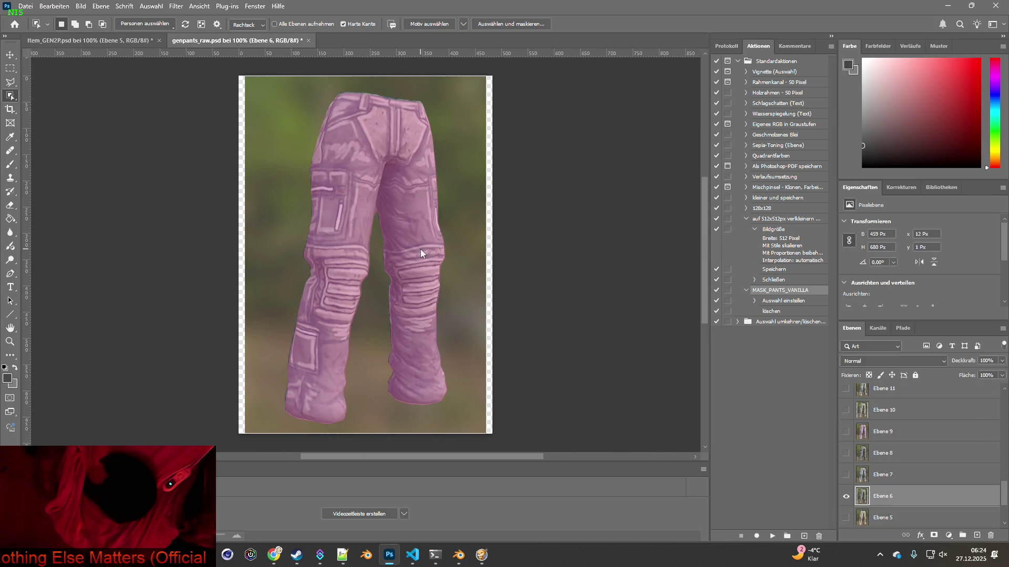
{"action": "key", "text": "ctrl+c"}
{"action": "key", "text": "ctrl+Tab"}
{"action": "key", "text": "ctrl+v"}
Check the mask on the lighter grey Ebene 7 pants and paste them into Item_GEN2P as Ebene 7.
{"action": "key", "text": "ctrl+Tab"}
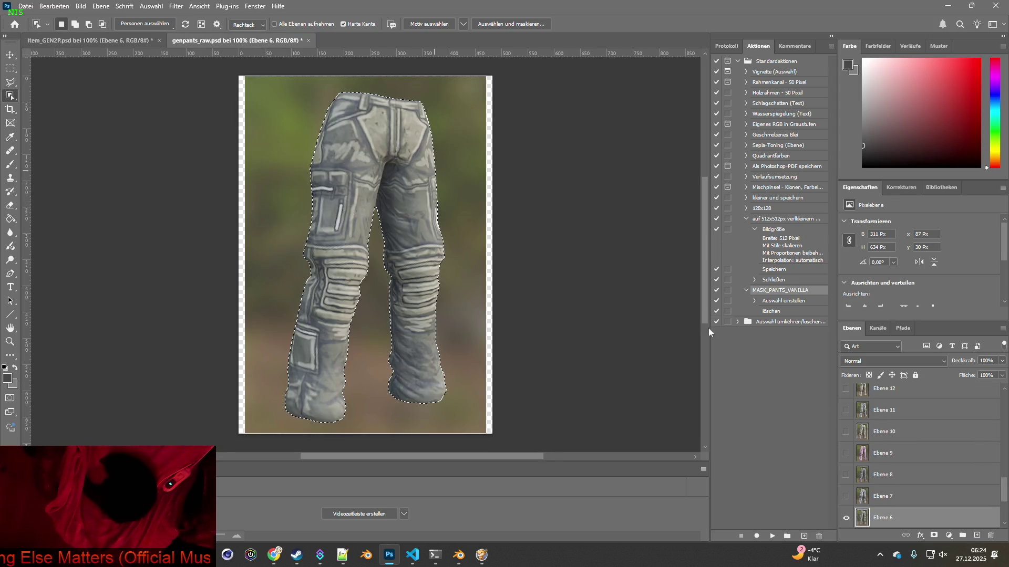
{"action": "left_click", "coordinate": [845, 520]}
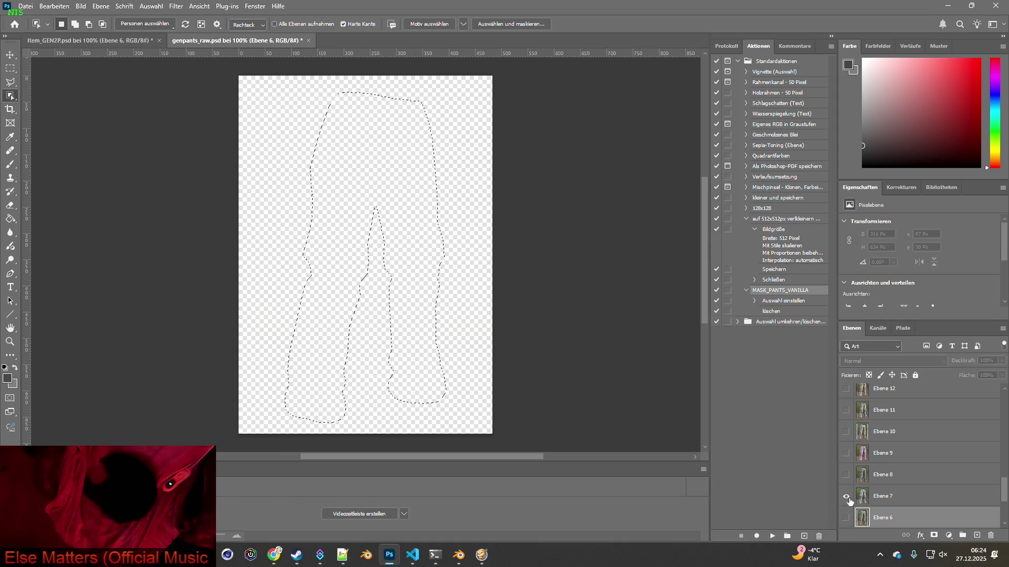
{"action": "left_click", "coordinate": [846, 496]}
{"action": "left_click", "coordinate": [882, 496]}
{"action": "key", "text": "q"}
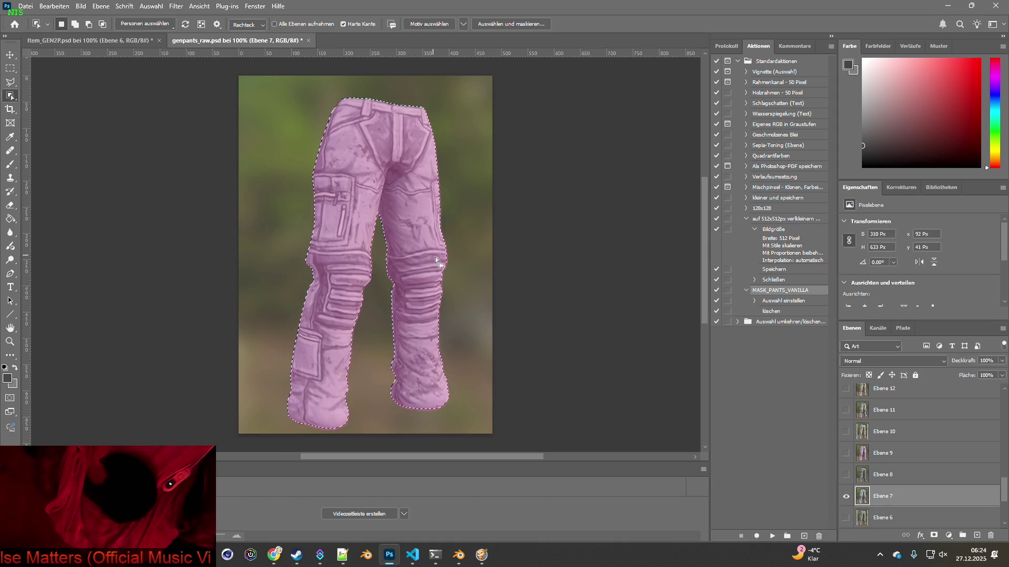
{"action": "key", "text": "q"}
{"action": "key", "text": "ctrl+c"}
{"action": "key", "text": "ctrl+Tab"}
{"action": "key", "text": "ctrl+v"}
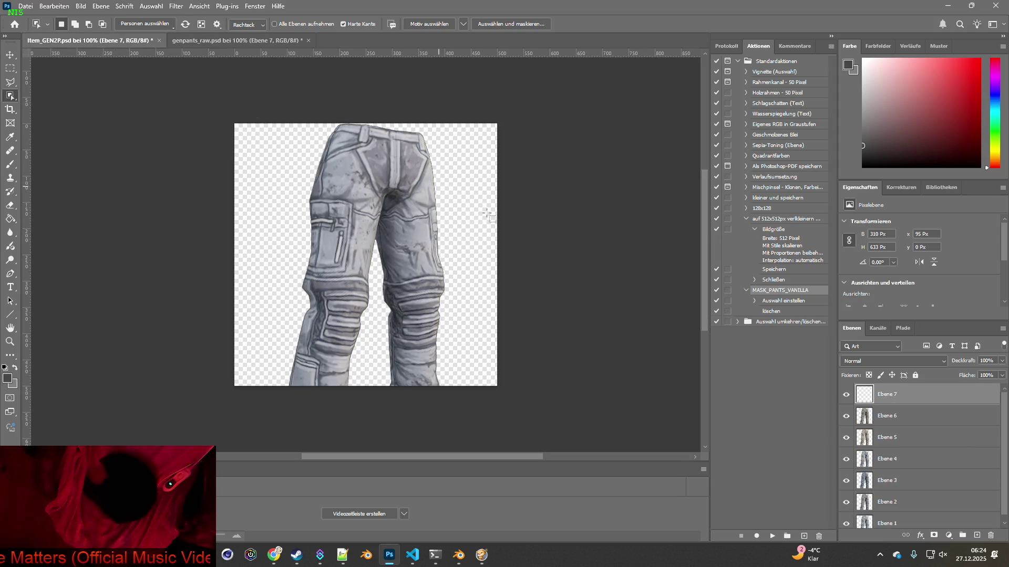
Copy the dark grey Ebene 8 pants into Item_GEN2P as layer Ebene 8.
{"action": "key", "text": "ctrl+Tab"}
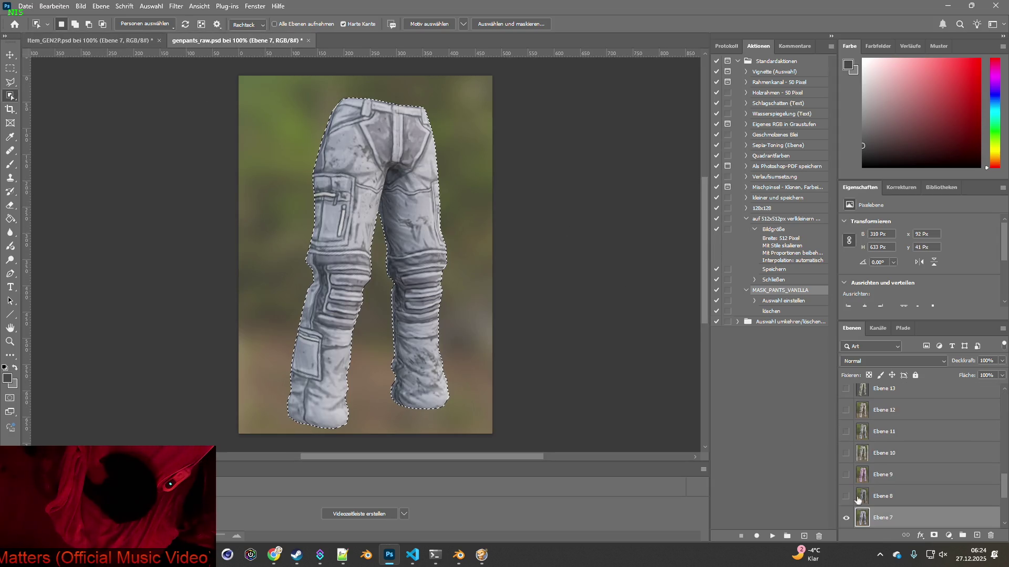
{"action": "left_click", "coordinate": [846, 518]}
{"action": "left_click", "coordinate": [846, 496]}
{"action": "left_click", "coordinate": [857, 496]}
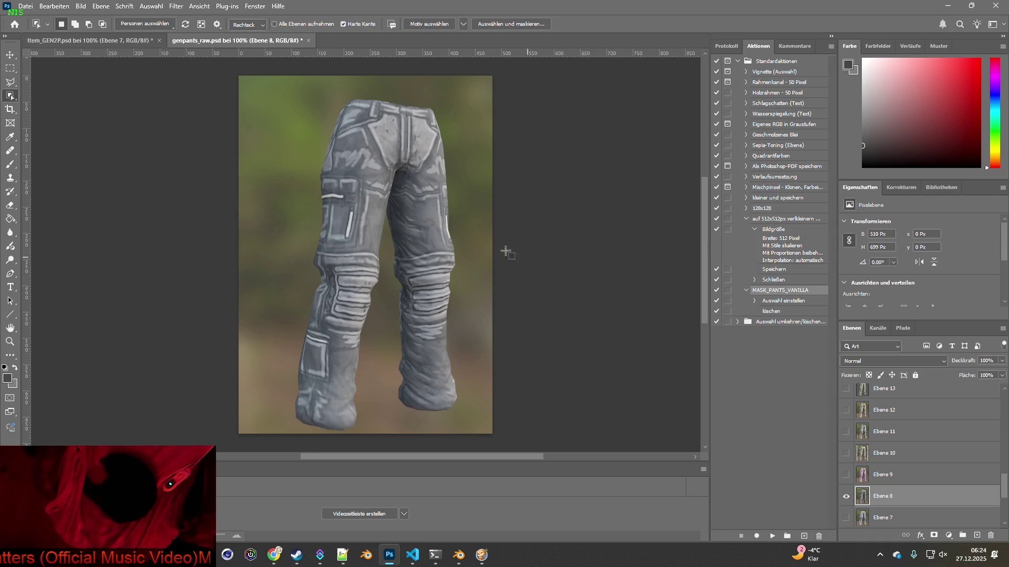
{"action": "key", "text": "ctrl+c"}
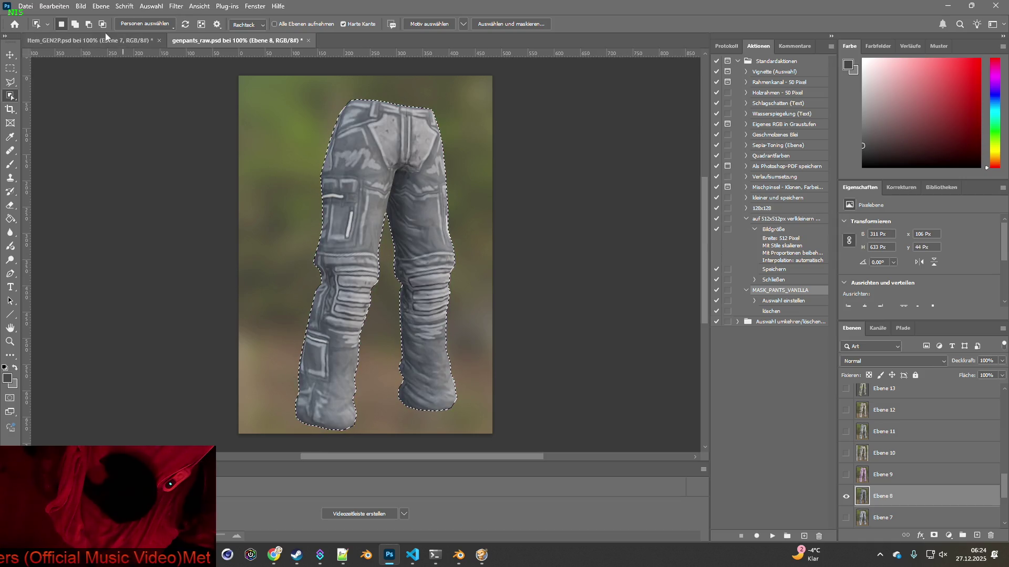
{"action": "left_click", "coordinate": [106, 39]}
{"action": "key", "text": "ctrl+v"}
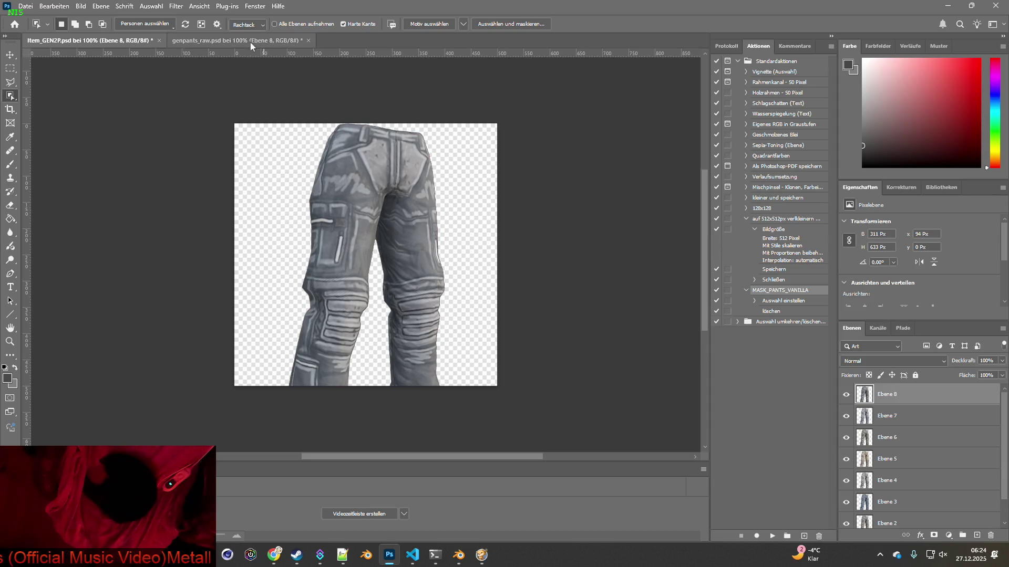
Select the pink Ebene 9 pants and paste them into Item_GEN2P as Ebene 9.
{"action": "left_click", "coordinate": [250, 41]}
{"action": "left_click_drag", "start_coordinate": [845, 519], "coordinate": [846, 496]}
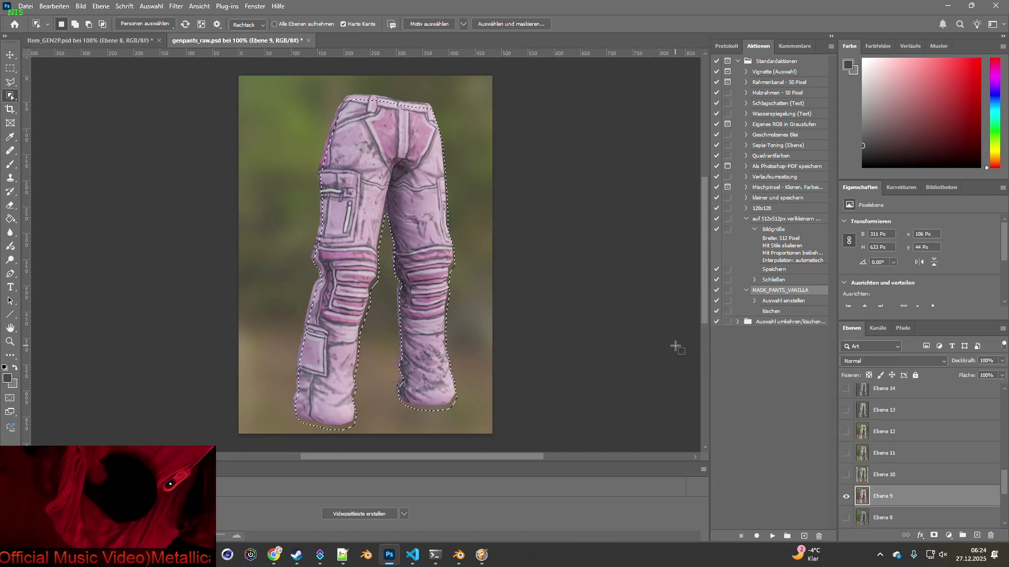
{"action": "left_click", "coordinate": [414, 240]}
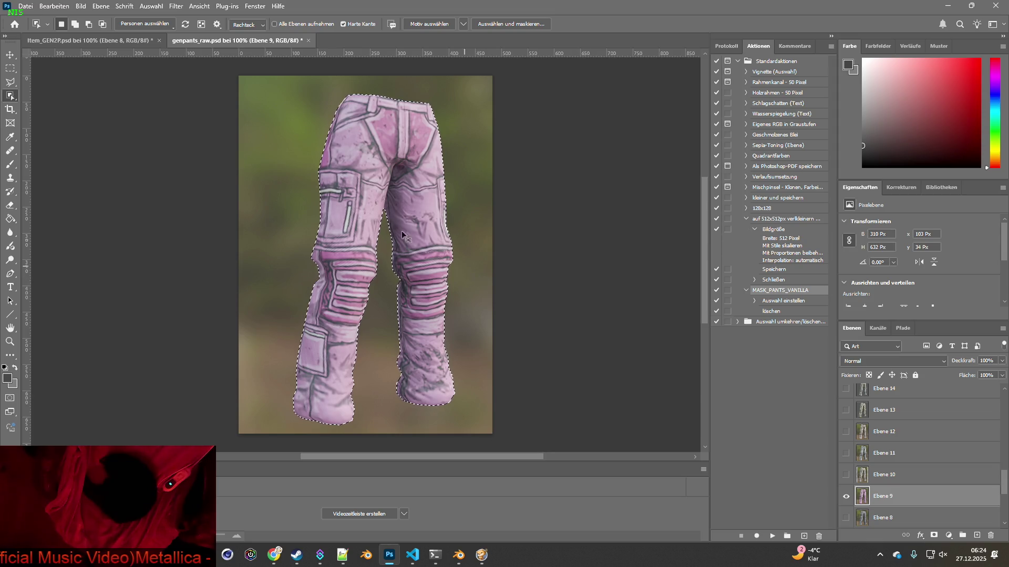
{"action": "left_click", "coordinate": [83, 40]}
{"action": "key", "text": "ctrl+v"}
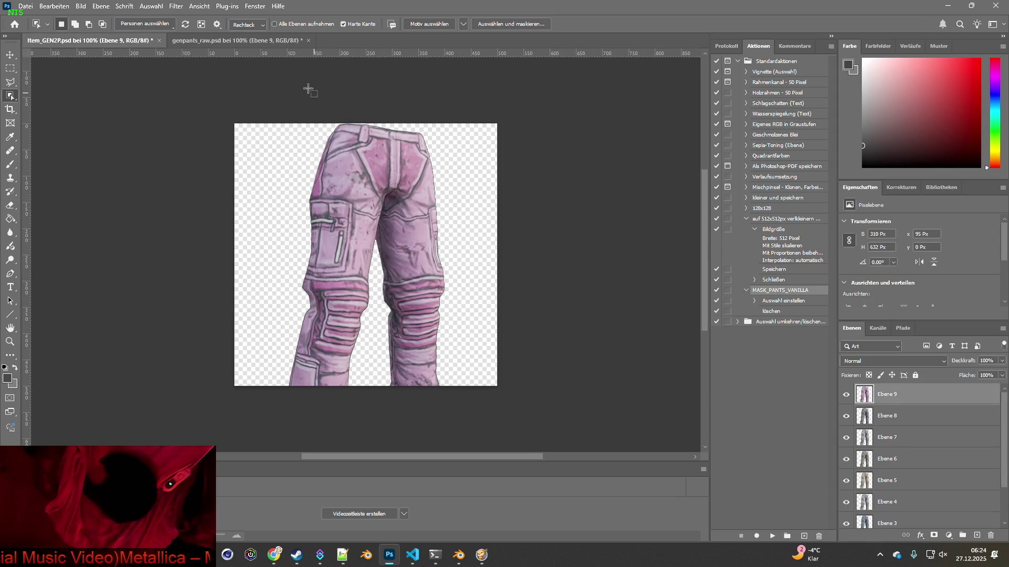
Select the grey Ebene 10 pants and paste them into Item_GEN2P as Ebene 10.
{"action": "left_click", "coordinate": [236, 41]}
{"action": "left_click_drag", "start_coordinate": [846, 517], "coordinate": [846, 496]}
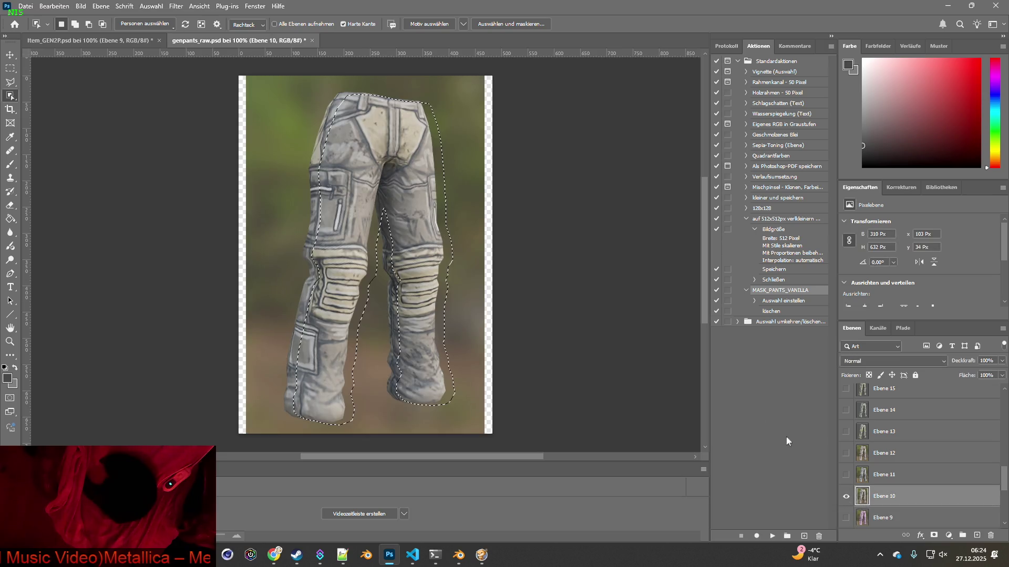
{"action": "left_click", "coordinate": [412, 250]}
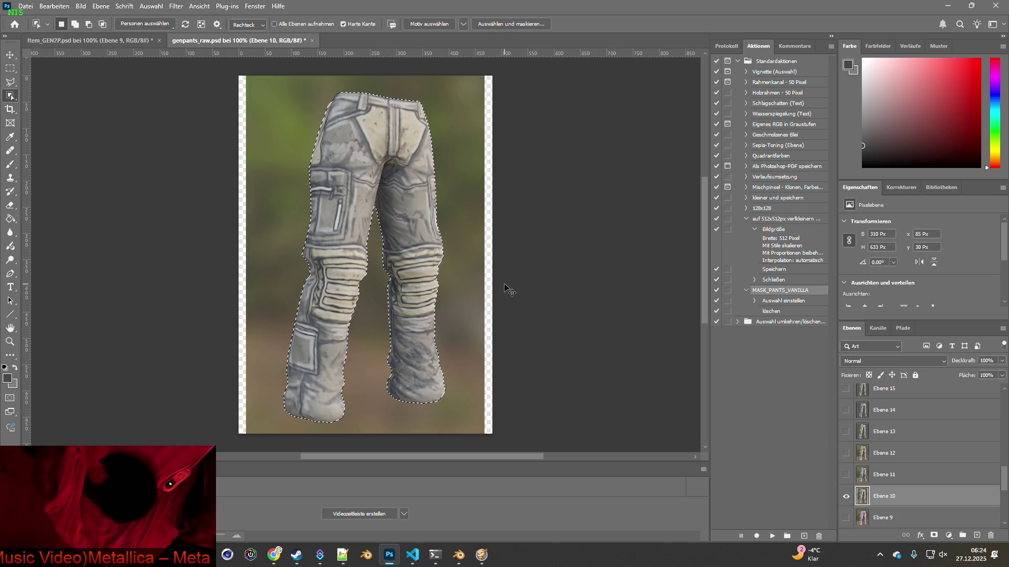
{"action": "left_click", "coordinate": [73, 41]}
{"action": "key", "text": "ctrl+v"}
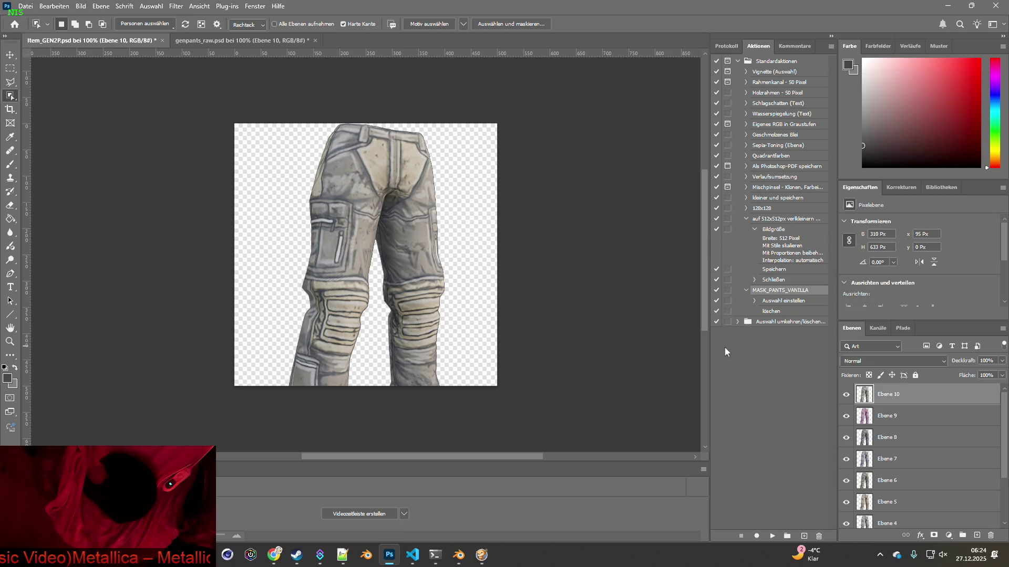
{"action": "left_click", "coordinate": [247, 41]}
Copy the camo pants variant Ebene 11 from genpants_raw into Item_GEN2P as a new layer.
{"action": "left_click", "coordinate": [844, 517]}
{"action": "left_click", "coordinate": [845, 496]}
{"action": "left_click", "coordinate": [884, 496]}
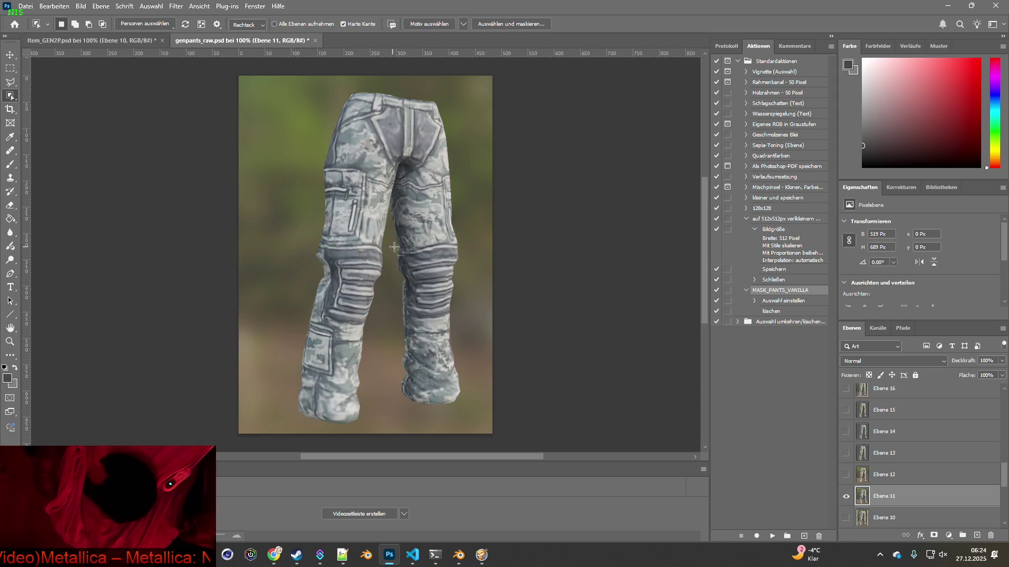
{"action": "left_click", "coordinate": [433, 260]}
{"action": "key", "text": "ctrl+c"}
{"action": "left_click", "coordinate": [155, 41]}
{"action": "key", "text": "ctrl+v"}
{"action": "left_click", "coordinate": [273, 41]}
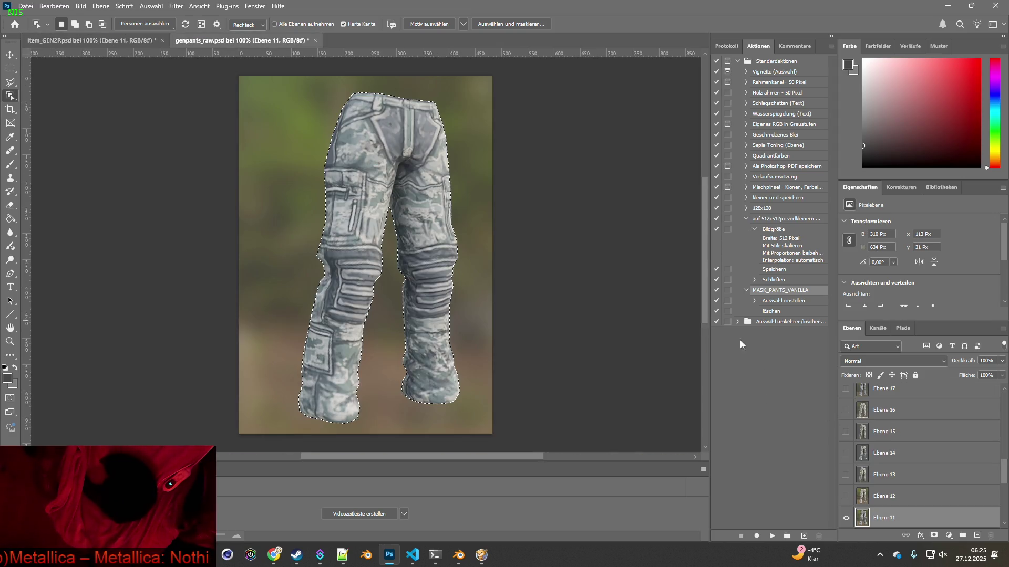
Copy the beige pants variant Ebene 12 into Item_GEN2P as a new layer.
{"action": "left_click", "coordinate": [846, 518]}
{"action": "left_click", "coordinate": [846, 495]}
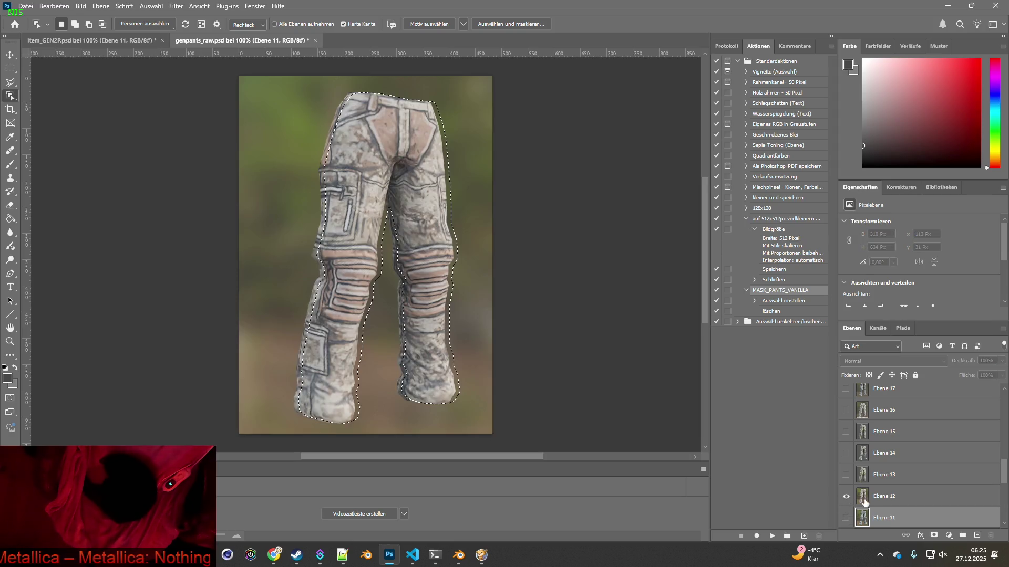
{"action": "left_click", "coordinate": [888, 495]}
{"action": "key", "text": "ctrl+d"}
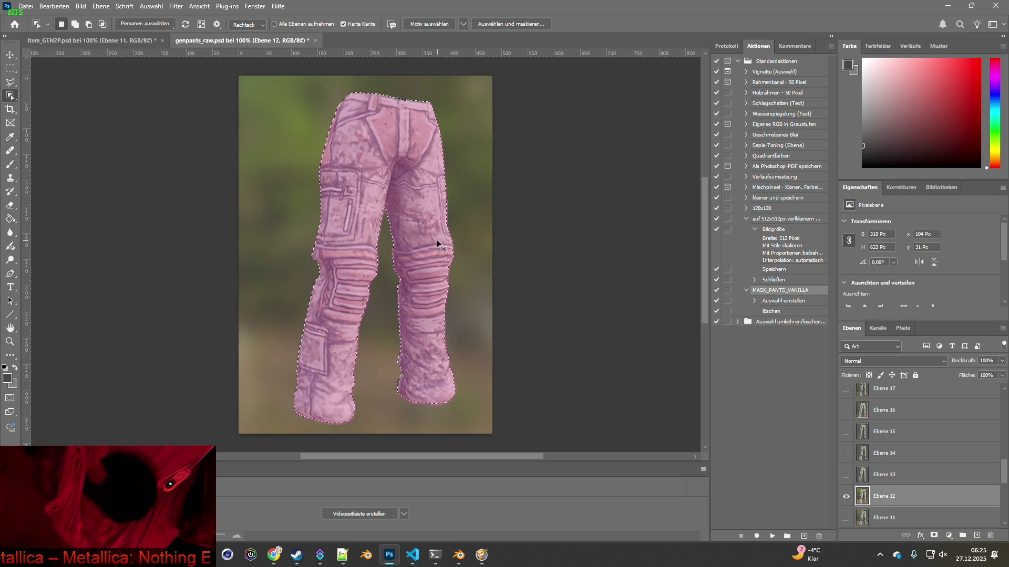
{"action": "key", "text": "ctrl+c"}
{"action": "left_click", "coordinate": [126, 41]}
{"action": "key", "text": "ctrl+v"}
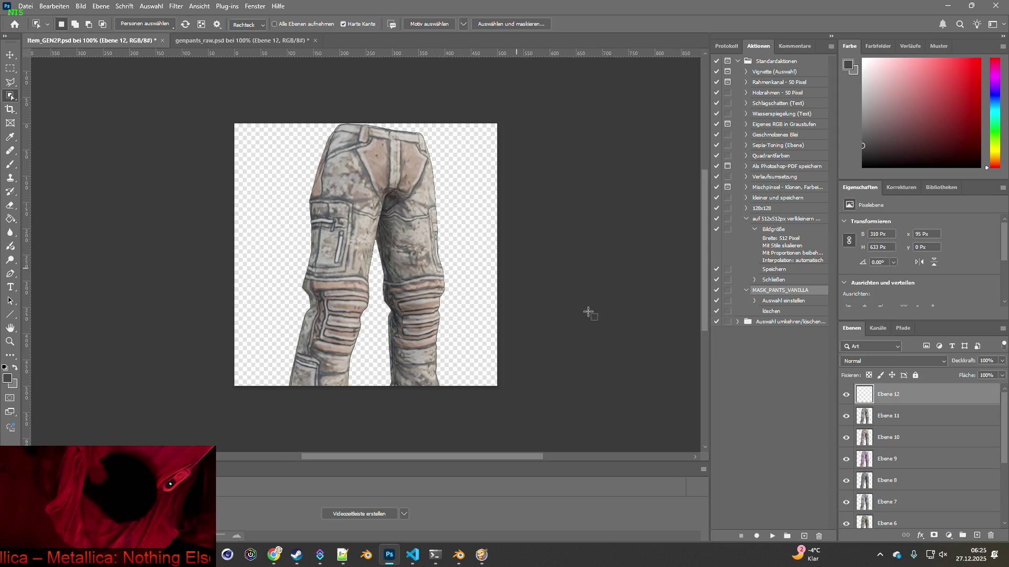
{"action": "left_click", "coordinate": [234, 38]}
Drag the Ebene 13 and Ebene 14 pants onto Item_GEN2P as new layers.
{"action": "left_click", "coordinate": [846, 509]}
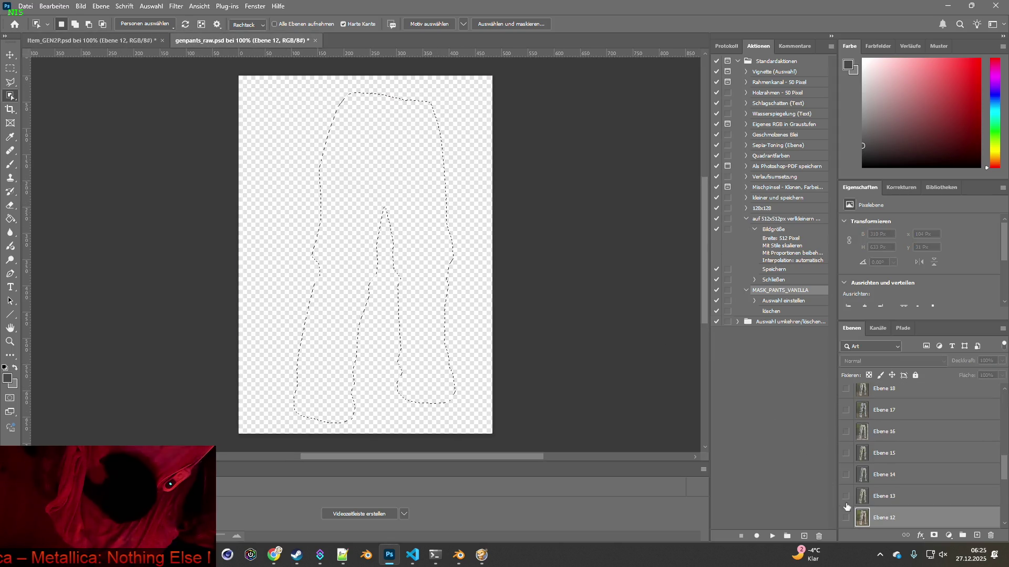
{"action": "left_click", "coordinate": [846, 496]}
{"action": "left_click", "coordinate": [864, 500]}
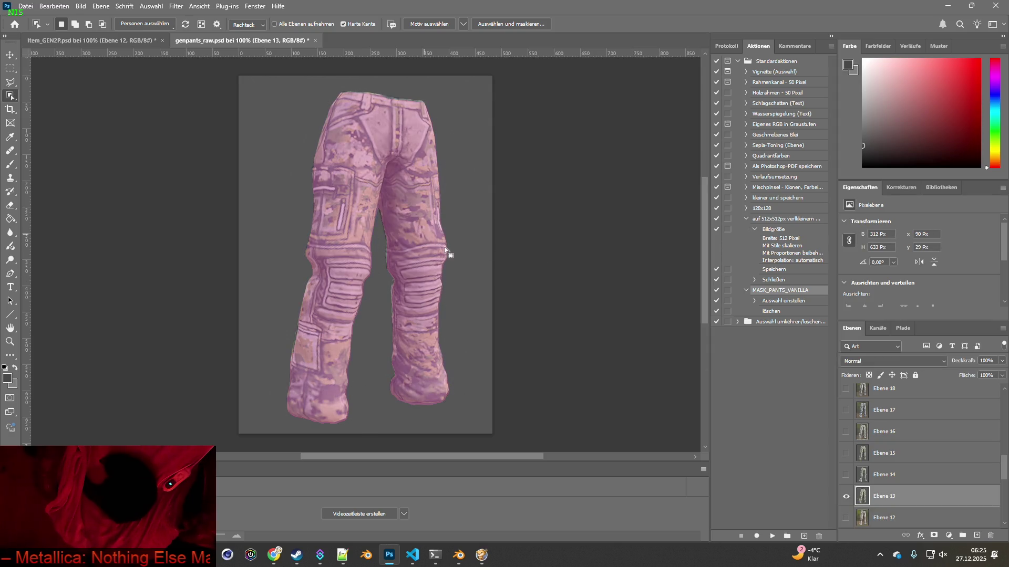
{"action": "left_click_drag", "start_coordinate": [279, 151], "coordinate": [362, 252]}
{"action": "left_click", "coordinate": [266, 41]}
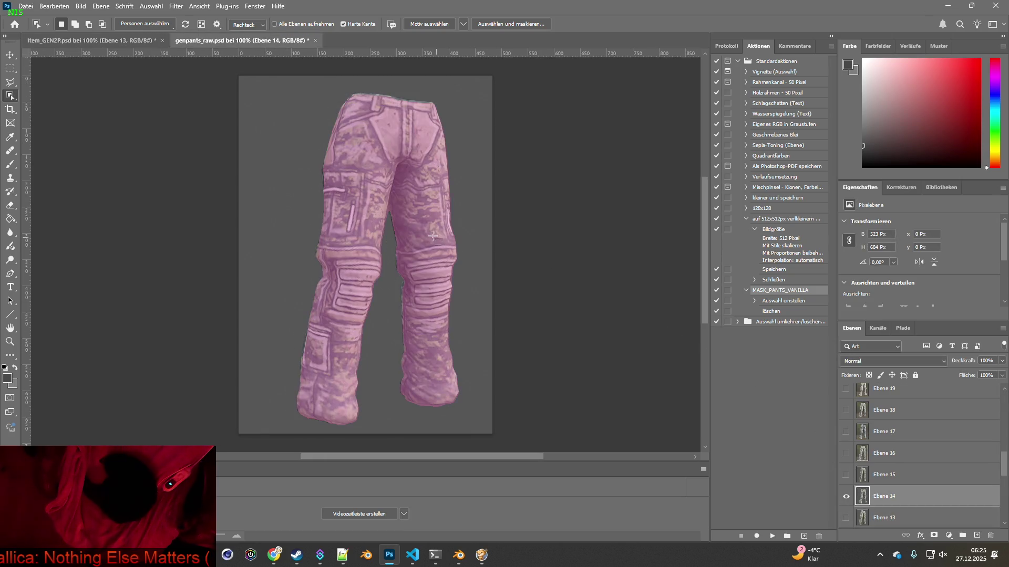
{"action": "left_click_drag", "start_coordinate": [129, 61], "coordinate": [481, 204]}
{"action": "left_click", "coordinate": [270, 42]}
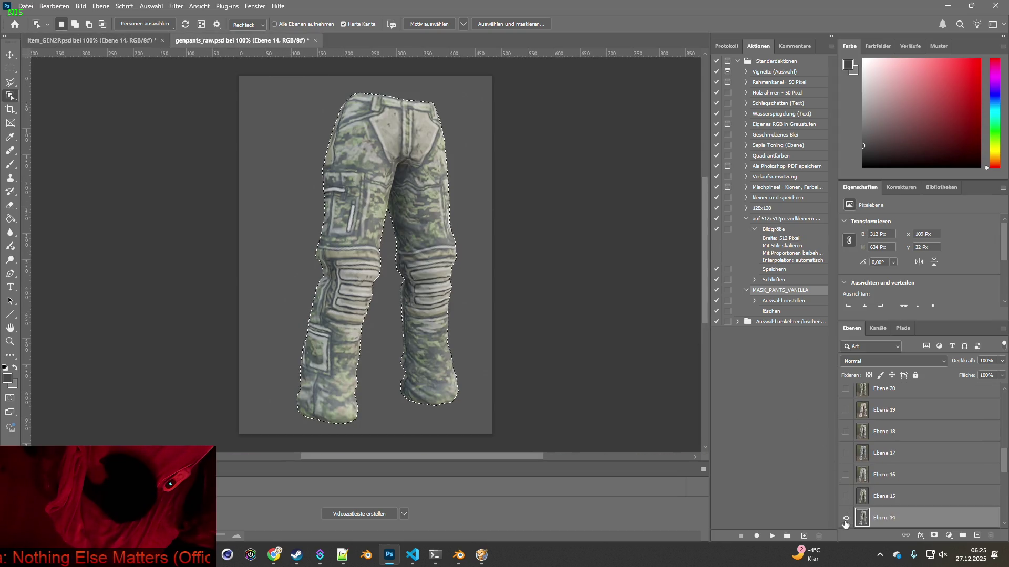
Select the Ebene 15 pants and drag them onto Item_GEN2P.
{"action": "left_click", "coordinate": [846, 496], "text": "alt"}
{"action": "left_click", "coordinate": [884, 496]}
{"action": "left_click", "coordinate": [432, 274]}
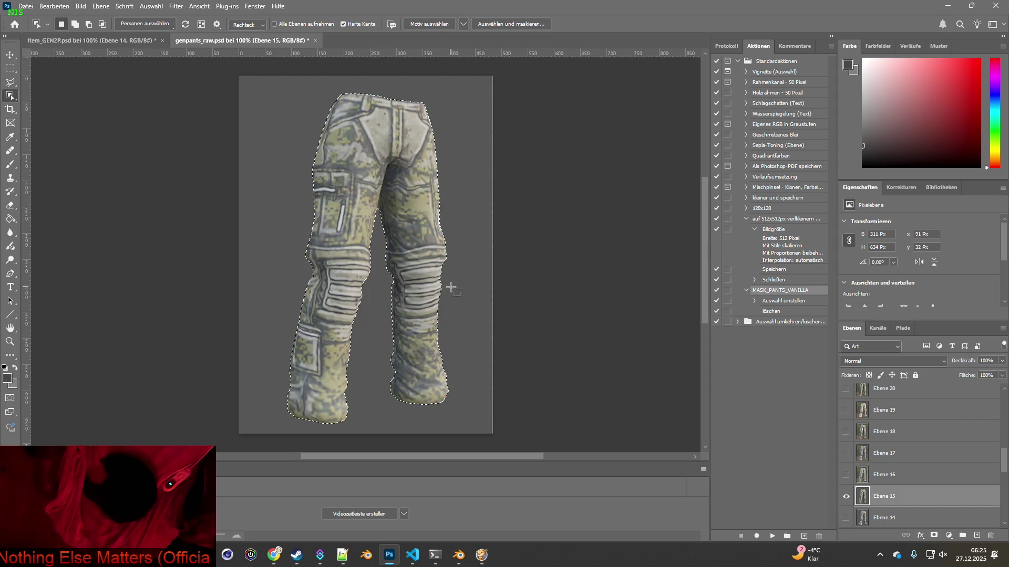
{"action": "left_click_drag", "start_coordinate": [98, 51], "coordinate": [368, 210]}
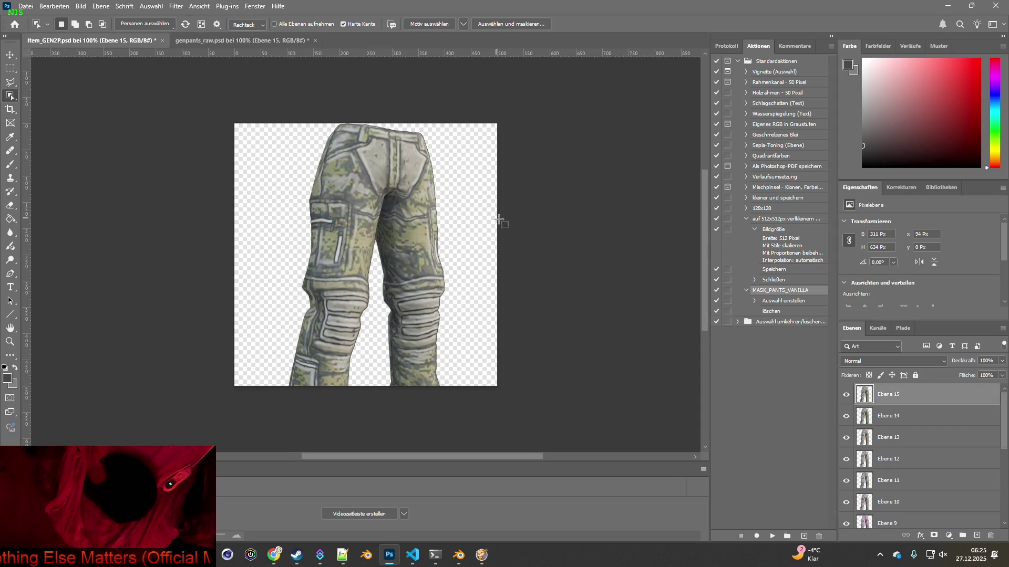
{"action": "left_click", "coordinate": [242, 41]}
Show Ebene 16, select its pants outline and drag it onto Item_GEN2P.
{"action": "left_click", "coordinate": [846, 517]}
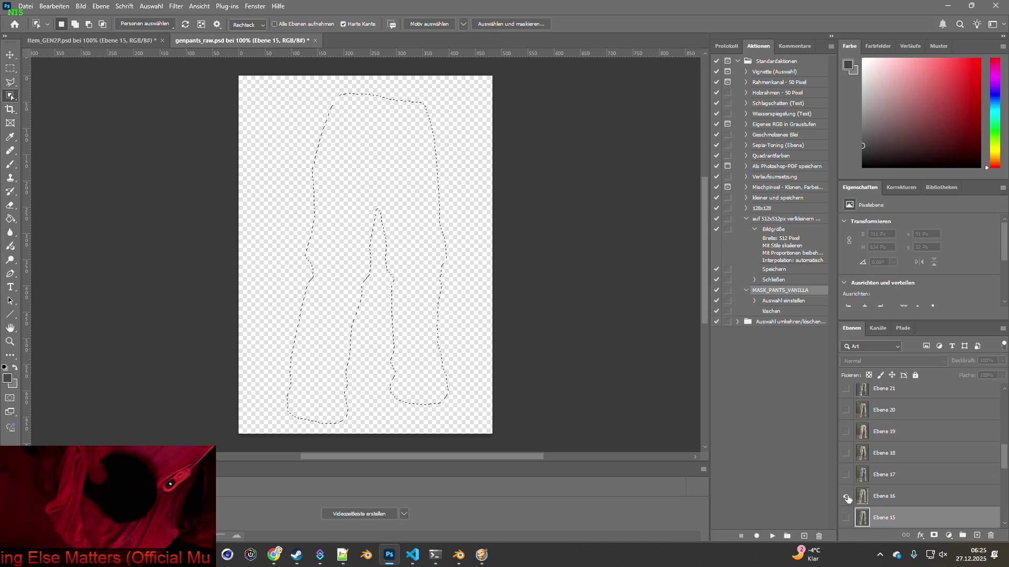
{"action": "left_click", "coordinate": [846, 496]}
{"action": "left_click", "coordinate": [884, 496]}
{"action": "left_click", "coordinate": [416, 245]}
{"action": "left_click_drag", "start_coordinate": [119, 48], "coordinate": [679, 319]}
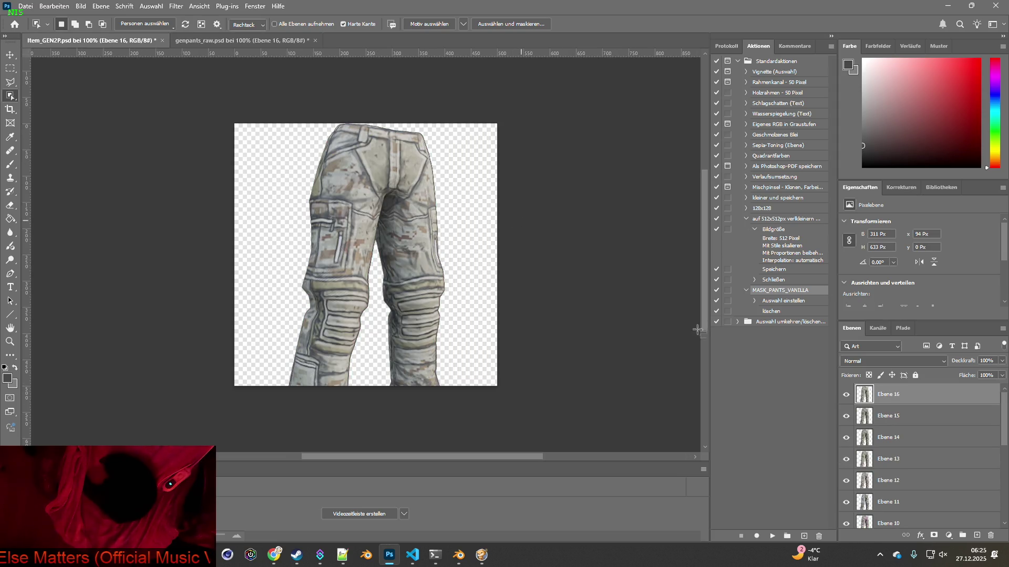
{"action": "left_click", "coordinate": [284, 40]}
Drag the Ebene 17 and Ebene 18 pants onto Item_GEN2P as new layers.
{"action": "left_click", "coordinate": [846, 496]}
{"action": "left_click", "coordinate": [884, 496]}
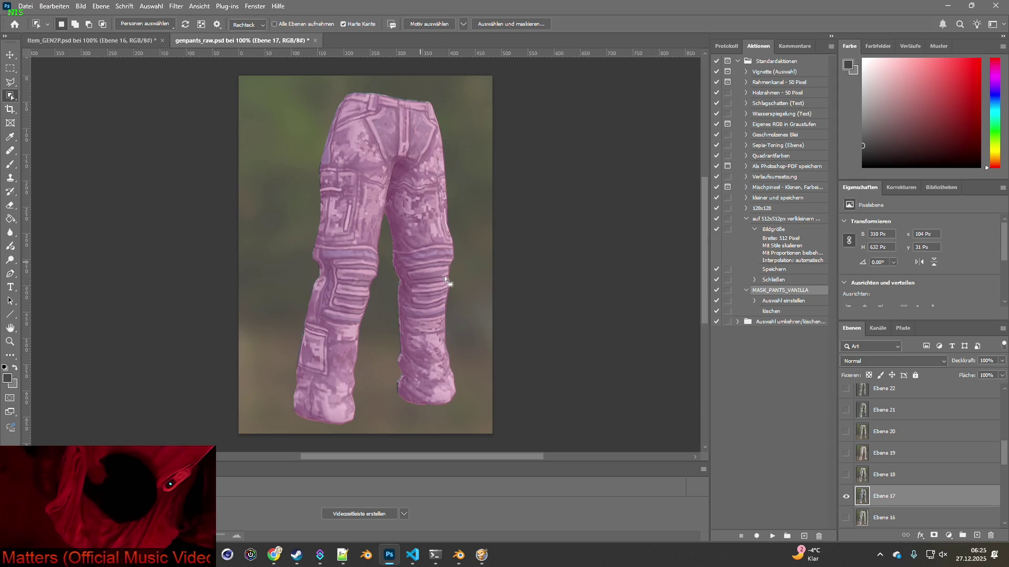
{"action": "left_click_drag", "start_coordinate": [444, 278], "coordinate": [210, 85]}
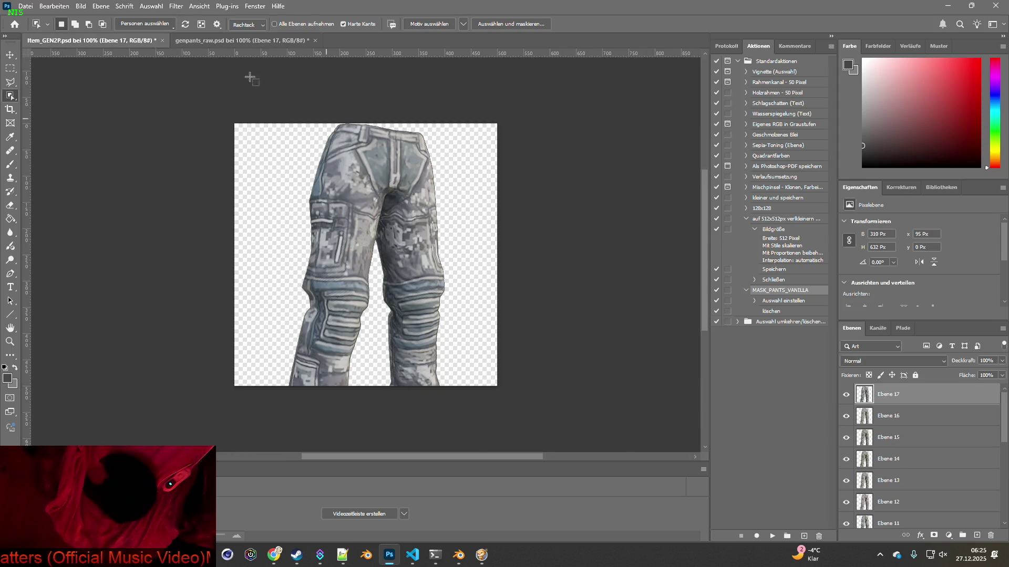
{"action": "left_click", "coordinate": [260, 40]}
{"action": "left_click", "coordinate": [846, 518]}
{"action": "left_click", "coordinate": [846, 496]}
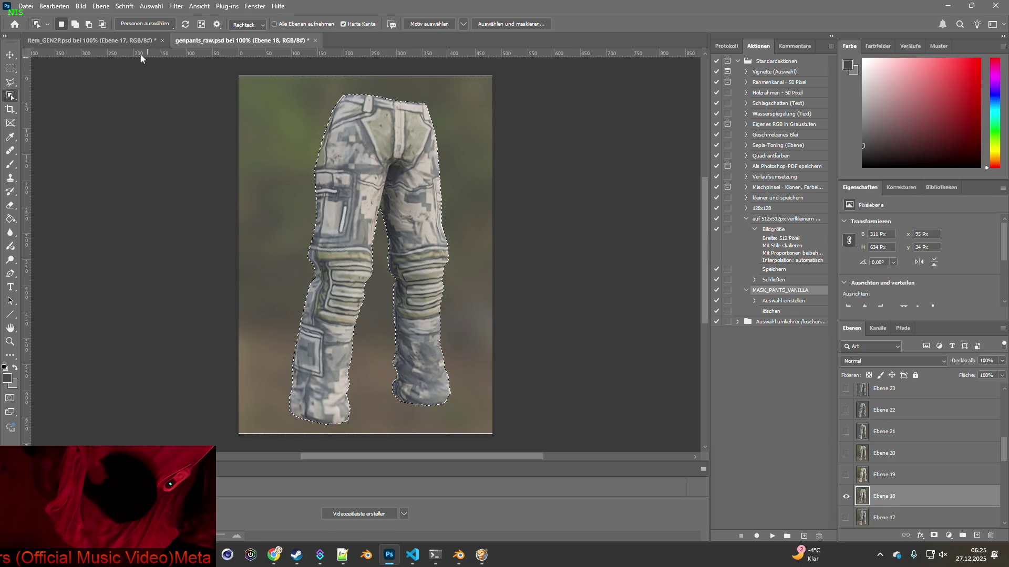
{"action": "left_click_drag", "start_coordinate": [443, 260], "coordinate": [284, 67]}
{"action": "left_click", "coordinate": [303, 41]}
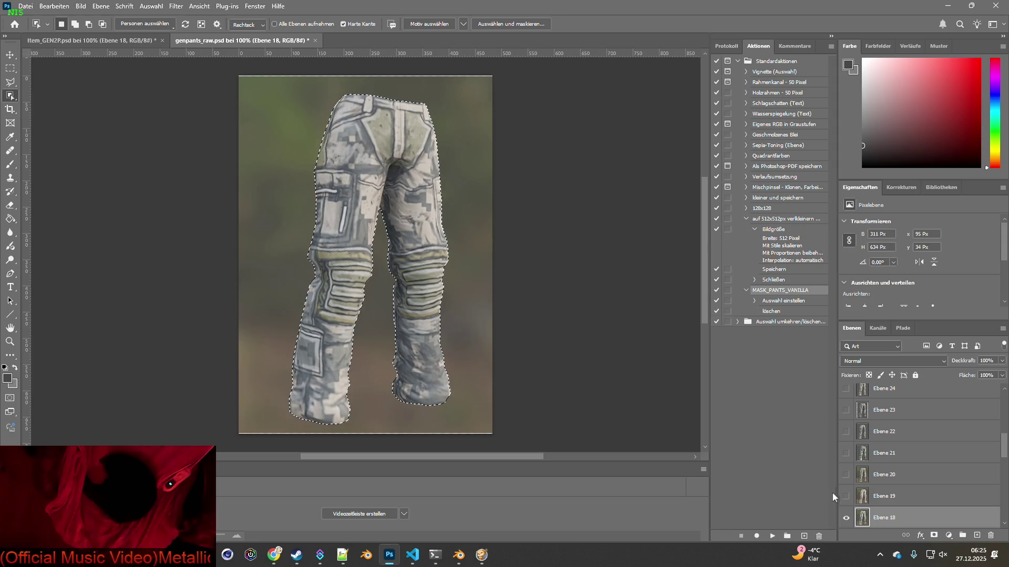
Show Ebene 19, select its pants outline and drag it onto Item_GEN2P.
{"action": "left_click", "coordinate": [845, 518]}
{"action": "left_click", "coordinate": [846, 496]}
{"action": "left_click", "coordinate": [861, 498]}
{"action": "left_click", "coordinate": [458, 267]}
{"action": "left_click_drag", "start_coordinate": [93, 55], "coordinate": [444, 202]}
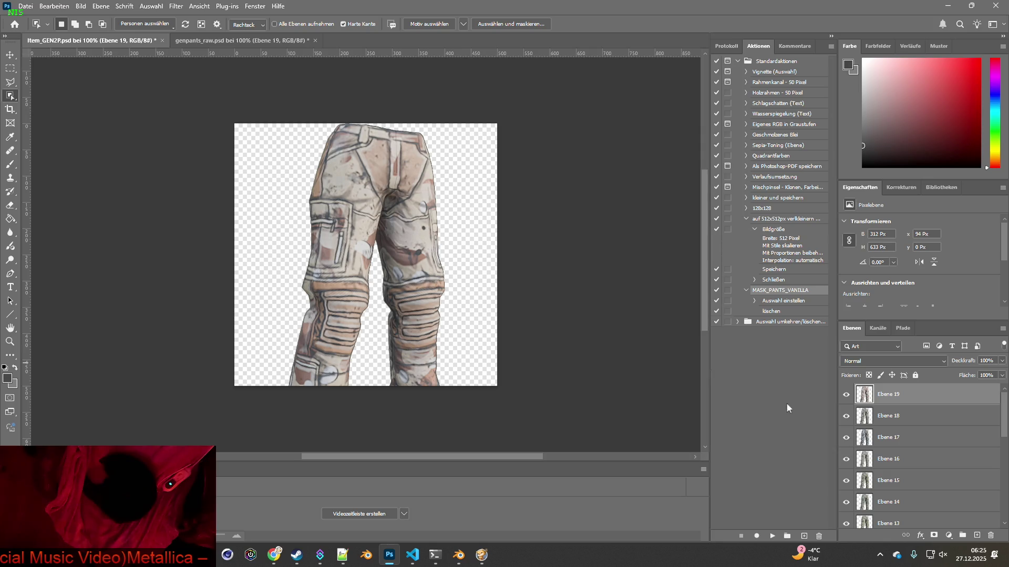
{"action": "left_click", "coordinate": [252, 40]}
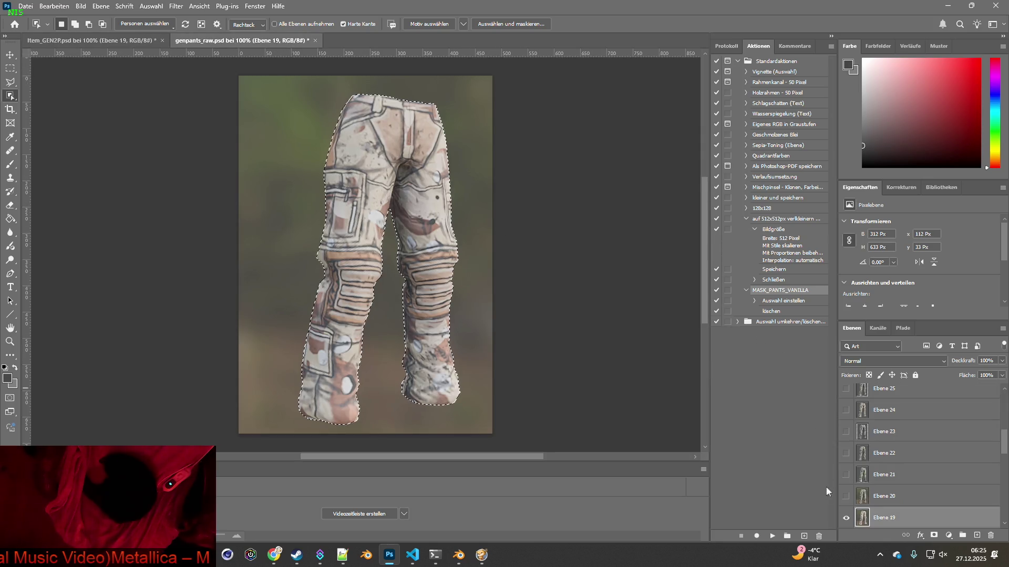
Swap visibility to Ebene 20 and drag its pants onto Item_GEN2P.
{"action": "left_click_drag", "start_coordinate": [845, 520], "coordinate": [846, 496]}
{"action": "left_click", "coordinate": [884, 496]}
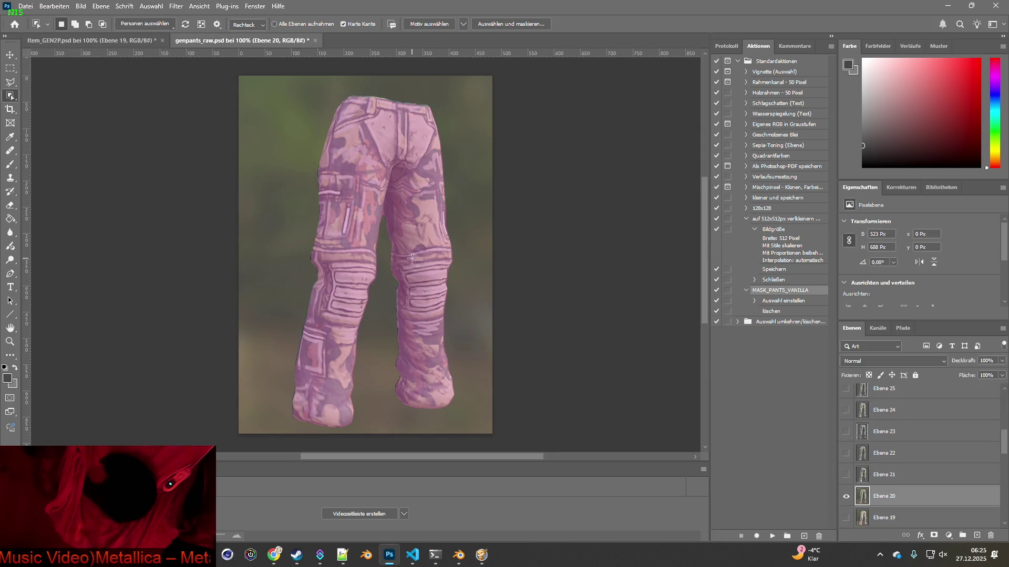
{"action": "left_click_drag", "start_coordinate": [121, 56], "coordinate": [511, 242]}
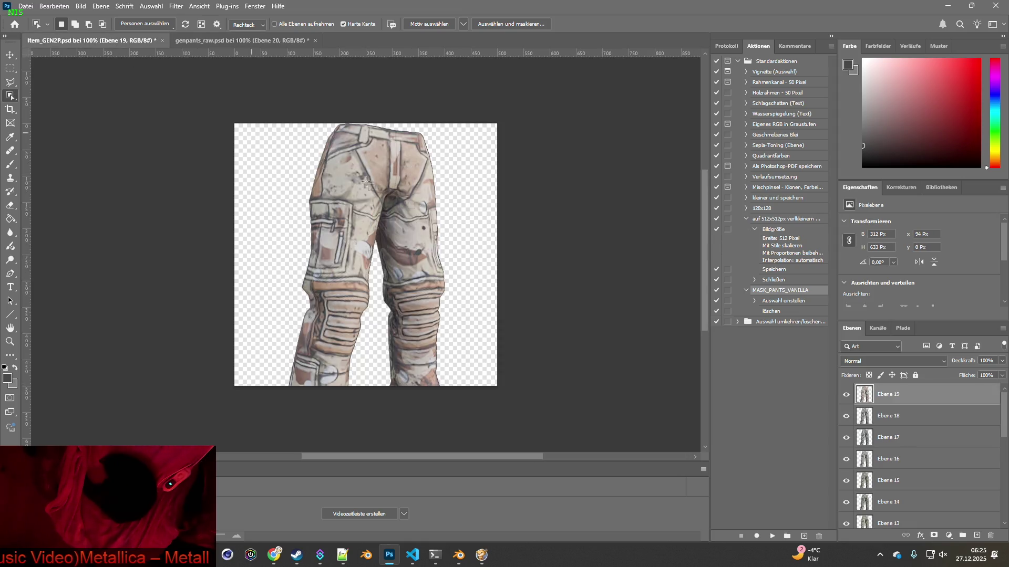
{"action": "left_click", "coordinate": [247, 41]}
Show Ebene 21 and drag its pants onto Item_GEN2P as a new layer.
{"action": "left_click", "coordinate": [845, 517]}
{"action": "left_click", "coordinate": [845, 496]}
{"action": "left_click", "coordinate": [884, 496]}
{"action": "left_click_drag", "start_coordinate": [461, 291], "coordinate": [463, 289]}
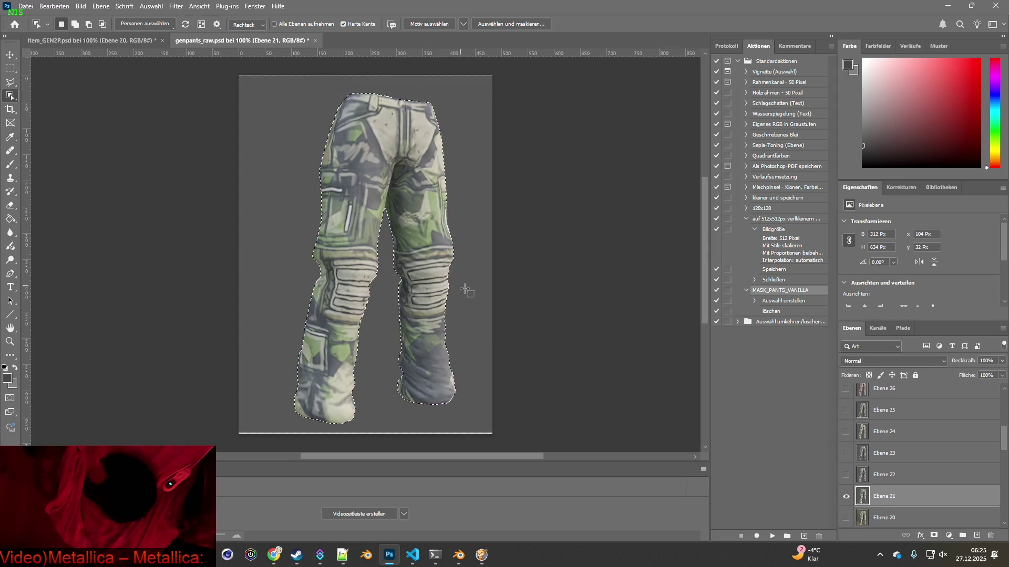
{"action": "left_click_drag", "start_coordinate": [124, 67], "coordinate": [262, 136]}
{"action": "left_click", "coordinate": [240, 41]}
Show Ebene 22, select its pants outline and drag it onto Item_GEN2P.
{"action": "left_click", "coordinate": [846, 517]}
{"action": "left_click", "coordinate": [846, 496]}
{"action": "left_click", "coordinate": [862, 496]}
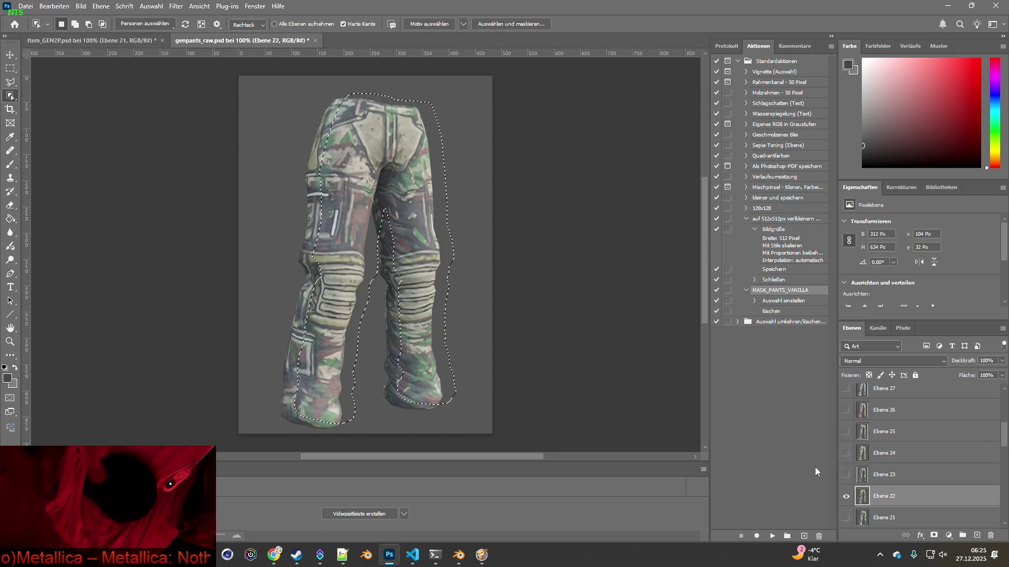
{"action": "left_click", "coordinate": [424, 266]}
{"action": "left_click_drag", "start_coordinate": [122, 40], "coordinate": [479, 197]}
{"action": "left_click", "coordinate": [241, 41]}
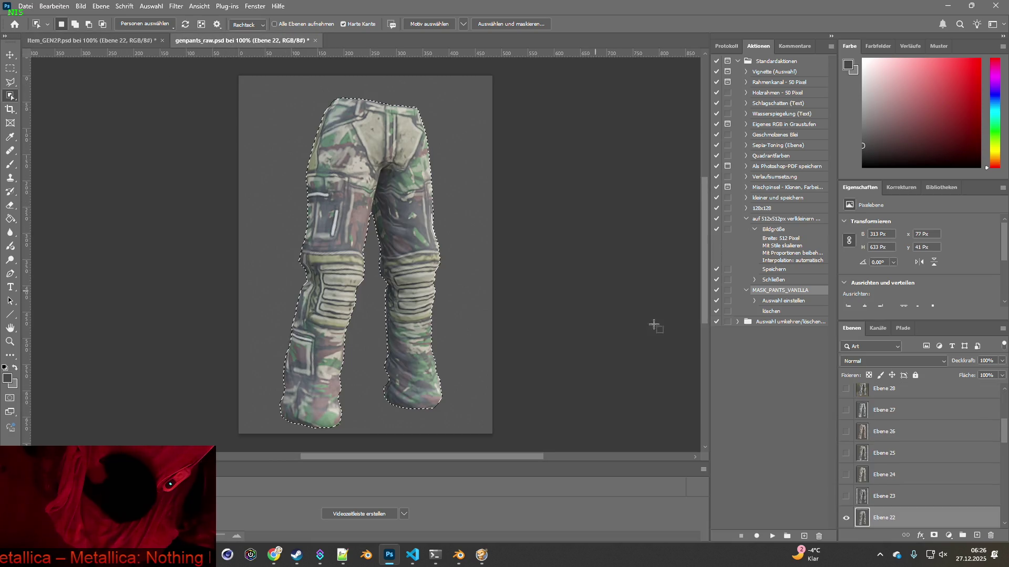
Show Ebene 23, select its pants outline and drag it onto Item_GEN2P.
{"action": "left_click", "coordinate": [846, 517]}
{"action": "left_click", "coordinate": [846, 495]}
{"action": "left_click", "coordinate": [872, 496]}
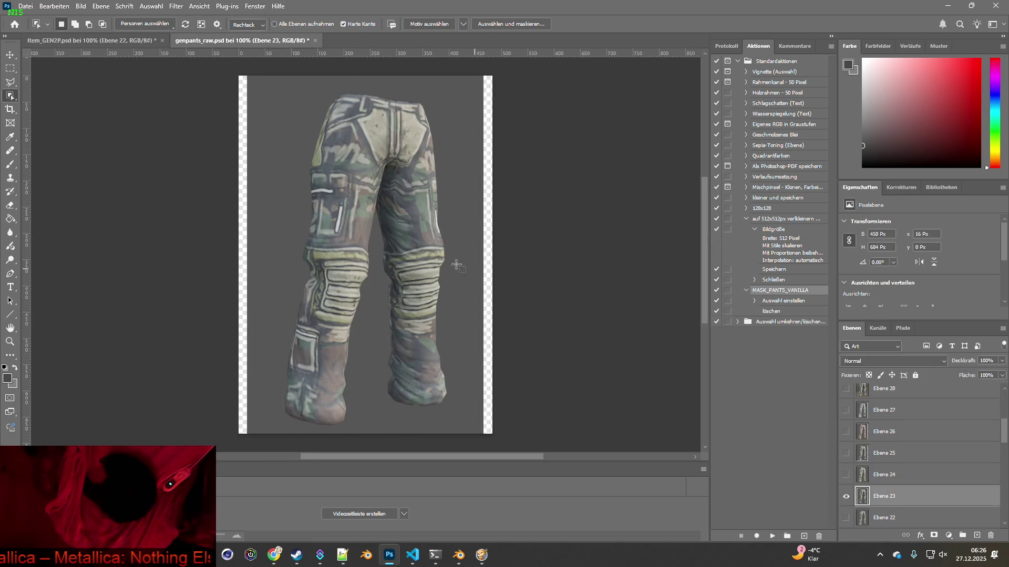
{"action": "left_click", "coordinate": [439, 277]}
{"action": "left_click_drag", "start_coordinate": [440, 276], "coordinate": [370, 187]}
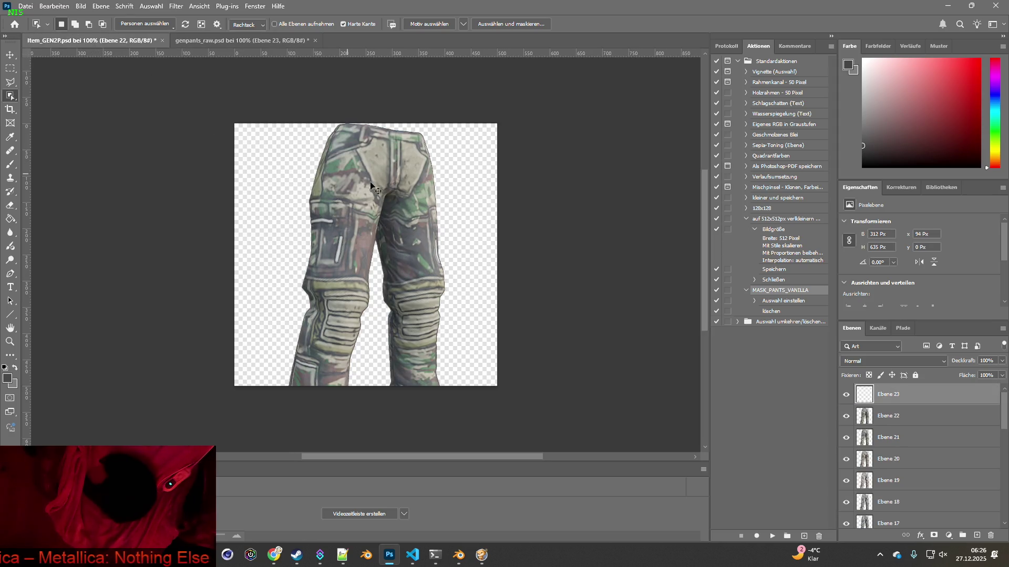
{"action": "left_click", "coordinate": [215, 41]}
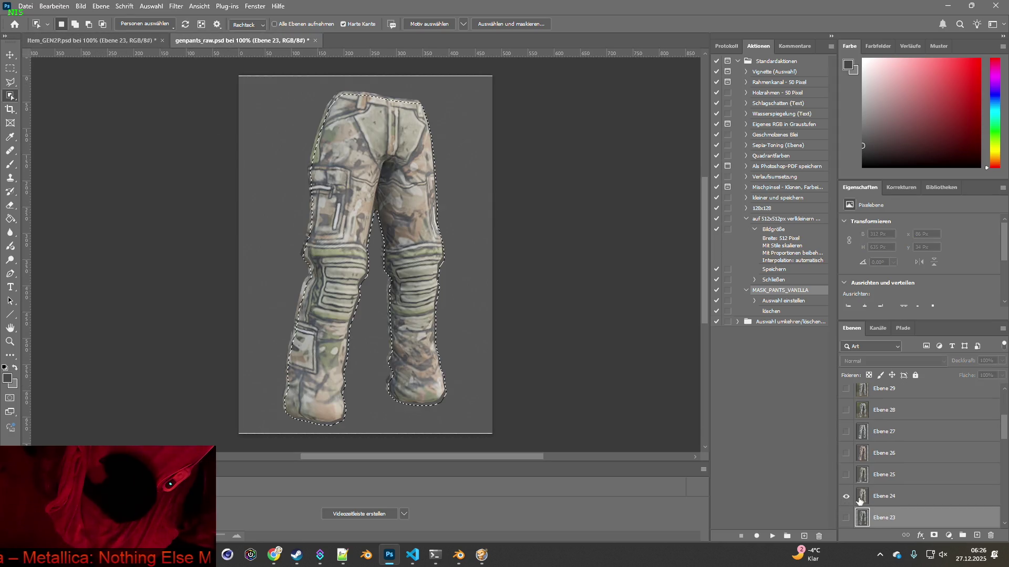
Drag the Ebene 24 and Ebene 25 pants onto Item_GEN2P as new layers.
{"action": "left_click", "coordinate": [860, 497]}
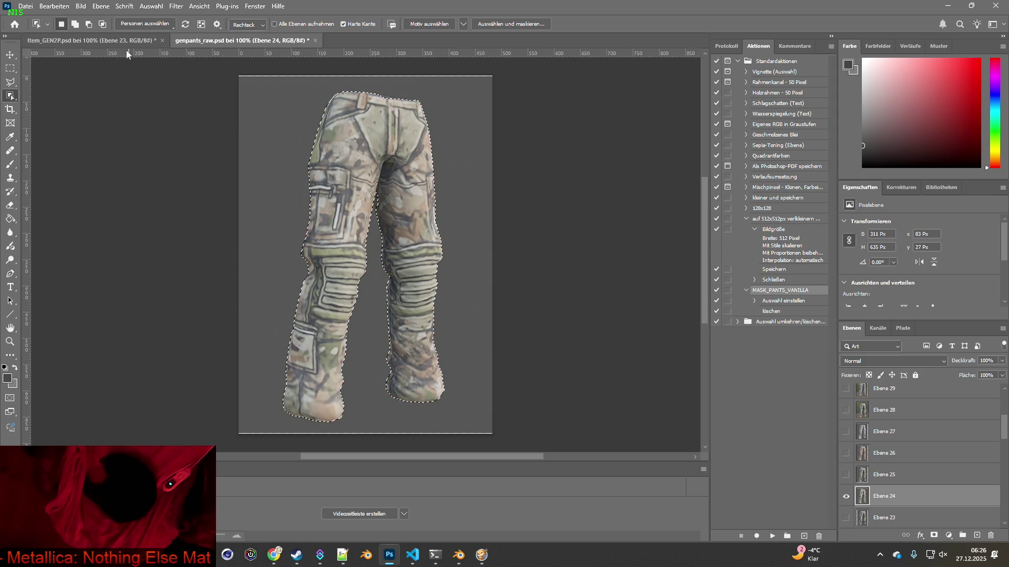
{"action": "left_click_drag", "start_coordinate": [419, 283], "coordinate": [377, 193]}
{"action": "key", "text": "ctrl+Tab"}
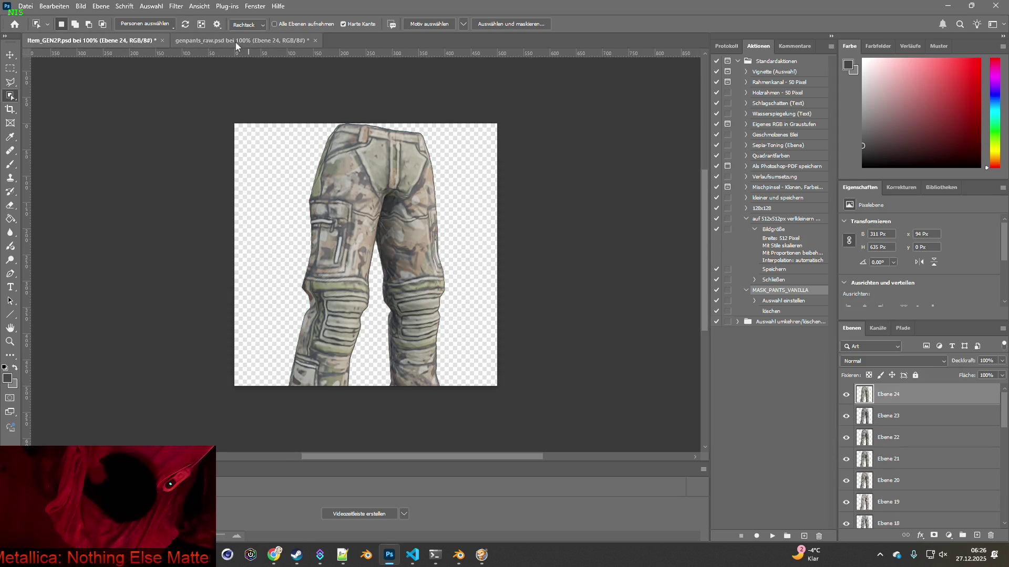
{"action": "left_click", "coordinate": [846, 518]}
{"action": "left_click", "coordinate": [845, 497]}
{"action": "left_click", "coordinate": [884, 496]}
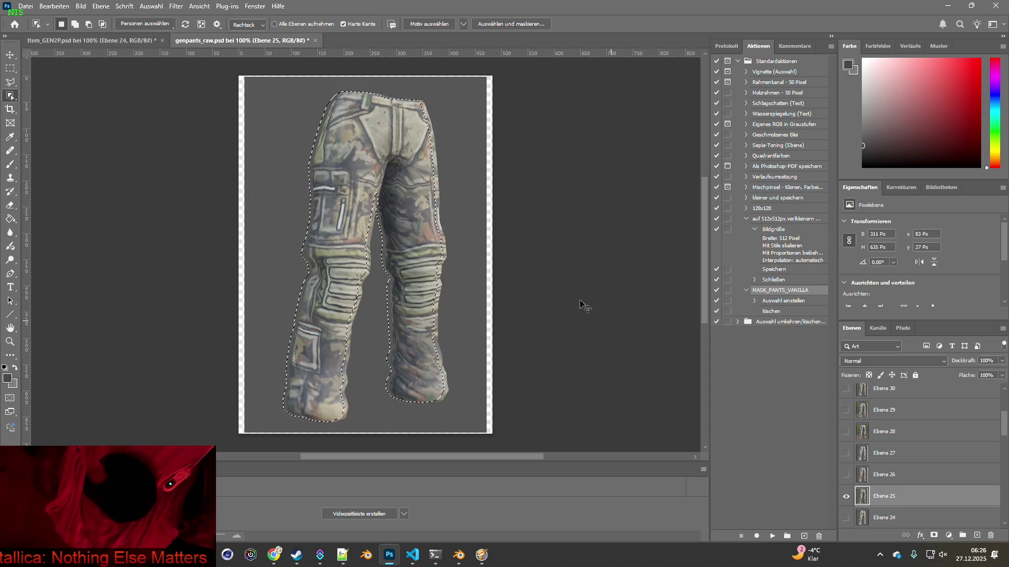
{"action": "left_click_drag", "start_coordinate": [433, 280], "coordinate": [506, 262]}
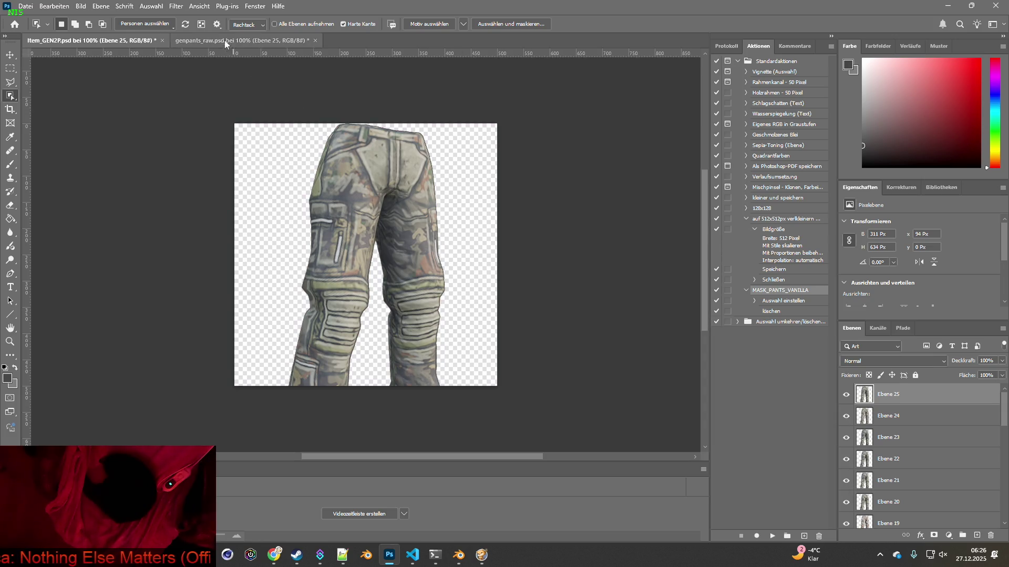
{"action": "key", "text": "ctrl+Tab"}
Copy and paste the Ebene 26 pants into Item_GEN2P as a new layer.
{"action": "left_click", "coordinate": [845, 518]}
{"action": "left_click", "coordinate": [884, 496]}
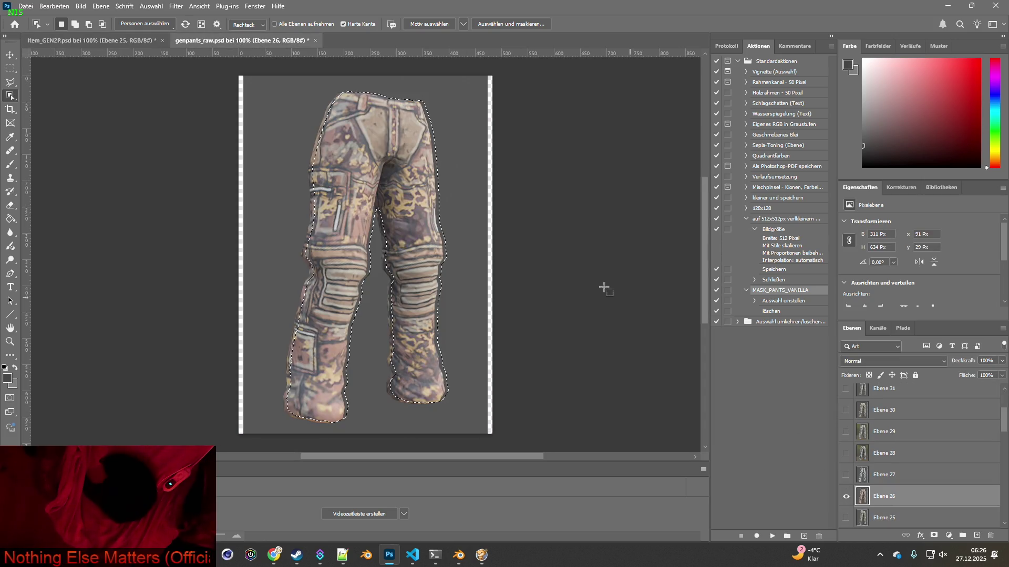
{"action": "key", "text": "ctrl+c"}
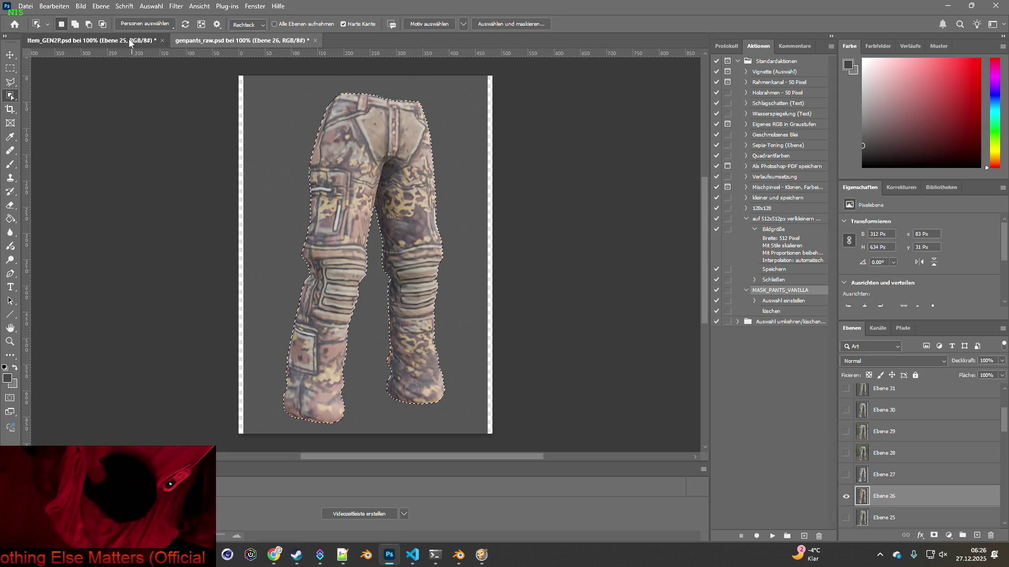
{"action": "key", "text": "ctrl+Tab"}
{"action": "key", "text": "ctrl+v"}
{"action": "key", "text": "ctrl+Tab"}
Copy the Ebene 27 pants variant from genpants_raw into Item_GEN2P as a new layer.
{"action": "left_click", "coordinate": [845, 517]}
{"action": "left_click", "coordinate": [846, 496]}
{"action": "left_click", "coordinate": [884, 495]}
{"action": "key", "text": "ctrl+d"}
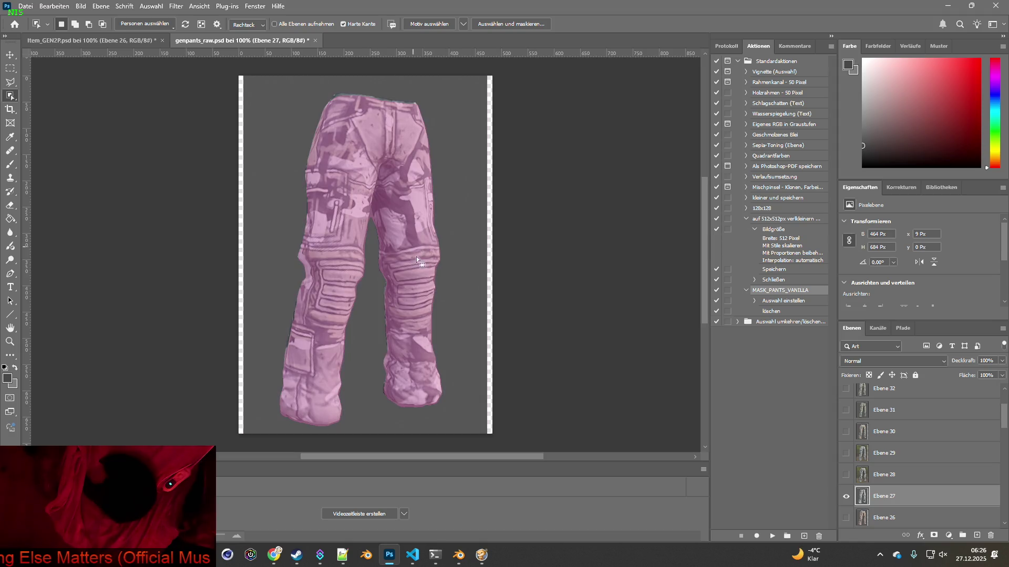
{"action": "key", "text": "ctrl+c"}
{"action": "key", "text": "ctrl+Tab"}
{"action": "key", "text": "ctrl+v"}
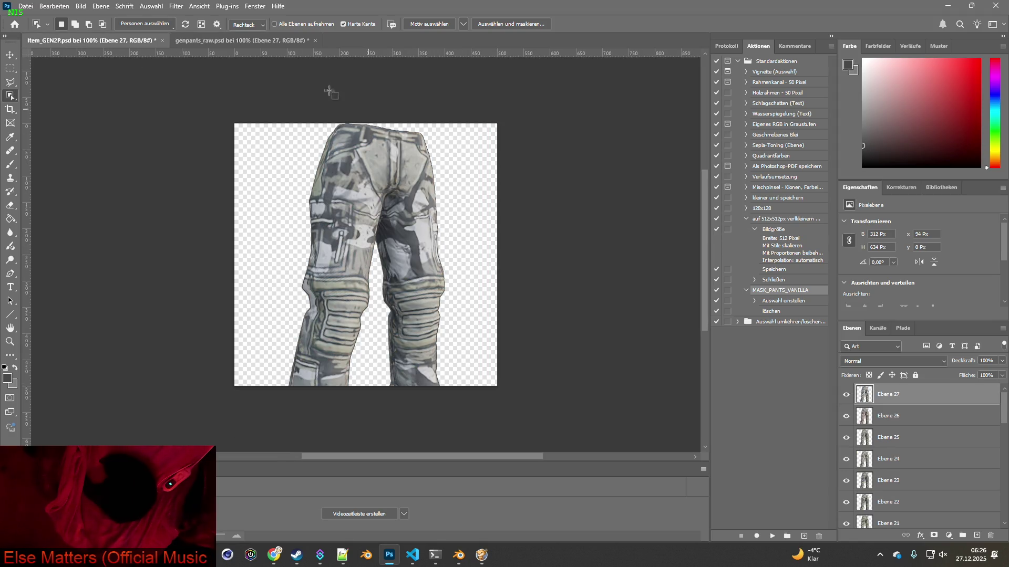
{"action": "key", "text": "ctrl+Tab"}
Copy the Ebene 28 and camo Ebene 29 pants into Item_GEN2P as new layers.
{"action": "left_click", "coordinate": [863, 497], "text": "ctrl"}
{"action": "left_click", "coordinate": [865, 499]}
{"action": "key", "text": "ctrl+d"}
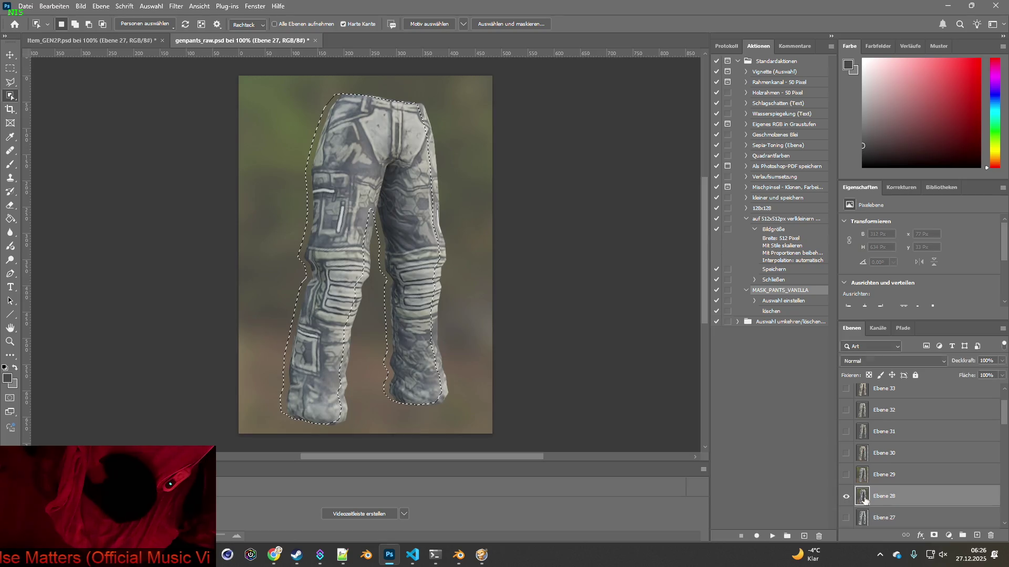
{"action": "key", "text": "ctrl+c"}
{"action": "key", "text": "ctrl+Tab"}
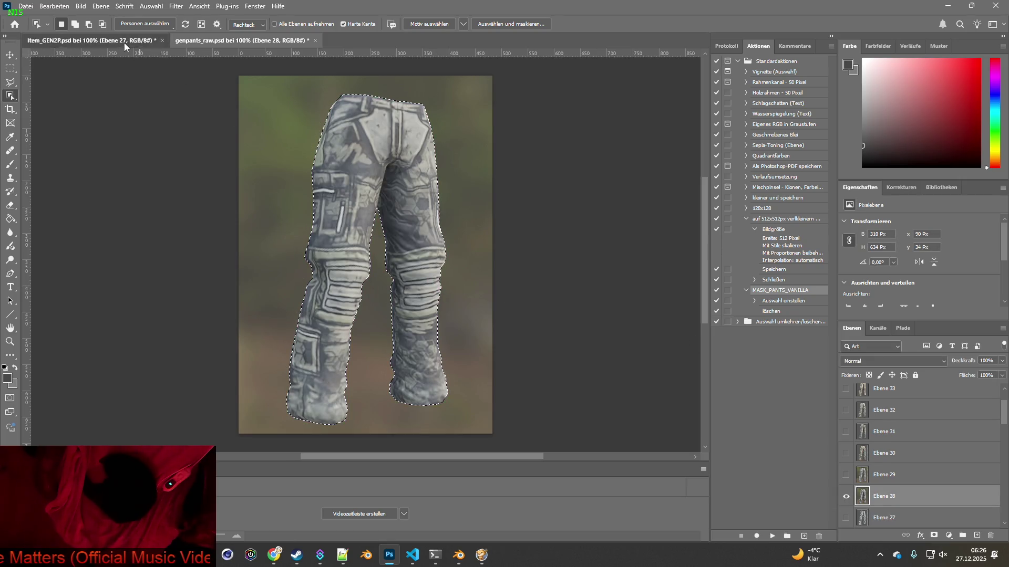
{"action": "key", "text": "ctrl+v"}
{"action": "key", "text": "ctrl+Tab"}
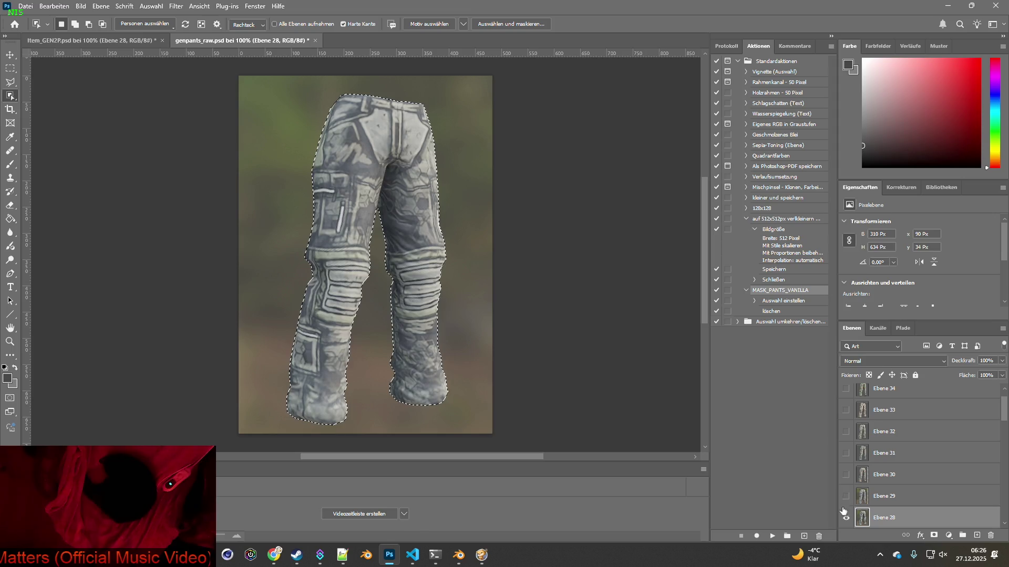
{"action": "key", "text": "ctrl+Tab"}
{"action": "key", "text": "ctrl+v"}
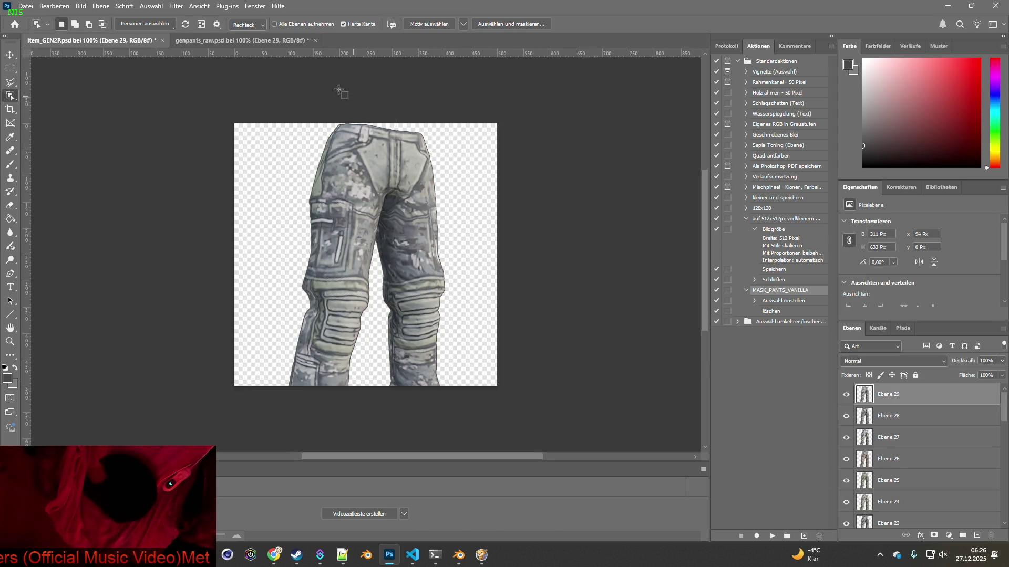
{"action": "key", "text": "ctrl+Tab"}
Copy the Ebene 30 camo pants variant into Item_GEN2P.
{"action": "left_click", "coordinate": [846, 517]}
{"action": "left_click", "coordinate": [845, 496]}
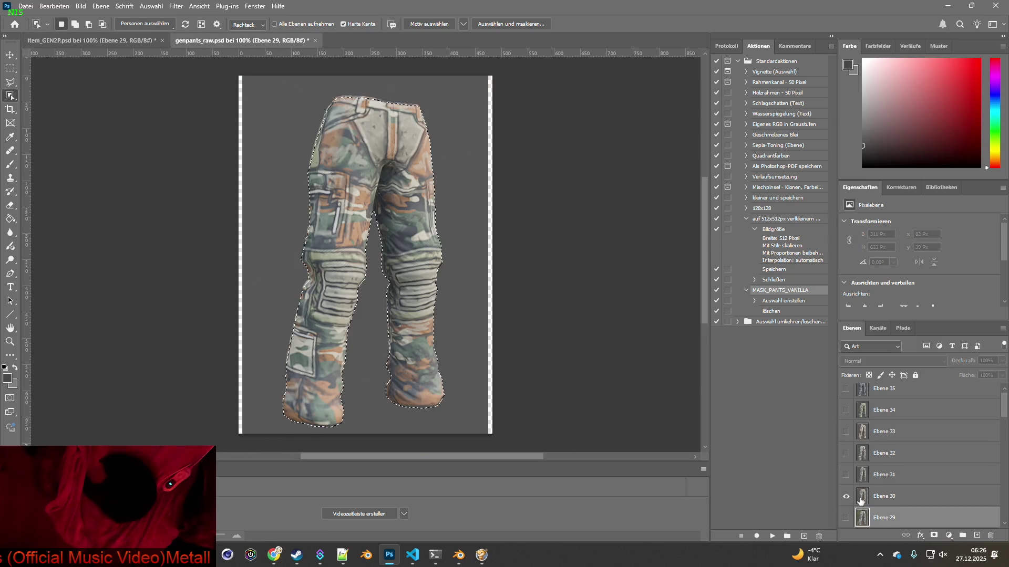
{"action": "left_click", "coordinate": [860, 500]}
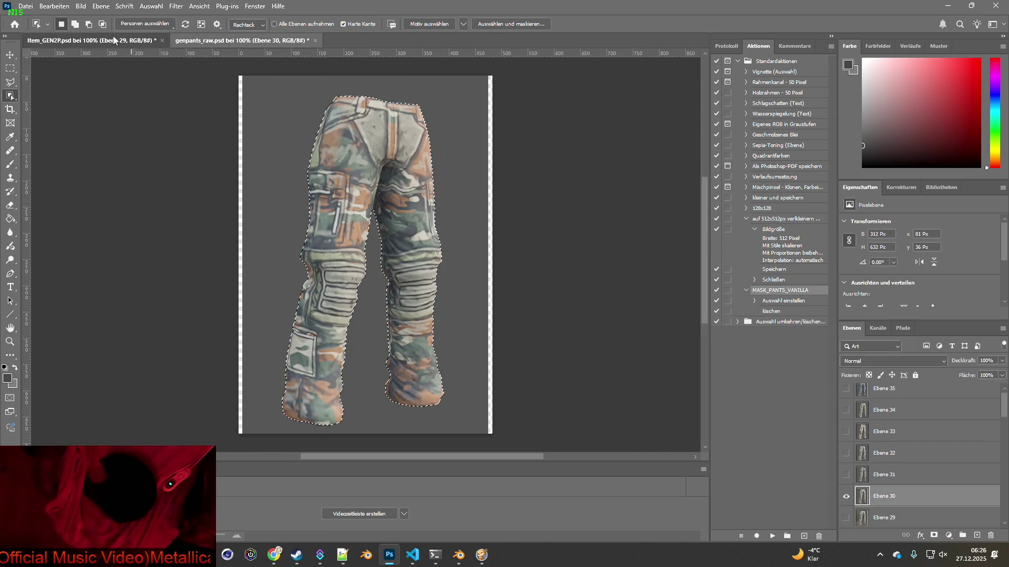
{"action": "key", "text": "ctrl+c"}
{"action": "left_click", "coordinate": [114, 40]}
{"action": "key", "text": "ctrl+v"}
{"action": "key", "text": "ctrl+Tab"}
Add the greener Ebene 31 pants variant to Item_GEN2P.
{"action": "left_click", "coordinate": [846, 501]}
{"action": "left_click", "coordinate": [845, 480]}
{"action": "left_click", "coordinate": [861, 480]}
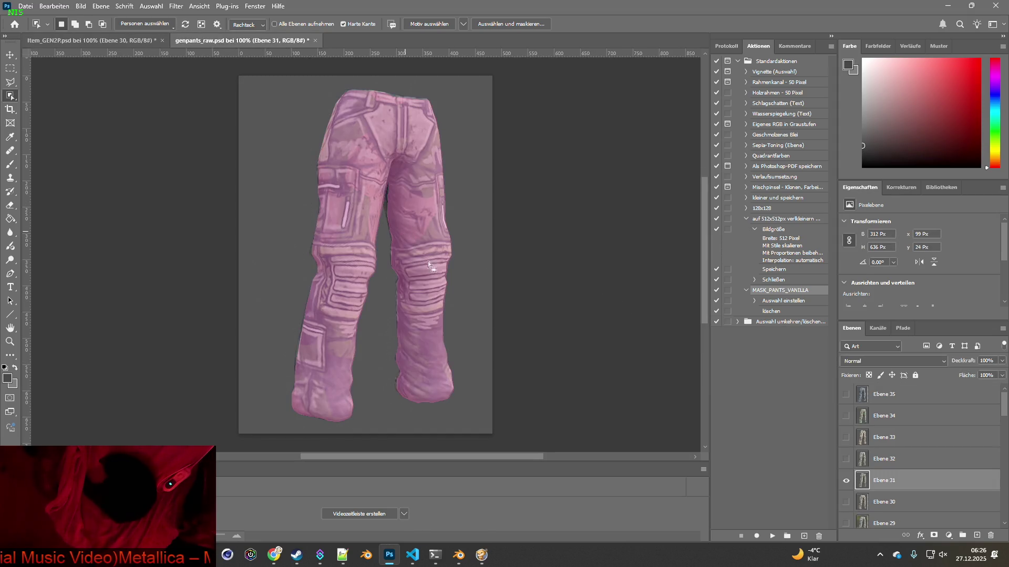
{"action": "left_click", "coordinate": [124, 42]}
{"action": "key", "text": "ctrl+v"}
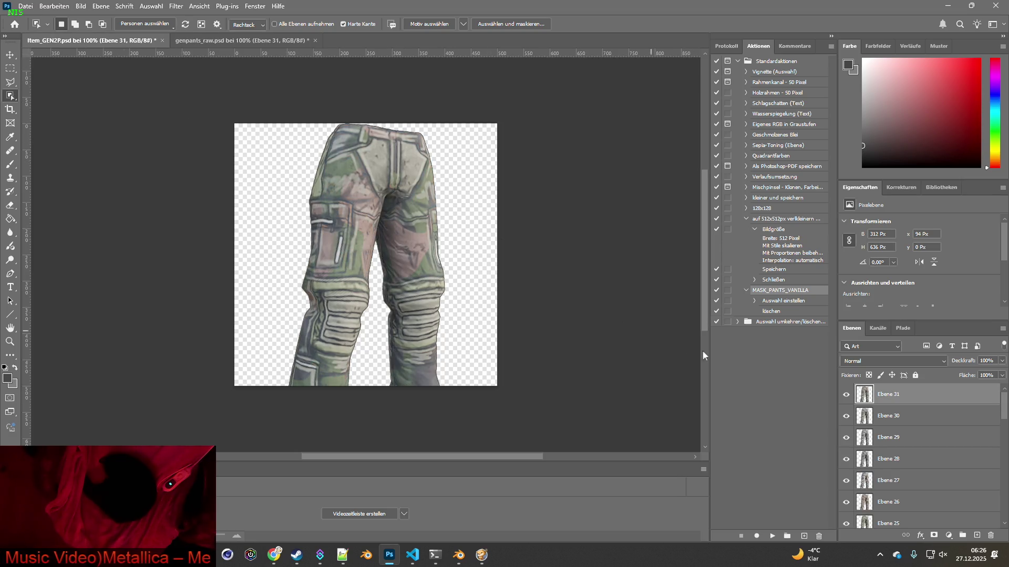
{"action": "left_click", "coordinate": [288, 41]}
Add the Ebene 32 camo pants variant to Item_GEN2P.
{"action": "left_click", "coordinate": [846, 480]}
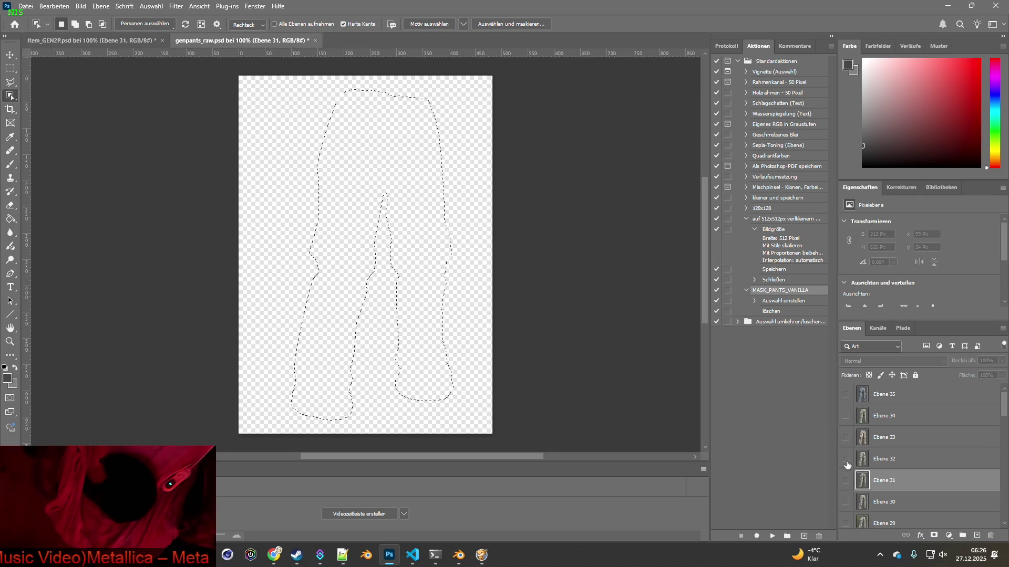
{"action": "left_click", "coordinate": [846, 459]}
{"action": "left_click", "coordinate": [884, 459]}
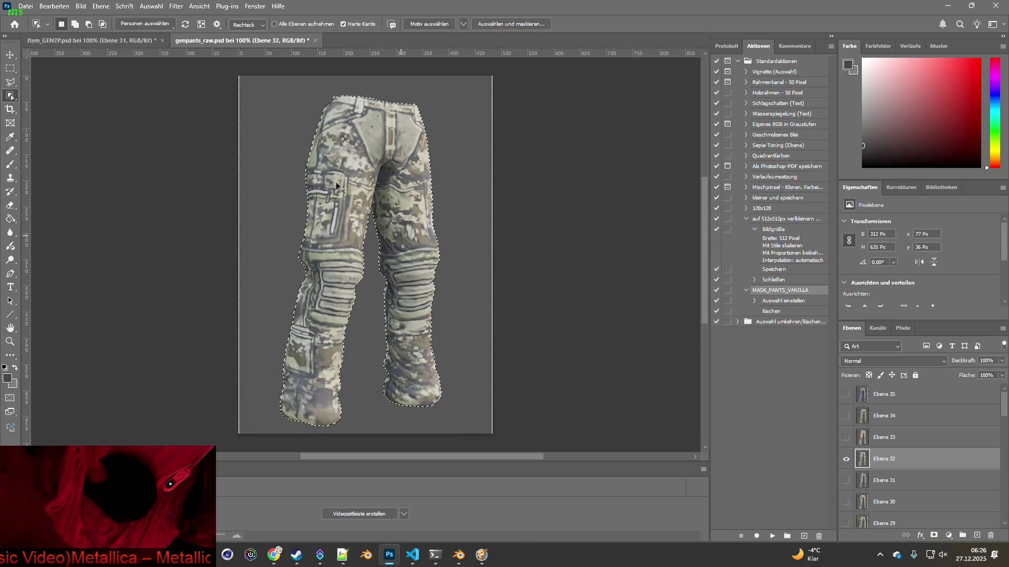
{"action": "left_click", "coordinate": [89, 40]}
{"action": "key", "text": "ctrl+v"}
{"action": "left_click", "coordinate": [290, 41]}
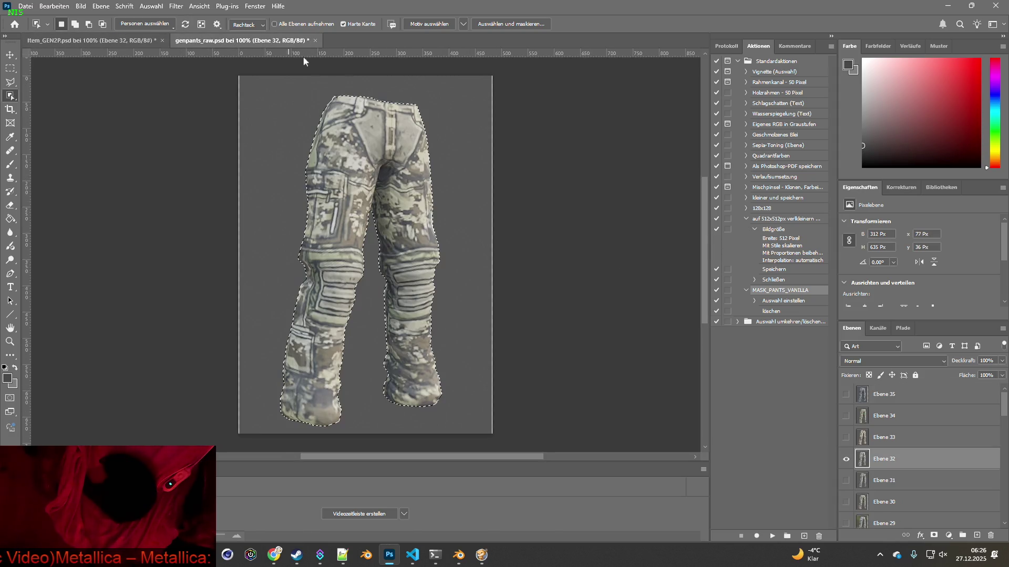
Copy the tan Ebene 33 pants into Item_GEN2P.
{"action": "left_click", "coordinate": [846, 459]}
{"action": "left_click", "coordinate": [845, 437]}
{"action": "left_click", "coordinate": [884, 437]}
{"action": "left_click", "coordinate": [368, 237]}
{"action": "key", "text": "ctrl+c"}
{"action": "left_click", "coordinate": [90, 41]}
{"action": "key", "text": "ctrl+v"}
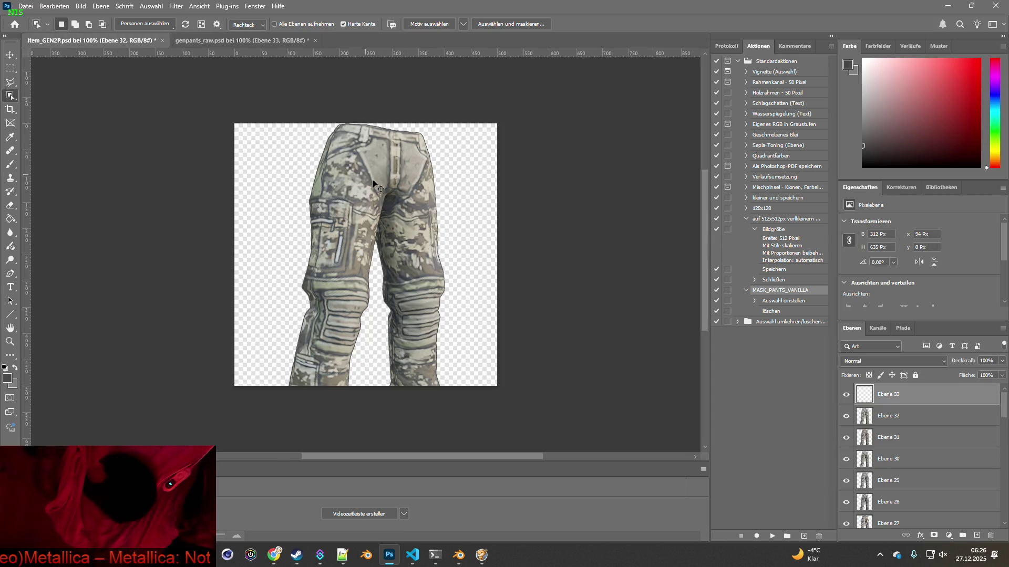
{"action": "key", "text": "ctrl+Tab"}
Copy the green Ebene 34 pants into Item_GEN2P.
{"action": "left_click", "coordinate": [846, 437]}
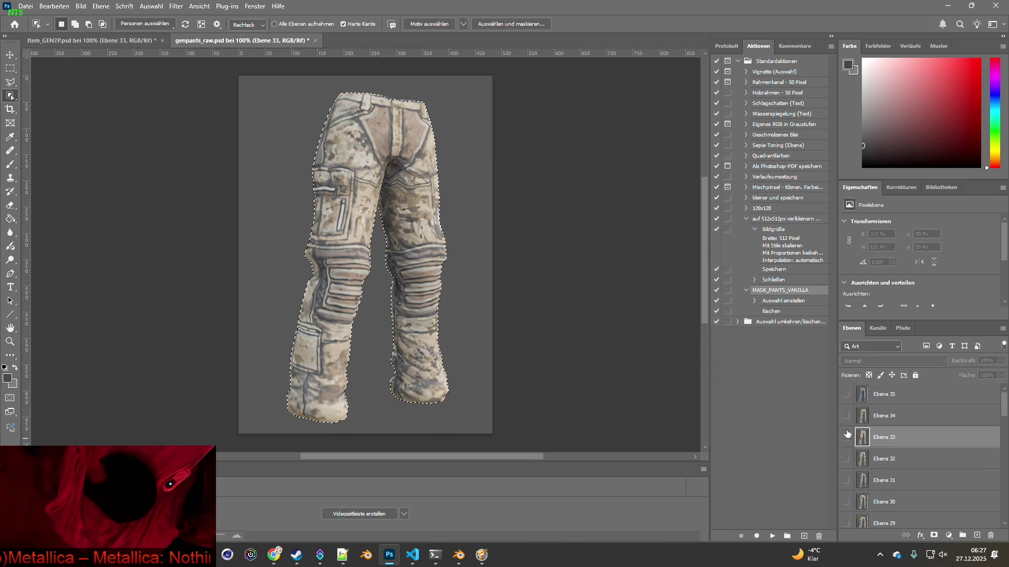
{"action": "left_click", "coordinate": [845, 416]}
{"action": "left_click", "coordinate": [884, 415]}
{"action": "left_click", "coordinate": [432, 263]}
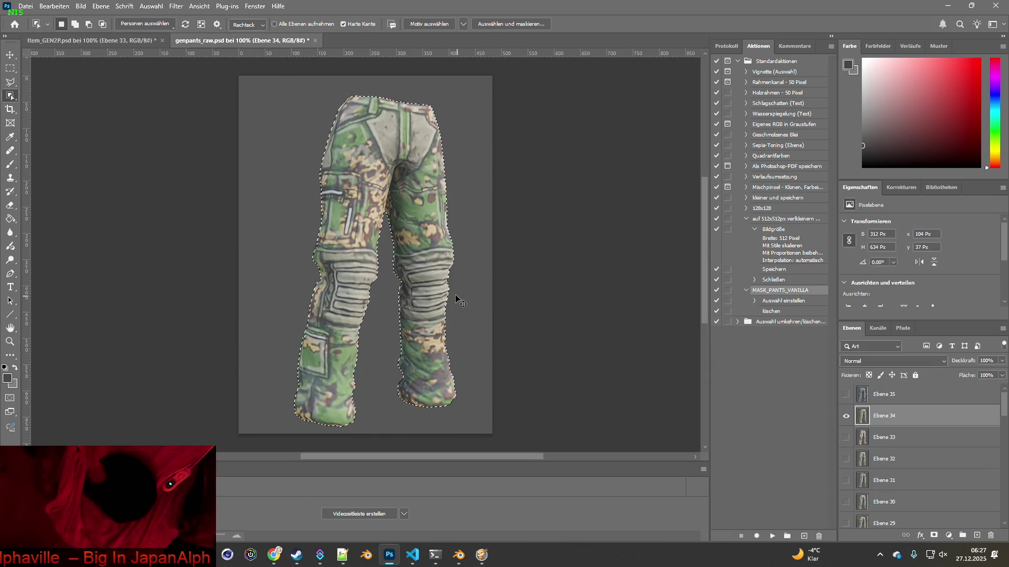
{"action": "key", "text": "ctrl+c"}
{"action": "left_click", "coordinate": [113, 40]}
{"action": "key", "text": "ctrl+v"}
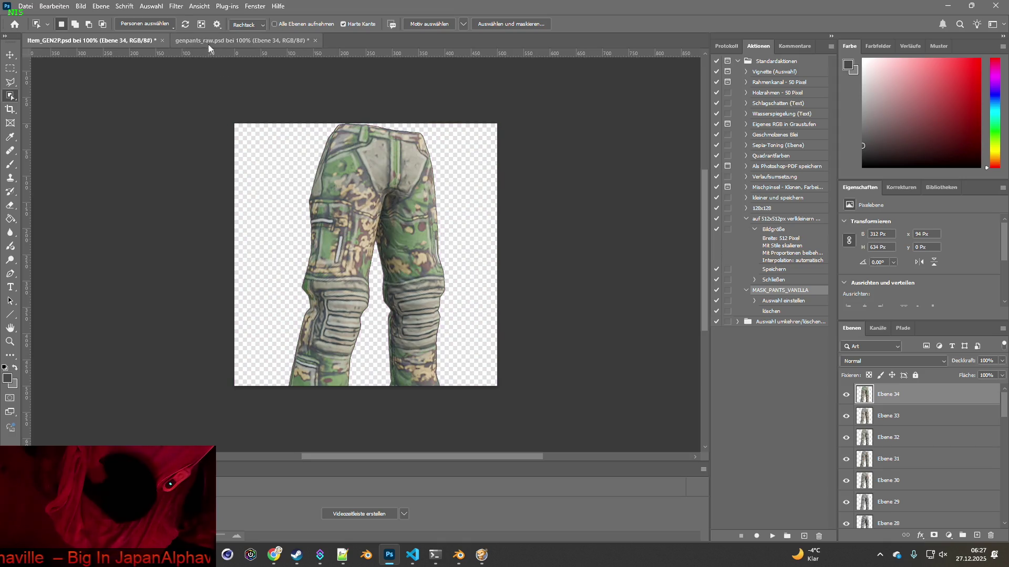
{"action": "left_click", "coordinate": [209, 40]}
Paste the blue Ebene 35 pants into Item_GEN2P and clear the selection in genpants_raw.
{"action": "left_click", "coordinate": [846, 415]}
{"action": "left_click", "coordinate": [846, 394]}
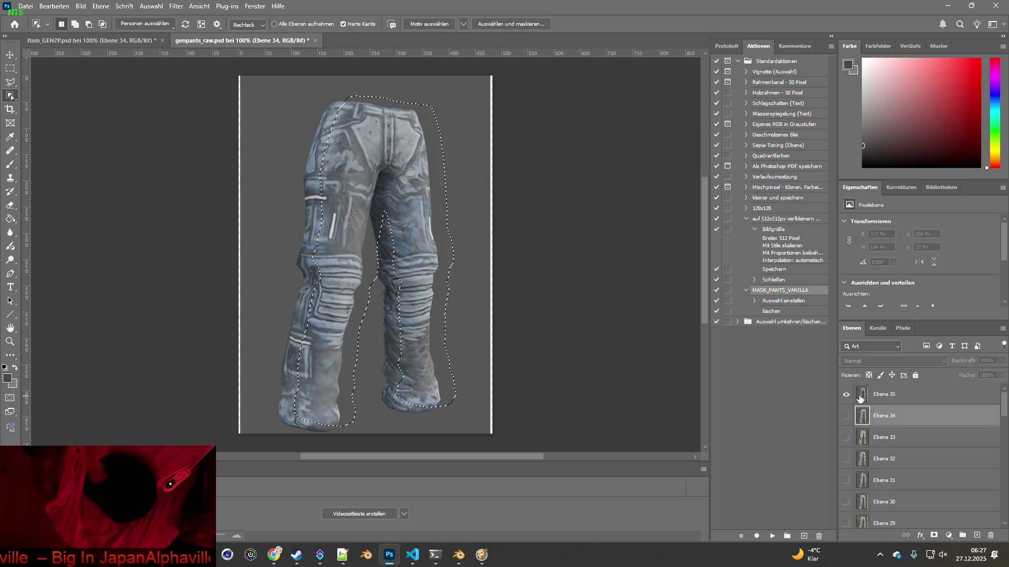
{"action": "left_click", "coordinate": [884, 394]}
{"action": "key", "text": "ctrl+d"}
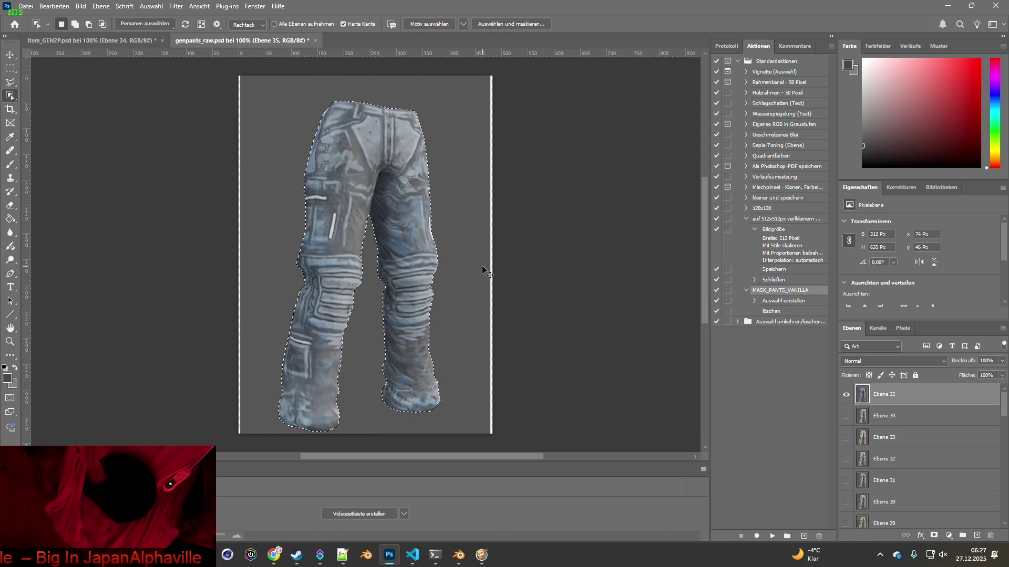
{"action": "key", "text": "ctrl+Tab"}
{"action": "key", "text": "ctrl+v"}
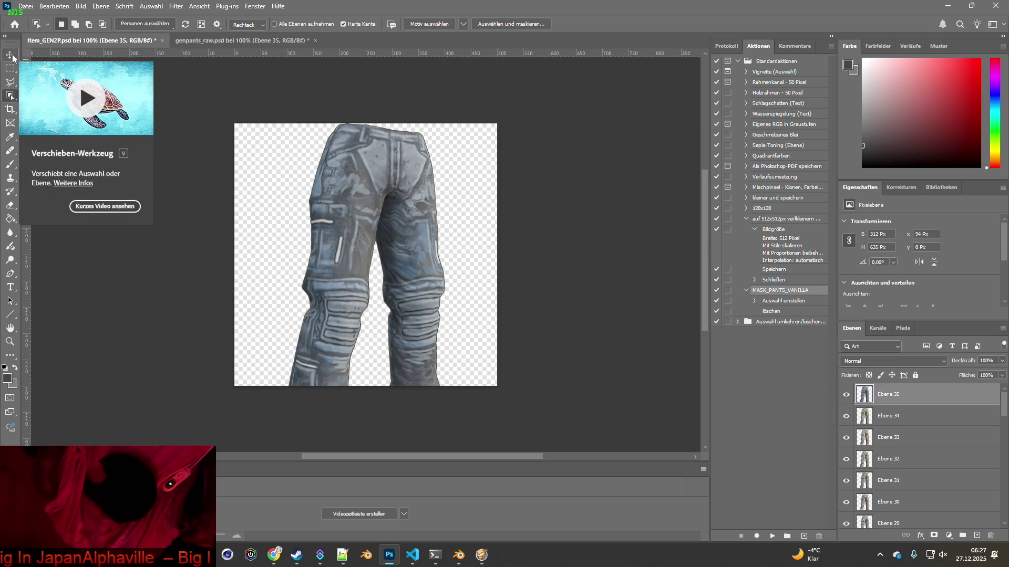
{"action": "left_click", "coordinate": [239, 40]}
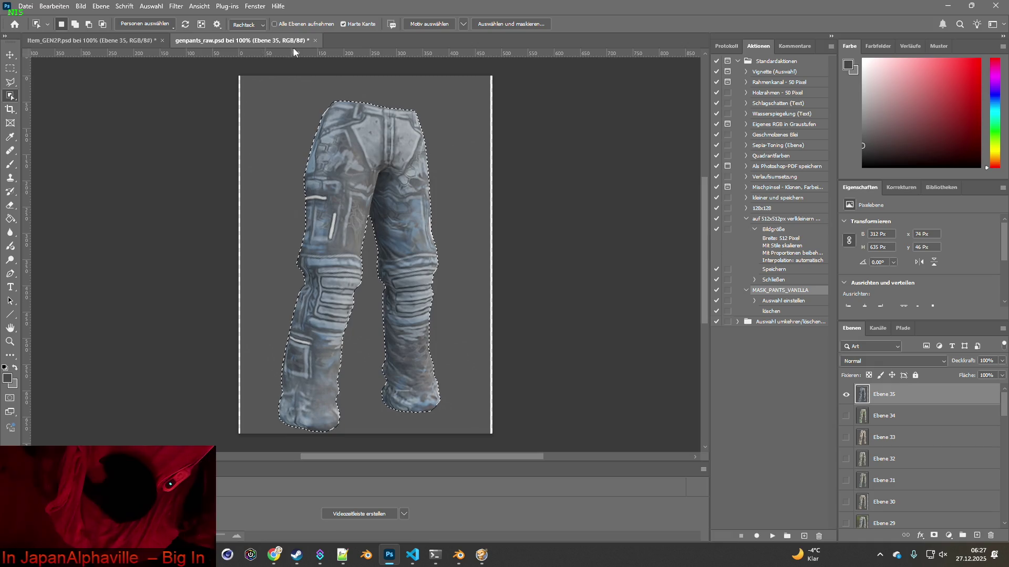
{"action": "key", "text": "ctrl+d"}
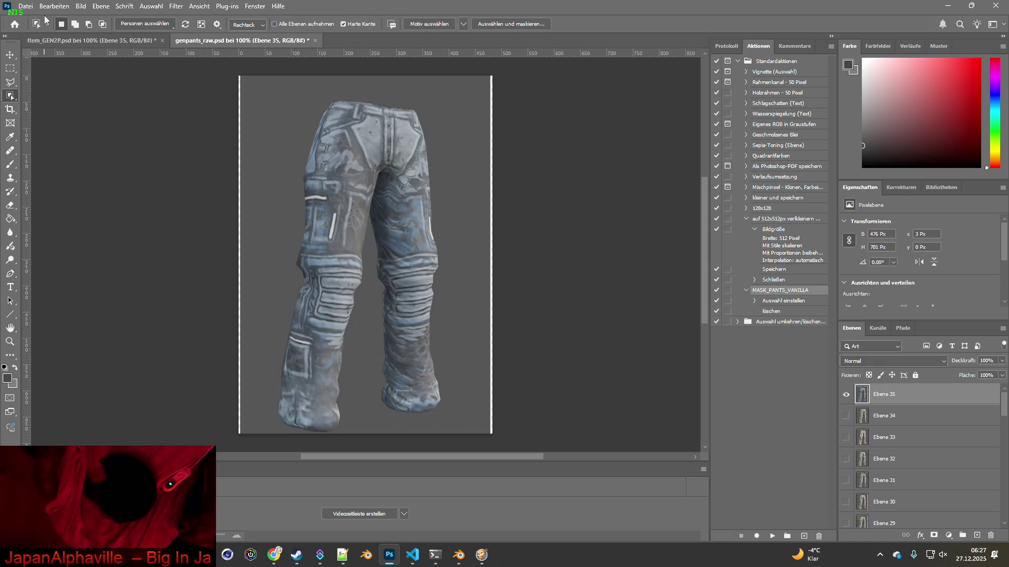
Save genpants_raw and close it.
{"action": "left_click", "coordinate": [25, 6]}
{"action": "left_click", "coordinate": [52, 128]}
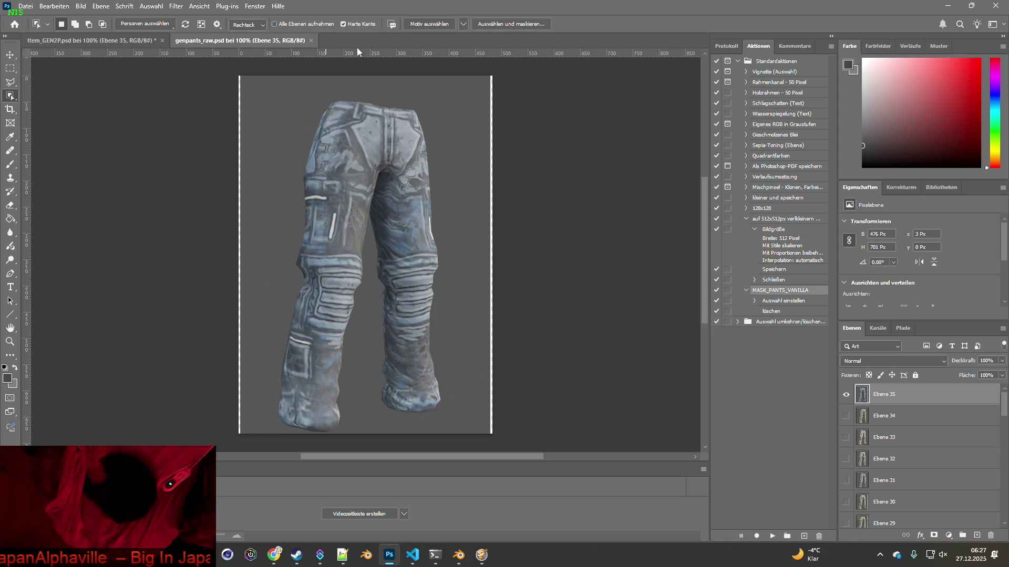
{"action": "left_click", "coordinate": [310, 41]}
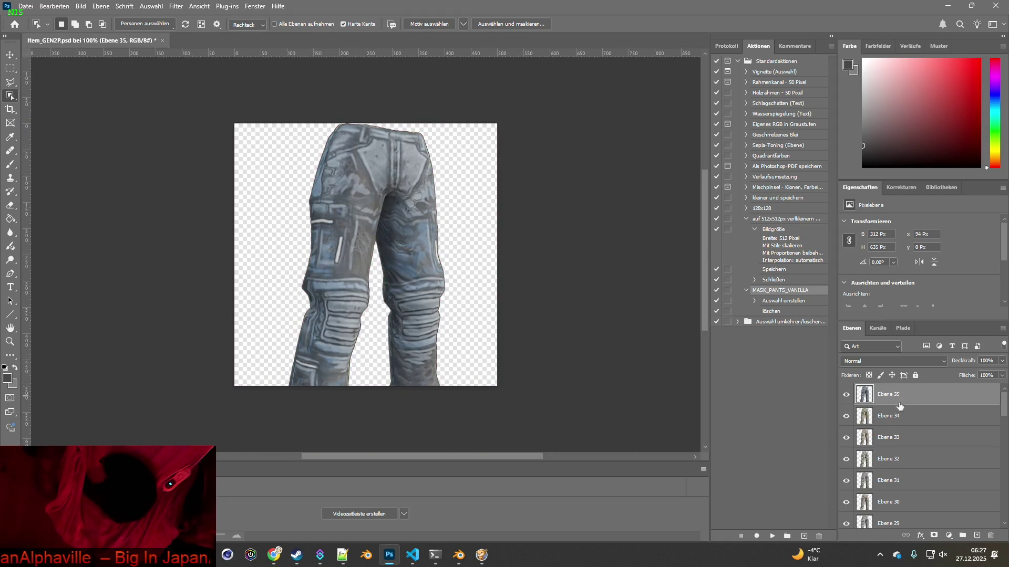
{"action": "scroll", "coordinate": [900, 420], "scroll_direction": "down", "scroll_amount": 3}
{"action": "scroll", "coordinate": [900, 492], "scroll_direction": "down", "scroll_amount": 4}
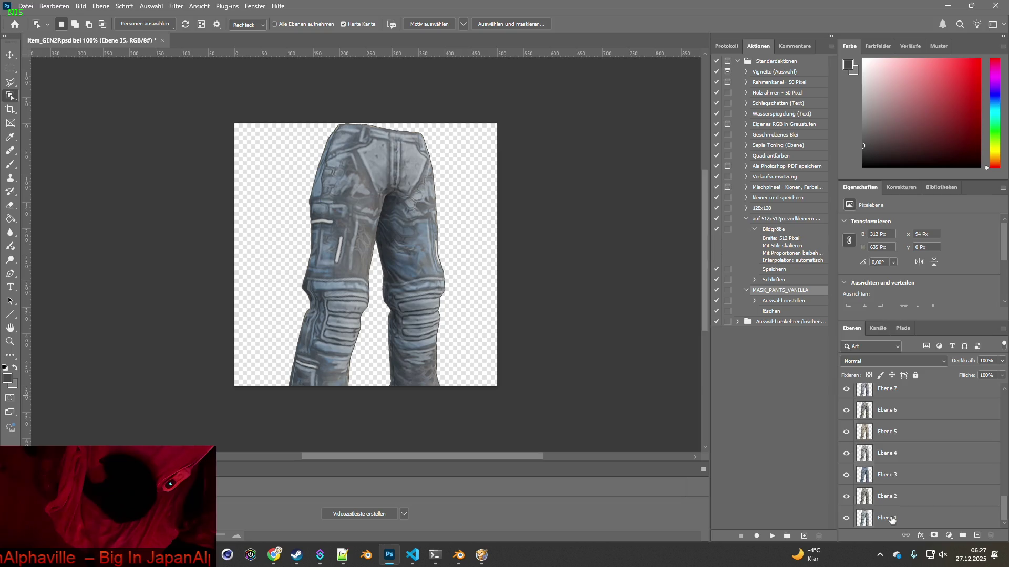
Scale all pants layers through Ebene 1 to about 77.3% and centre them at 250, 250.
{"action": "left_click", "coordinate": [891, 519], "text": "shift"}
{"action": "left_click", "coordinate": [13, 56]}
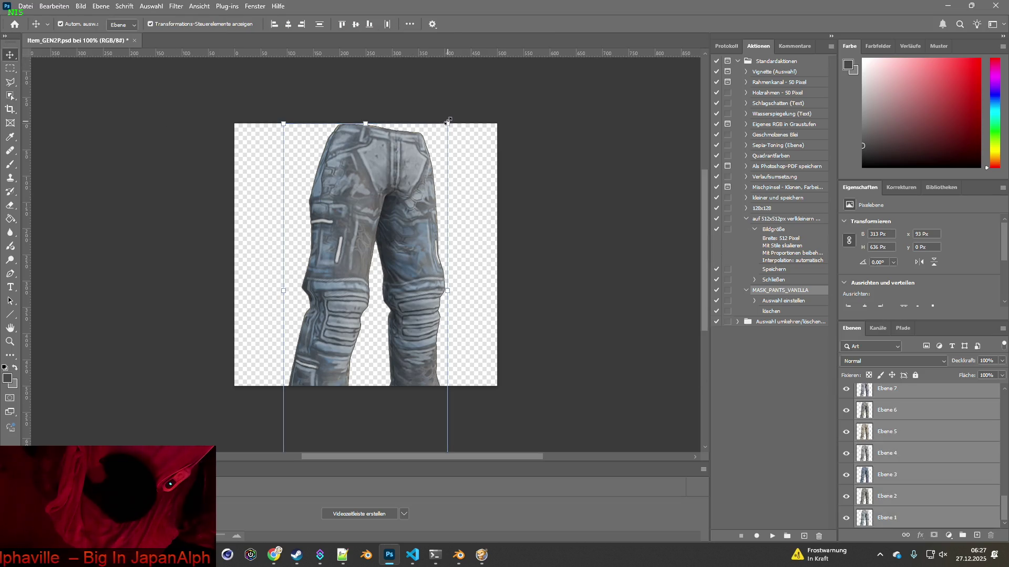
{"action": "left_click_drag", "start_coordinate": [447, 122], "coordinate": [420, 178]}
{"action": "left_click_drag", "start_coordinate": [370, 216], "coordinate": [378, 154]}
{"action": "left_click_drag", "start_coordinate": [427, 115], "coordinate": [418, 131]}
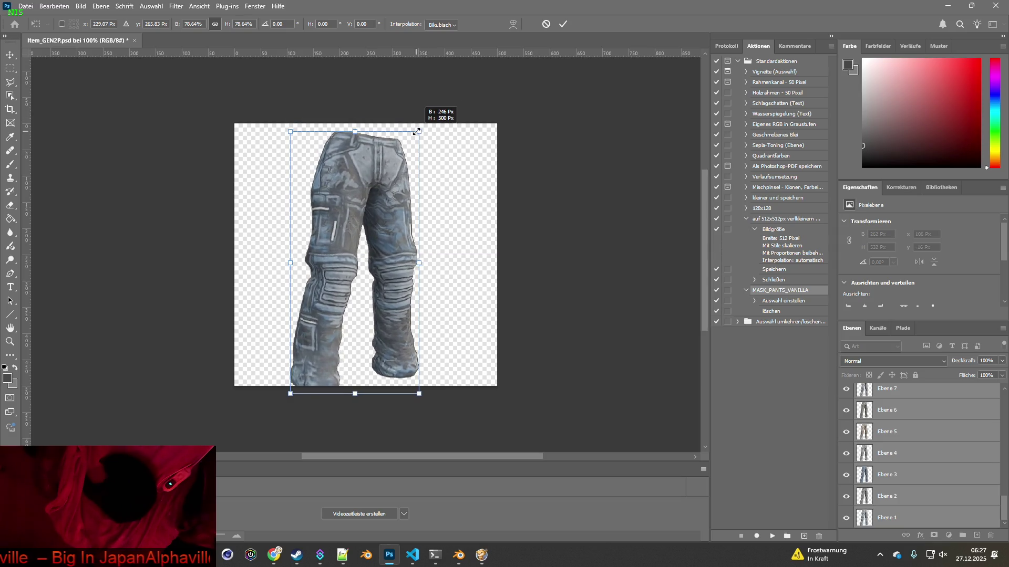
{"action": "left_click_drag", "start_coordinate": [363, 186], "coordinate": [372, 177]}
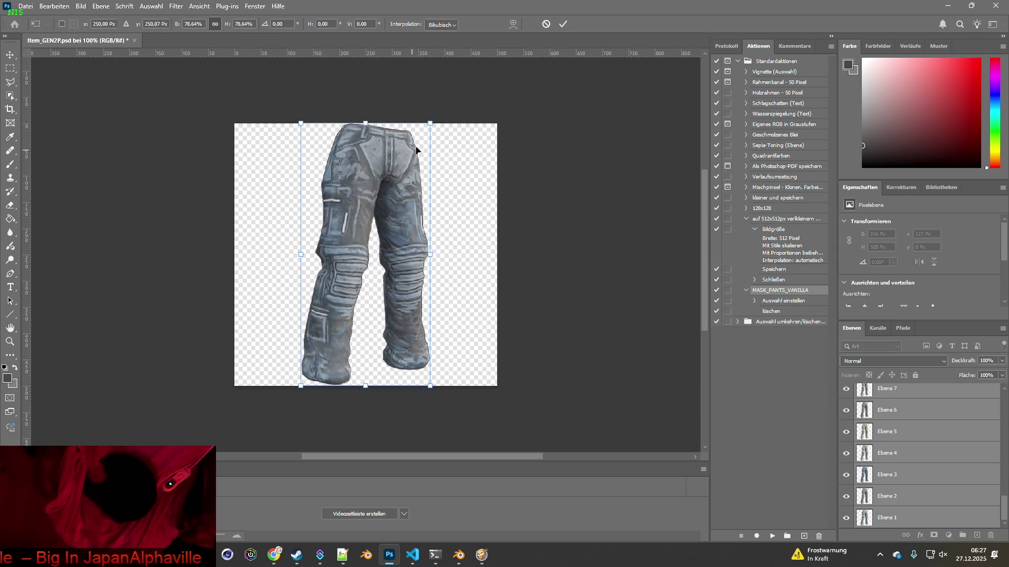
{"action": "left_click_drag", "start_coordinate": [430, 124], "coordinate": [428, 127]}
{"action": "left_click_drag", "start_coordinate": [380, 175], "coordinate": [384, 171]}
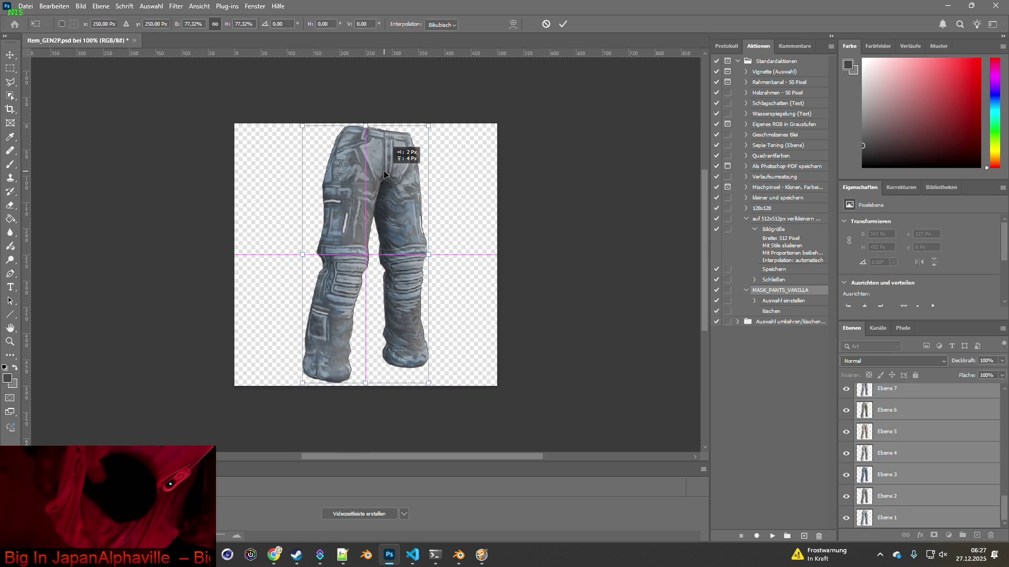
{"action": "left_click_drag", "start_coordinate": [383, 171], "coordinate": [383, 171]}
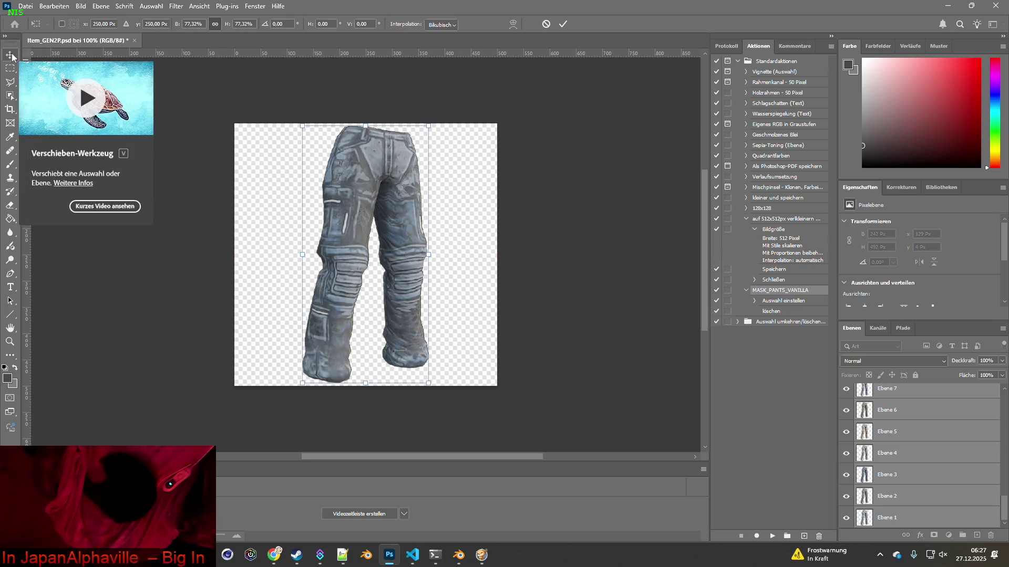
{"action": "key", "text": "Return"}
{"action": "left_click", "coordinate": [595, 219]}
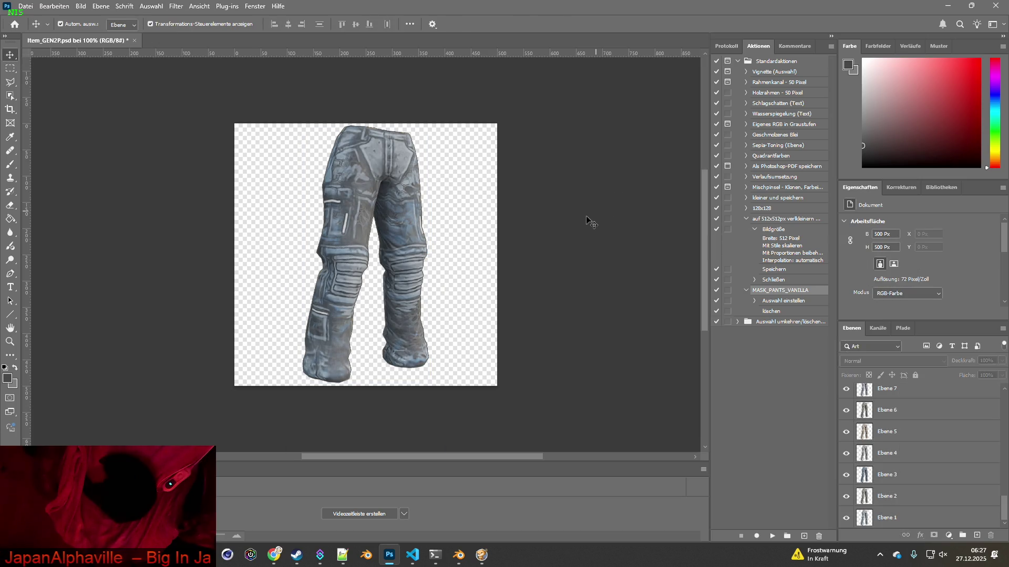
Hide pants layers Ebene 35 through Ebene 31.
{"action": "left_click", "coordinate": [871, 456]}
{"action": "scroll", "coordinate": [893, 457], "scroll_direction": "up", "scroll_amount": 10}
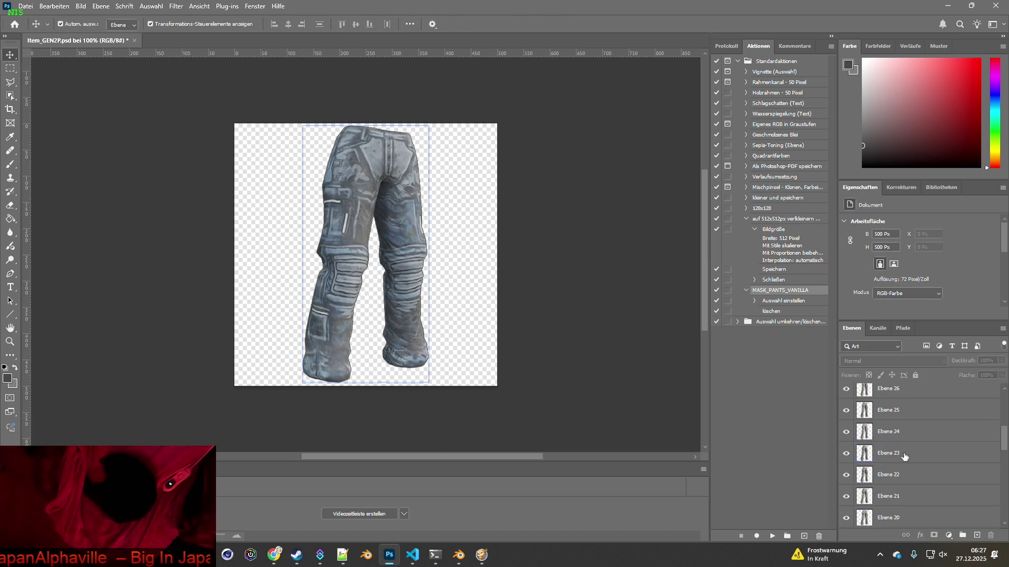
{"action": "left_click", "coordinate": [904, 457]}
{"action": "left_click_drag", "start_coordinate": [846, 394], "coordinate": [847, 481]}
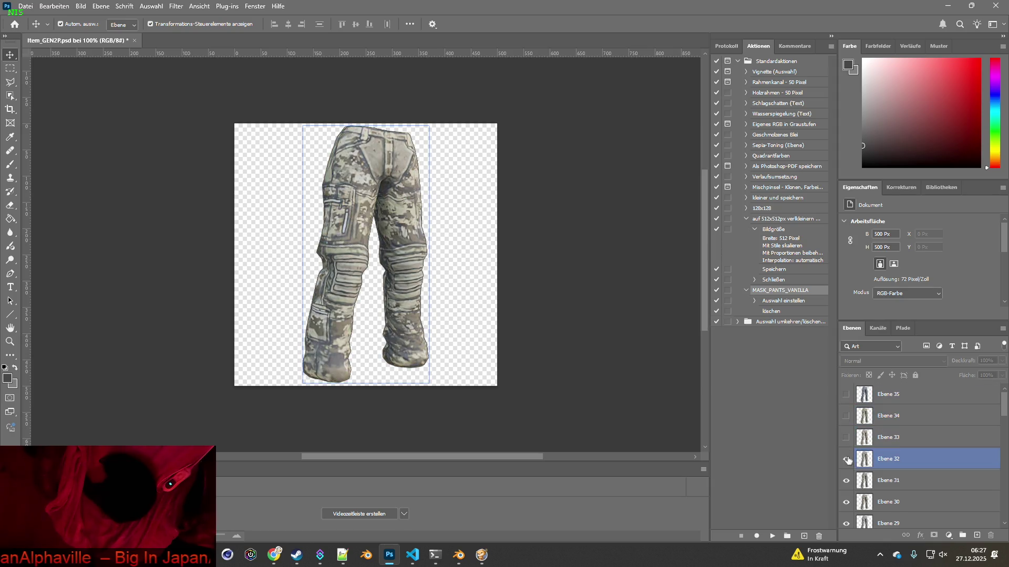
Hide each remaining variant layer down to Ebene 2, leaving only Ebene 1 visible.
{"action": "left_click", "coordinate": [847, 499]}
{"action": "key", "text": "alt+bracketleft"}
{"action": "left_click", "coordinate": [847, 499]}
{"action": "key", "text": "alt+bracketleft"}
{"action": "key", "text": "alt+bracketleft"}
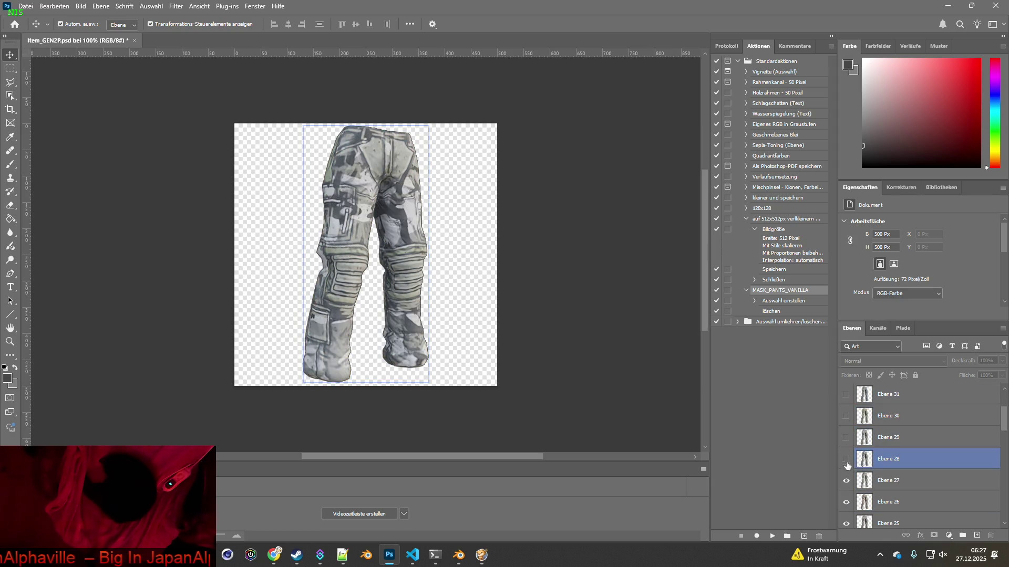
{"action": "left_click", "coordinate": [847, 502]}
{"action": "key", "text": "alt+bracketleft"}
{"action": "left_click", "coordinate": [847, 503]}
{"action": "key", "text": "alt+bracketleft"}
{"action": "left_click", "coordinate": [846, 458]}
{"action": "key", "text": "alt+bracketleft"}
{"action": "left_click", "coordinate": [844, 480]}
{"action": "key", "text": "alt+bracketleft"}
{"action": "left_click", "coordinate": [848, 520]}
{"action": "key", "text": "alt+bracketleft"}
{"action": "left_click", "coordinate": [846, 480]}
{"action": "key", "text": "alt+bracketleft"}
{"action": "left_click", "coordinate": [846, 459]}
{"action": "key", "text": "alt+bracketleft"}
{"action": "key", "text": "alt+bracketleft"}
{"action": "left_click", "coordinate": [846, 439]}
{"action": "key", "text": "alt+bracketleft"}
{"action": "left_click", "coordinate": [846, 459]}
{"action": "key", "text": "alt+bracketleft"}
{"action": "left_click", "coordinate": [846, 479]}
{"action": "key", "text": "alt+bracketleft"}
{"action": "key", "text": "alt+bracketleft"}
{"action": "left_click", "coordinate": [846, 459]}
{"action": "key", "text": "alt+bracketleft"}
{"action": "left_click", "coordinate": [846, 480]}
{"action": "key", "text": "alt+bracketleft"}
{"action": "left_click", "coordinate": [846, 479]}
{"action": "key", "text": "alt+bracketleft"}
{"action": "key", "text": "alt+bracketleft"}
{"action": "left_click", "coordinate": [846, 480]}
{"action": "key", "text": "alt+bracketleft"}
{"action": "left_click", "coordinate": [846, 480]}
{"action": "key", "text": "alt+bracketleft"}
{"action": "left_click", "coordinate": [846, 480]}
{"action": "key", "text": "alt+bracketleft"}
{"action": "key", "text": "alt+bracketleft"}
{"action": "left_click", "coordinate": [846, 480]}
{"action": "key", "text": "alt+bracketleft"}
{"action": "left_click", "coordinate": [846, 480]}
{"action": "key", "text": "alt+bracketleft"}
{"action": "left_click", "coordinate": [846, 480]}
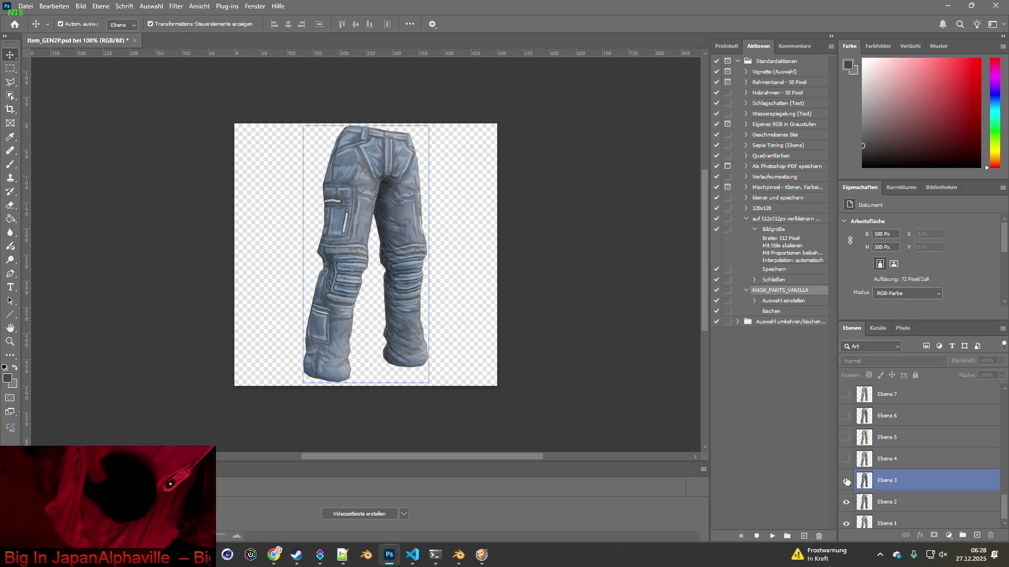
{"action": "key", "text": "alt+bracketleft"}
{"action": "key", "text": "alt+bracketleft"}
{"action": "key", "text": "alt+bracketleft"}
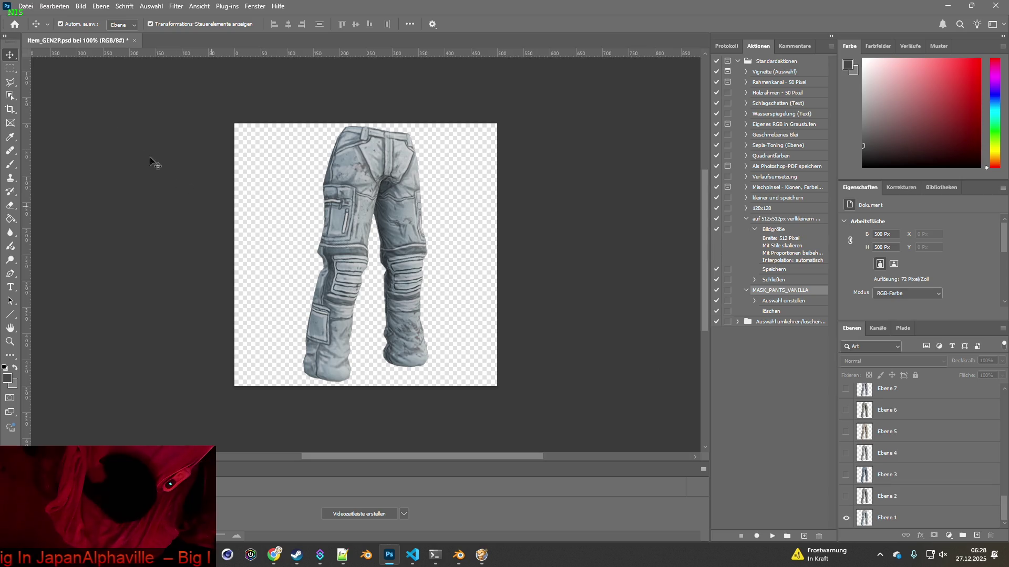
{"action": "left_click", "coordinate": [26, 7]}
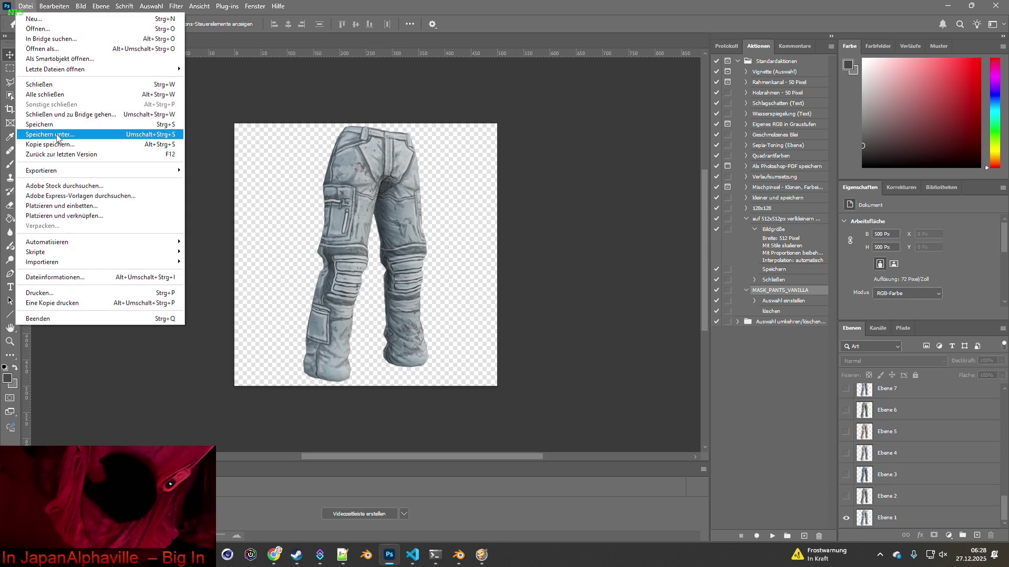
Save the document over the existing Item_GEN2P.psd, accepting the save options.
{"action": "left_click", "coordinate": [59, 138]}
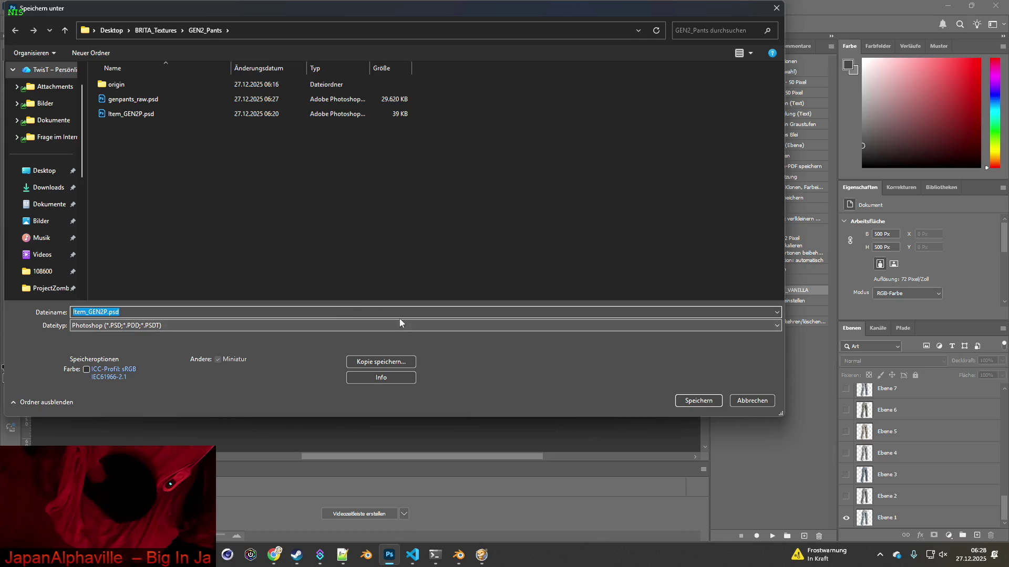
{"action": "left_click", "coordinate": [693, 402]}
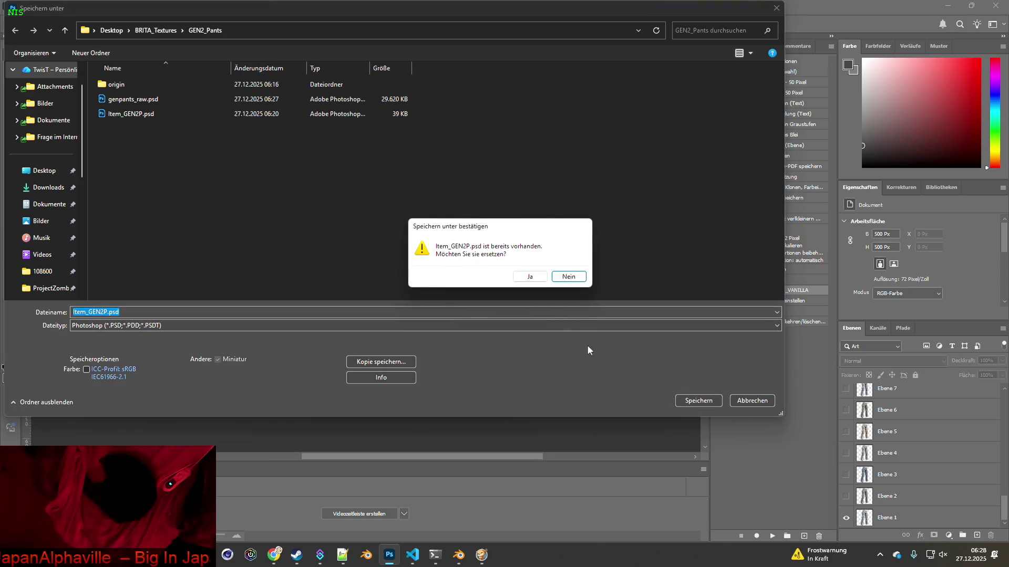
{"action": "left_click", "coordinate": [529, 277]}
{"action": "left_click", "coordinate": [630, 155]}
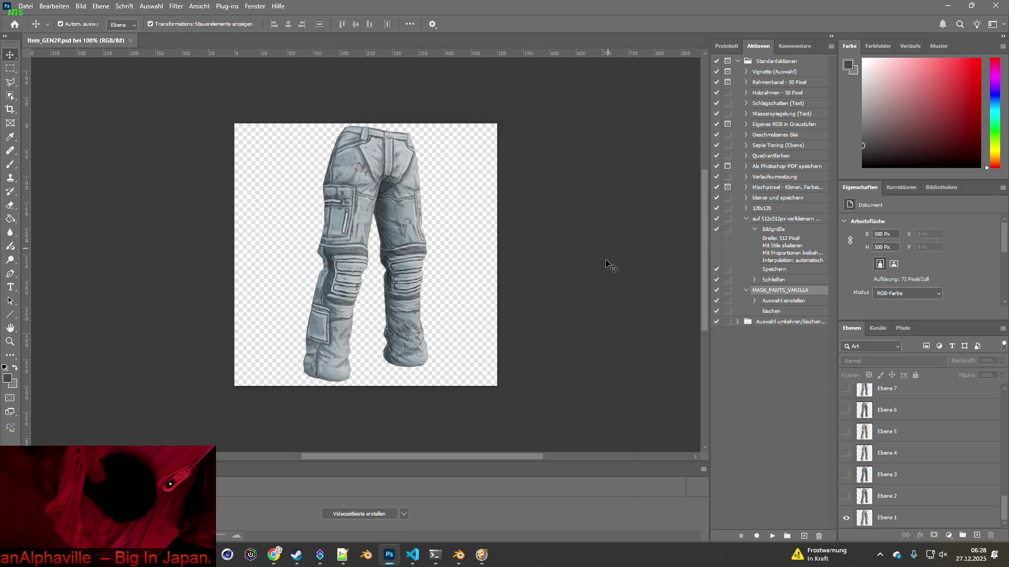
Resize the image to 64 × 64 pixels via Image Size.
{"action": "left_click", "coordinate": [82, 7]}
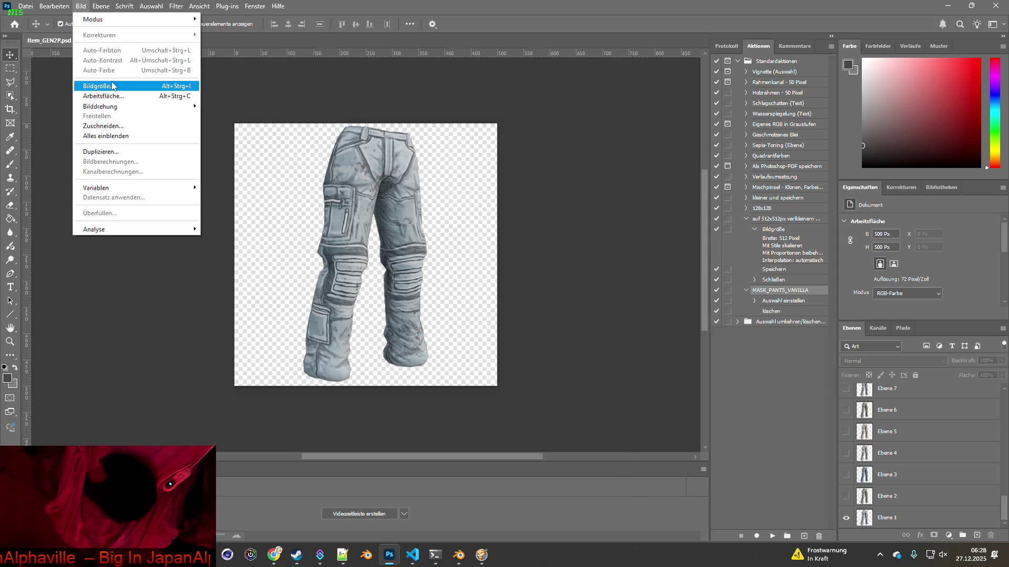
{"action": "left_click", "coordinate": [113, 85]}
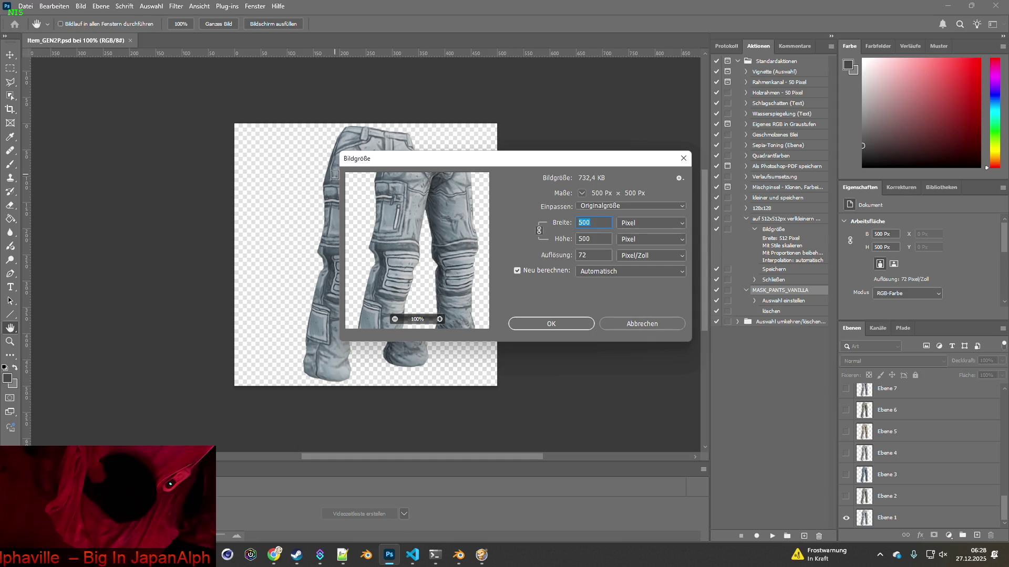
{"action": "type", "text": "64"}
{"action": "left_click", "coordinate": [572, 325]}
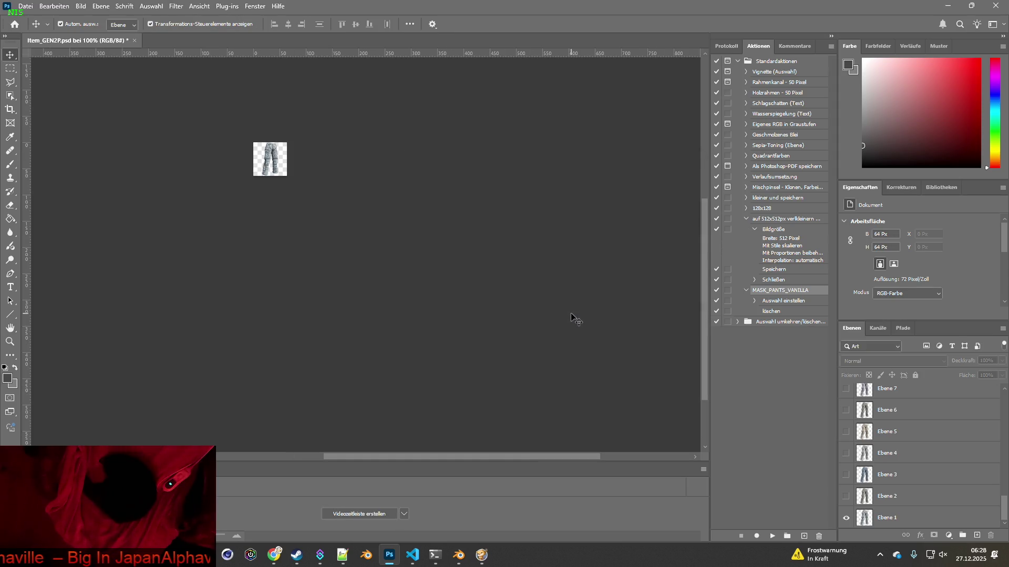
Quick-export the visible Ebene 1 pants layer as Item_GEN2P.png.
{"action": "left_click", "coordinate": [32, 7]}
{"action": "mouse_move", "coordinate": [47, 171]}
{"action": "left_click", "coordinate": [226, 172]}
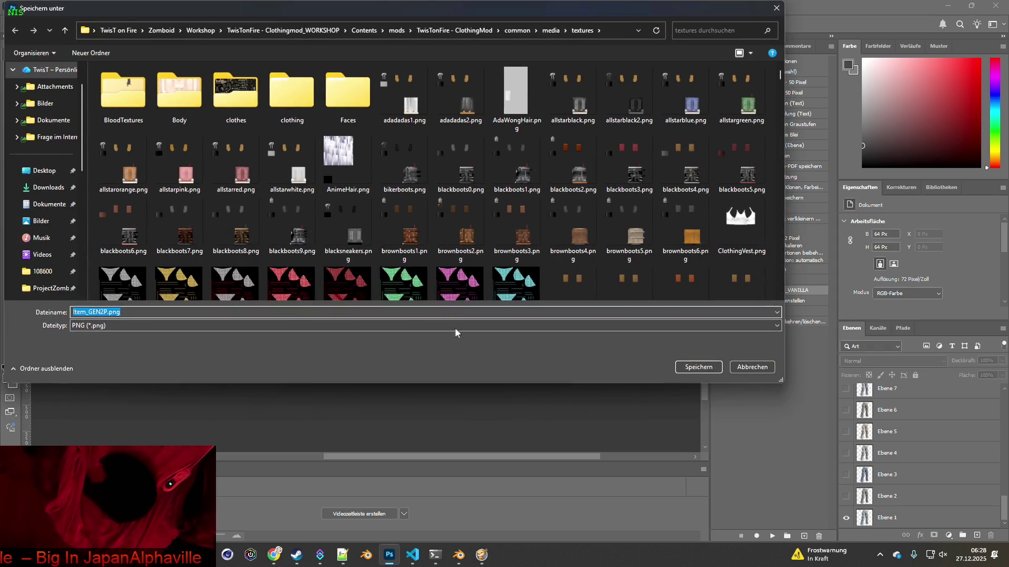
{"action": "left_click", "coordinate": [696, 369]}
Show only Ebene 2 and quick-export it as Item_GEN2P2.png.
{"action": "left_click", "coordinate": [846, 517]}
{"action": "left_click", "coordinate": [846, 496]}
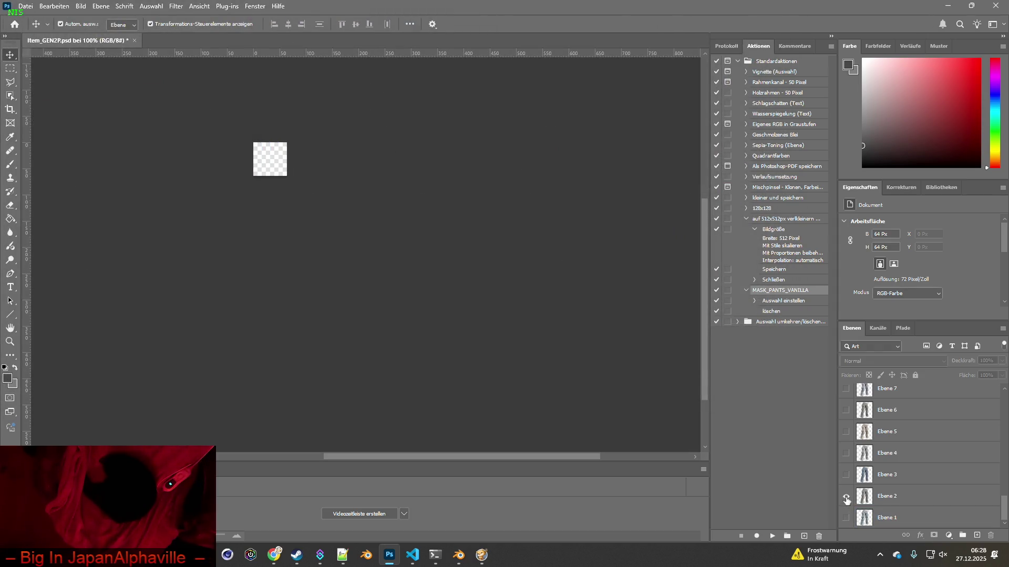
{"action": "left_click", "coordinate": [25, 6]}
{"action": "mouse_move", "coordinate": [50, 171]}
{"action": "left_click", "coordinate": [216, 171]}
{"action": "left_click", "coordinate": [109, 312]}
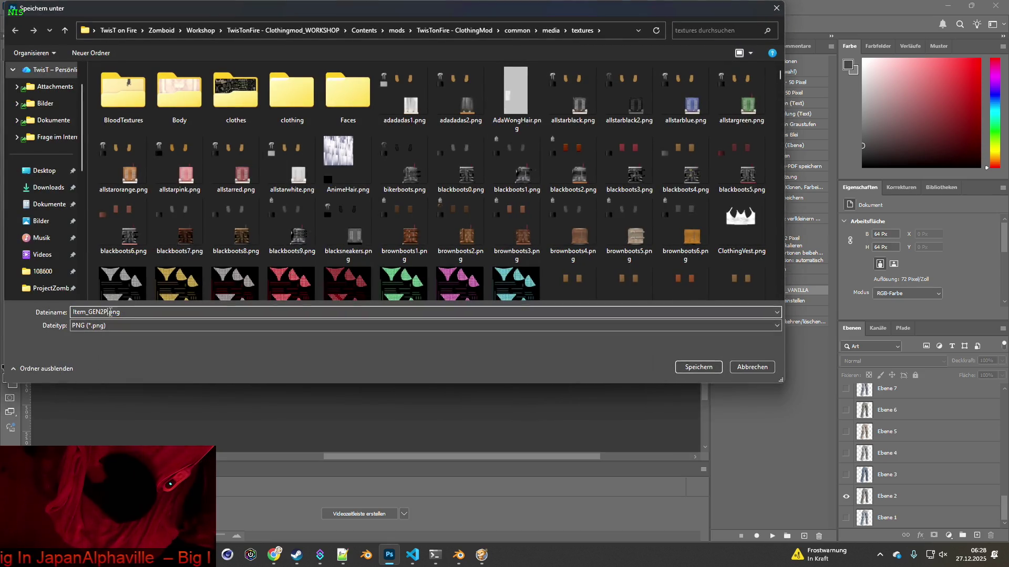
{"action": "left_click", "coordinate": [693, 369]}
Show only the blue Ebene 3 variant and export it as Item_GEN2P3.png.
{"action": "left_click", "coordinate": [846, 474]}
{"action": "left_click", "coordinate": [846, 495]}
{"action": "left_click", "coordinate": [26, 6]}
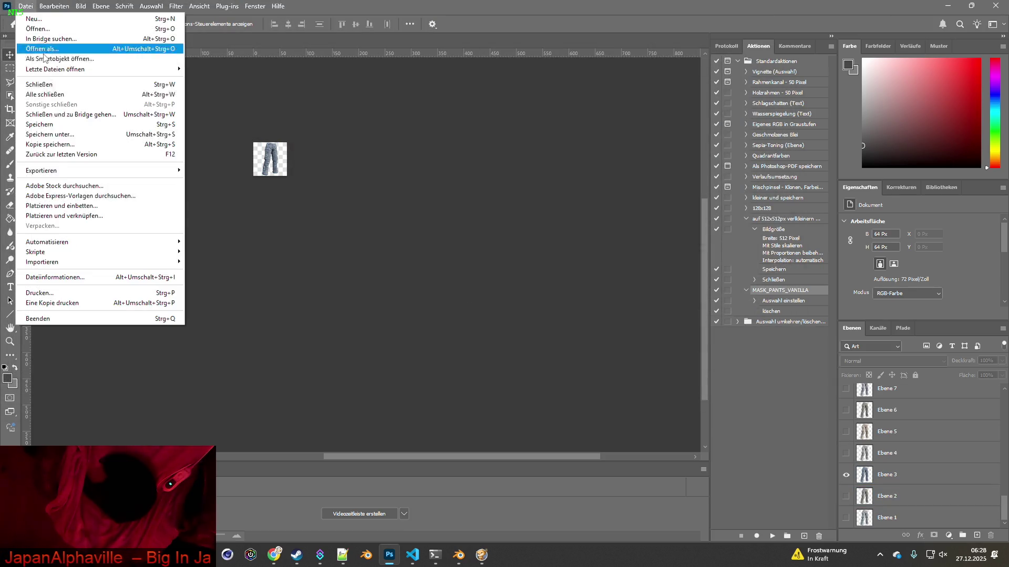
{"action": "mouse_move", "coordinate": [110, 170]}
{"action": "left_click", "coordinate": [221, 171]}
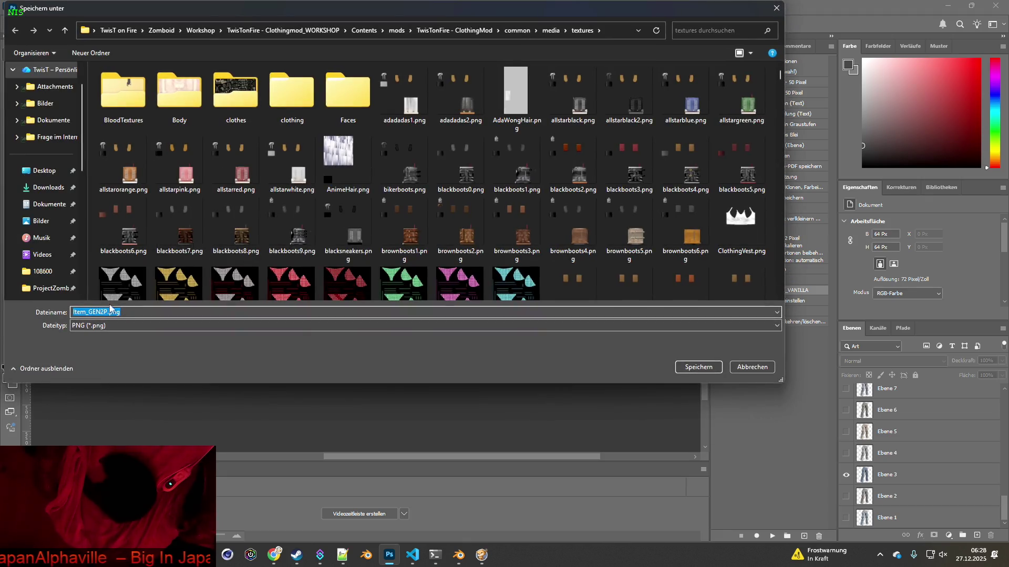
{"action": "left_click", "coordinate": [699, 367]}
Hide Ebene 3 and export the Ebene 4 variant as Item_GEN2P4.png.
{"action": "left_click", "coordinate": [846, 474]}
{"action": "left_click", "coordinate": [22, 7]}
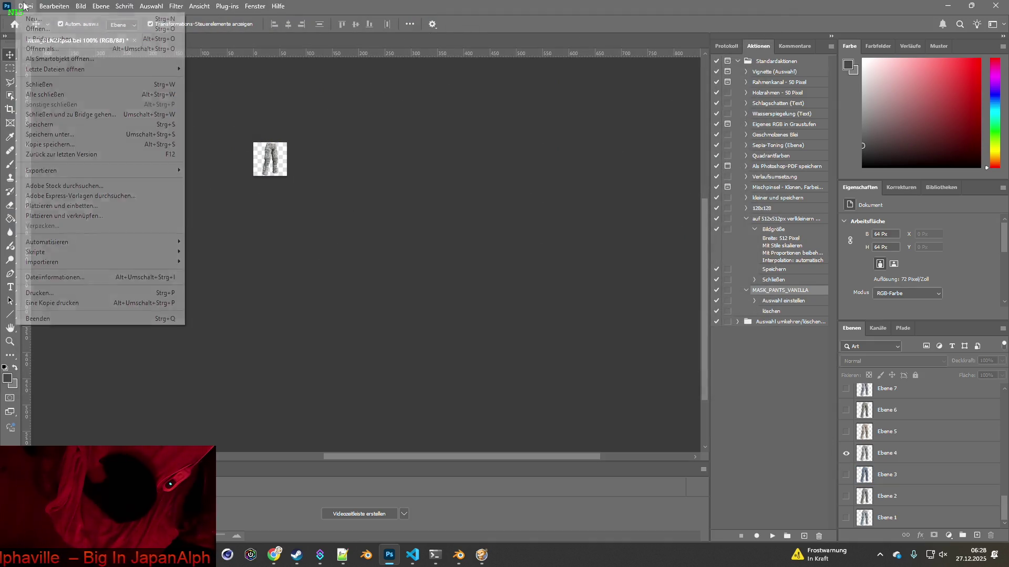
{"action": "mouse_move", "coordinate": [59, 170]}
{"action": "left_click", "coordinate": [222, 170]}
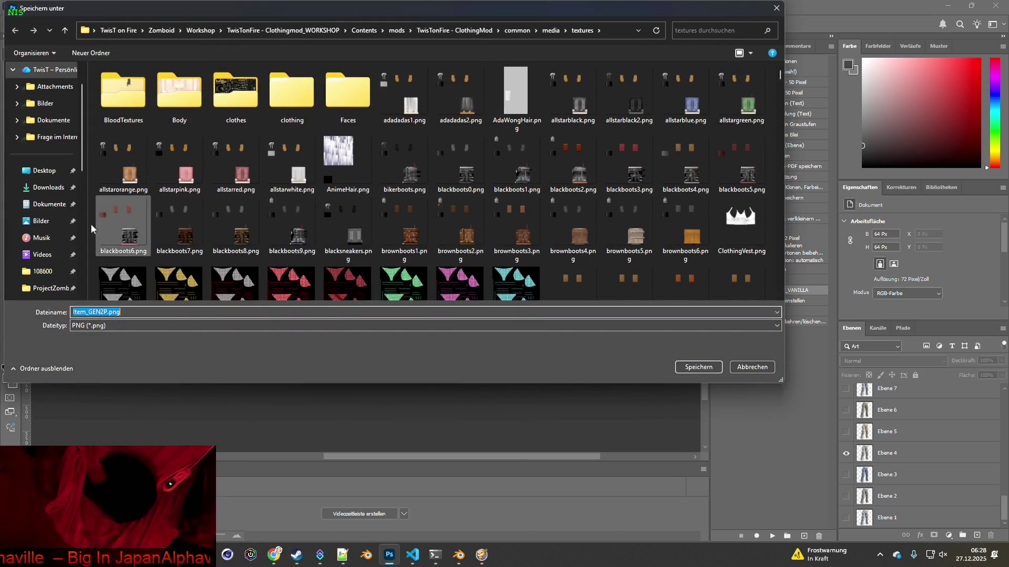
{"action": "left_click", "coordinate": [110, 313]}
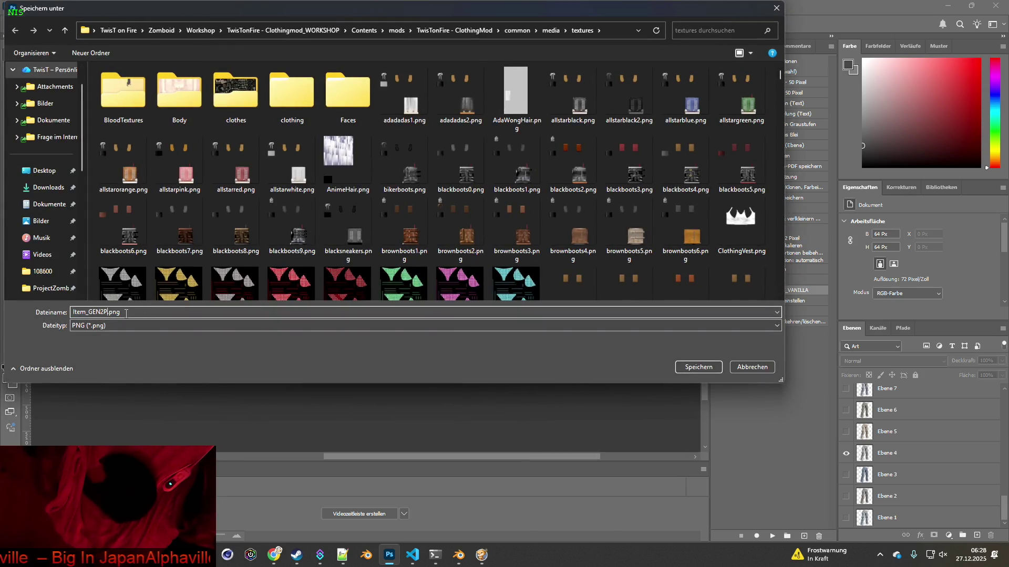
{"action": "type", "text": "4"}
{"action": "left_click", "coordinate": [683, 366]}
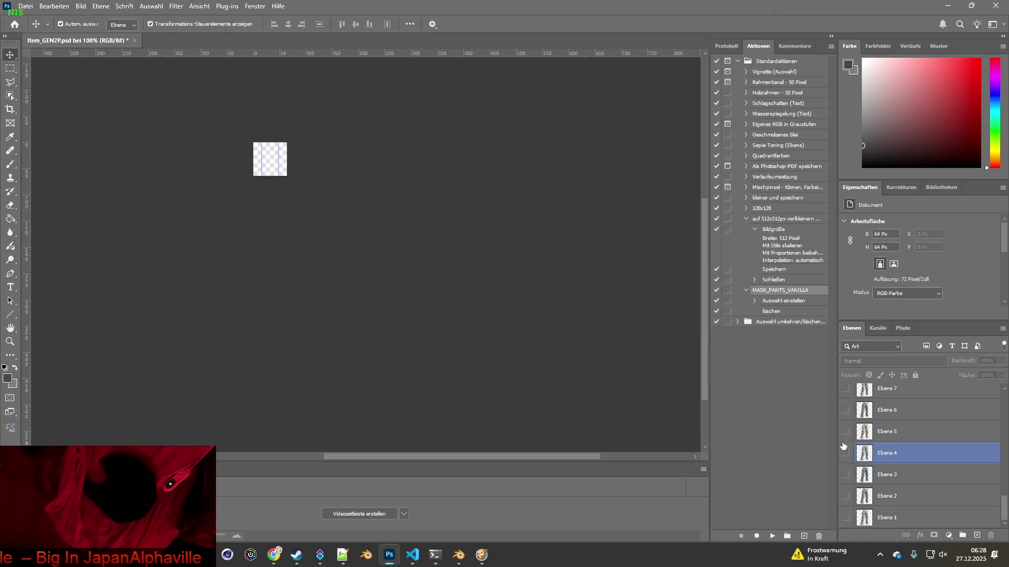
Quick-export the Ebene 5 variant as Item_GEN2P5.png.
{"action": "left_click", "coordinate": [26, 6]}
{"action": "mouse_move", "coordinate": [59, 169]}
{"action": "left_click", "coordinate": [225, 167]}
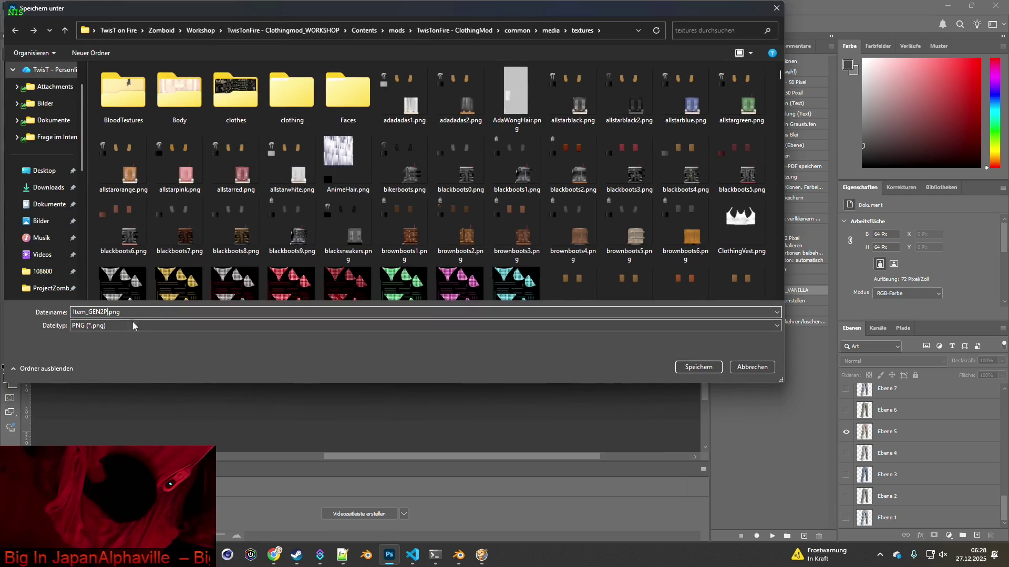
{"action": "type", "text": "5"}
{"action": "left_click", "coordinate": [686, 367]}
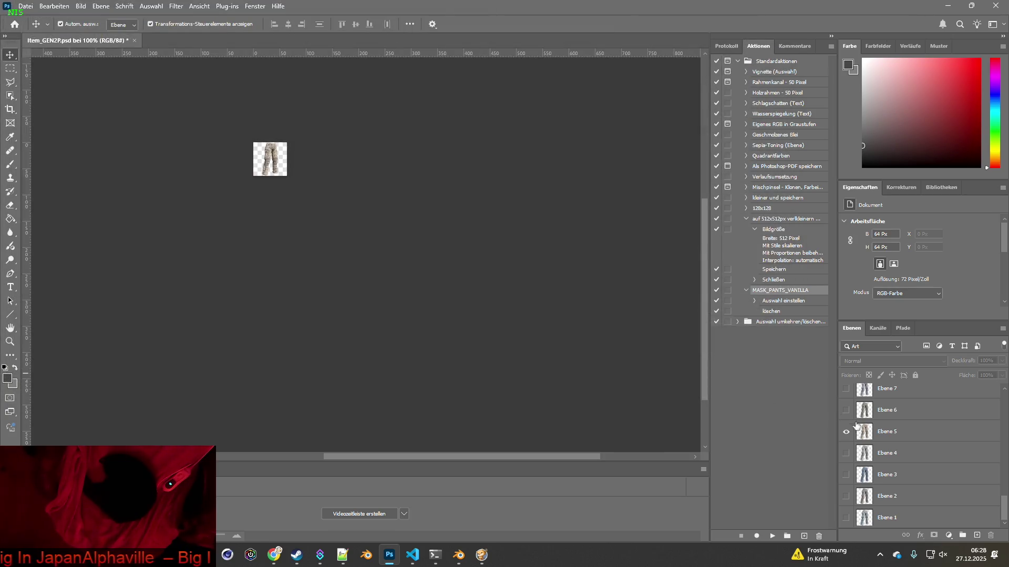
Quick-export the Ebene 6 variant as Item_GEN2P6.png.
{"action": "left_click", "coordinate": [26, 6]}
{"action": "mouse_move", "coordinate": [59, 169]}
{"action": "left_click", "coordinate": [225, 168]}
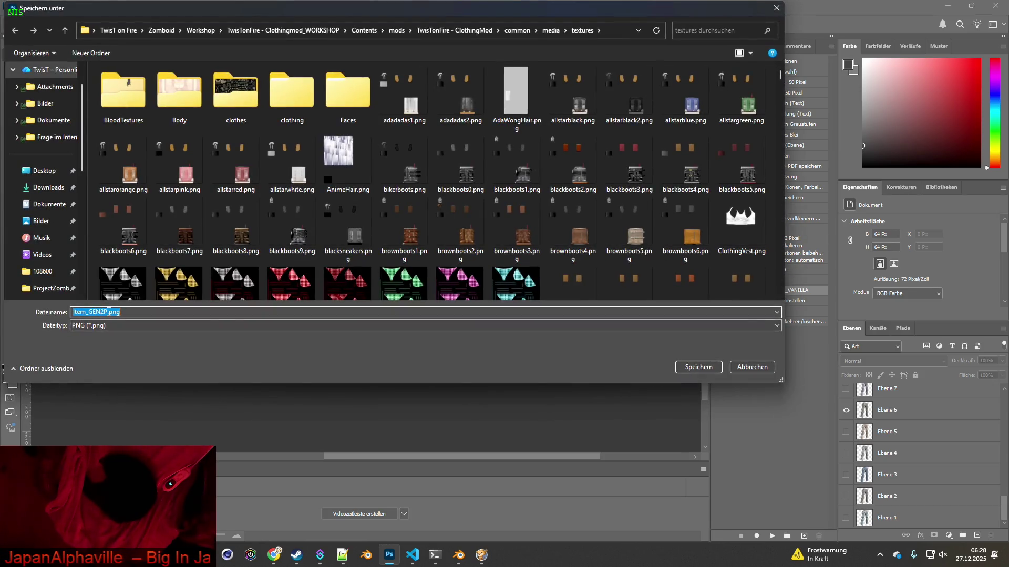
{"action": "left_click", "coordinate": [698, 367]}
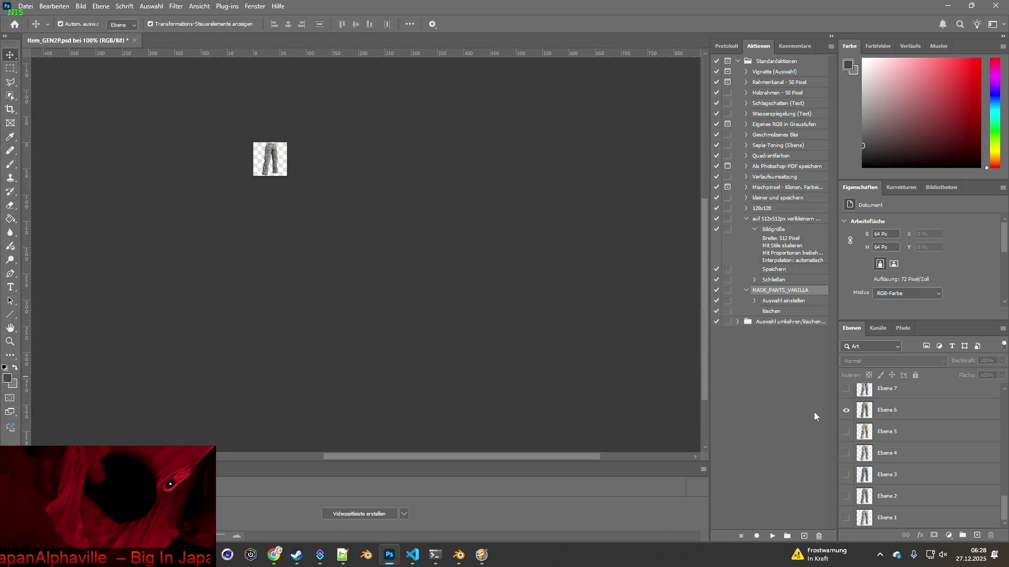
Show only Ebene 7 and export it as Item_GEN2P7.png, keeping the existing Item_GEN2P6.png.
{"action": "left_click", "coordinate": [845, 409]}
{"action": "left_click", "coordinate": [845, 389]}
{"action": "left_click", "coordinate": [25, 6]}
{"action": "mouse_move", "coordinate": [48, 168]}
{"action": "left_click", "coordinate": [220, 169]}
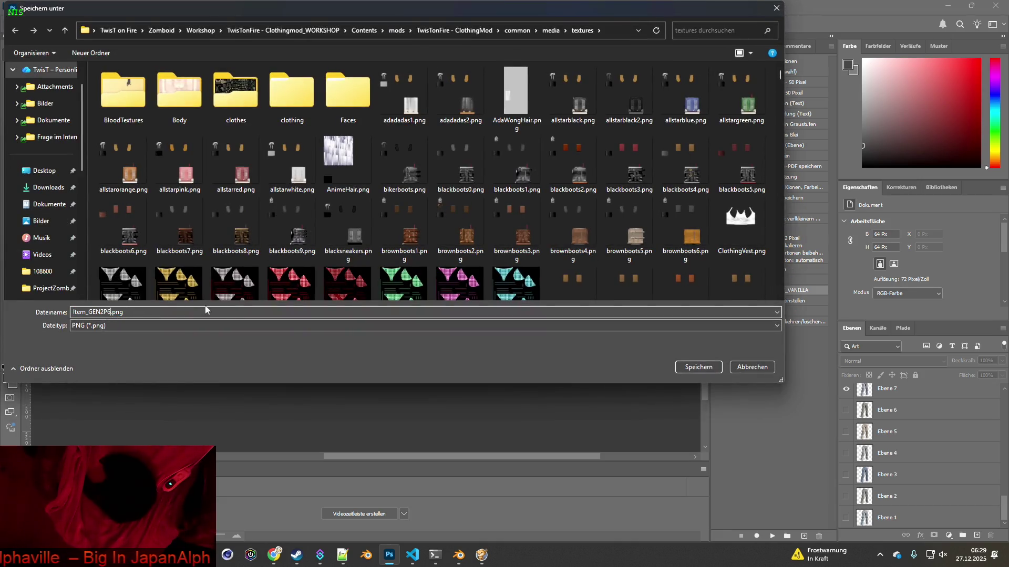
{"action": "left_click", "coordinate": [707, 367]}
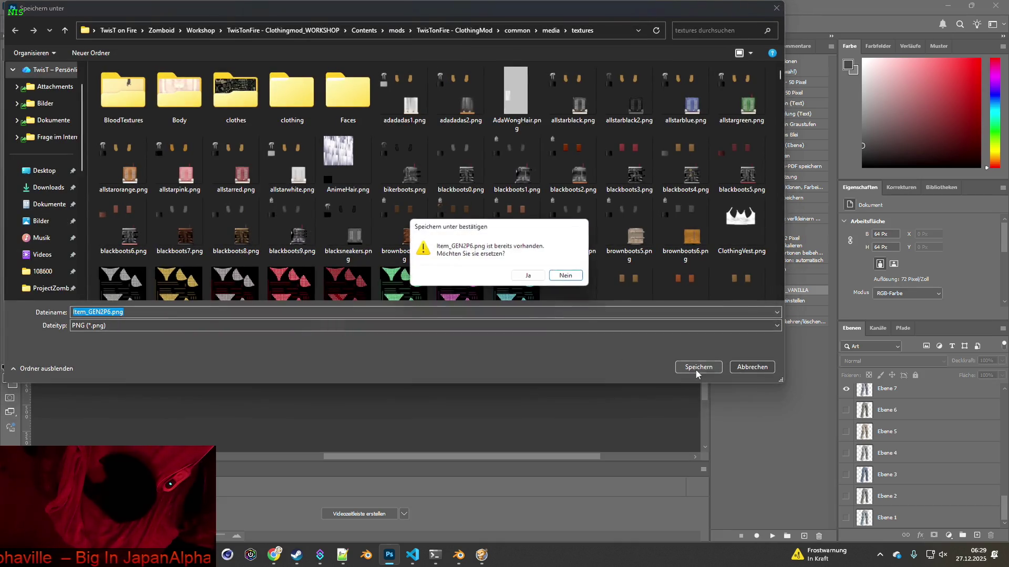
{"action": "left_click", "coordinate": [568, 277]}
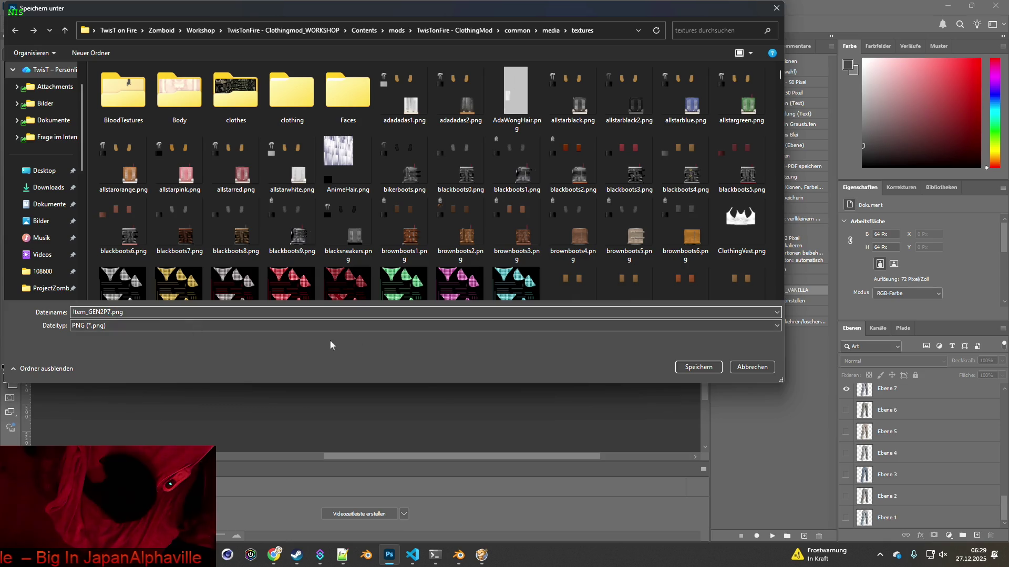
{"action": "left_click", "coordinate": [698, 368]}
Show only Ebene 8 and export it as Item_GEN2P8.png.
{"action": "scroll", "coordinate": [891, 418], "scroll_direction": "up", "scroll_amount": 3}
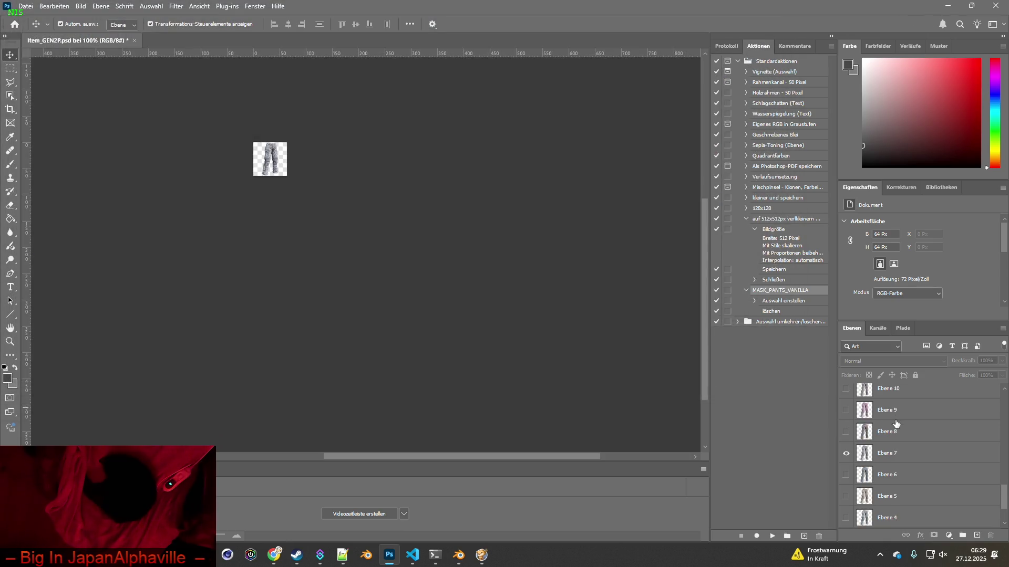
{"action": "left_click", "coordinate": [846, 517]}
{"action": "left_click", "coordinate": [845, 496]}
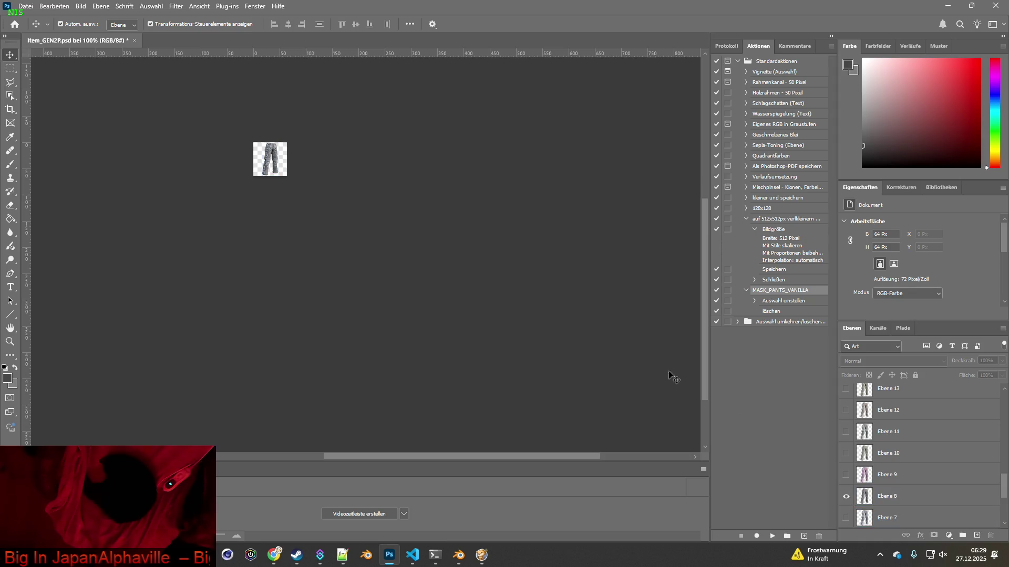
{"action": "left_click", "coordinate": [25, 5]}
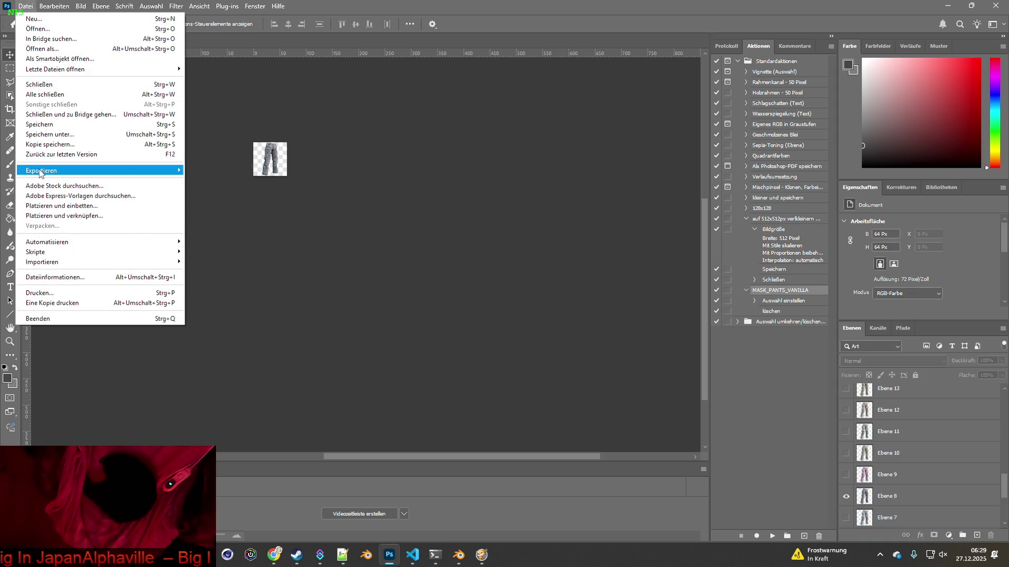
{"action": "mouse_move", "coordinate": [42, 171]}
{"action": "left_click", "coordinate": [245, 173]}
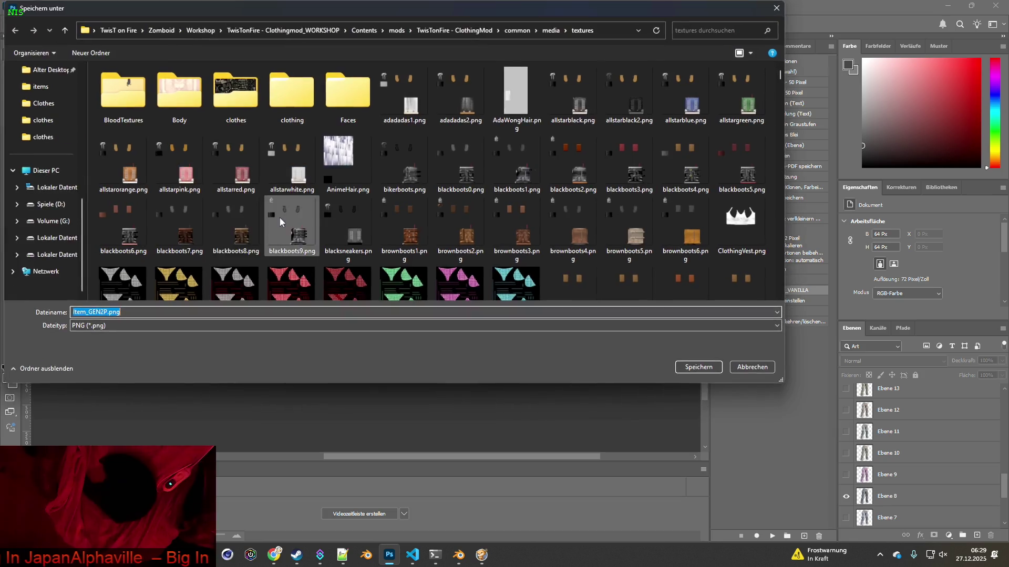
{"action": "left_click", "coordinate": [107, 312]}
{"action": "type", "text": "8"}
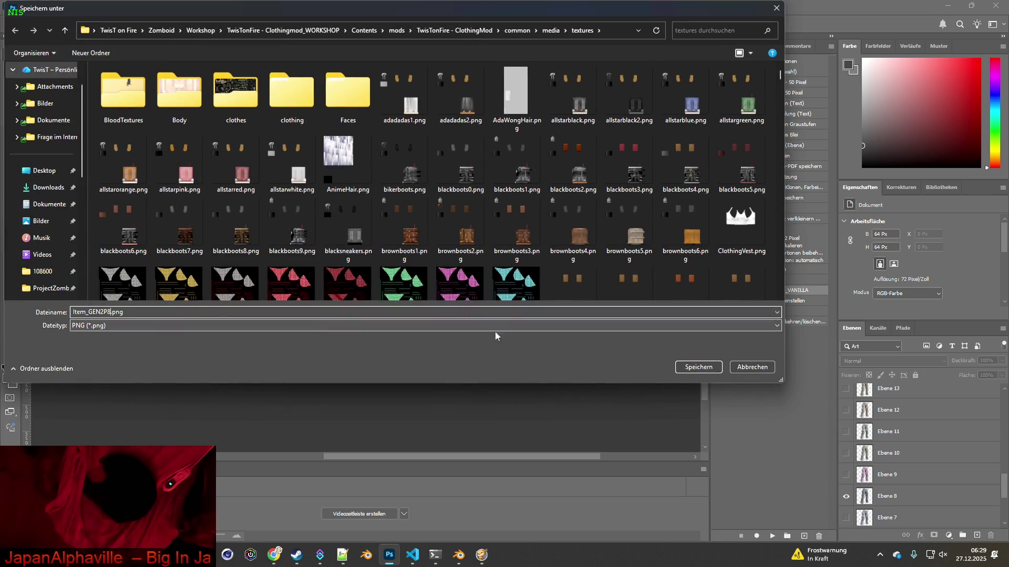
{"action": "left_click", "coordinate": [694, 367]}
Hide Ebene 8 and export the Ebene 9 pants as Item_GEN2P9.png.
{"action": "left_click", "coordinate": [846, 497]}
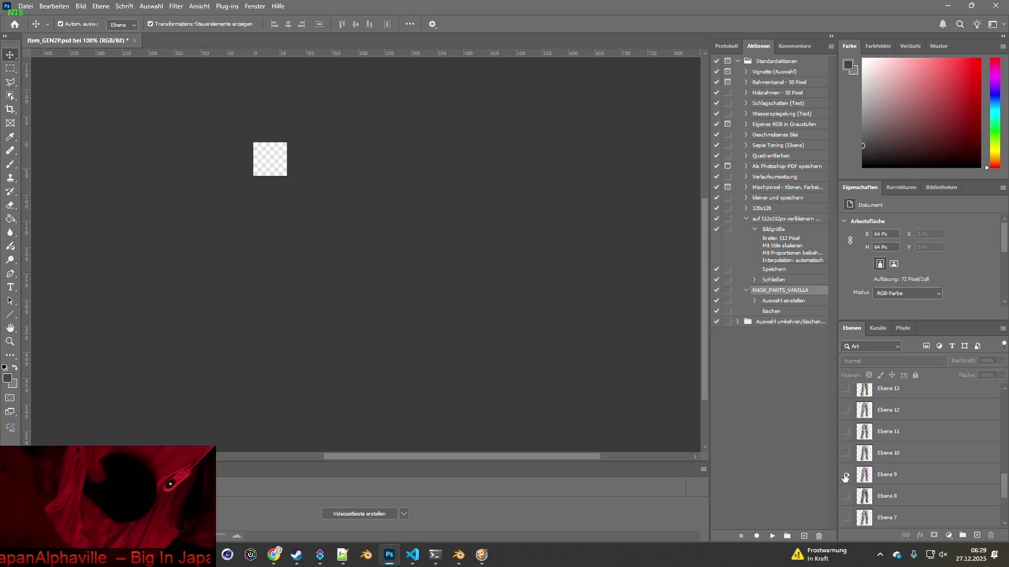
{"action": "left_click", "coordinate": [26, 6]}
{"action": "mouse_move", "coordinate": [42, 171]}
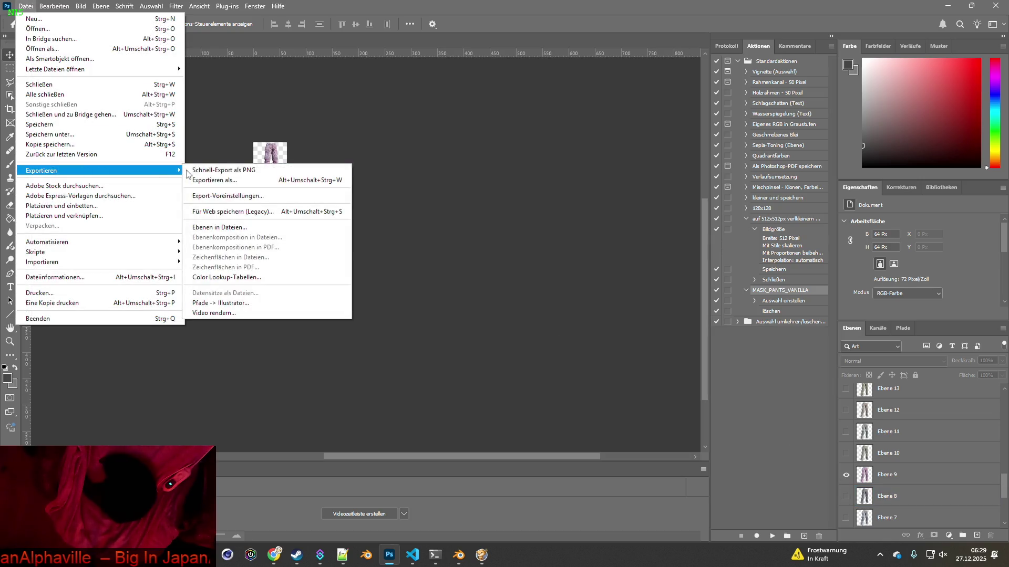
{"action": "left_click", "coordinate": [245, 172]}
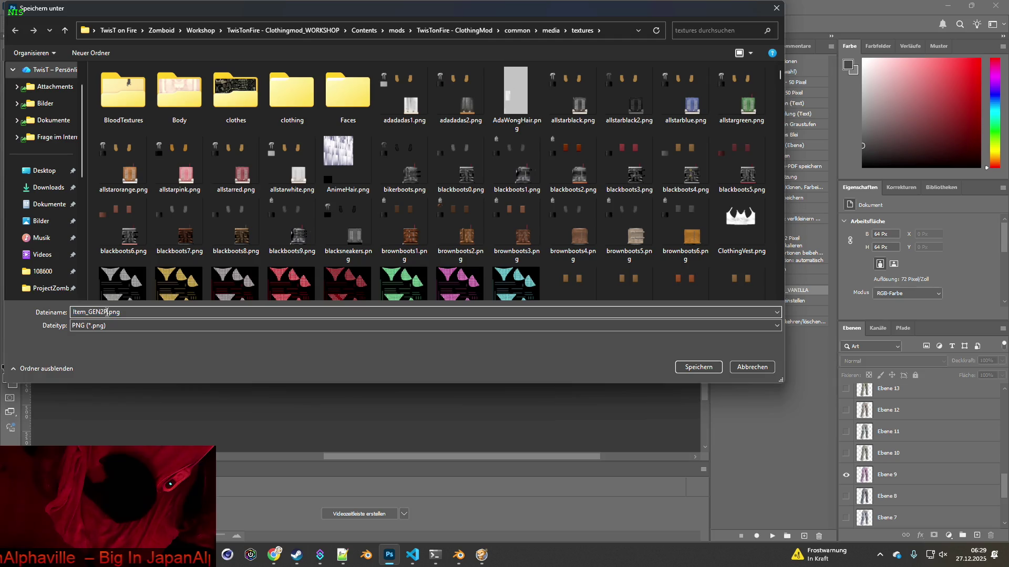
{"action": "left_click", "coordinate": [698, 367]}
Show only Ebene 10 and export it as Item_GEN2P10.png.
{"action": "left_click", "coordinate": [846, 474]}
{"action": "left_click", "coordinate": [846, 453]}
{"action": "left_click", "coordinate": [26, 6]}
{"action": "mouse_move", "coordinate": [58, 172]}
{"action": "left_click", "coordinate": [226, 173]}
{"action": "key", "text": "Right"}
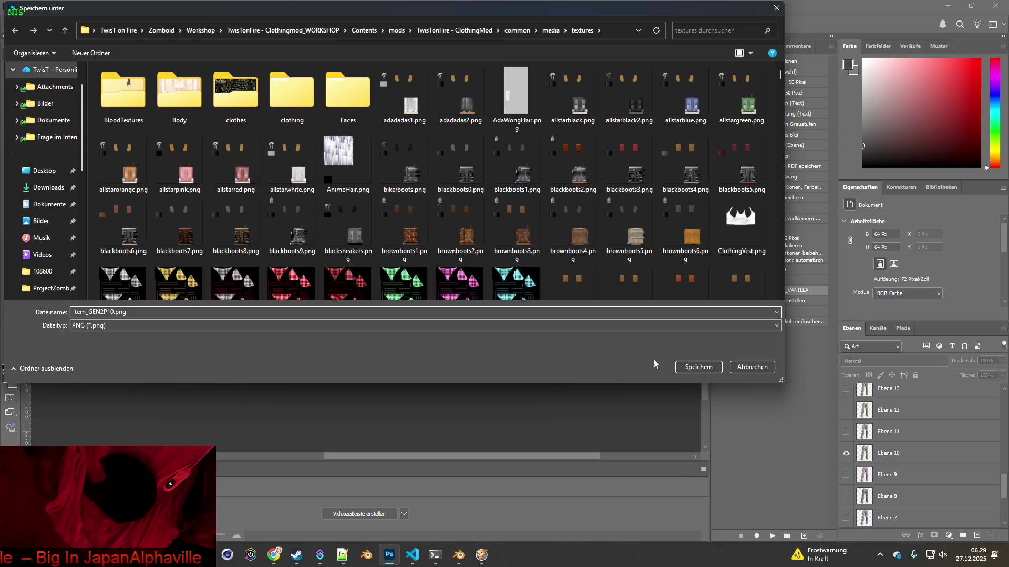
{"action": "left_click", "coordinate": [704, 367]}
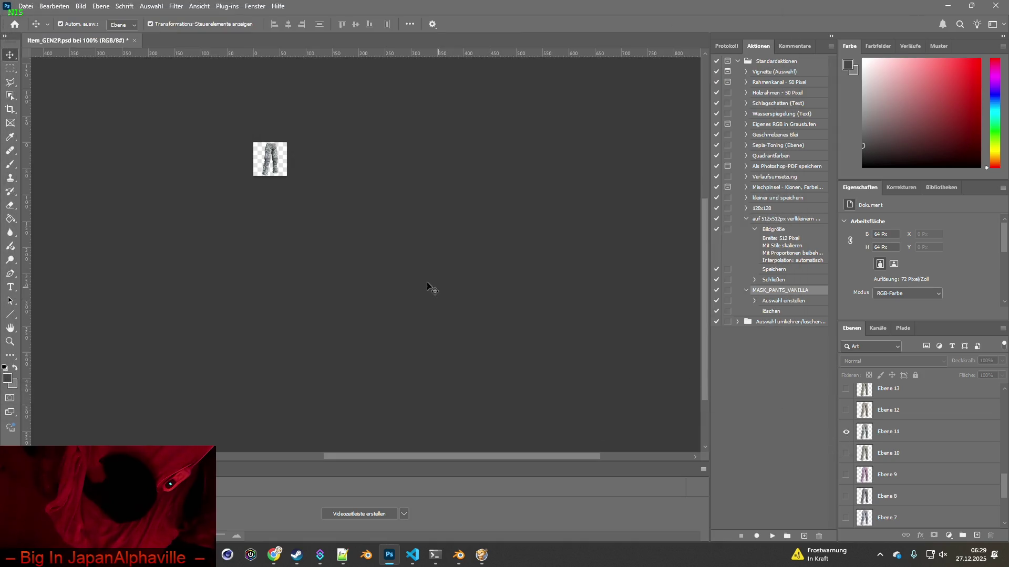
Quick-export the Ebene 11 pants as Item_GEN2P11.png.
{"action": "left_click", "coordinate": [31, 7]}
{"action": "mouse_move", "coordinate": [53, 172]}
{"action": "left_click", "coordinate": [234, 172]}
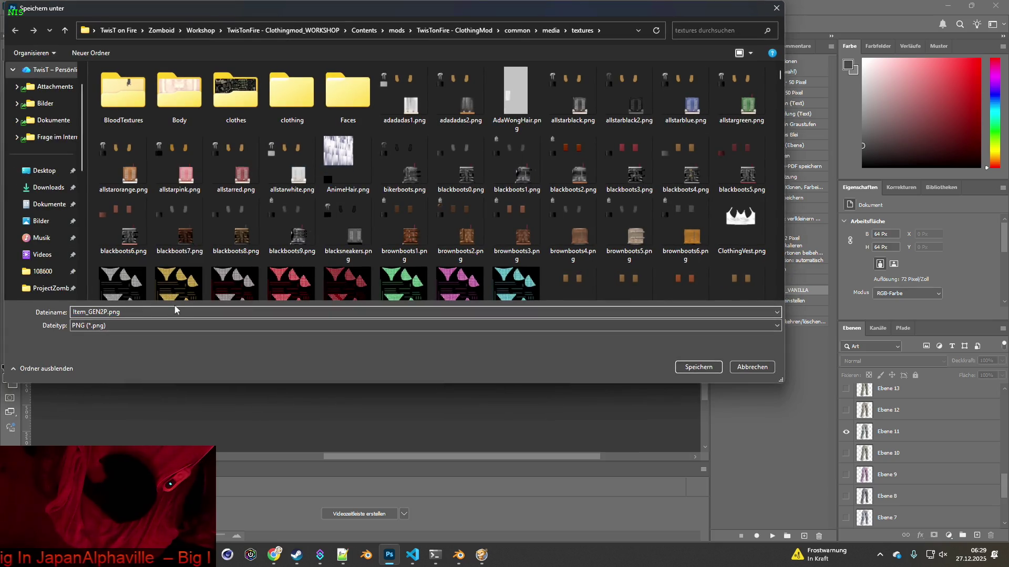
{"action": "left_click", "coordinate": [698, 367]}
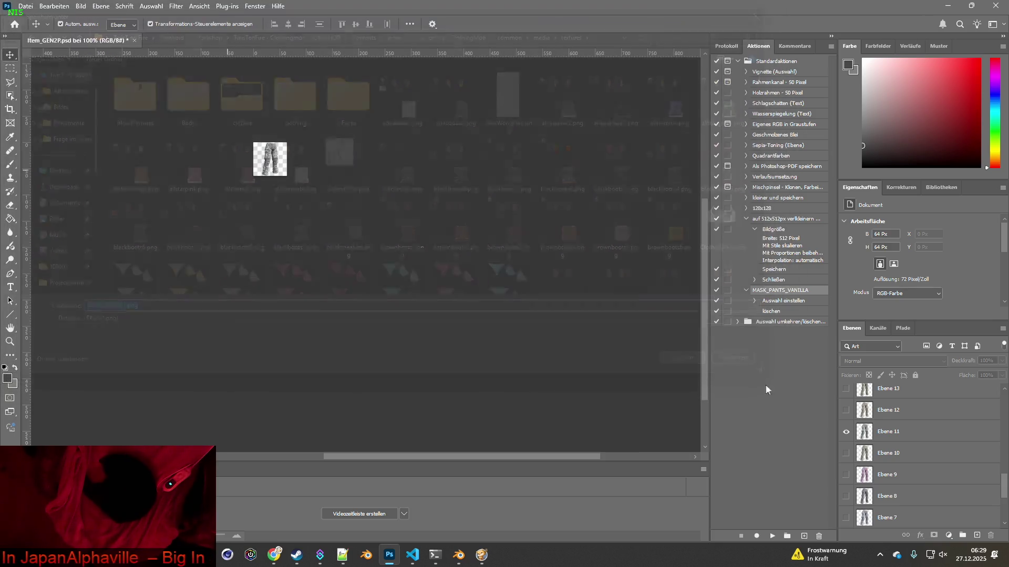
Show only Ebene 12 and export it as Item_GEN2P12.png.
{"action": "left_click", "coordinate": [846, 432]}
{"action": "left_click", "coordinate": [845, 410]}
{"action": "left_click", "coordinate": [24, 8]}
{"action": "mouse_move", "coordinate": [52, 170]}
{"action": "left_click", "coordinate": [235, 171]}
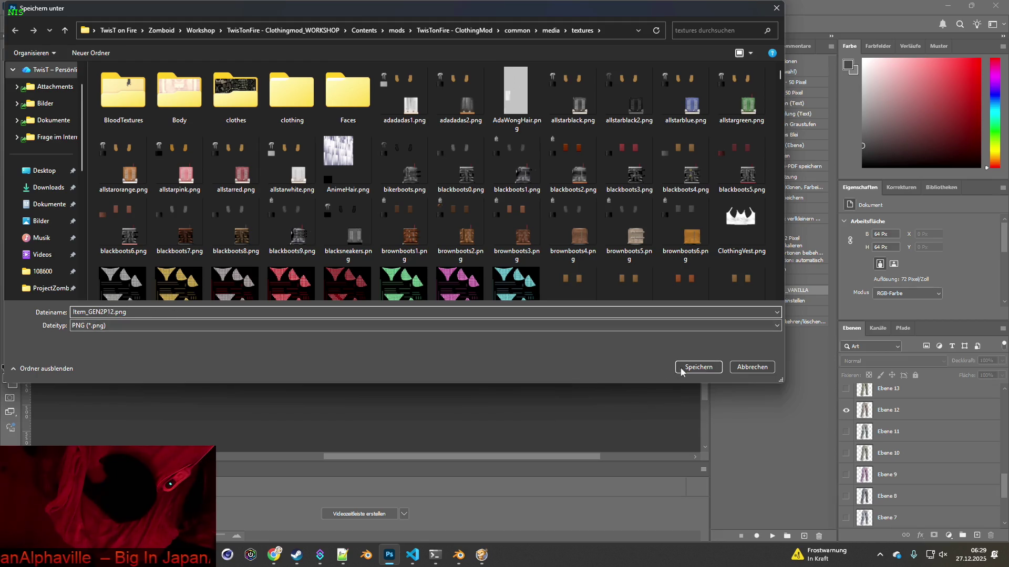
{"action": "left_click", "coordinate": [698, 367]}
Show only Ebene 13 and export it as Item_GEN2P13.png.
{"action": "left_click", "coordinate": [846, 410]}
{"action": "left_click", "coordinate": [846, 389]}
{"action": "left_click", "coordinate": [25, 6]}
{"action": "mouse_move", "coordinate": [48, 171]}
{"action": "left_click", "coordinate": [231, 170]}
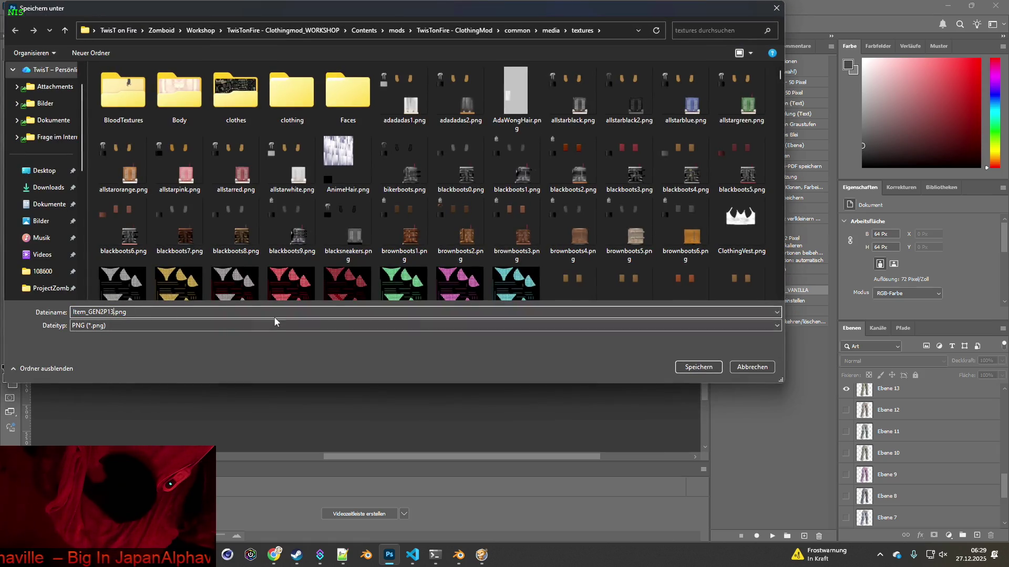
{"action": "left_click", "coordinate": [707, 371]}
{"action": "scroll", "coordinate": [893, 442], "scroll_direction": "up", "scroll_amount": 3}
{"action": "left_click", "coordinate": [846, 474]}
{"action": "left_click", "coordinate": [846, 496]}
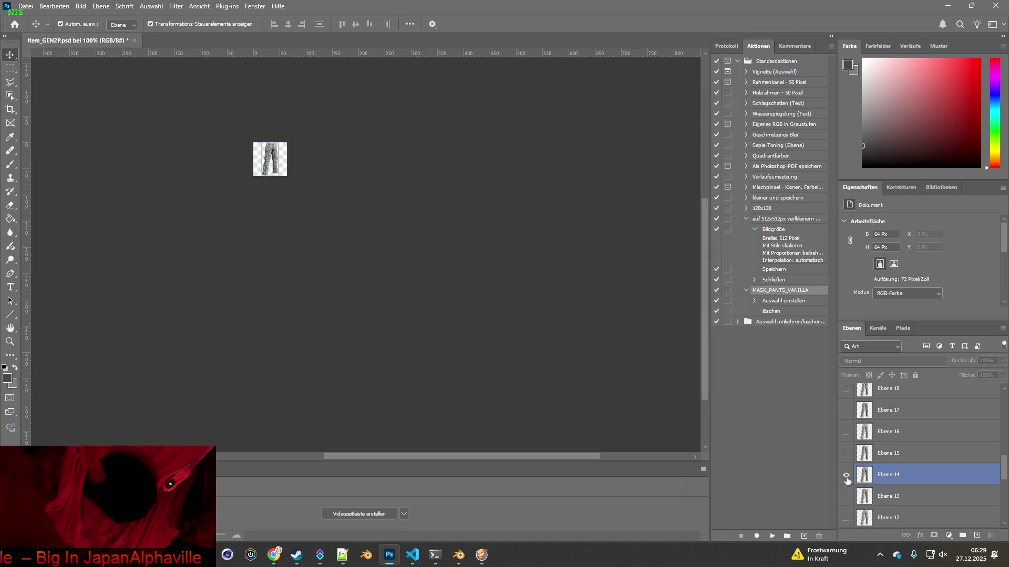
Quick-export the visible Ebene 14 pants as Item_GEN2P14.png.
{"action": "left_click", "coordinate": [23, 8]}
{"action": "mouse_move", "coordinate": [105, 170]}
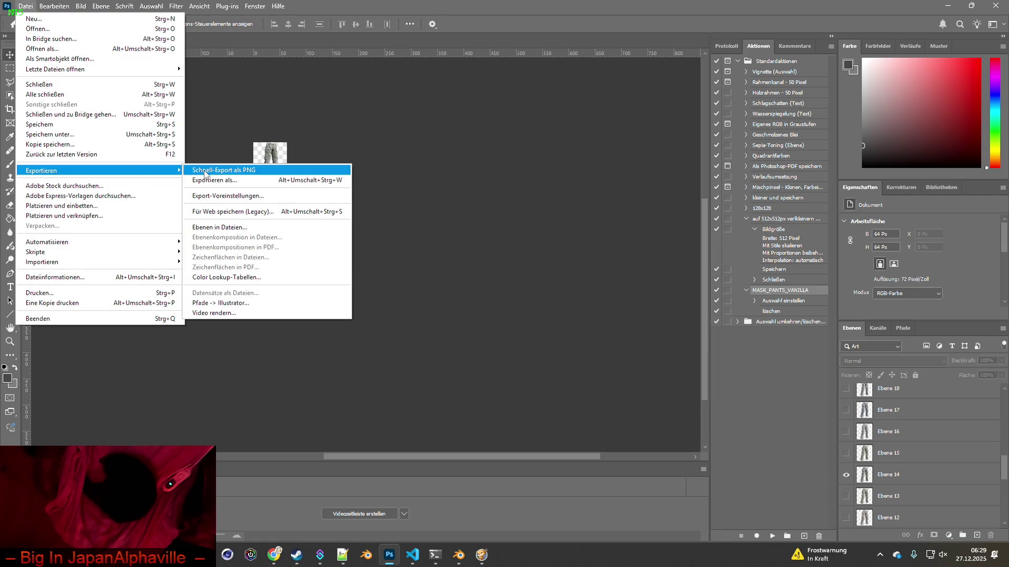
{"action": "left_click", "coordinate": [213, 171]}
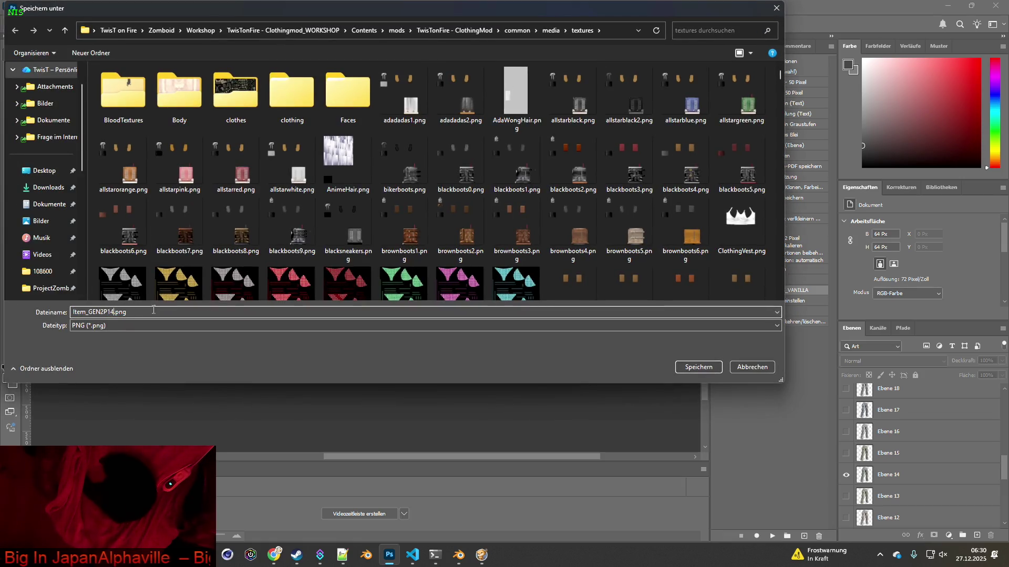
{"action": "left_click", "coordinate": [698, 366]}
Show only Ebene 15 and export it as Item_GEN2P15.png.
{"action": "left_click", "coordinate": [845, 474]}
{"action": "left_click", "coordinate": [846, 453]}
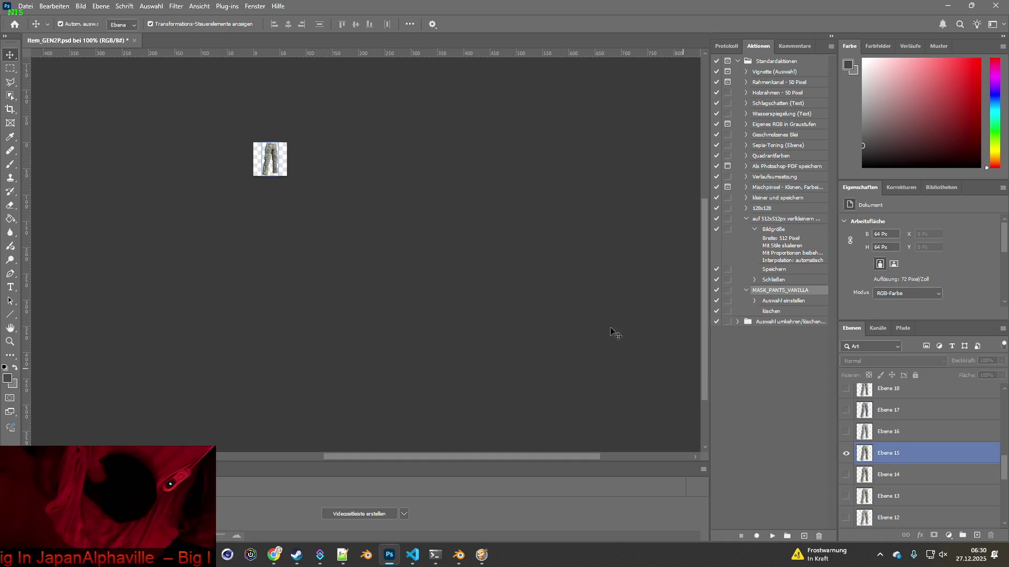
{"action": "left_click", "coordinate": [31, 6]}
{"action": "mouse_move", "coordinate": [106, 170]}
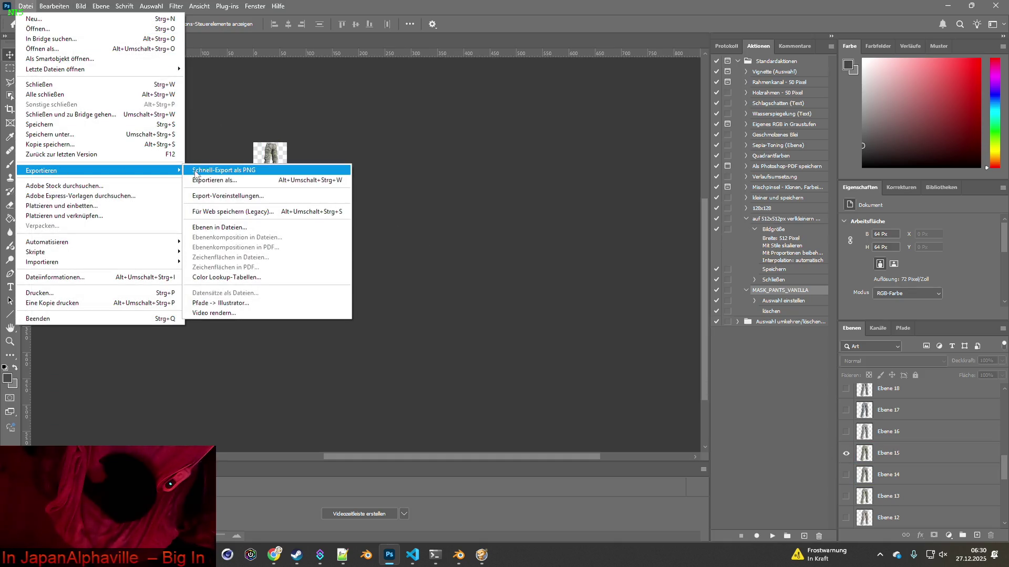
{"action": "left_click", "coordinate": [223, 171]}
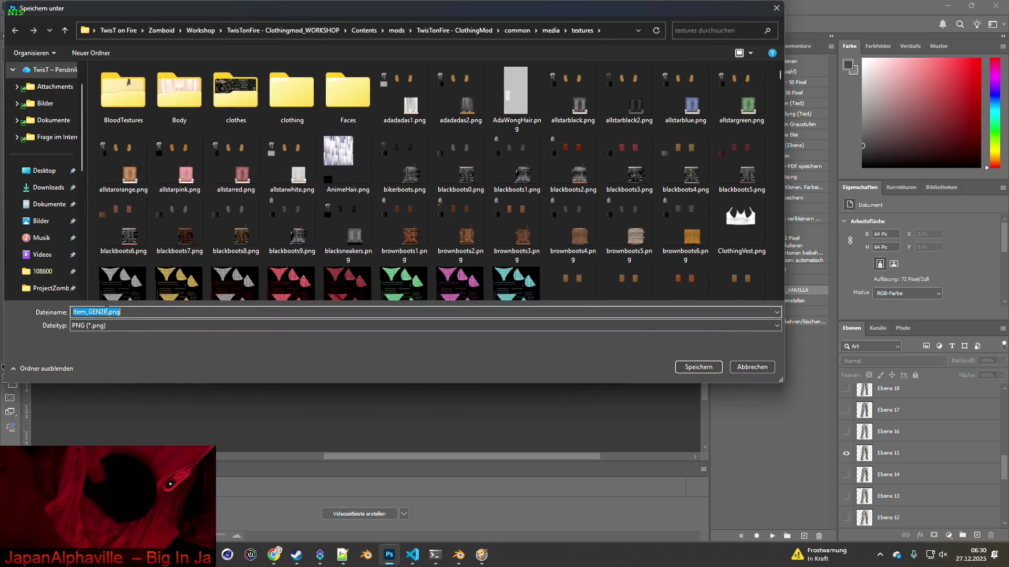
{"action": "left_click", "coordinate": [682, 369]}
Hide Ebene 15 and export the Ebene 16 pants as Item_GEN2P16.png.
{"action": "left_click", "coordinate": [846, 453]}
{"action": "left_click", "coordinate": [22, 6]}
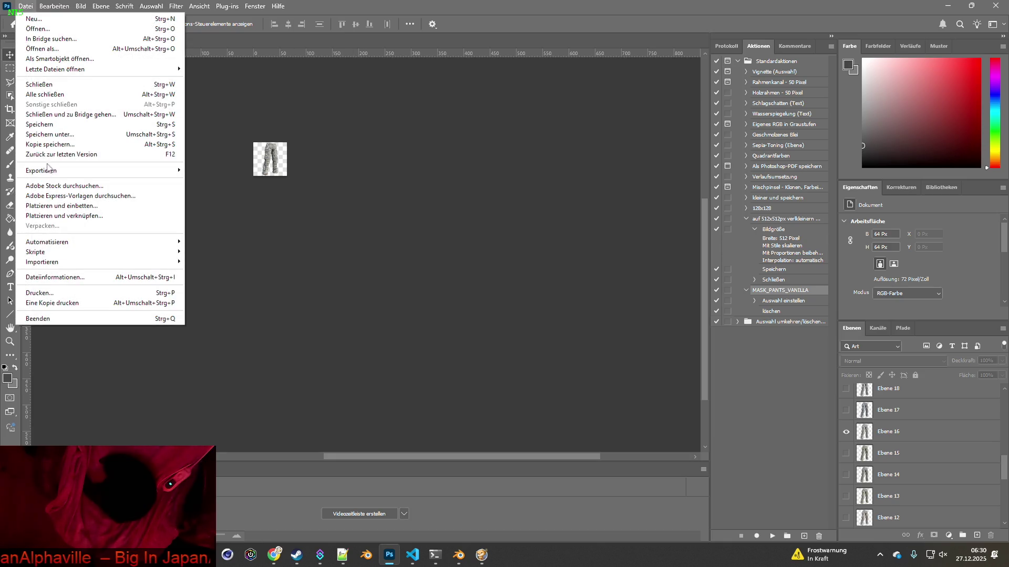
{"action": "mouse_move", "coordinate": [50, 170]}
{"action": "left_click", "coordinate": [235, 170]}
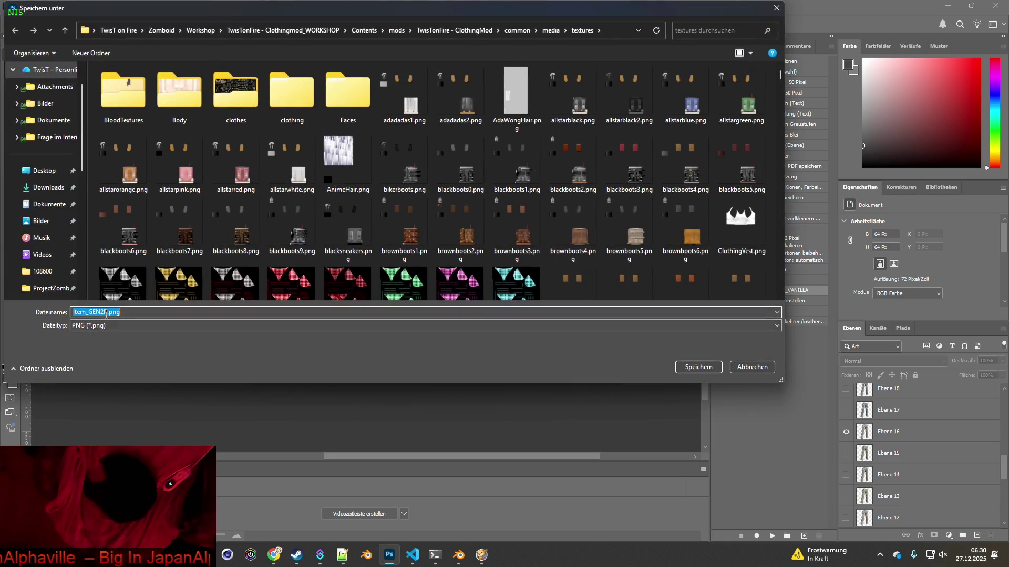
{"action": "left_click", "coordinate": [698, 366]}
Show only Ebene 17 and export it as Item_GEN2P17.png.
{"action": "left_click", "coordinate": [845, 429]}
{"action": "left_click", "coordinate": [845, 410]}
{"action": "left_click", "coordinate": [25, 7]}
{"action": "mouse_move", "coordinate": [50, 169]}
{"action": "left_click", "coordinate": [232, 170]}
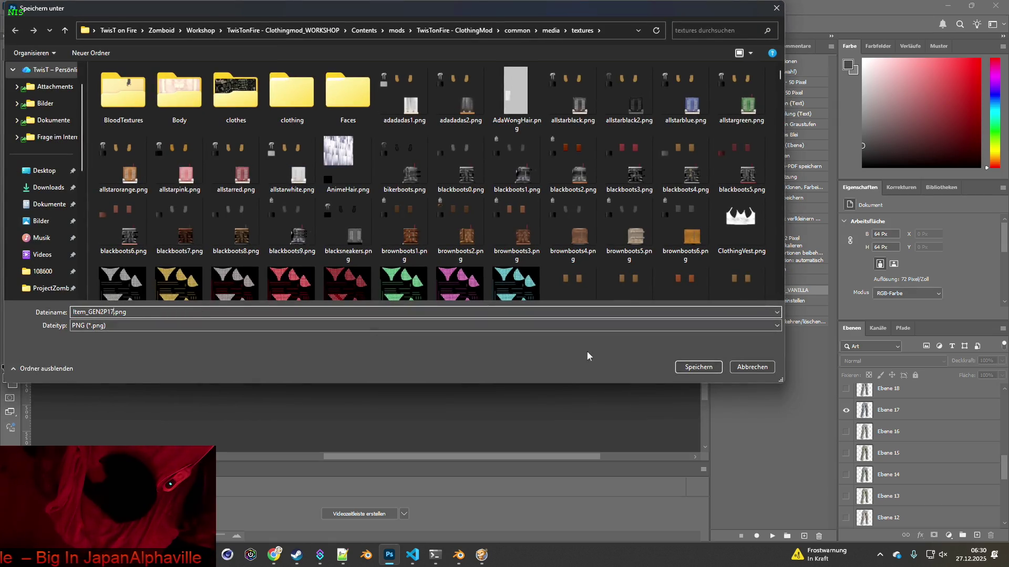
{"action": "left_click", "coordinate": [675, 368]}
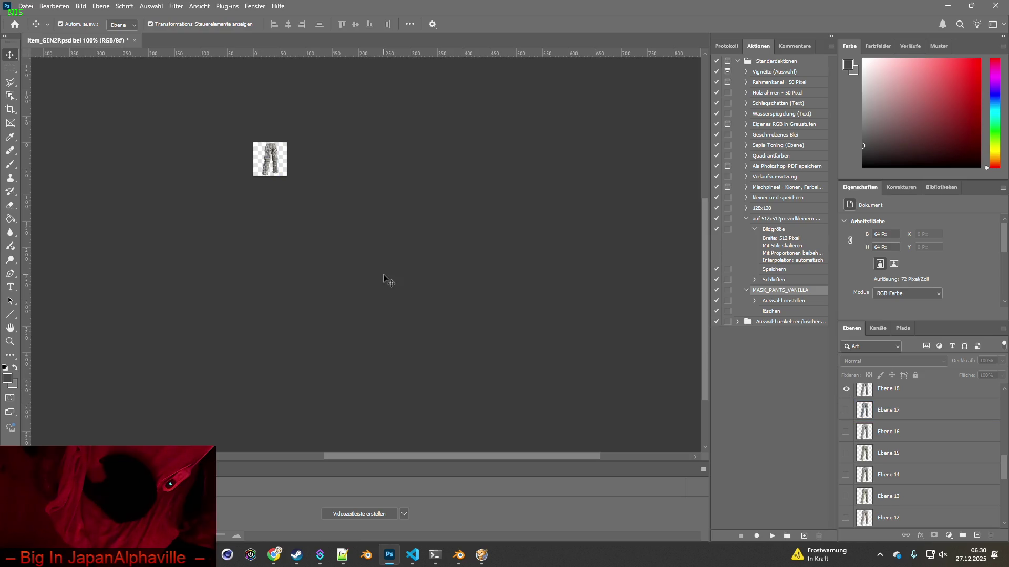
Export the Ebene 18 pants as Item_GEN2P18.png, leaving only Ebene 19 visible.
{"action": "left_click", "coordinate": [25, 6]}
{"action": "mouse_move", "coordinate": [50, 169]}
{"action": "left_click", "coordinate": [213, 171]}
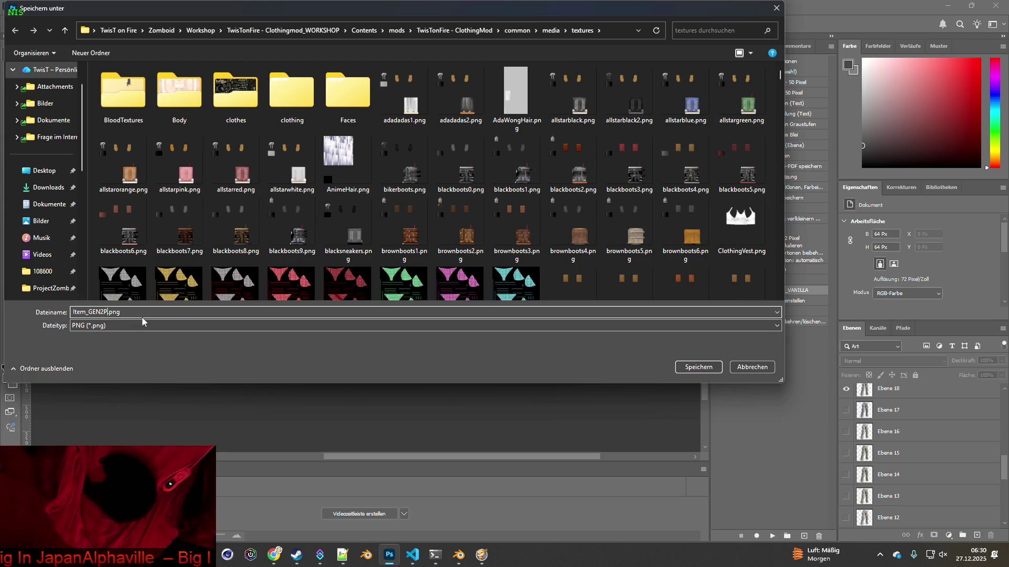
{"action": "type", "text": "18"}
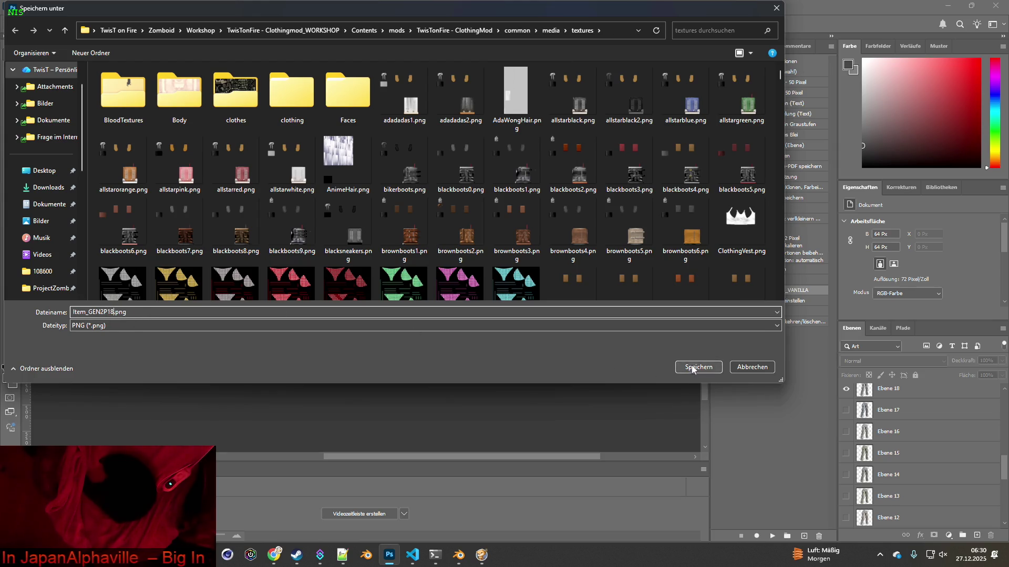
{"action": "left_click", "coordinate": [693, 370]}
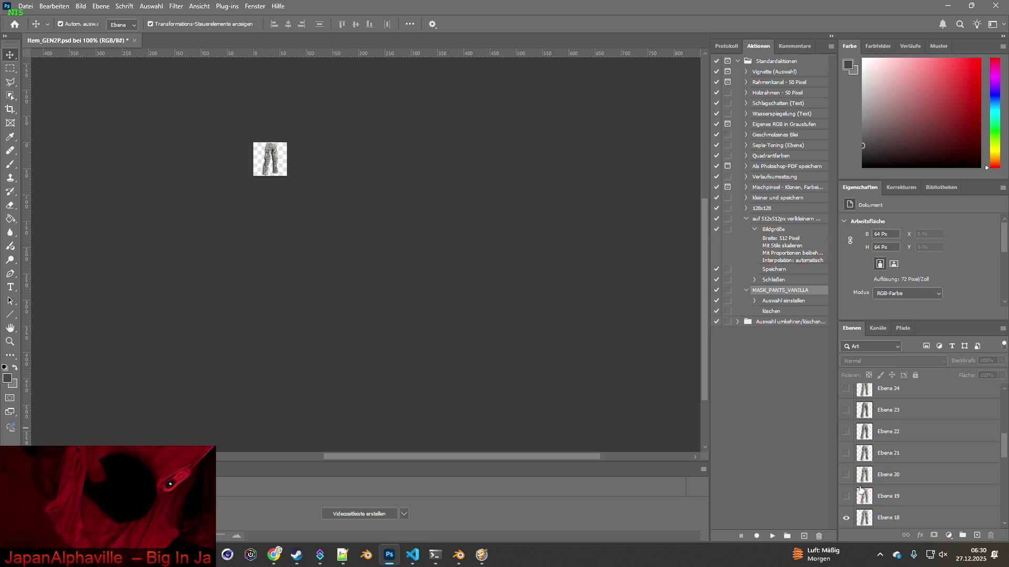
{"action": "left_click", "coordinate": [846, 517]}
{"action": "left_click", "coordinate": [845, 496]}
Quick-export the visible Ebene 19 pants as Item_GEN2P19.png.
{"action": "left_click", "coordinate": [22, 6]}
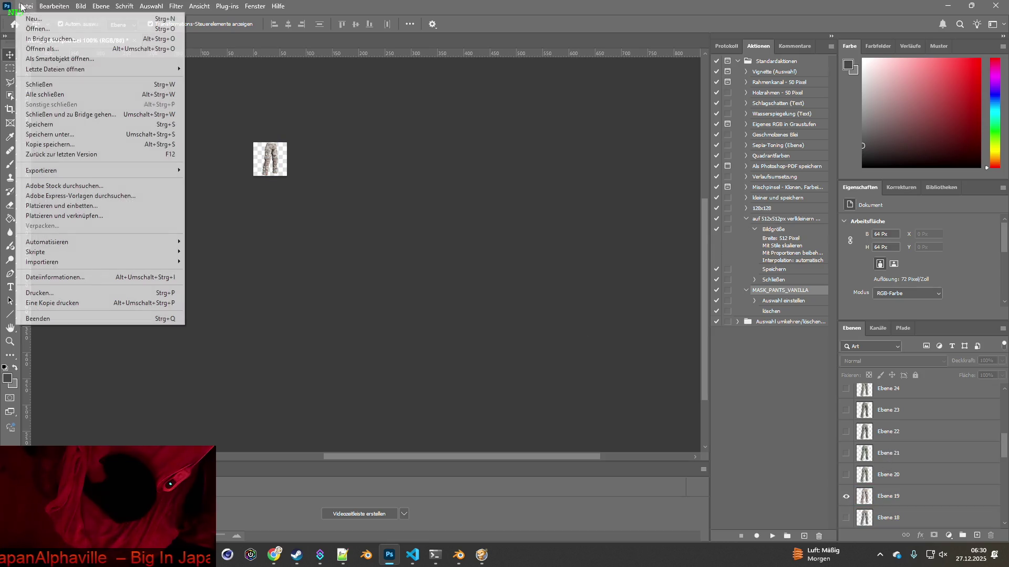
{"action": "mouse_move", "coordinate": [63, 172]}
{"action": "left_click", "coordinate": [220, 172]}
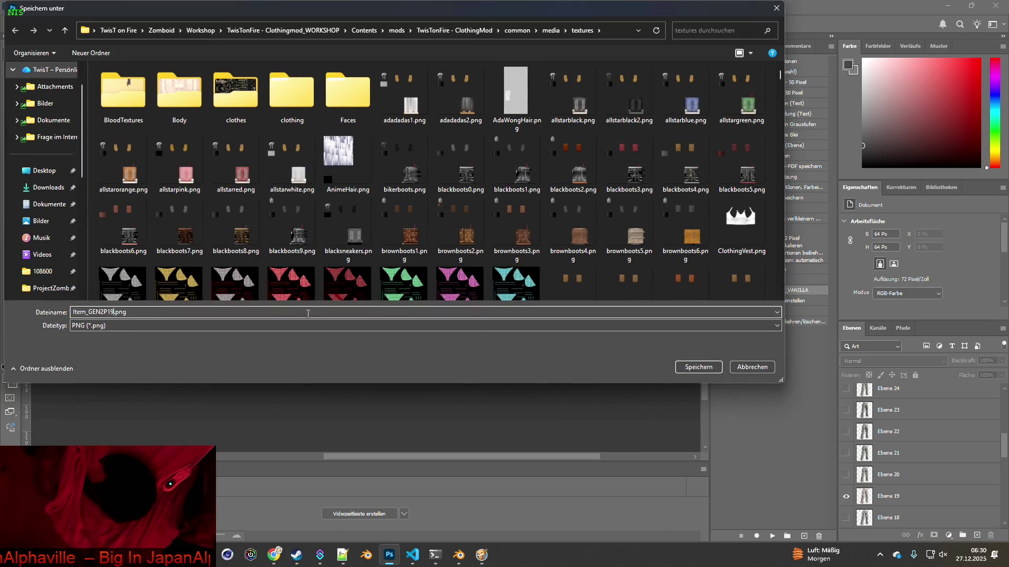
{"action": "left_click", "coordinate": [688, 367]}
Swap visibility from Ebene 19 to Ebene 20 and export it as Item_GEN2P20.png.
{"action": "left_click", "coordinate": [845, 496]}
{"action": "left_click", "coordinate": [846, 474]}
{"action": "left_click", "coordinate": [25, 6]}
{"action": "mouse_move", "coordinate": [63, 168]}
{"action": "left_click", "coordinate": [231, 167]}
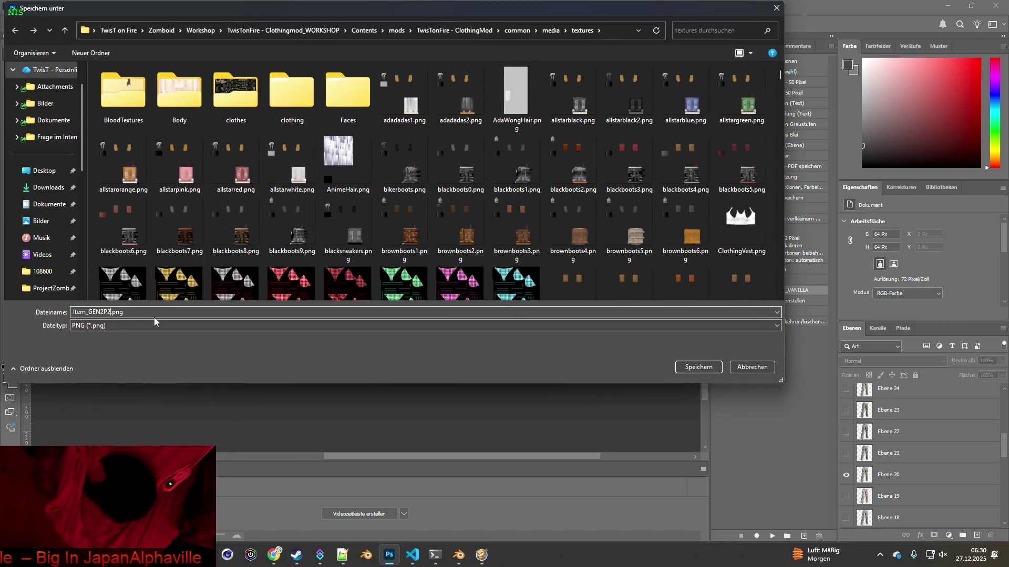
{"action": "left_click", "coordinate": [695, 367]}
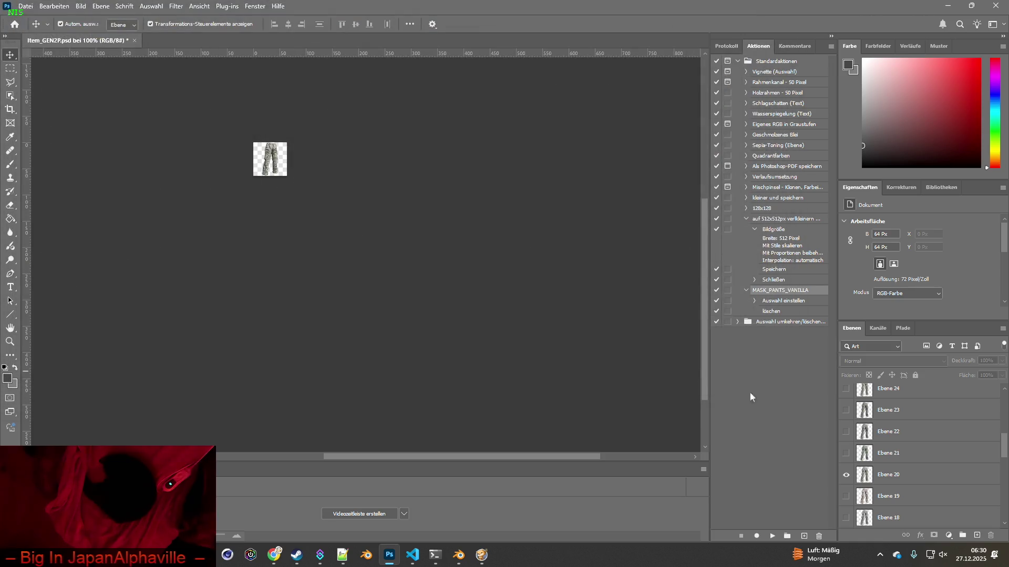
Show only Ebene 21 and export it as Item_GEN2P21.png.
{"action": "left_click", "coordinate": [845, 475]}
{"action": "left_click", "coordinate": [845, 453]}
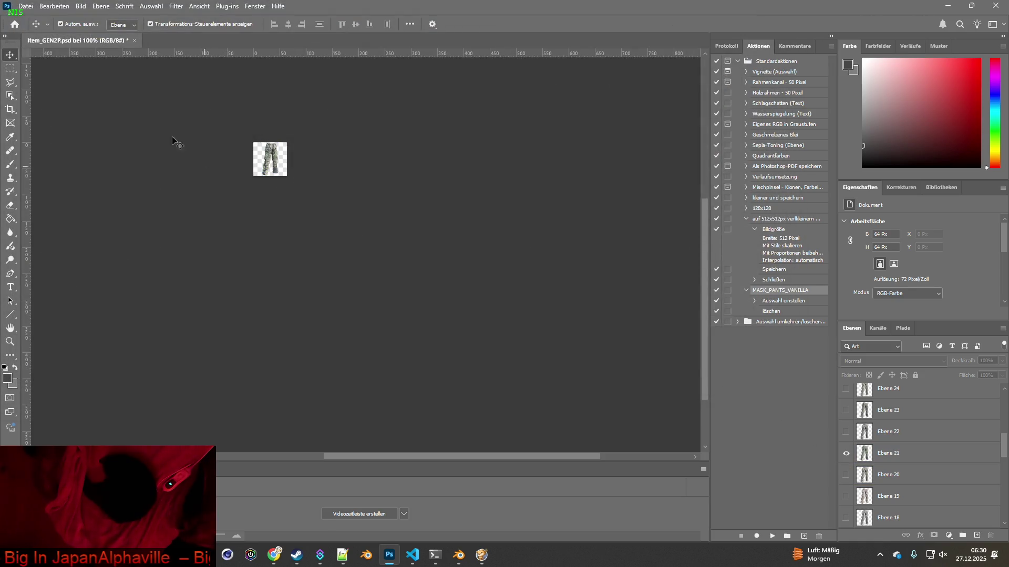
{"action": "left_click", "coordinate": [25, 6]}
{"action": "mouse_move", "coordinate": [63, 168]}
{"action": "left_click", "coordinate": [216, 169]}
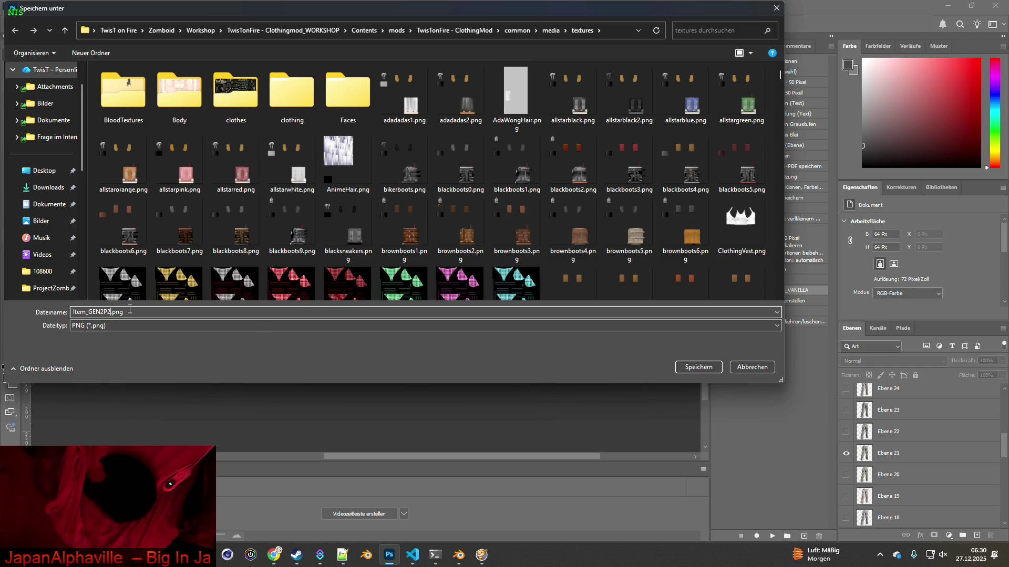
{"action": "left_click", "coordinate": [692, 368]}
Show only Ebene 22 and export it as Item_GEN2P22.png.
{"action": "left_click", "coordinate": [846, 453]}
{"action": "left_click", "coordinate": [845, 432]}
{"action": "left_click", "coordinate": [26, 6]}
{"action": "mouse_move", "coordinate": [55, 170]}
{"action": "left_click", "coordinate": [209, 169]}
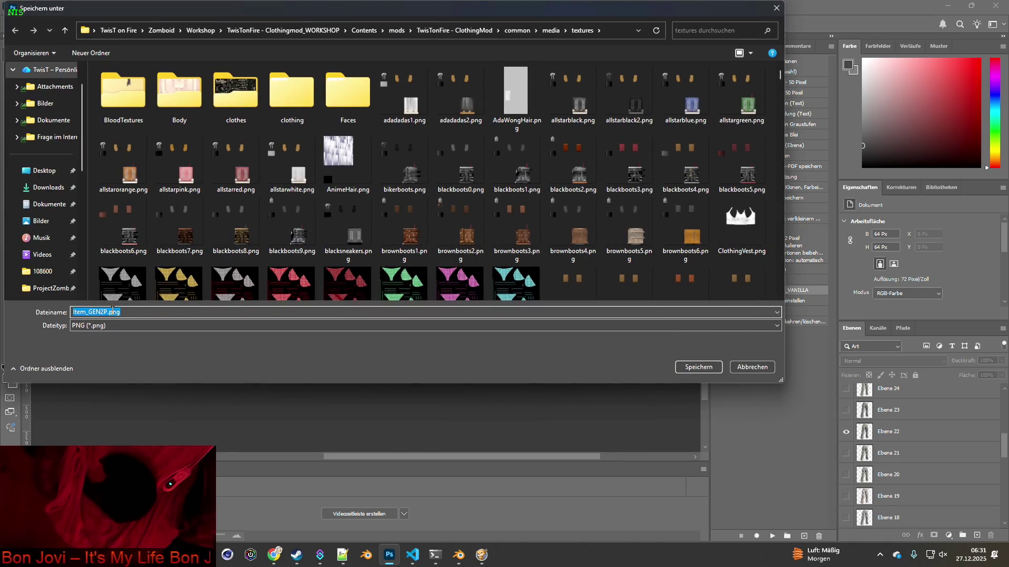
{"action": "left_click", "coordinate": [698, 367]}
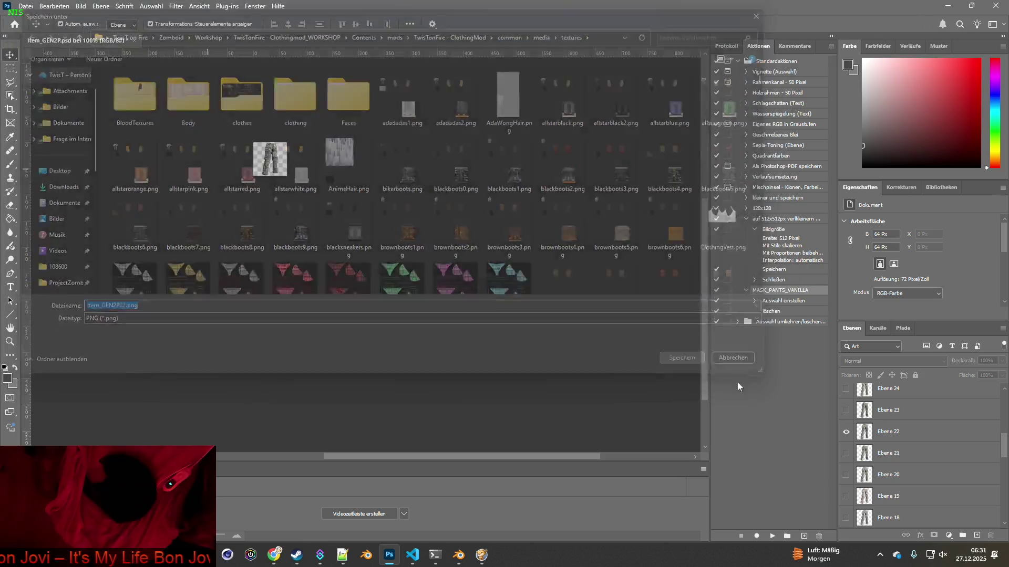
Show only Ebene 23 and export it as Item_GEN2P23.png.
{"action": "left_click", "coordinate": [845, 432]}
{"action": "left_click", "coordinate": [846, 410]}
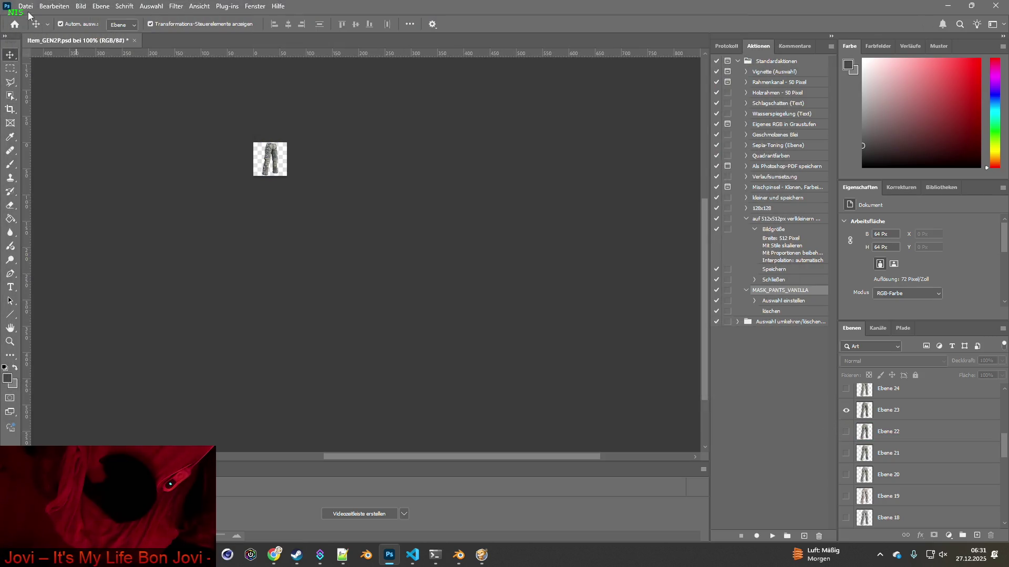
{"action": "left_click", "coordinate": [26, 6]}
{"action": "mouse_move", "coordinate": [55, 169]}
{"action": "left_click", "coordinate": [209, 169]}
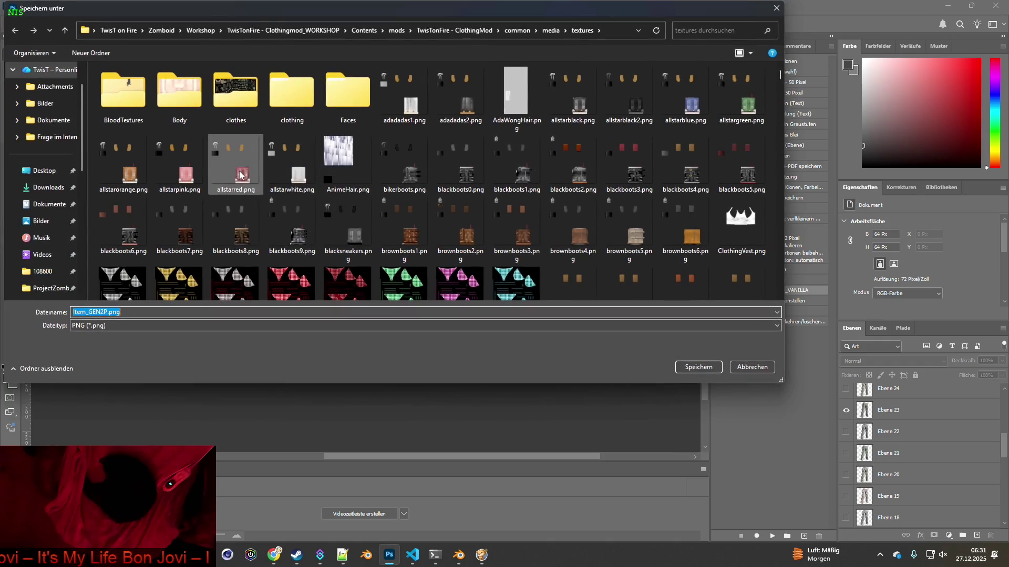
{"action": "left_click", "coordinate": [107, 312]}
{"action": "type", "text": "23"}
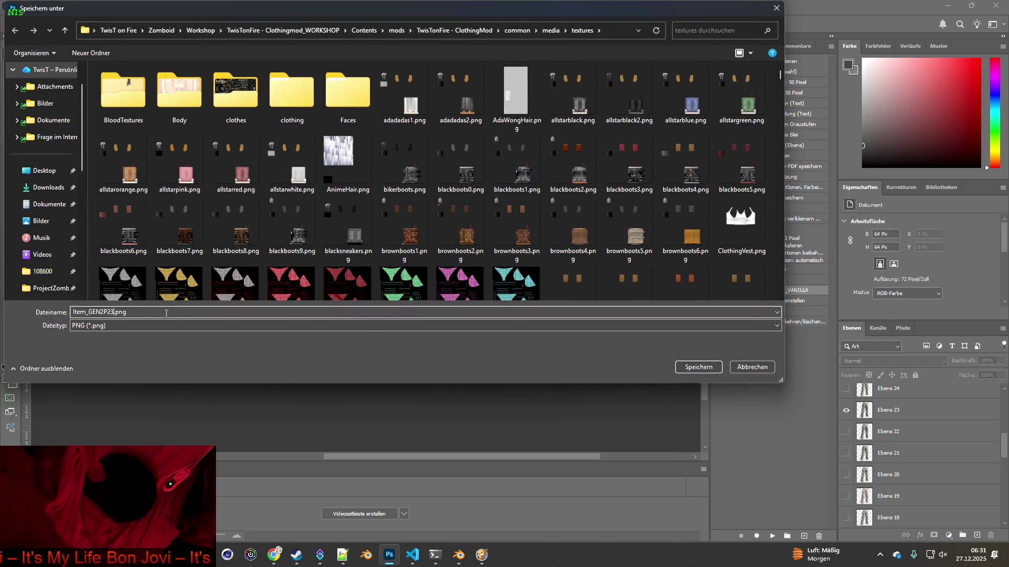
{"action": "key", "text": "Return"}
Show only Ebene 24, export it as Item_GEN2P24.png, and select that layer.
{"action": "left_click", "coordinate": [846, 410]}
{"action": "left_click", "coordinate": [845, 389]}
{"action": "left_click", "coordinate": [31, 6]}
{"action": "mouse_move", "coordinate": [152, 173]}
{"action": "left_click", "coordinate": [203, 172]}
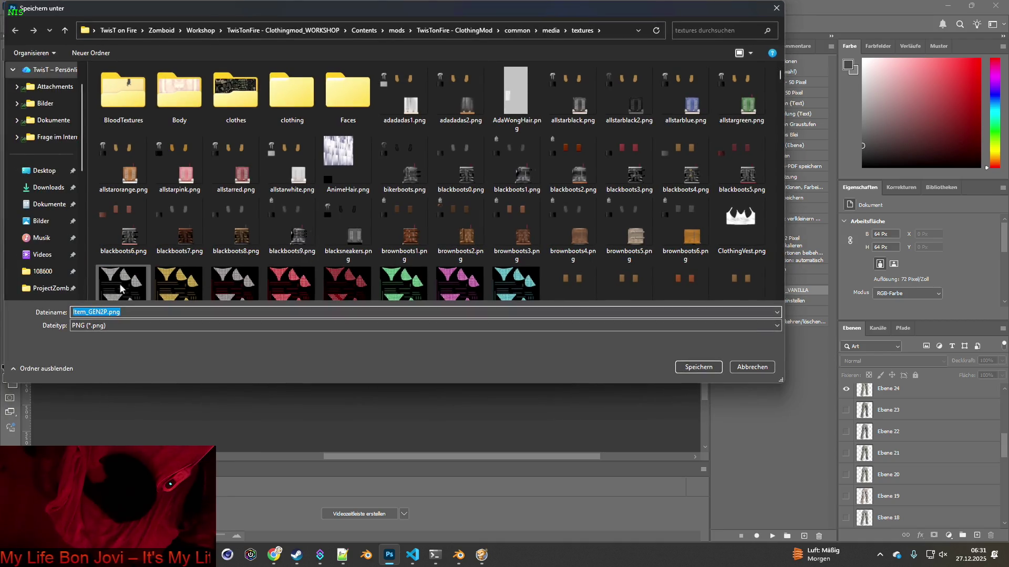
{"action": "left_click", "coordinate": [107, 312]}
{"action": "type", "text": "24"}
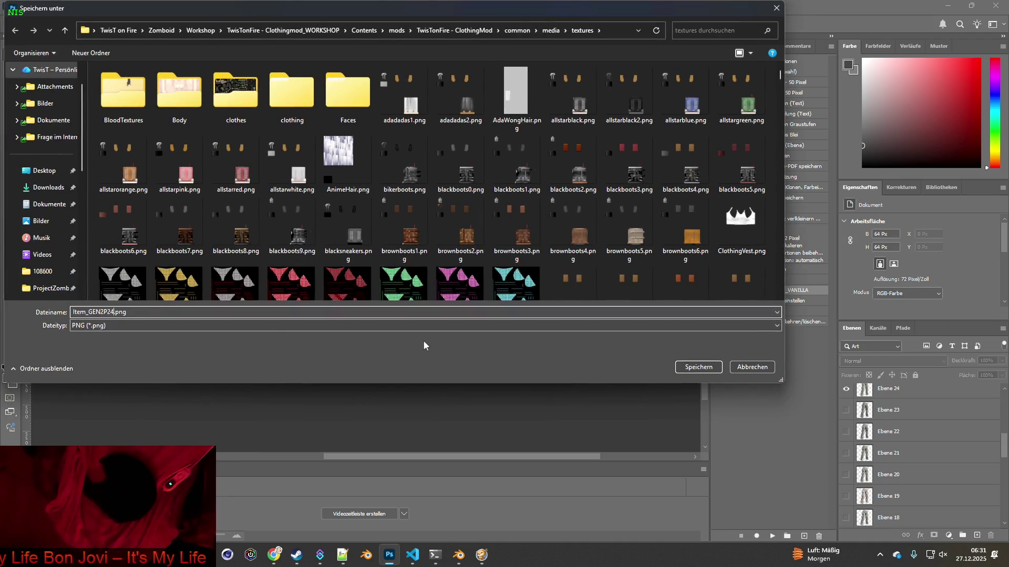
{"action": "left_click", "coordinate": [686, 370]}
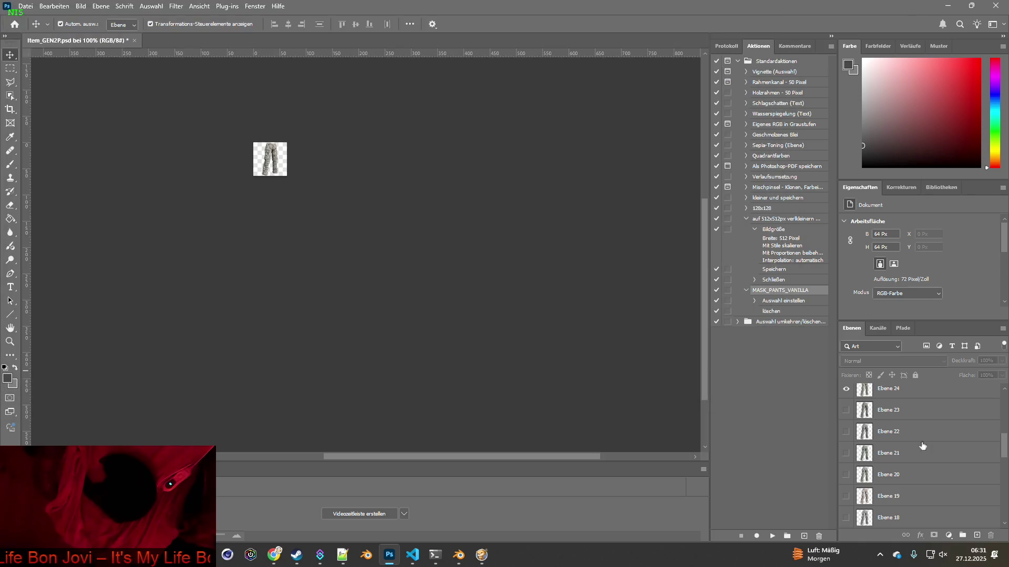
{"action": "left_click", "coordinate": [861, 496]}
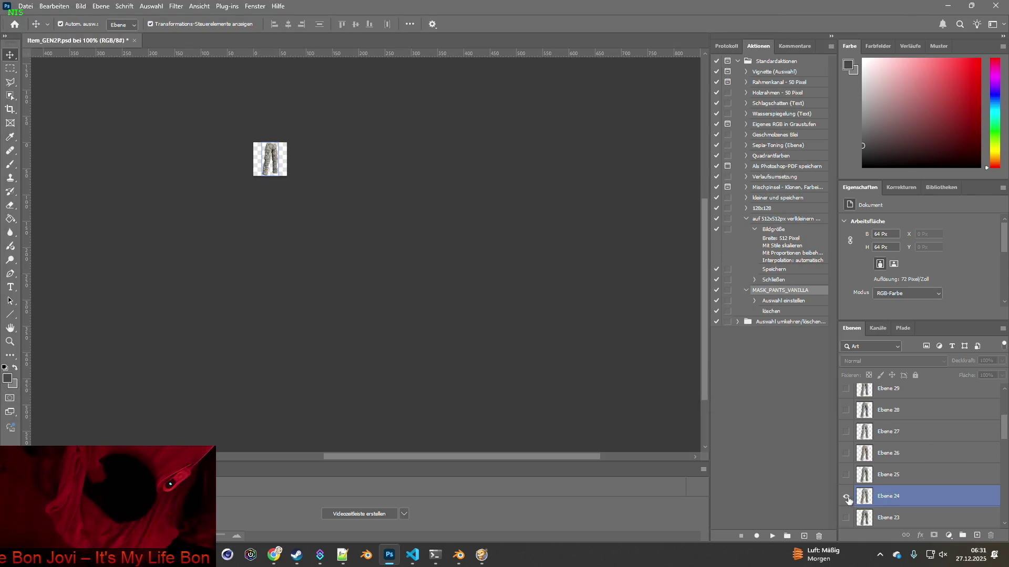
Show only Ebene 25 and export it as Item_GEN2P25.png.
{"action": "left_click", "coordinate": [846, 497]}
{"action": "left_click", "coordinate": [845, 475]}
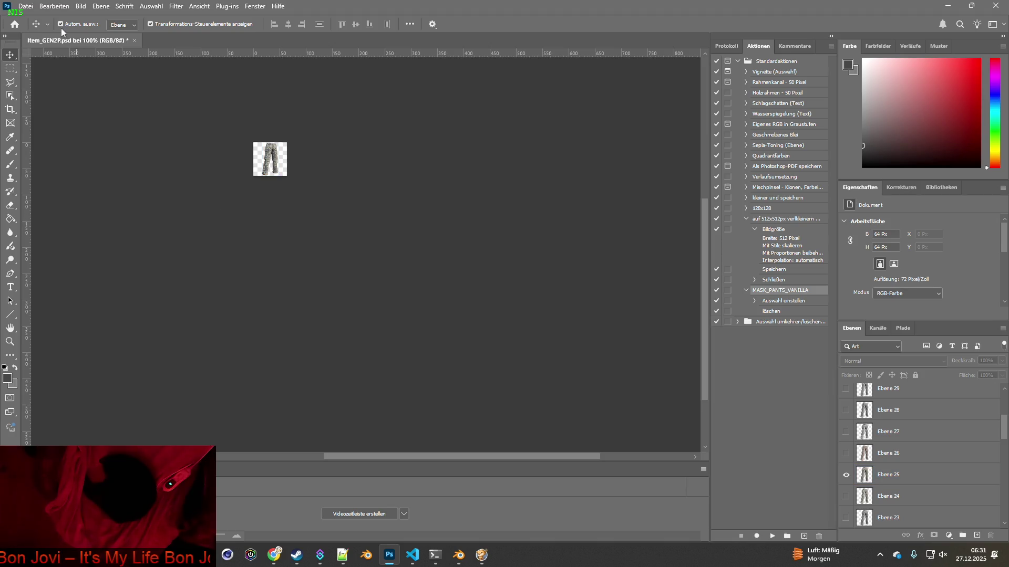
{"action": "left_click", "coordinate": [25, 6]}
{"action": "mouse_move", "coordinate": [52, 170]}
{"action": "left_click", "coordinate": [221, 169]}
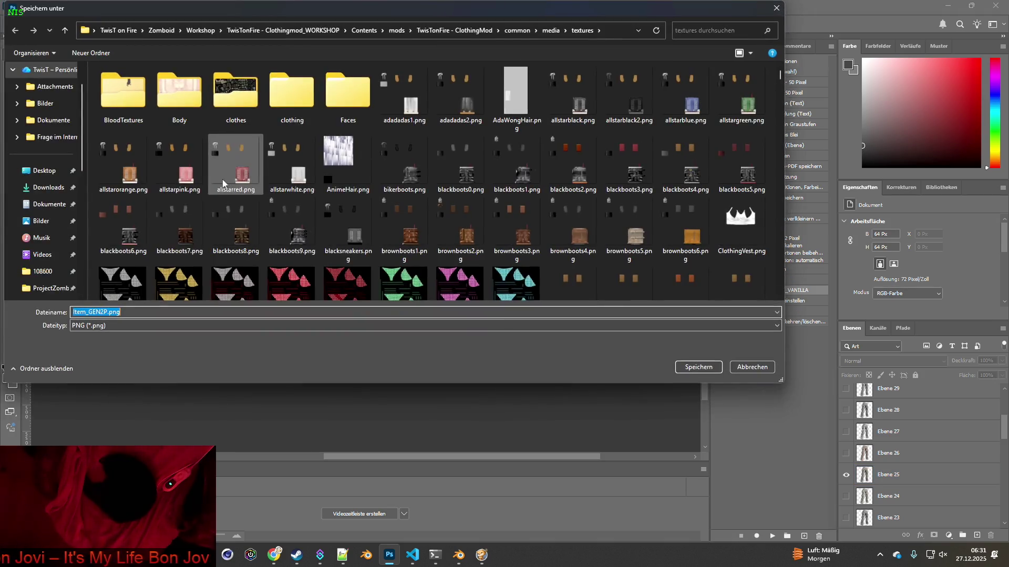
{"action": "left_click", "coordinate": [107, 312]}
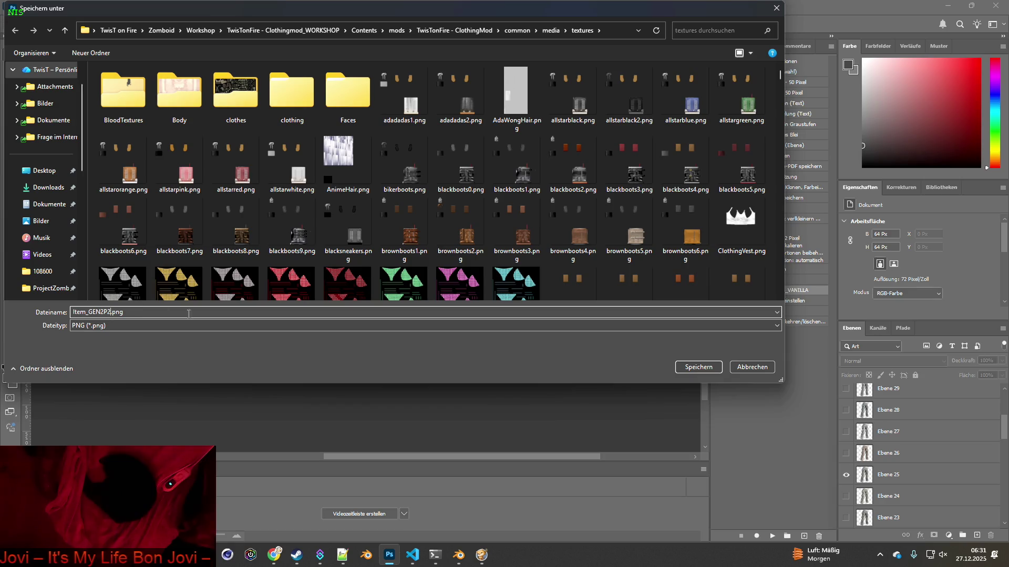
{"action": "left_click", "coordinate": [699, 367]}
Show only Ebene 26 and export it as Item_GEN2P26.png.
{"action": "left_click", "coordinate": [845, 474]}
{"action": "left_click", "coordinate": [845, 453]}
{"action": "left_click", "coordinate": [25, 6]}
{"action": "mouse_move", "coordinate": [65, 169]}
{"action": "left_click", "coordinate": [225, 169]}
{"action": "left_click", "coordinate": [107, 313]}
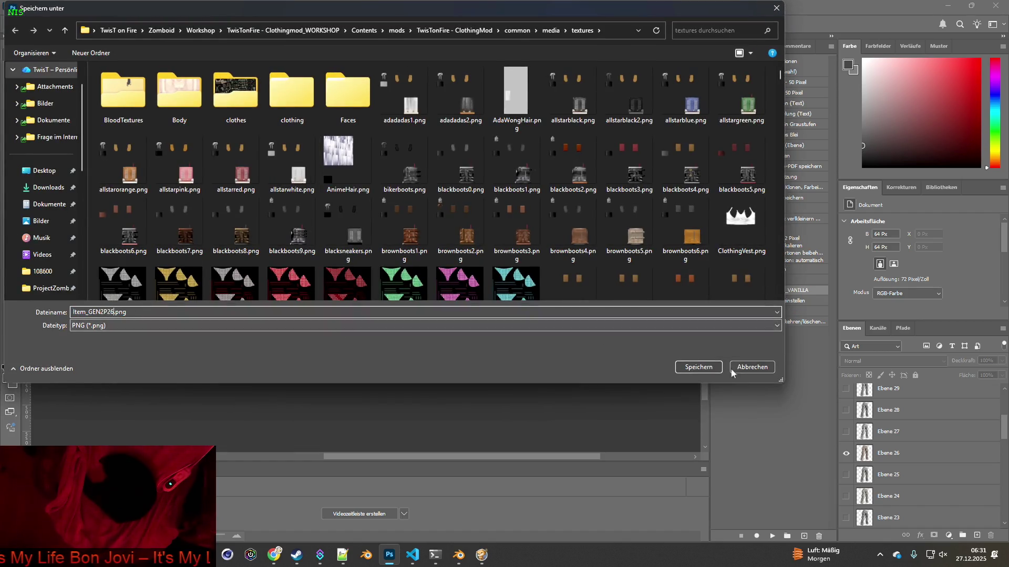
{"action": "left_click", "coordinate": [698, 367]}
Clear the layer selection and export the current pants as Item_GEN2P27.png.
{"action": "left_click", "coordinate": [359, 255]}
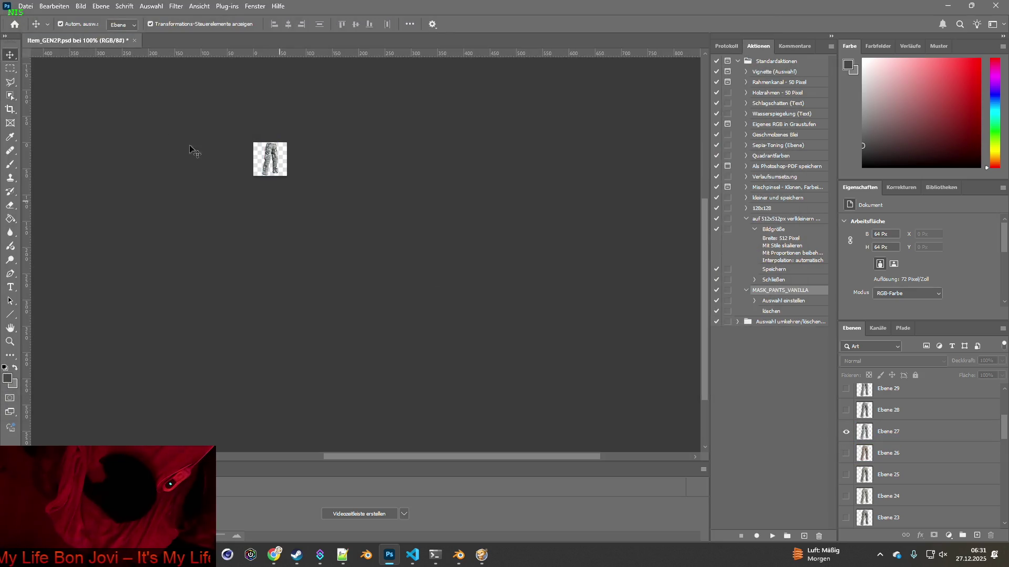
{"action": "left_click", "coordinate": [26, 7]}
{"action": "mouse_move", "coordinate": [79, 164]}
{"action": "left_click", "coordinate": [229, 166]}
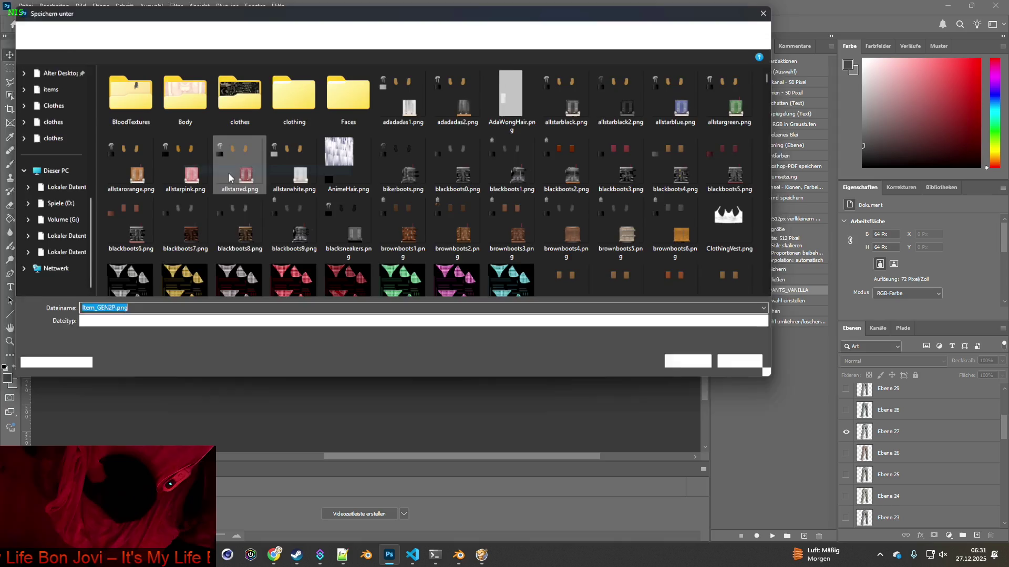
{"action": "left_click", "coordinate": [135, 310]}
{"action": "key", "text": "Left"}
{"action": "key", "text": "Left"}
{"action": "key", "text": "Left"}
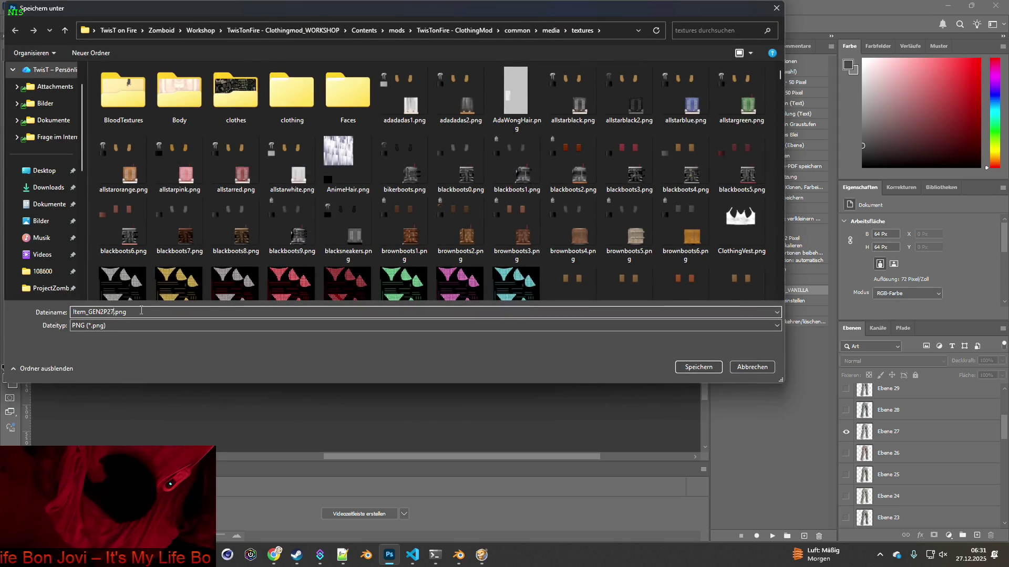
{"action": "left_click", "coordinate": [698, 366]}
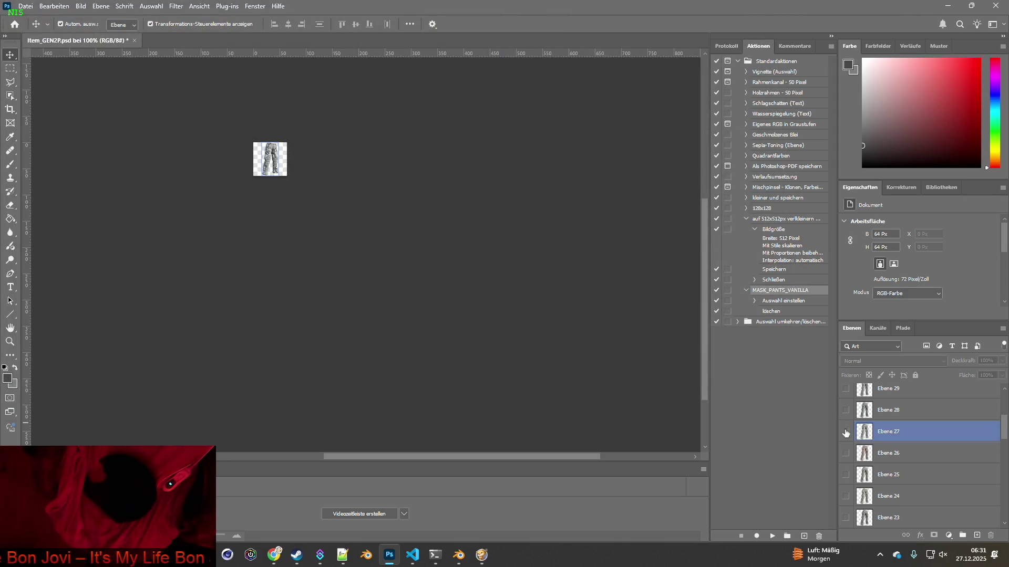
Export the current pants as Item_GEN2P28.png.
{"action": "left_click", "coordinate": [26, 7]}
{"action": "mouse_move", "coordinate": [60, 169]}
{"action": "left_click", "coordinate": [230, 169]}
{"action": "left_click", "coordinate": [111, 312]}
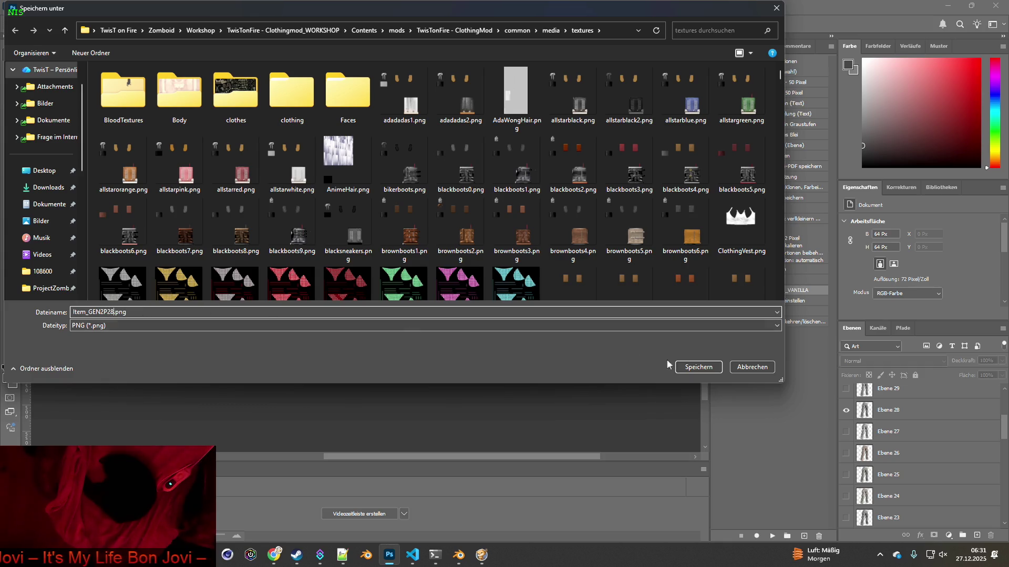
{"action": "left_click", "coordinate": [698, 367]}
Show only Ebene 29 and export it as Item_GEN2P29.png.
{"action": "left_click", "coordinate": [846, 410]}
{"action": "left_click", "coordinate": [846, 389]}
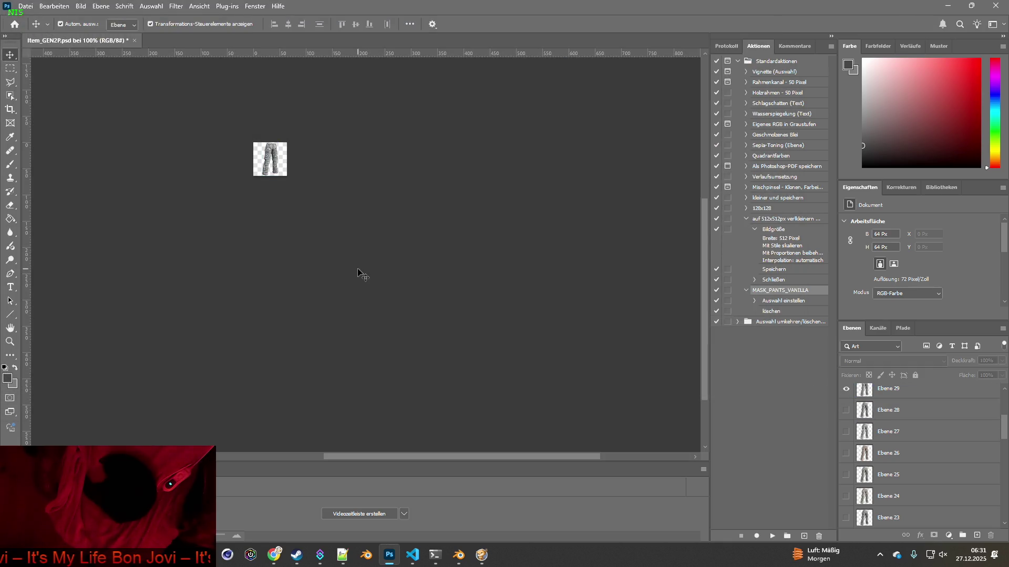
{"action": "left_click", "coordinate": [26, 7]}
{"action": "mouse_move", "coordinate": [57, 169]}
{"action": "left_click", "coordinate": [229, 169]}
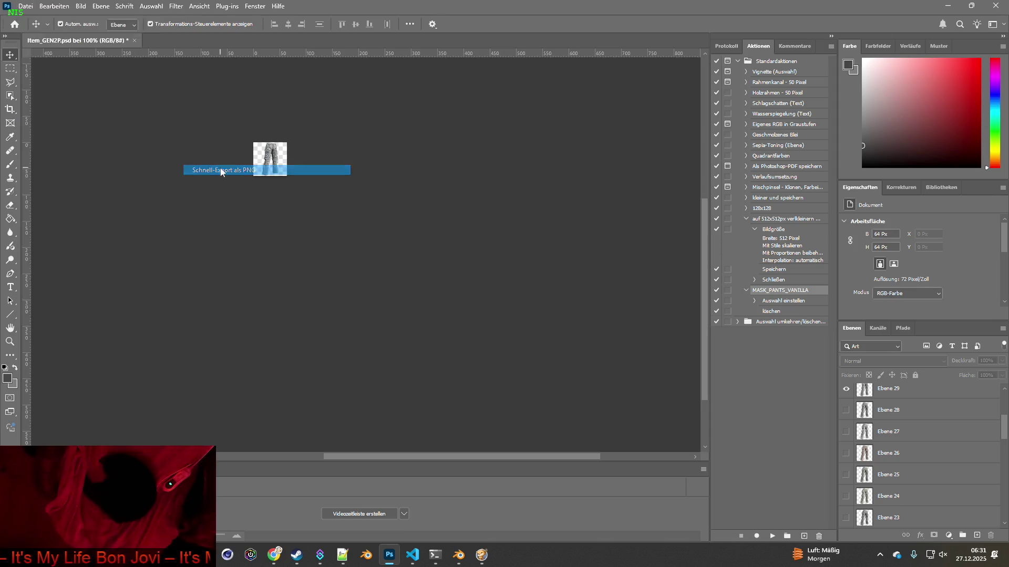
{"action": "left_click", "coordinate": [108, 312]}
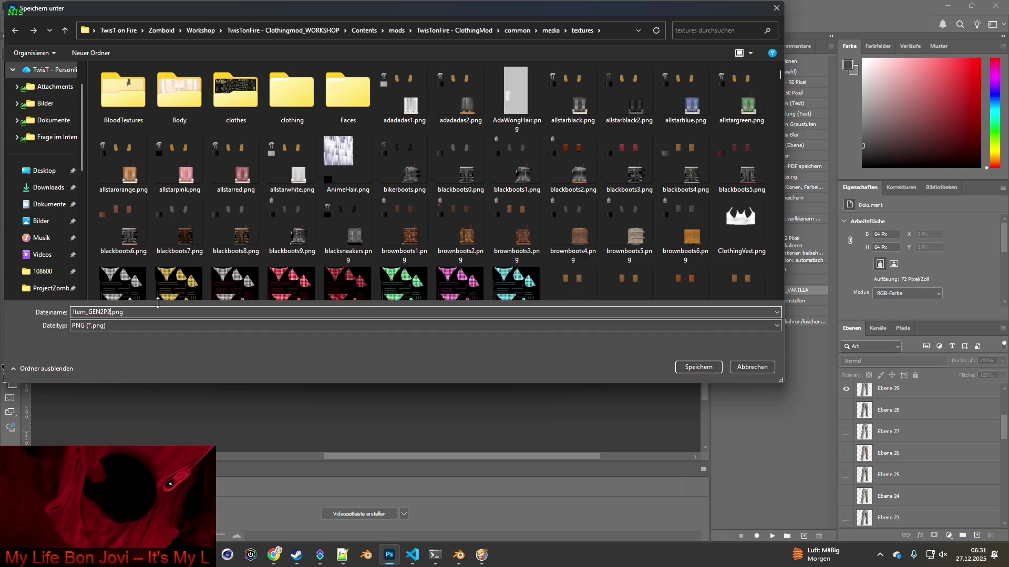
{"action": "left_click", "coordinate": [682, 367]}
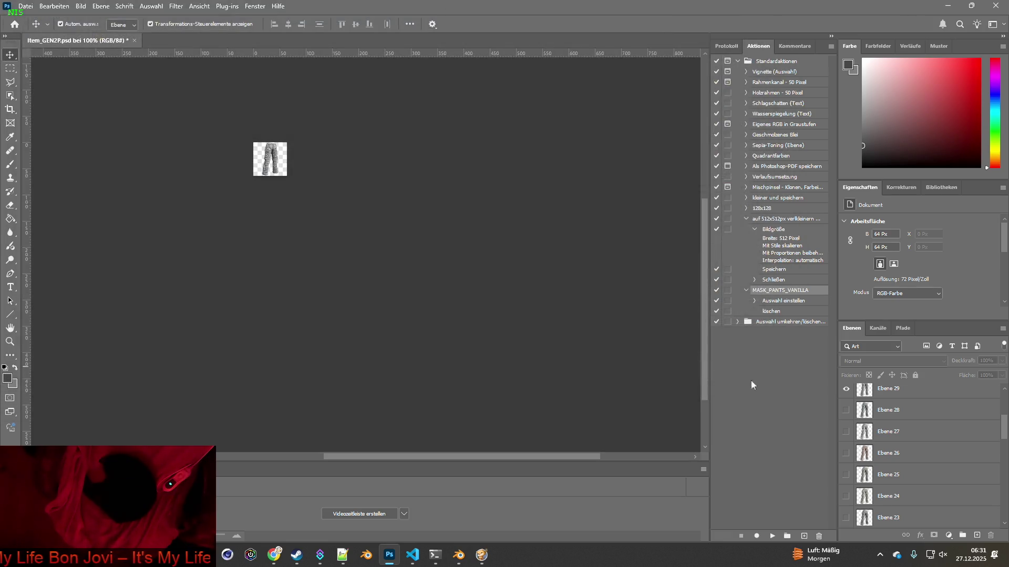
Show Ebene 30 and export it as Item_GEN2P30.png.
{"action": "scroll", "coordinate": [893, 452], "scroll_direction": "up", "scroll_amount": 5}
{"action": "left_click", "coordinate": [845, 495]}
{"action": "left_click", "coordinate": [845, 475]}
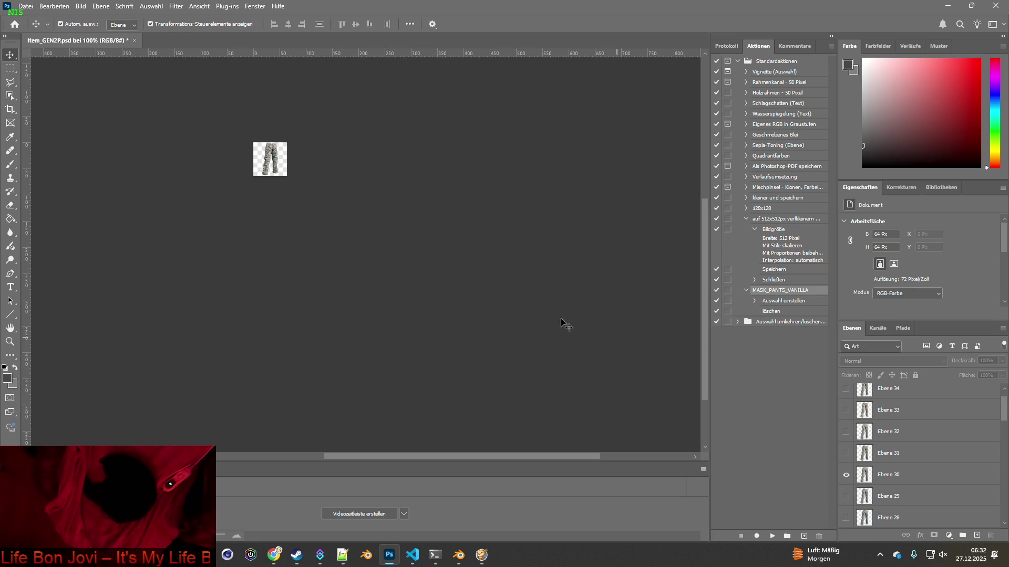
{"action": "left_click", "coordinate": [26, 6]}
{"action": "mouse_move", "coordinate": [80, 170]}
{"action": "left_click", "coordinate": [241, 170]}
{"action": "left_click", "coordinate": [111, 313]}
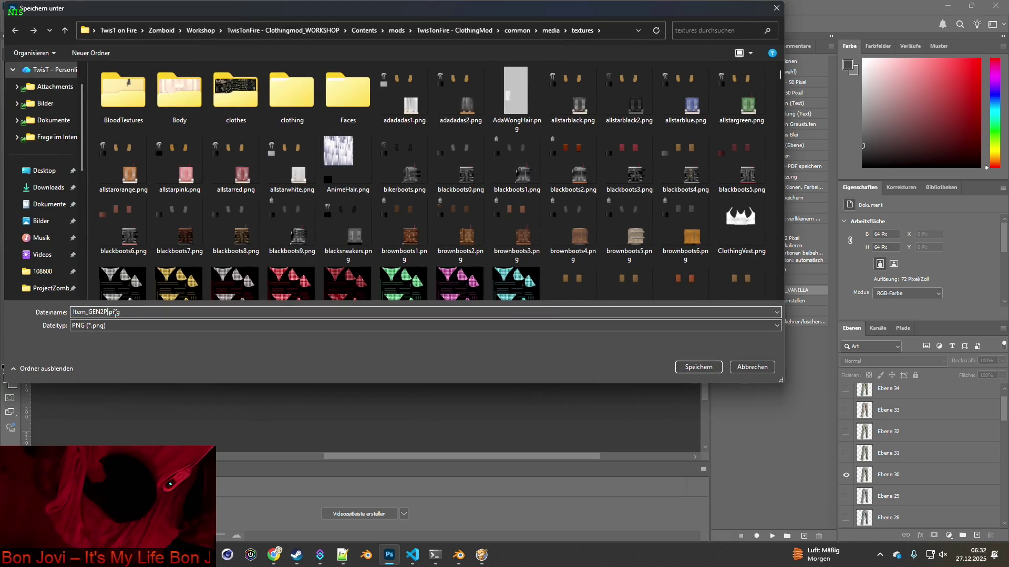
{"action": "type", "text": "30"}
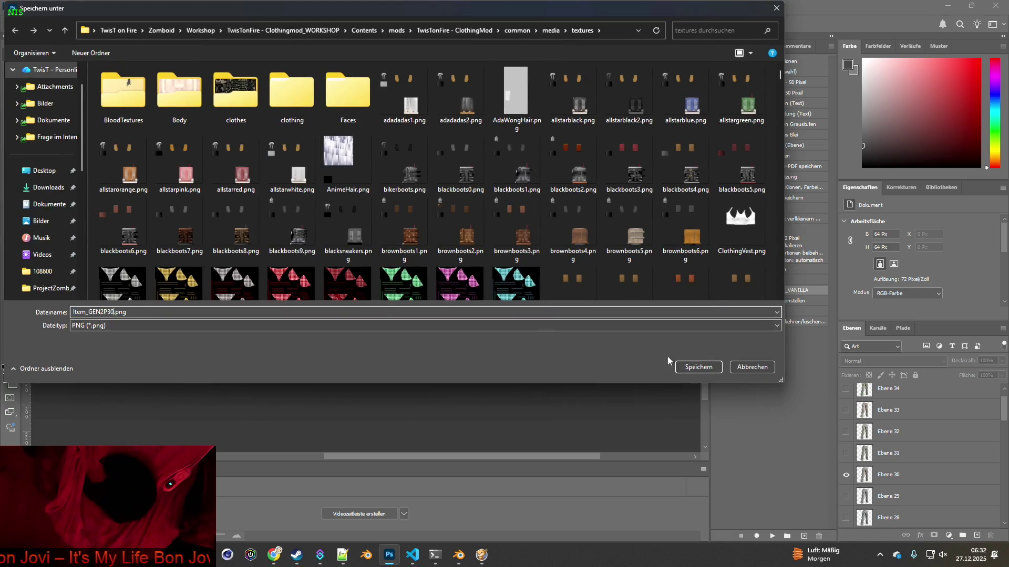
{"action": "left_click", "coordinate": [699, 367]}
Show only Ebene 31 and export it as Item_GEN2P31.png.
{"action": "left_click", "coordinate": [845, 475]}
{"action": "left_click", "coordinate": [846, 453]}
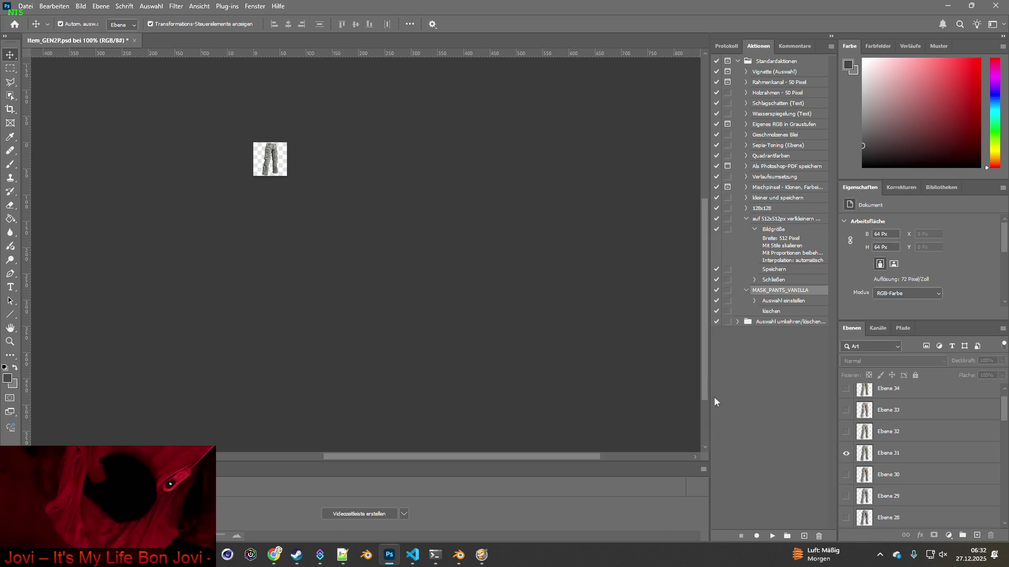
{"action": "left_click", "coordinate": [25, 5]}
{"action": "mouse_move", "coordinate": [79, 173]}
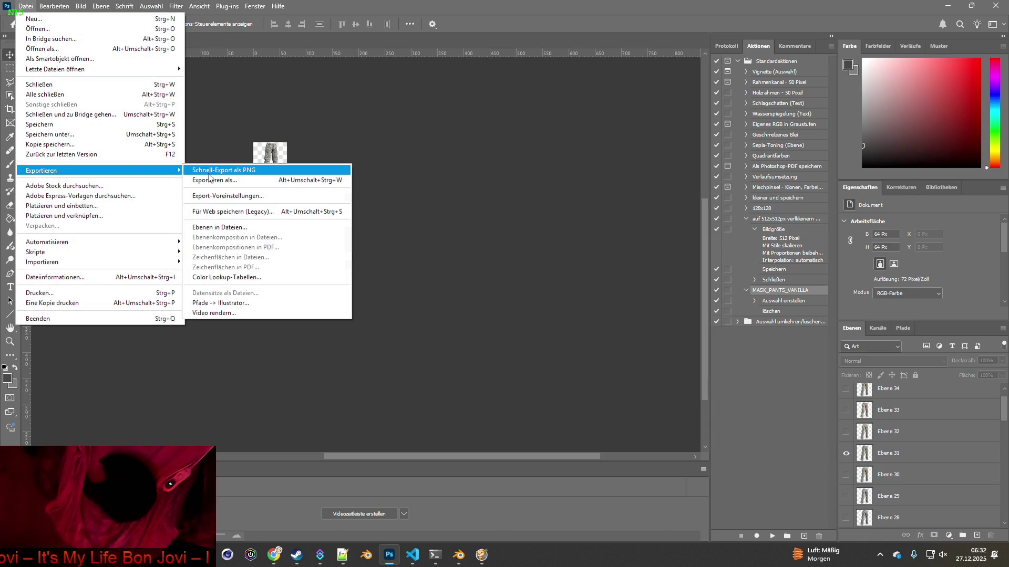
{"action": "left_click", "coordinate": [204, 172]}
{"action": "key", "text": "Right"}
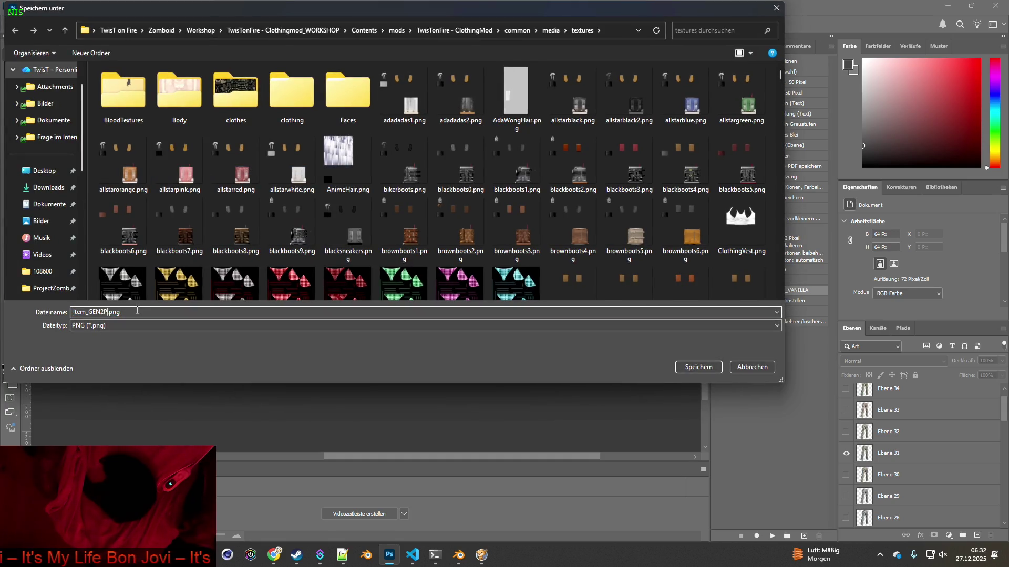
{"action": "left_click", "coordinate": [699, 367]}
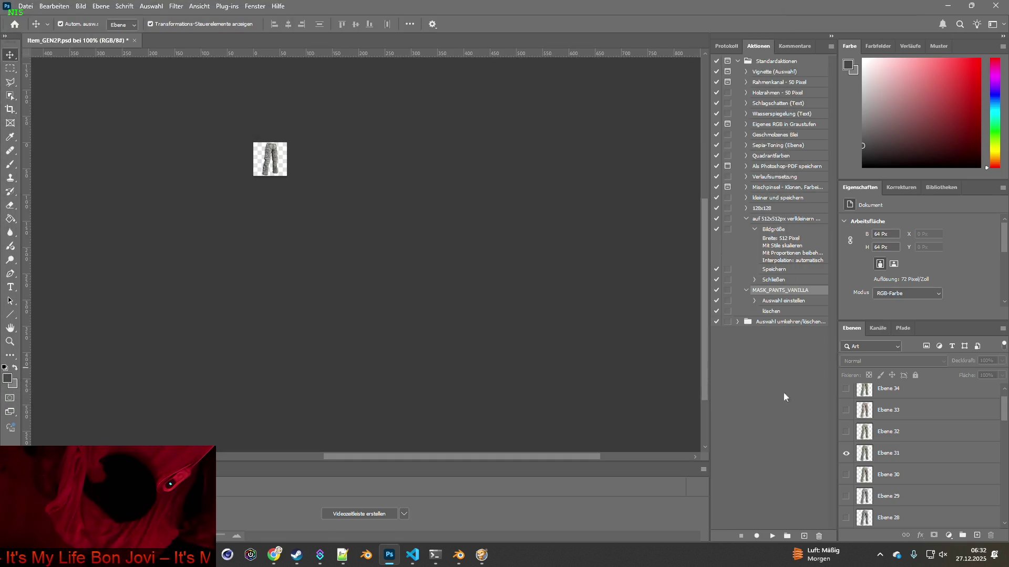
Show only Ebene 32 and start its PNG quick export, ready to edit the file name.
{"action": "left_click", "coordinate": [846, 453]}
{"action": "left_click", "coordinate": [845, 431]}
{"action": "left_click", "coordinate": [26, 6]}
{"action": "mouse_move", "coordinate": [42, 169]}
{"action": "left_click", "coordinate": [238, 169]}
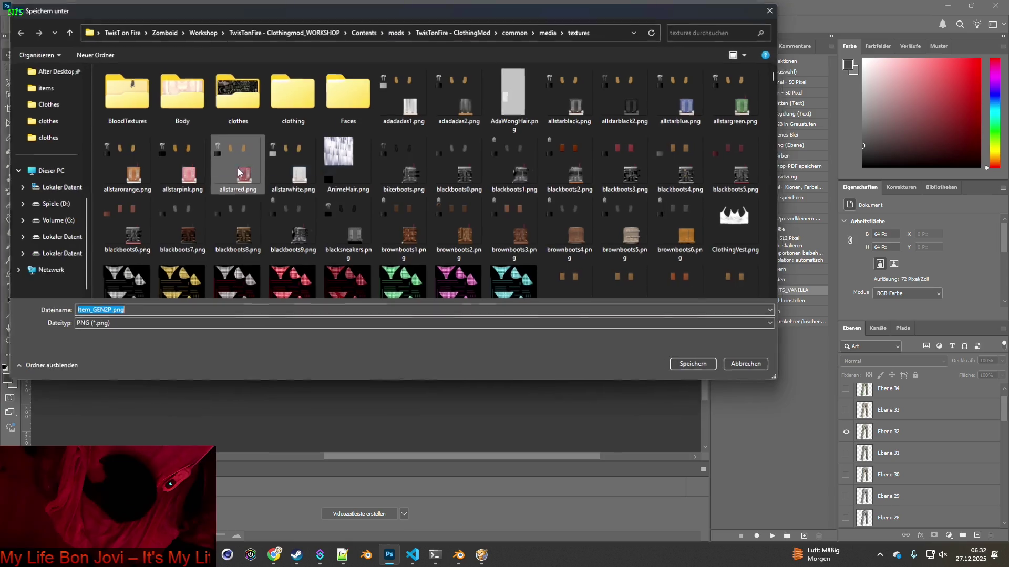
{"action": "left_click", "coordinate": [113, 313]}
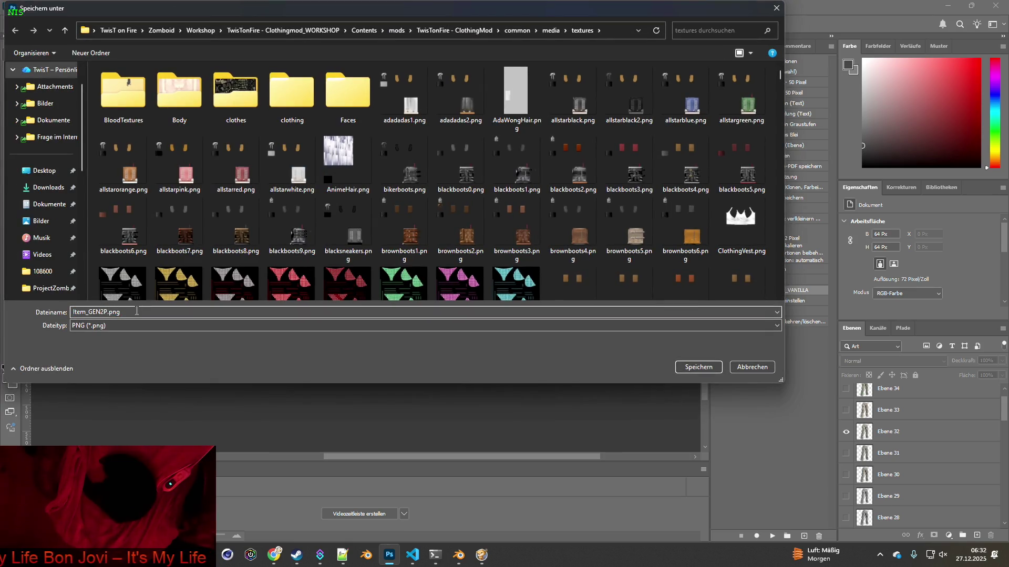
{"action": "type", "text": "32"}
Save the Ebene 32 PNG, then show only Ebene 33 and export it as Item_GEN2P33.png.
{"action": "left_click", "coordinate": [677, 367]}
{"action": "left_click", "coordinate": [846, 432]}
{"action": "left_click", "coordinate": [845, 410]}
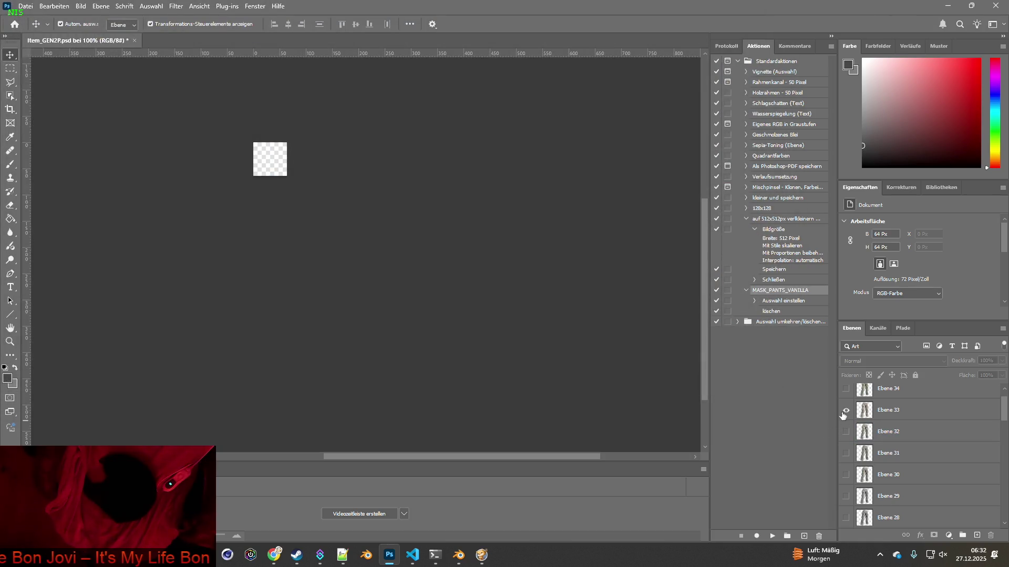
{"action": "left_click", "coordinate": [26, 7]}
{"action": "mouse_move", "coordinate": [79, 173]}
{"action": "left_click", "coordinate": [216, 172]}
{"action": "left_click", "coordinate": [112, 312]}
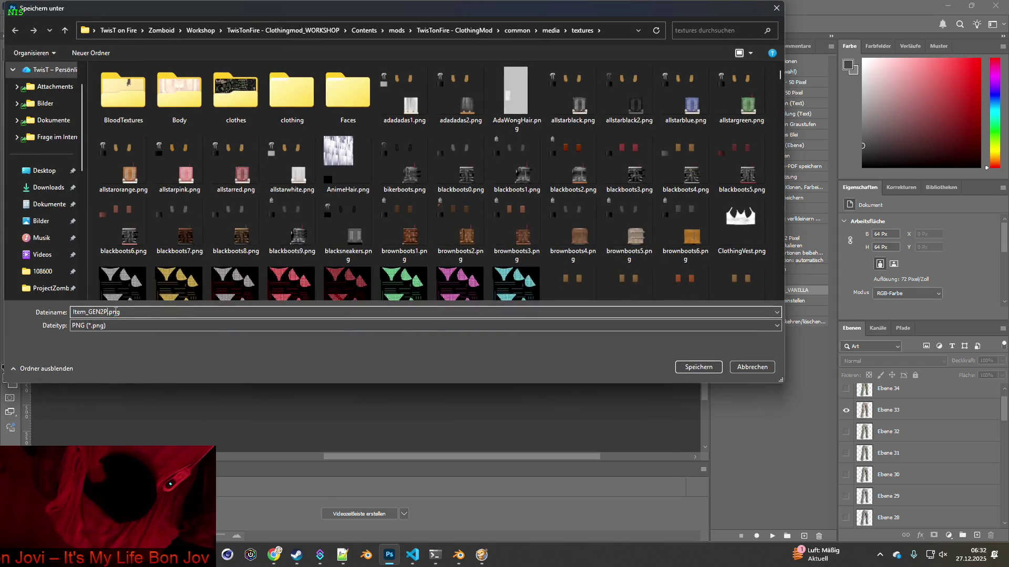
{"action": "left_click", "coordinate": [698, 366]}
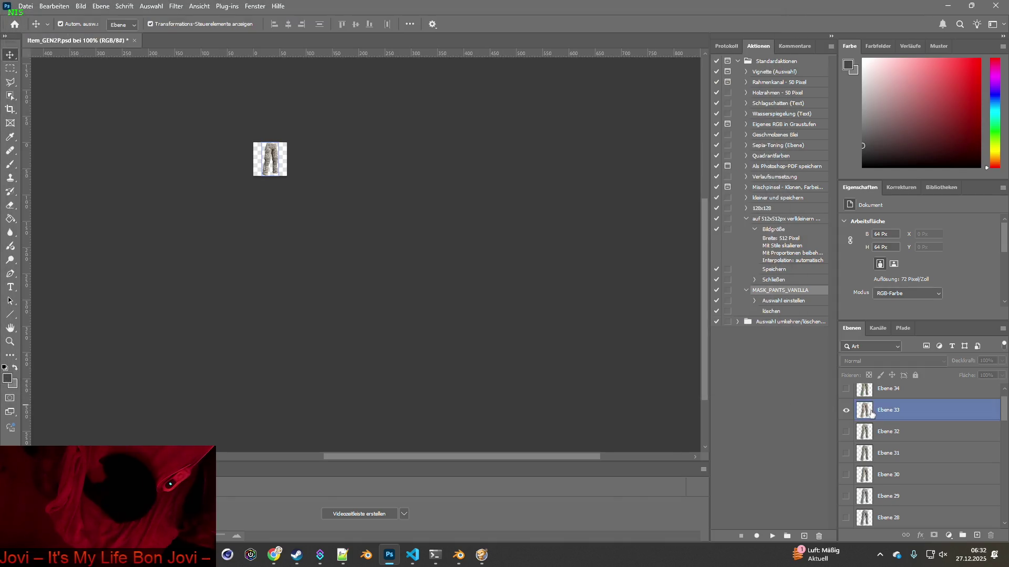
Export the Ebene 34 variant as Item_GEN2P34.png into the textures folder.
{"action": "left_click", "coordinate": [652, 339]}
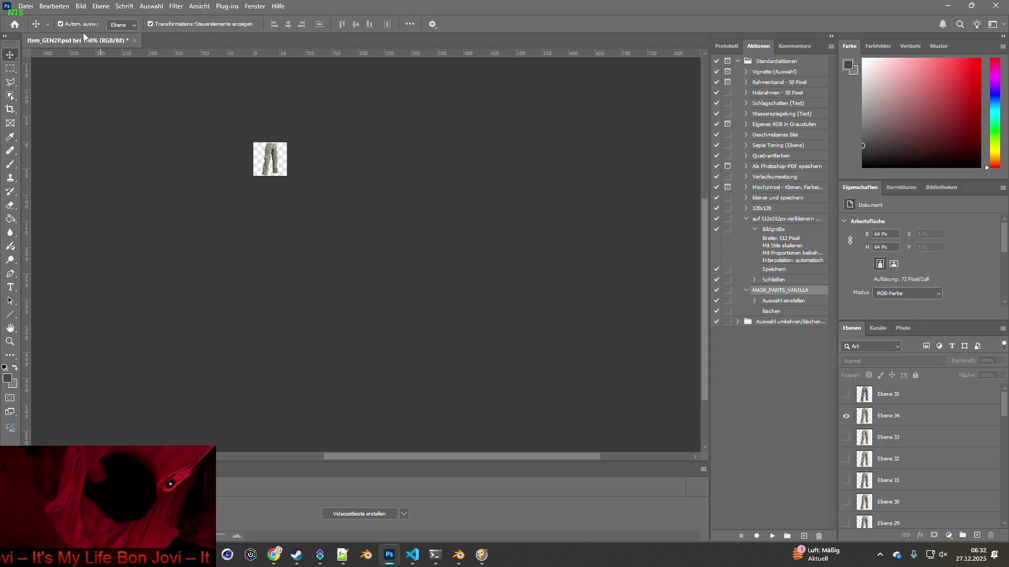
{"action": "left_click", "coordinate": [25, 7]}
{"action": "mouse_move", "coordinate": [68, 171]}
{"action": "left_click", "coordinate": [200, 171]}
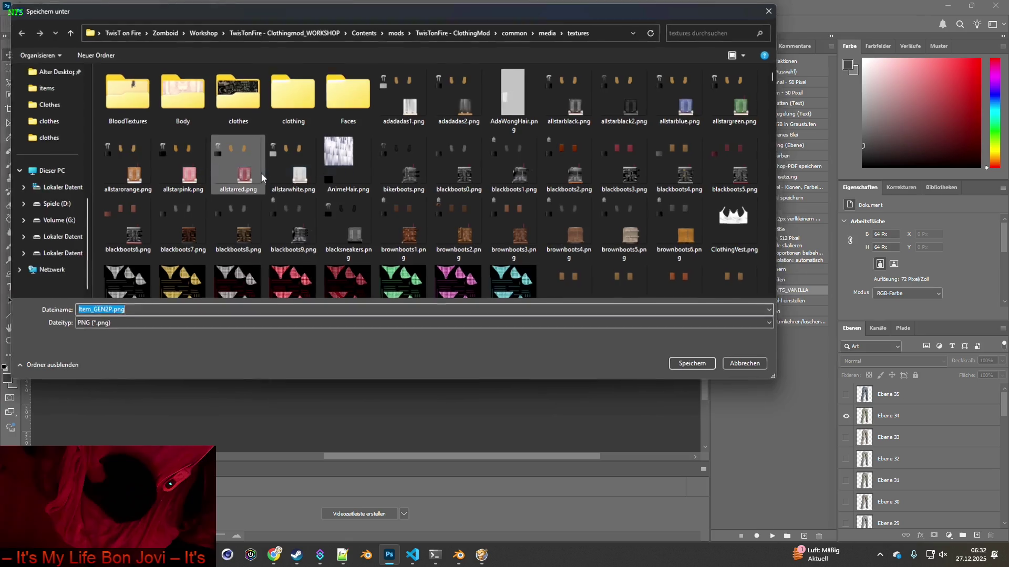
{"action": "left_click", "coordinate": [108, 312]}
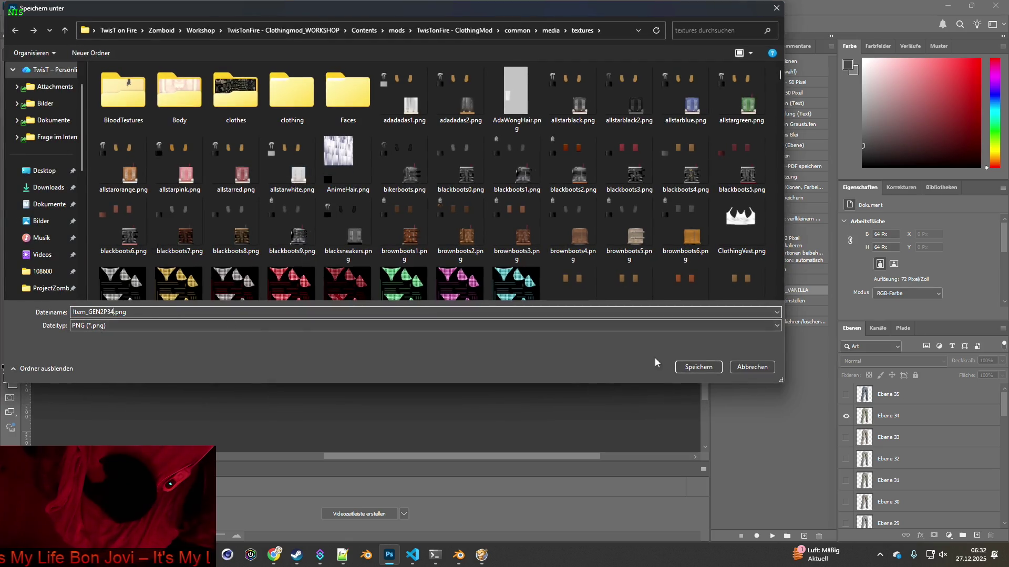
{"action": "left_click", "coordinate": [687, 365]}
Show only Ebene 35, export it as Item_GEN2P35.png, then close Item_GEN2P.psd without saving.
{"action": "left_click", "coordinate": [849, 418]}
{"action": "left_click", "coordinate": [845, 418]}
{"action": "left_click", "coordinate": [845, 394]}
{"action": "left_click", "coordinate": [25, 6]}
{"action": "mouse_move", "coordinate": [53, 166]}
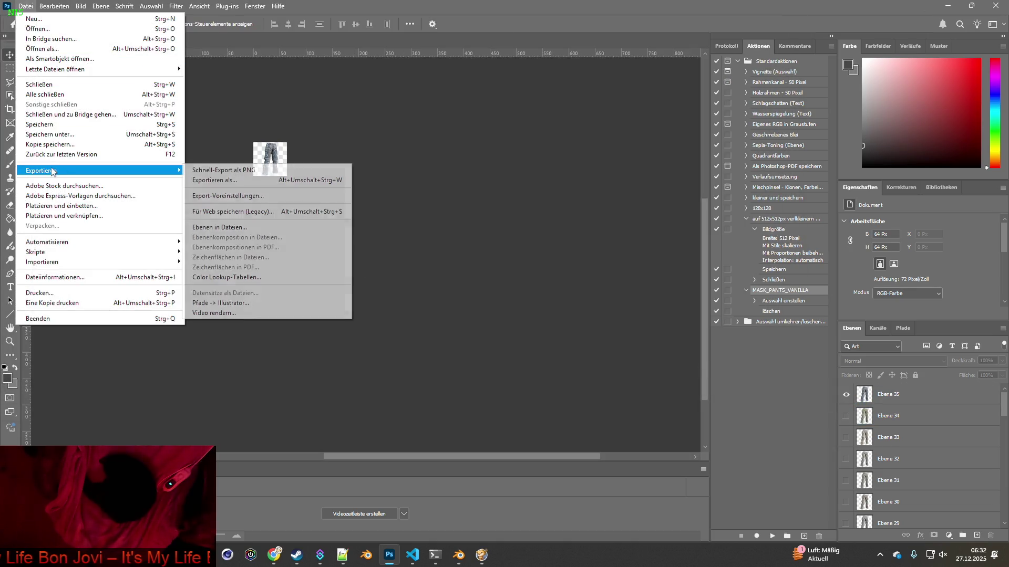
{"action": "left_click", "coordinate": [213, 169]}
{"action": "left_click", "coordinate": [107, 313]}
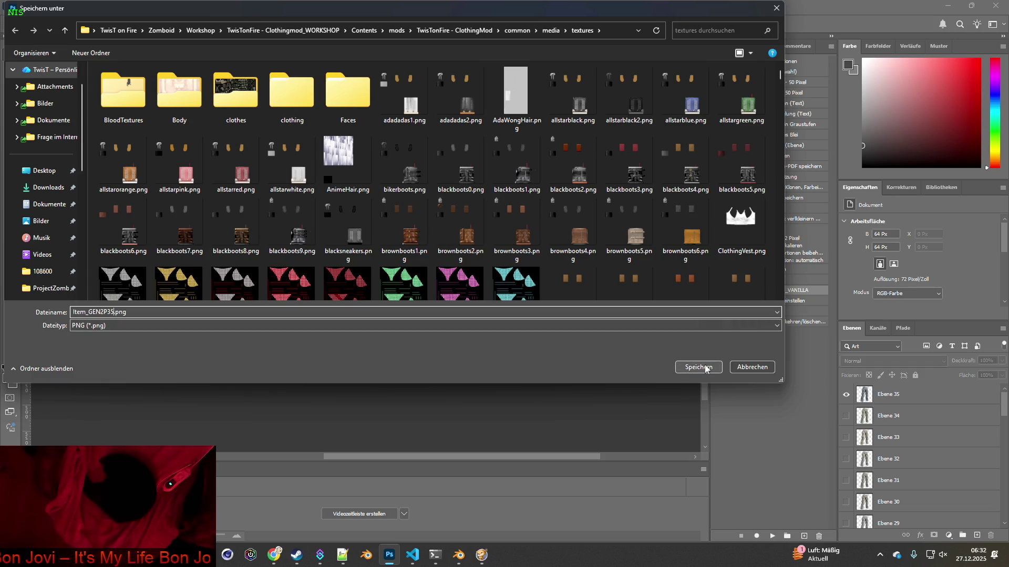
{"action": "left_click", "coordinate": [705, 368]}
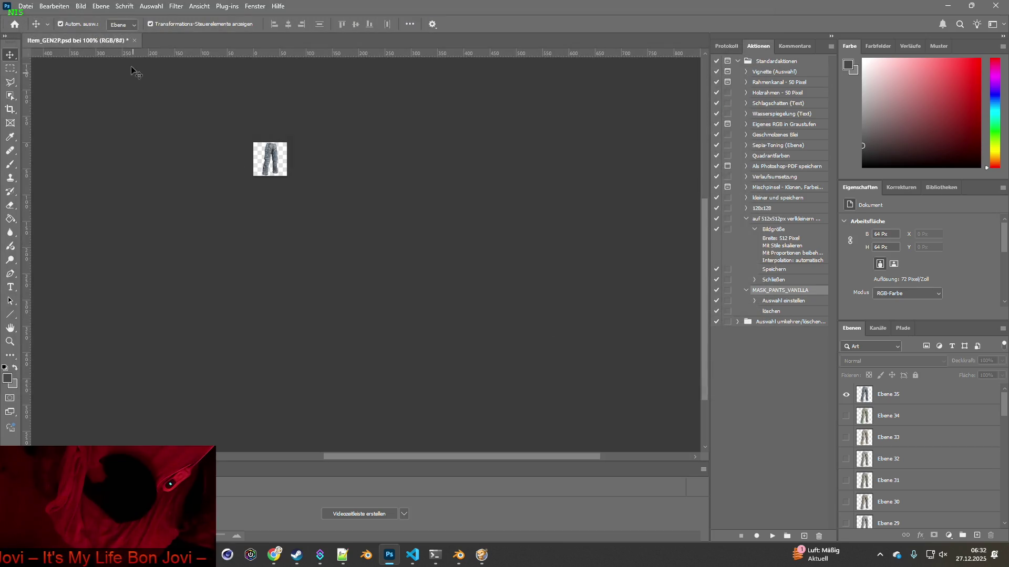
{"action": "left_click", "coordinate": [136, 41]}
{"action": "left_click", "coordinate": [517, 219]}
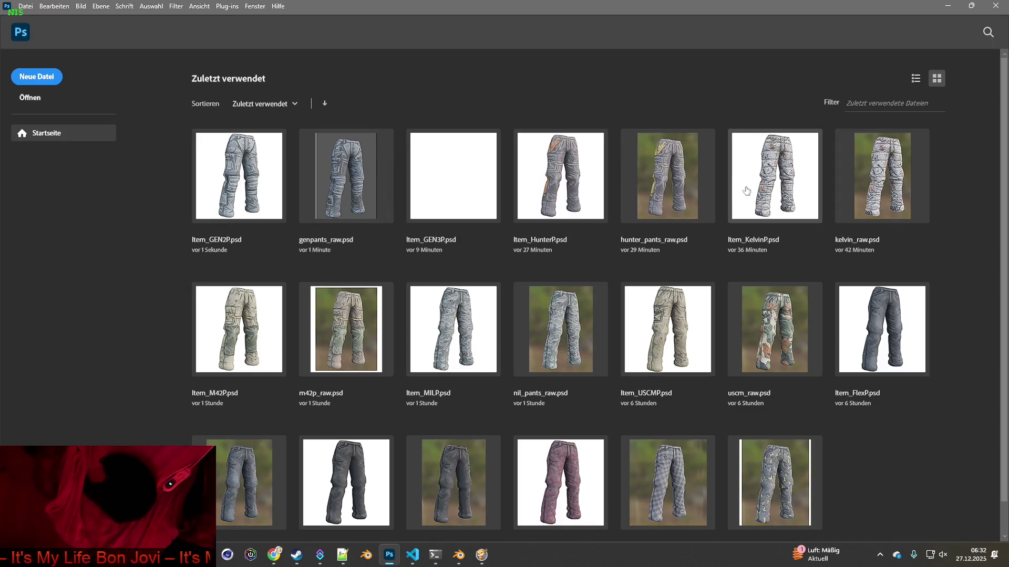
Minimize Photoshop, glance over brita_clothing.txt's GEN2_Pants entries, then resume Project Zomboid.
{"action": "left_click", "coordinate": [948, 6]}
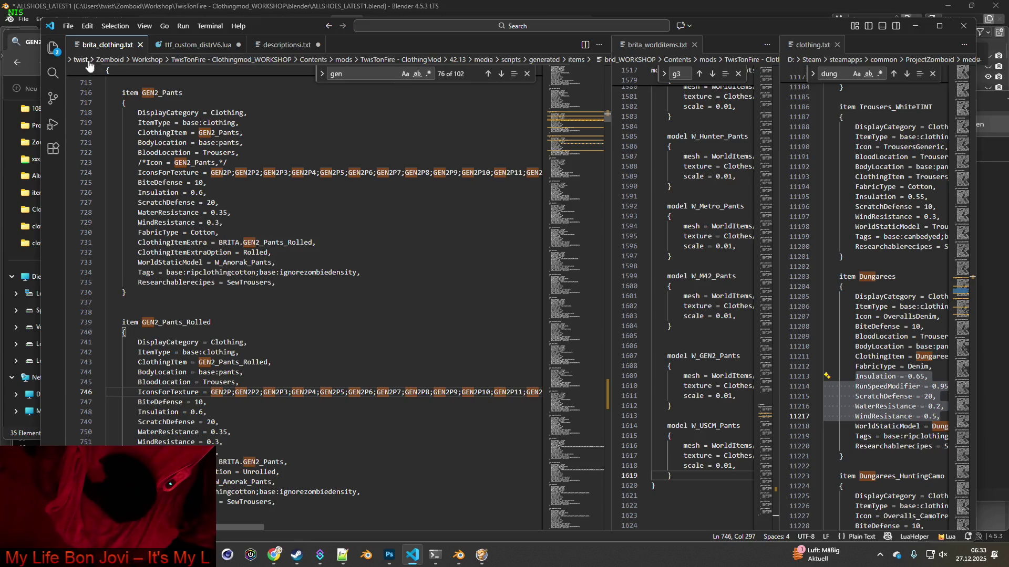
{"action": "left_click", "coordinate": [68, 25]}
{"action": "key", "text": "Escape"}
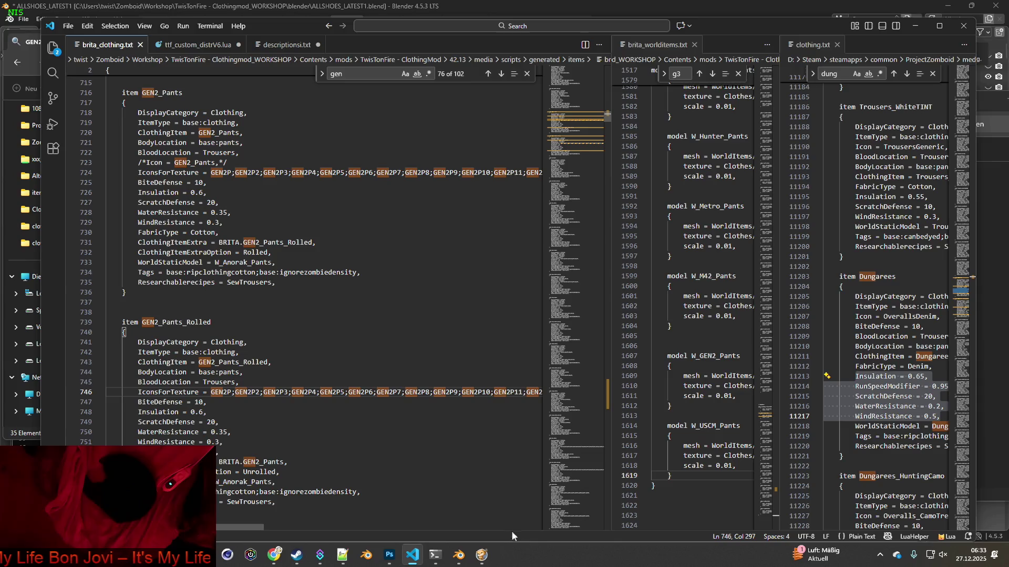
{"action": "left_click", "coordinate": [482, 556]}
{"action": "key", "text": "space"}
{"action": "scroll", "coordinate": [495, 400], "scroll_direction": "up", "scroll_amount": 5}
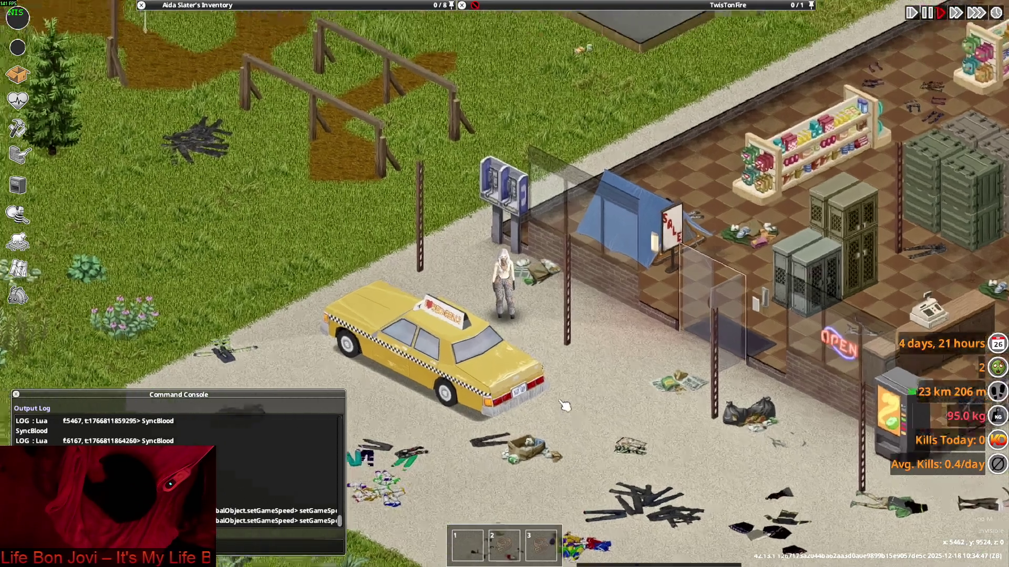
Drop the Combat Pants from the inventory onto the floor and step away.
{"action": "key", "text": "w"}
{"action": "mouse_move", "coordinate": [197, 130]}
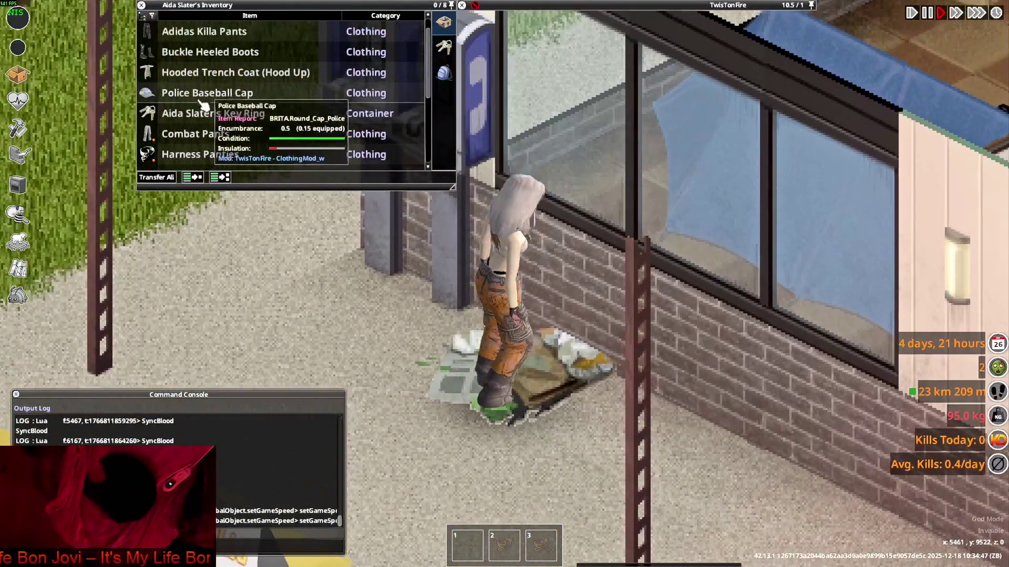
{"action": "scroll", "coordinate": [201, 110], "scroll_direction": "down", "scroll_amount": 3}
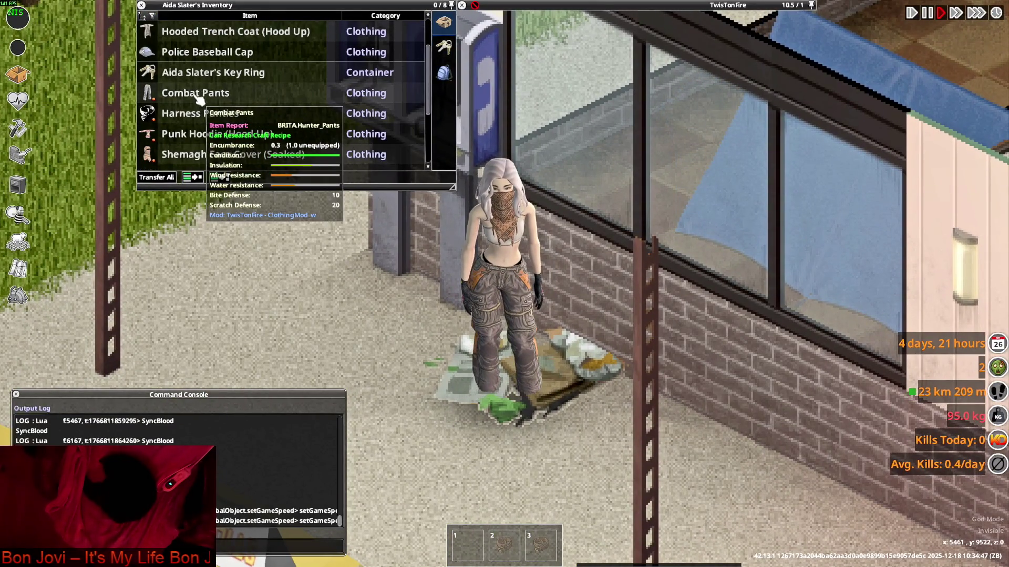
{"action": "left_click_drag", "start_coordinate": [199, 94], "coordinate": [408, 281]}
{"action": "key", "text": "s"}
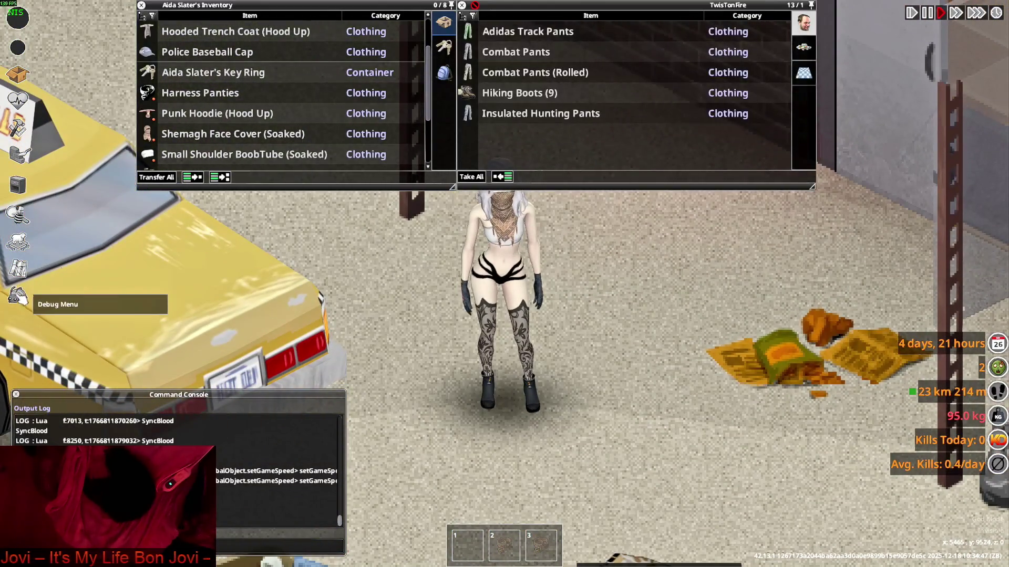
Add 100 GEN2 Combat Pants from the debug Items List filtered to BRITA items.
{"action": "left_click", "coordinate": [18, 296]}
{"action": "left_click", "coordinate": [118, 216]}
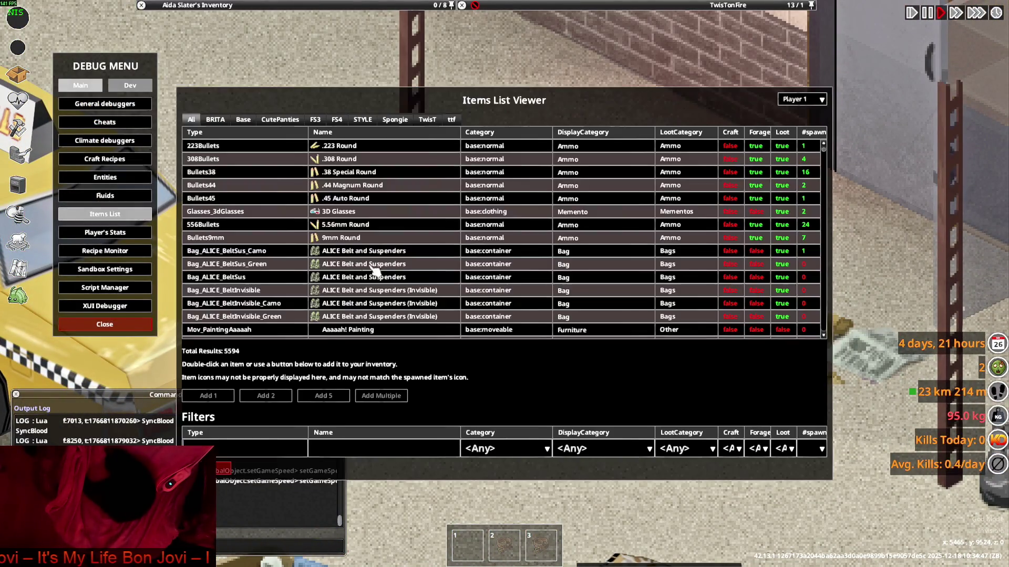
{"action": "left_click", "coordinate": [215, 120]}
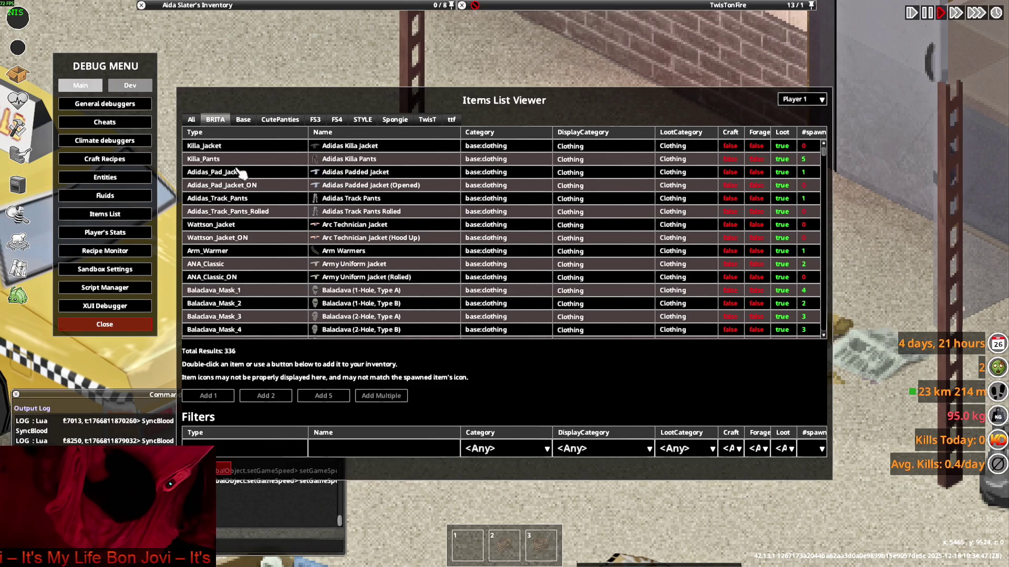
{"action": "key", "text": "ctrl+v"}
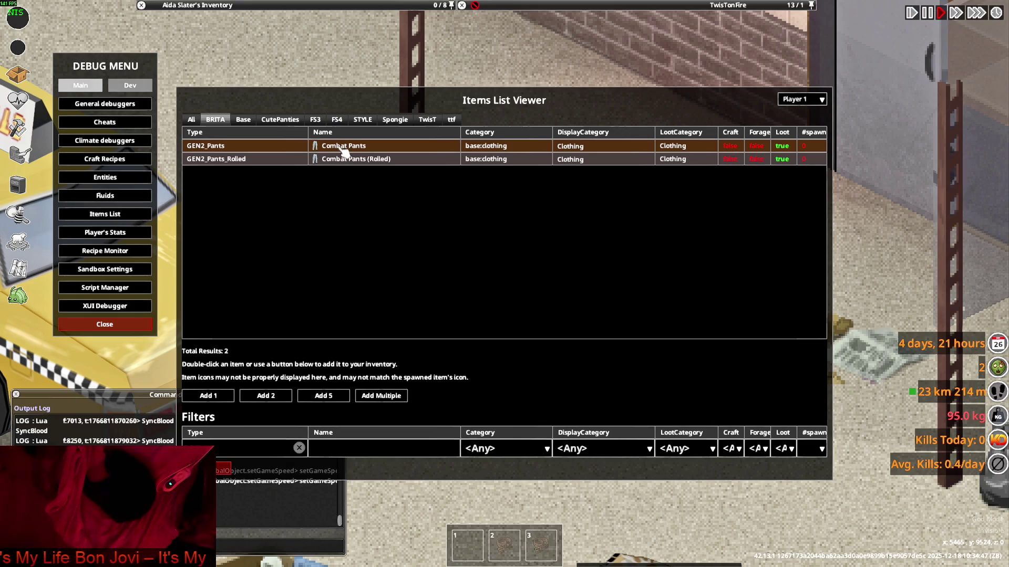
{"action": "left_click", "coordinate": [373, 398]}
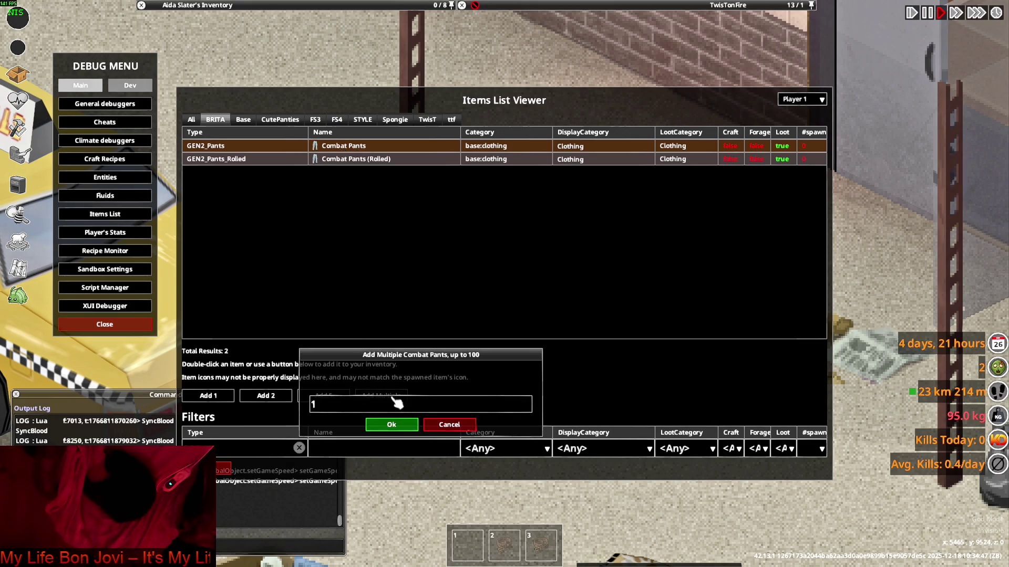
{"action": "type", "text": "0"}
{"action": "left_click", "coordinate": [391, 424]}
Quit Project Zomboid to the desktop.
{"action": "key", "text": "Escape"}
{"action": "key", "text": "Escape"}
{"action": "left_click", "coordinate": [173, 408]}
{"action": "left_click", "coordinate": [478, 307]}
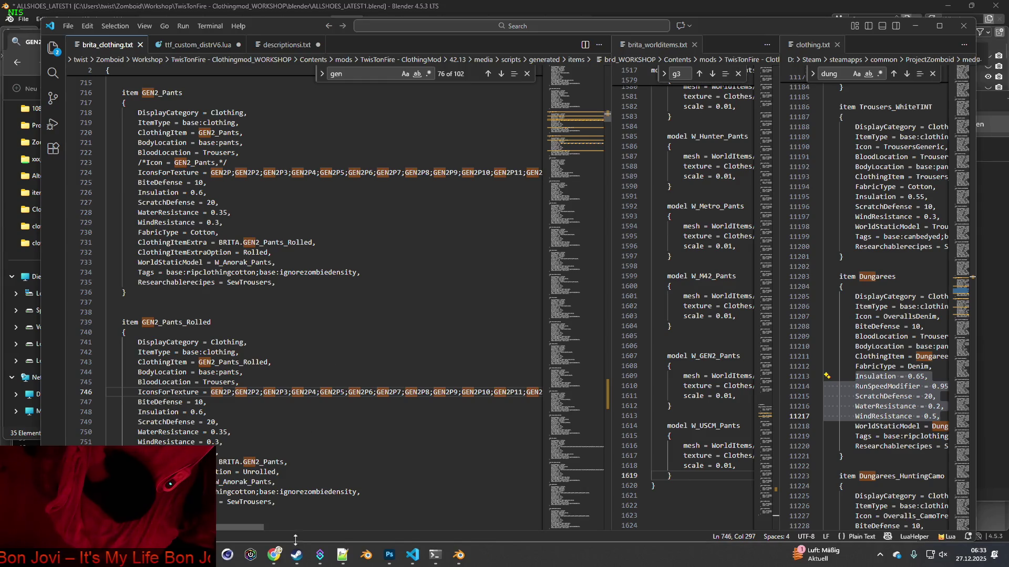
Relaunch Project Zomboid from the Steam library with the standard Play Project Zomboid option.
{"action": "left_click", "coordinate": [297, 555]}
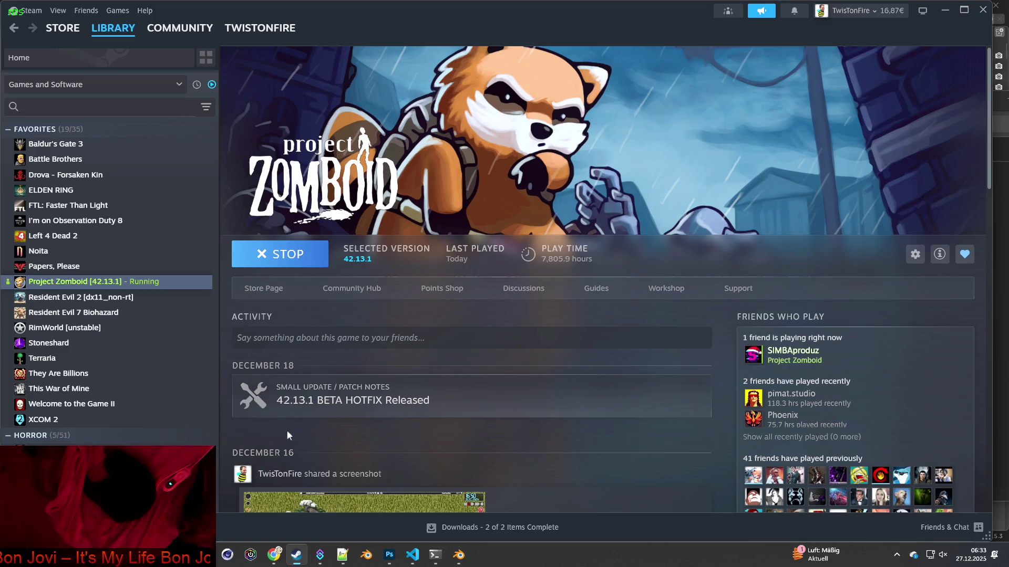
{"action": "left_click", "coordinate": [298, 255]}
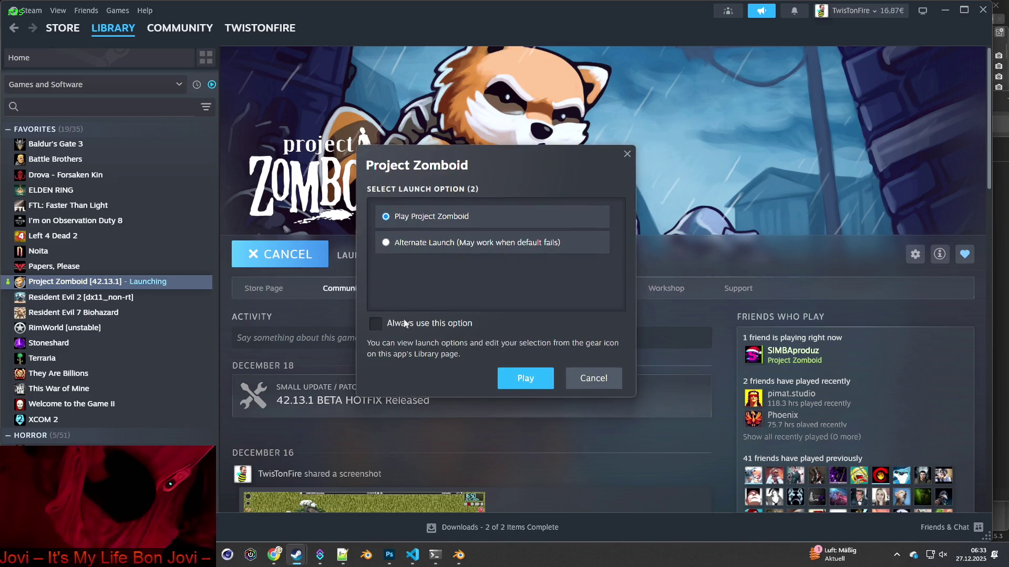
{"action": "left_click", "coordinate": [518, 378]}
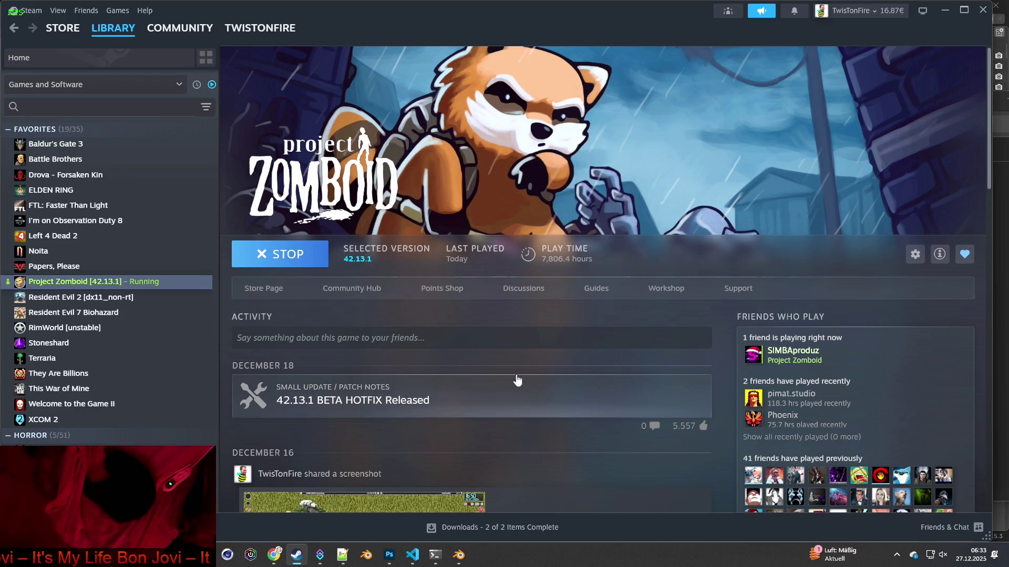
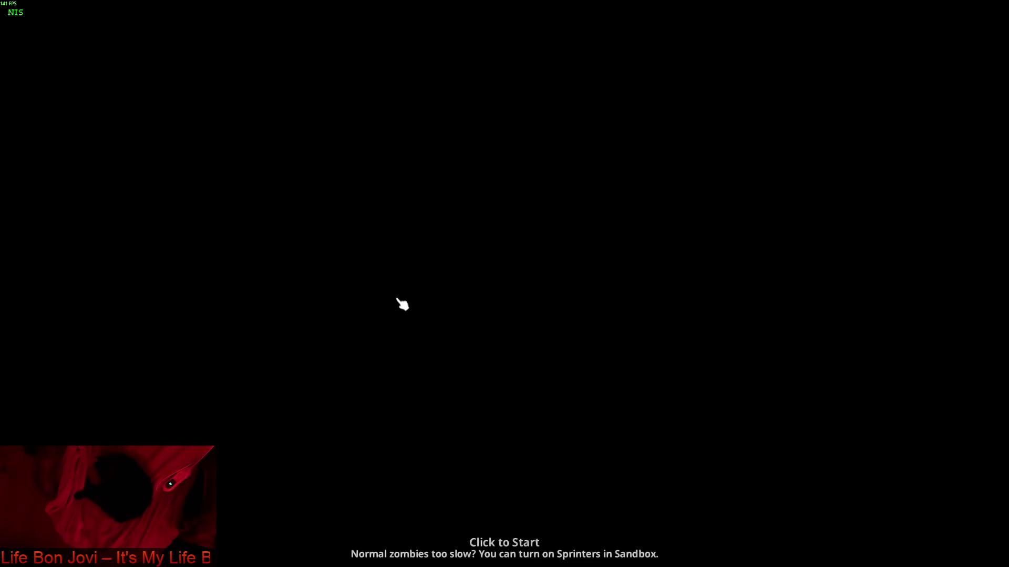
Enter the game and put the pink Combat Pants on the character.
{"action": "left_click", "coordinate": [402, 304]}
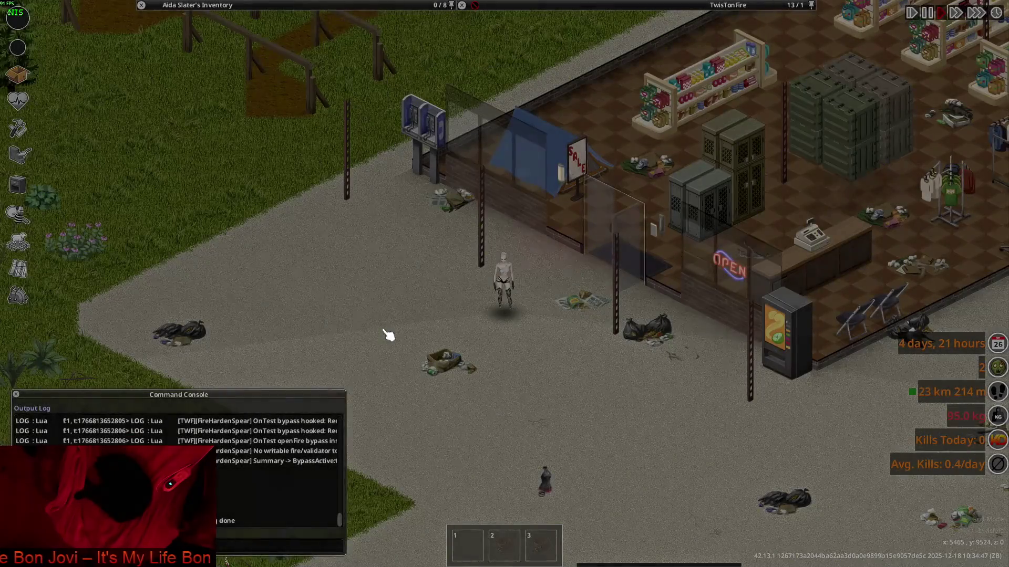
{"action": "scroll", "coordinate": [387, 333], "scroll_direction": "up", "scroll_amount": 4}
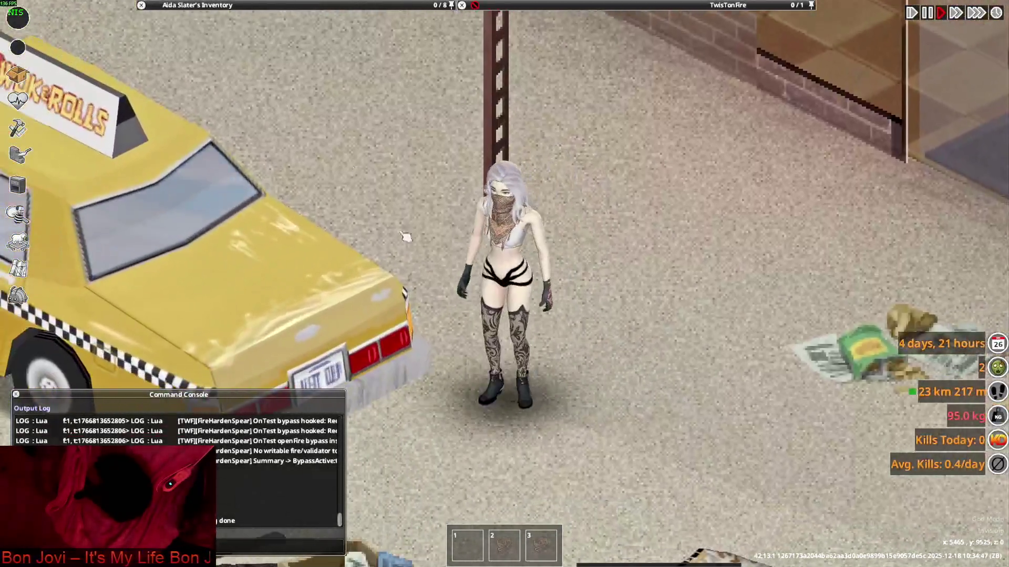
{"action": "mouse_move", "coordinate": [247, 5]}
{"action": "right_click", "coordinate": [208, 138]}
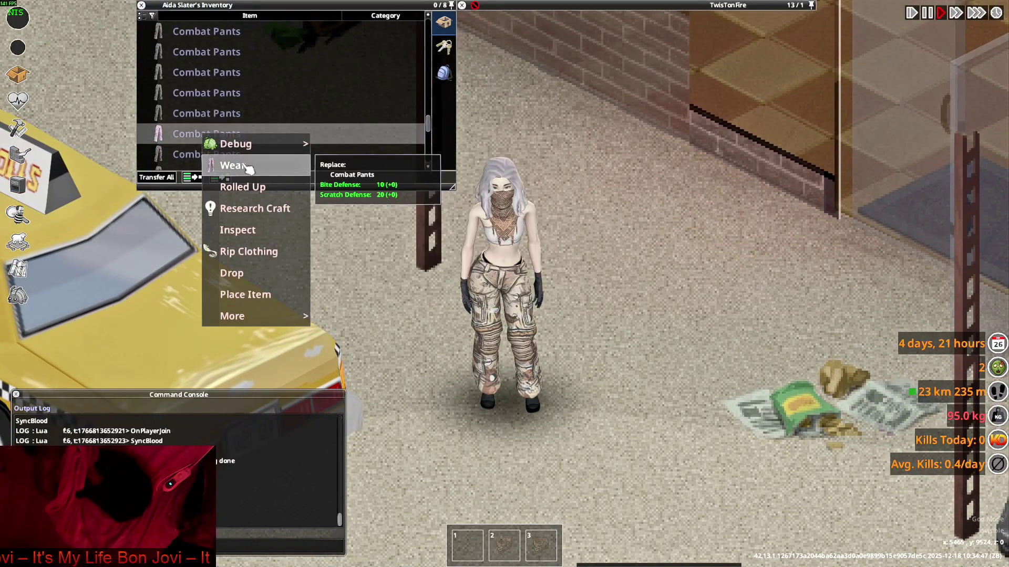
{"action": "left_click", "coordinate": [259, 167]}
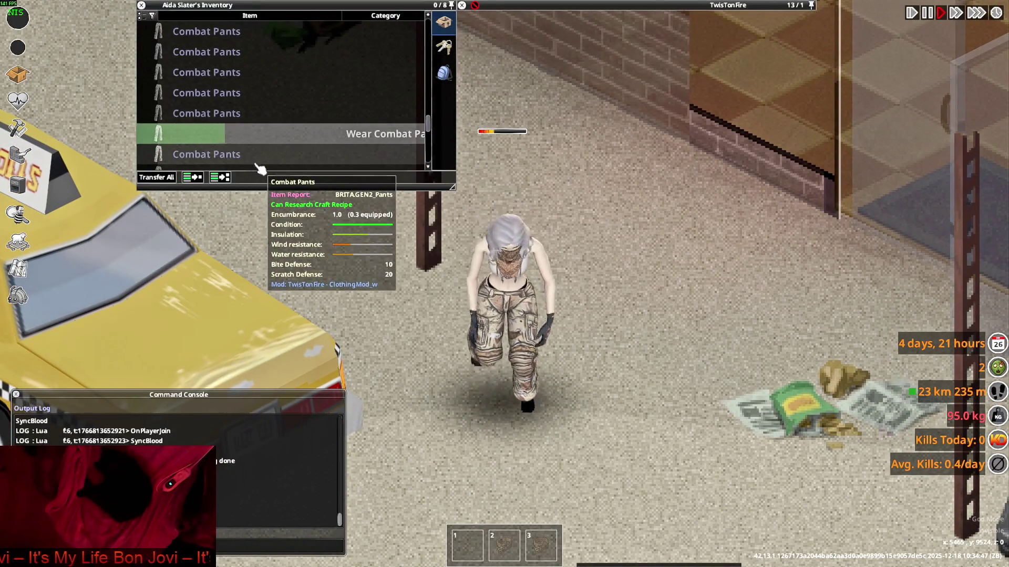
Switch the worn pink Combat Pants to Rolled Up and walk the character to see them.
{"action": "scroll", "coordinate": [227, 148], "scroll_direction": "down", "scroll_amount": 5}
{"action": "scroll", "coordinate": [212, 137], "scroll_direction": "down", "scroll_amount": 1}
{"action": "scroll", "coordinate": [212, 138], "scroll_direction": "up", "scroll_amount": 5}
{"action": "scroll", "coordinate": [211, 138], "scroll_direction": "up", "scroll_amount": 3}
{"action": "right_click", "coordinate": [210, 137]}
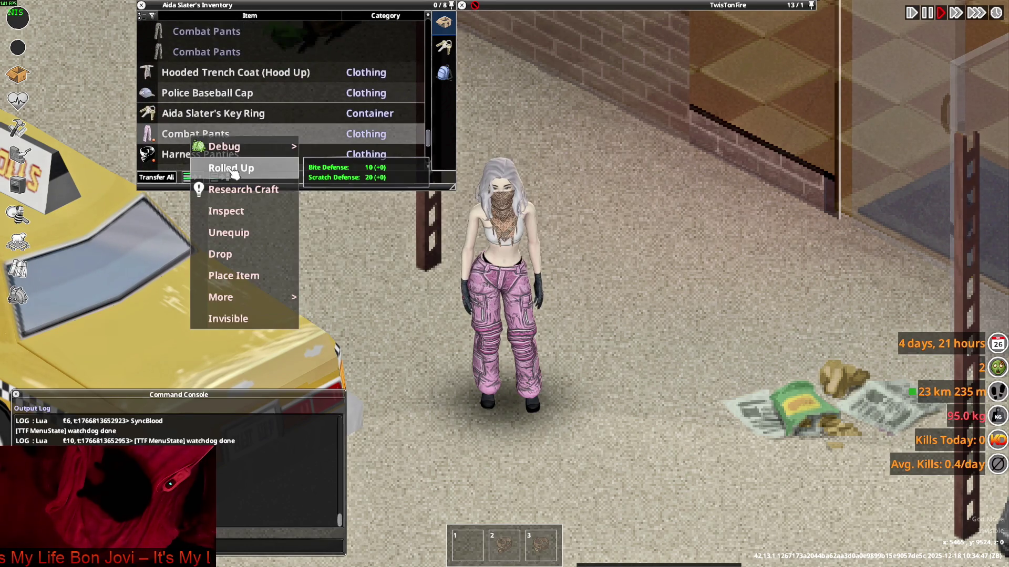
{"action": "left_click", "coordinate": [234, 173]}
{"action": "key", "text": "d"}
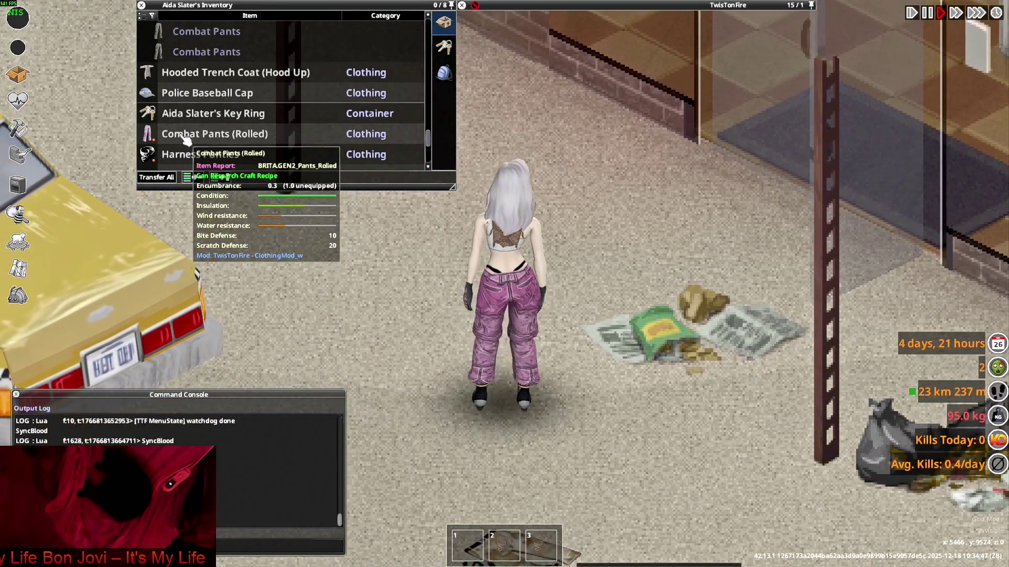
{"action": "key", "text": "s"}
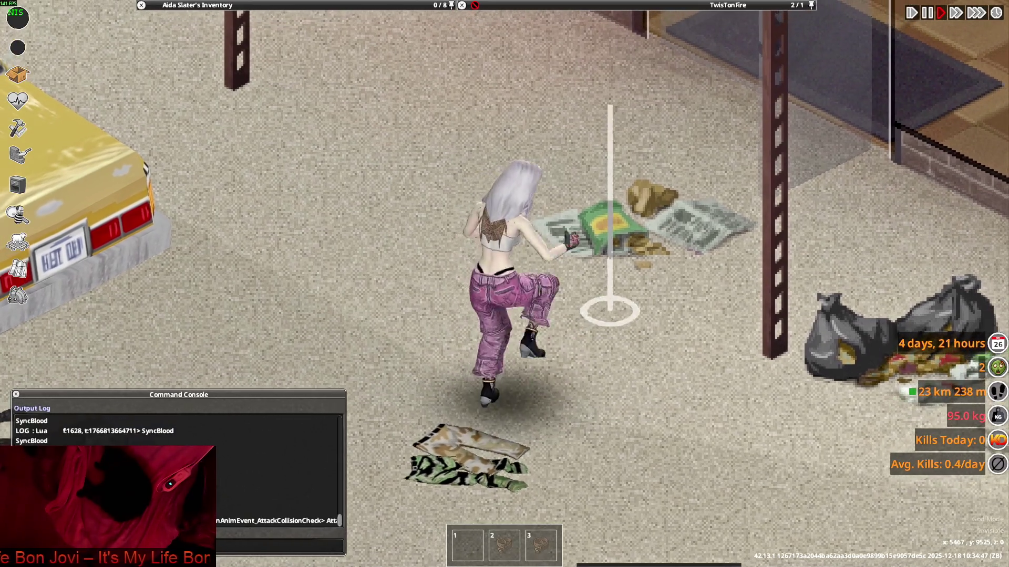
Make the character kick, then crouch and sneak along the shop wall.
{"action": "key", "text": "space"}
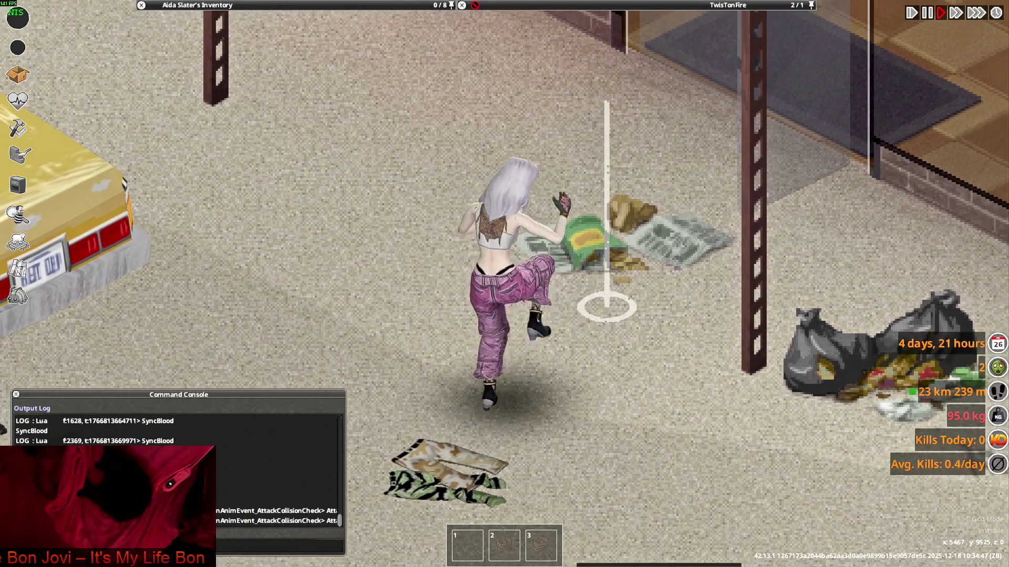
{"action": "key", "text": "w"}
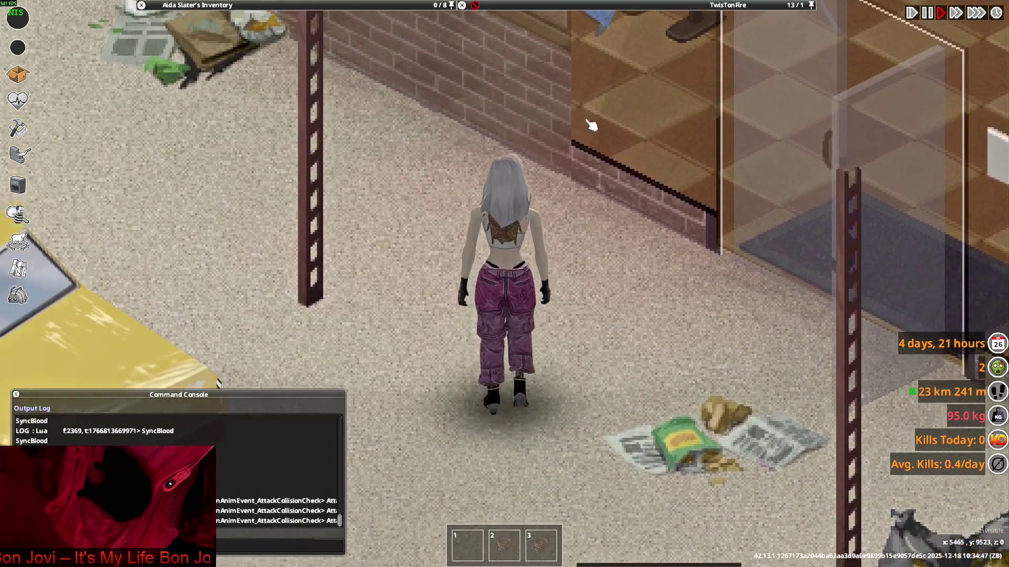
{"action": "key", "text": "c"}
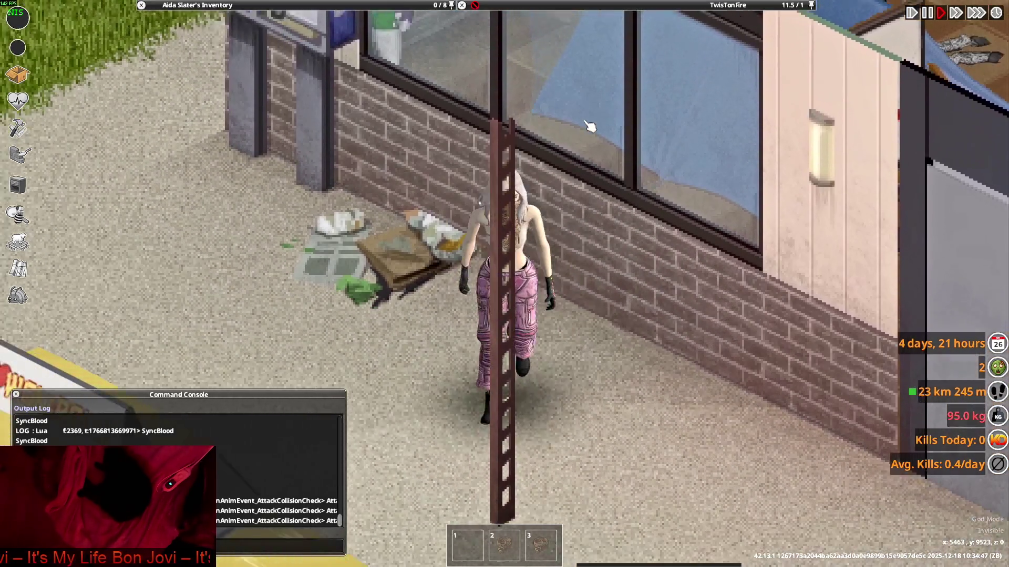
{"action": "key", "text": "s"}
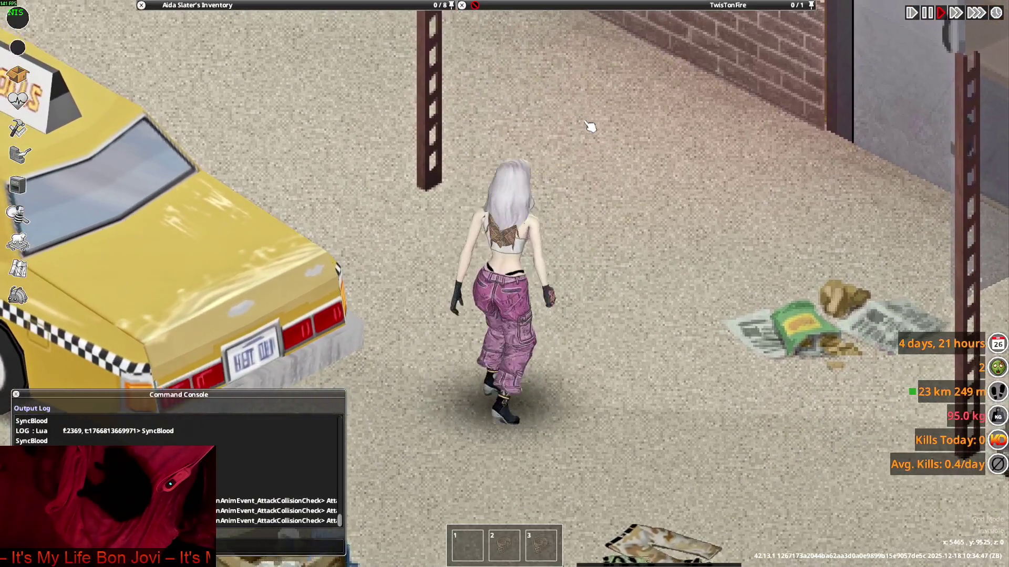
{"action": "key", "text": "w"}
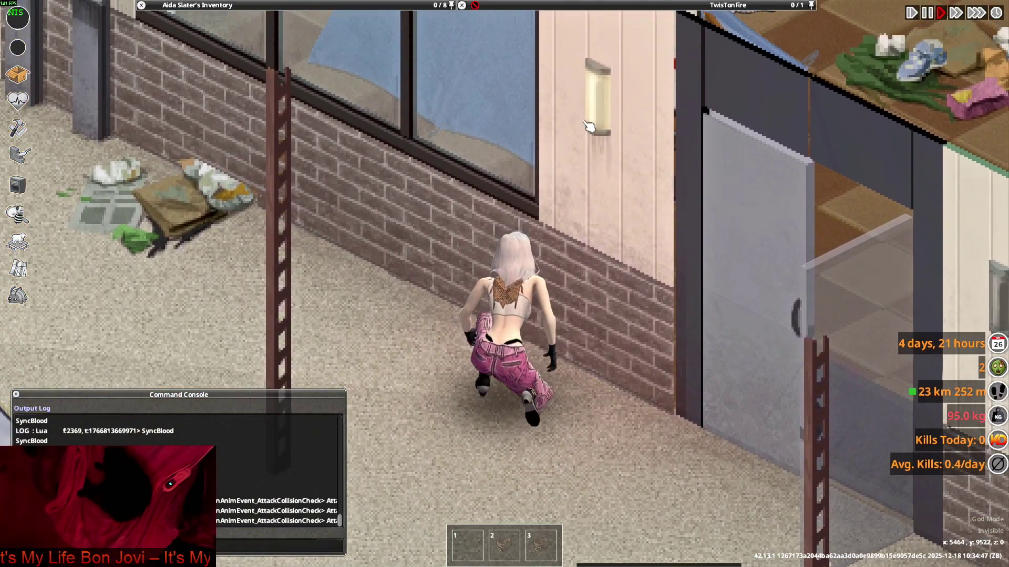
{"action": "key", "text": "w"}
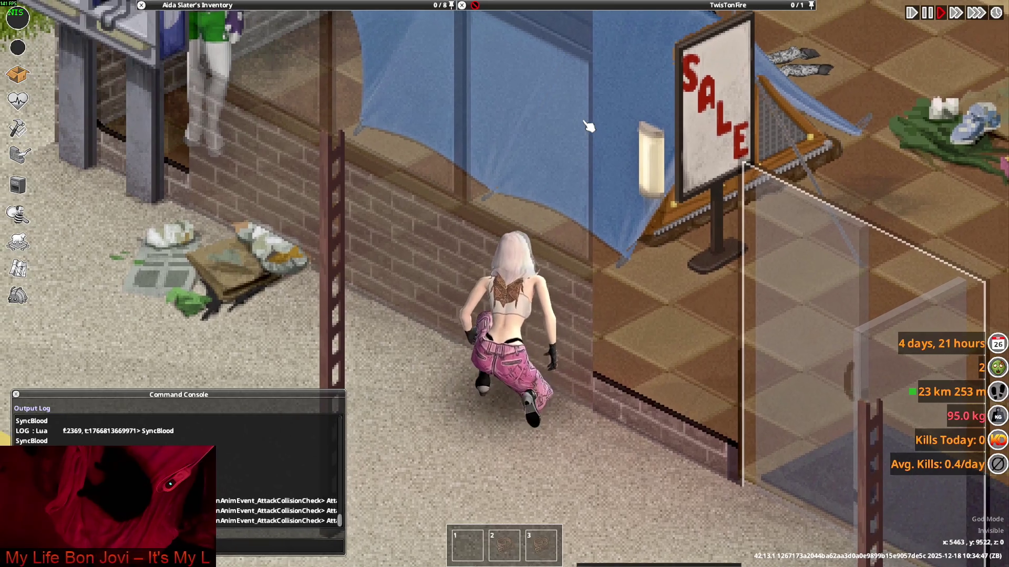
Creep further west along the wall, stand and walk toward the viewer, then show open windows.
{"action": "scroll", "coordinate": [586, 134], "scroll_direction": "up", "scroll_amount": 1}
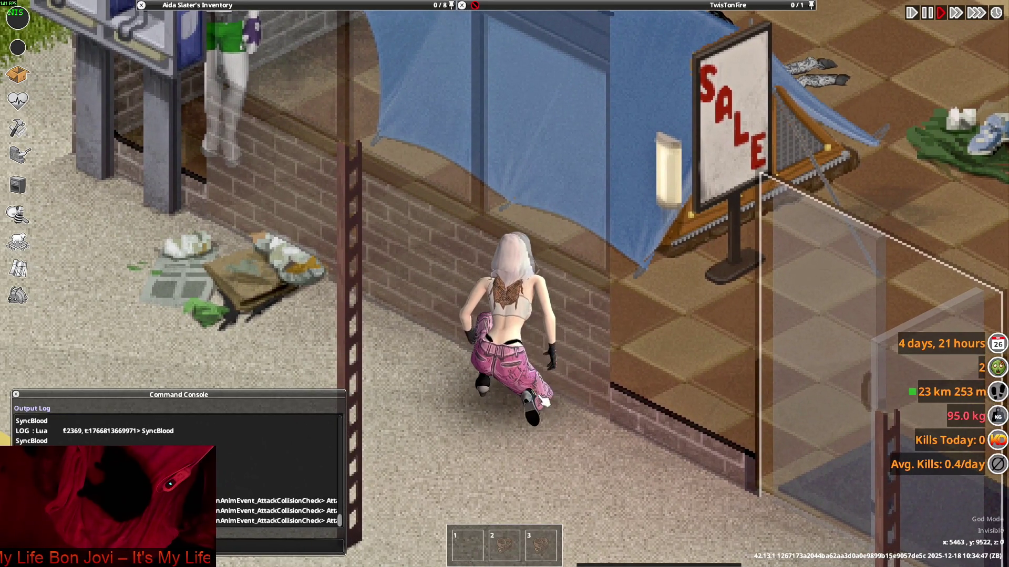
{"action": "key", "text": "w"}
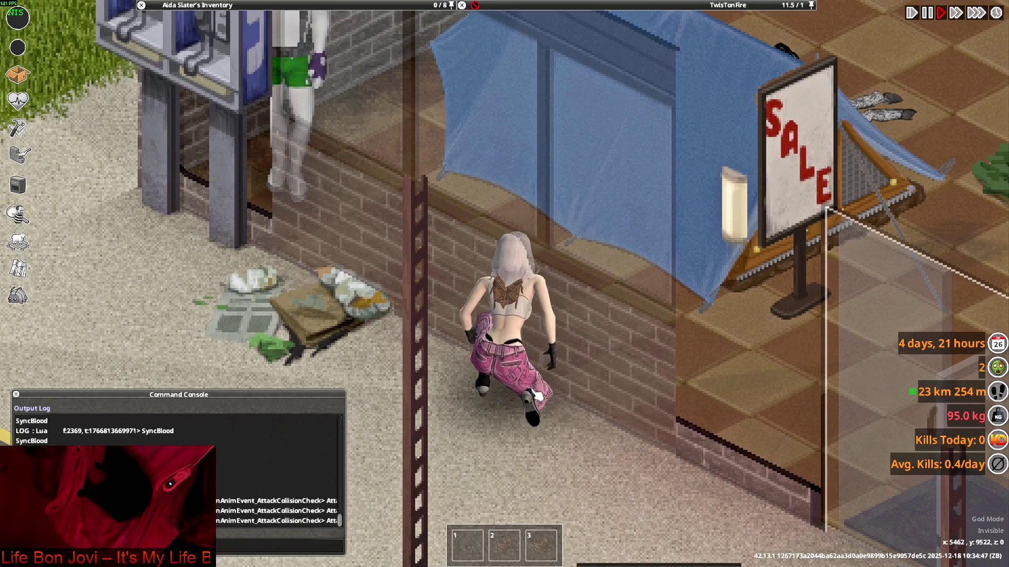
{"action": "key", "text": "w"}
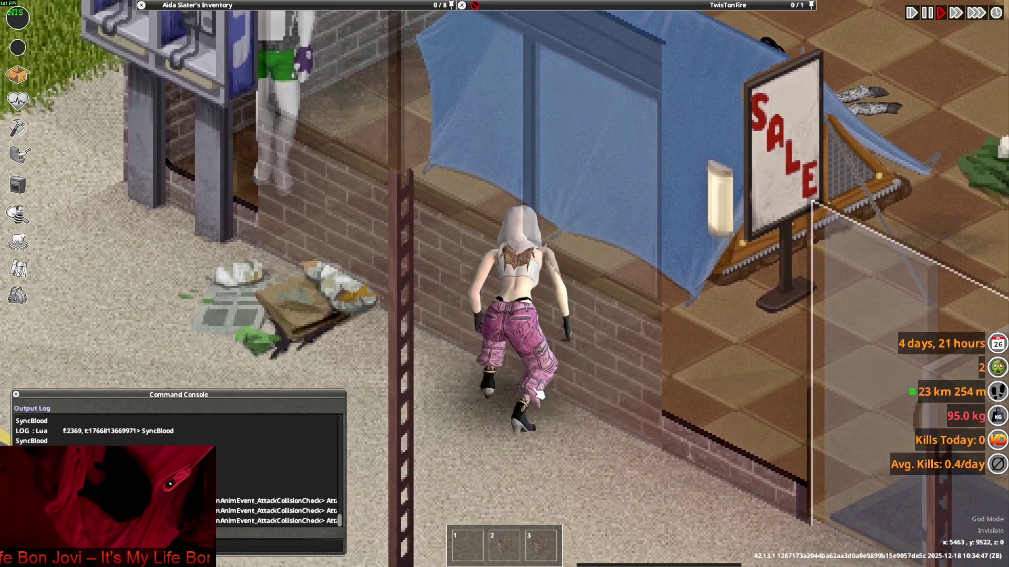
{"action": "key", "text": "w"}
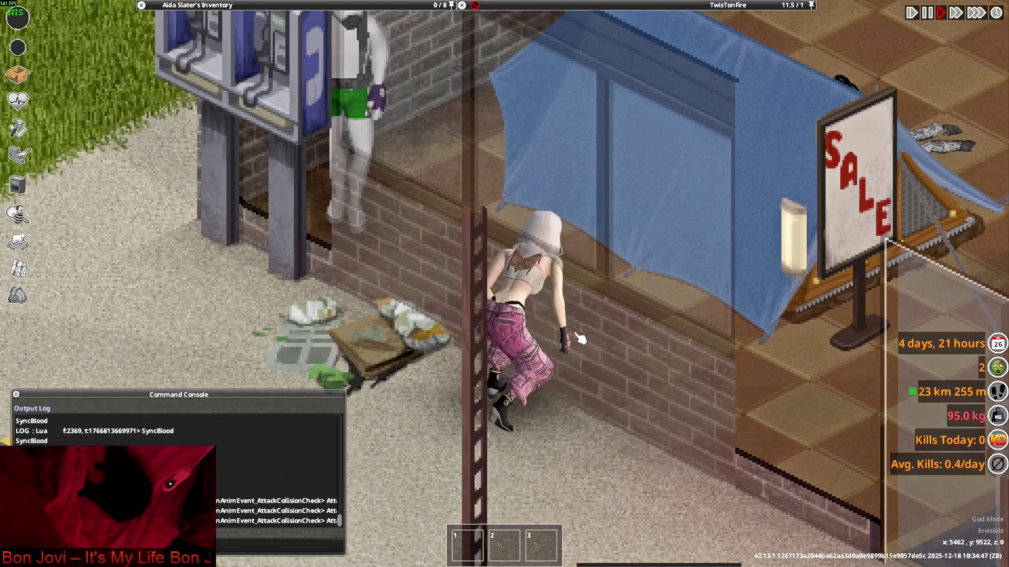
{"action": "key", "text": "c"}
{"action": "key", "text": "s"}
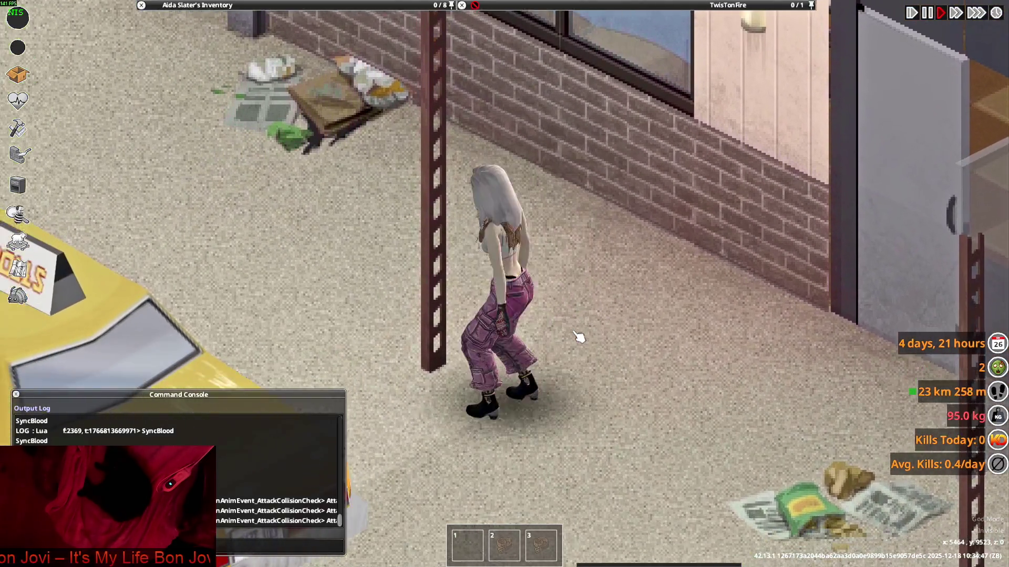
{"action": "key", "text": "alt+Tab"}
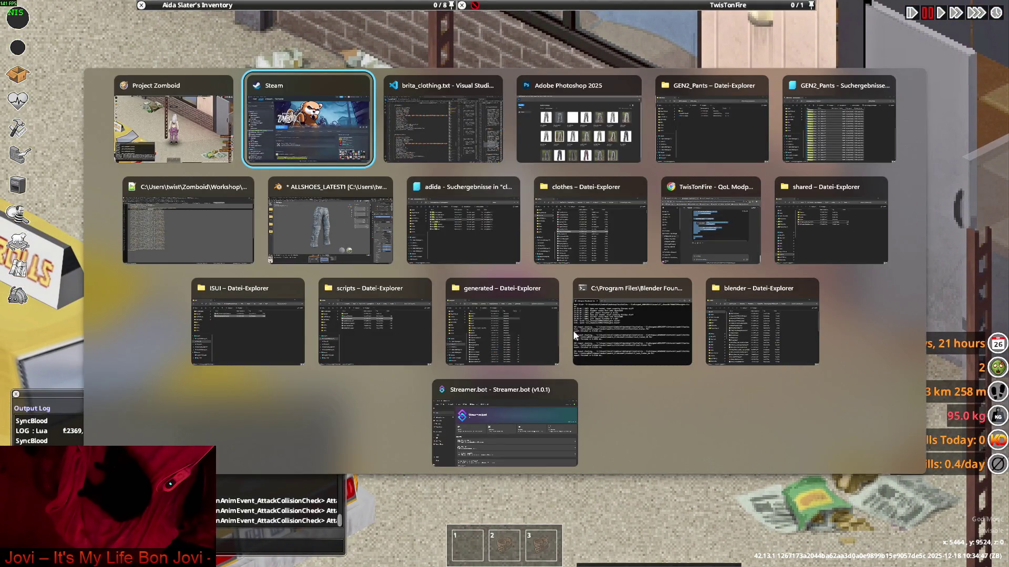
Glance at the GEN2_Pants_35 pants model in Blender, then return to the game and crouch by the storefront.
{"action": "key", "text": "alt+Tab"}
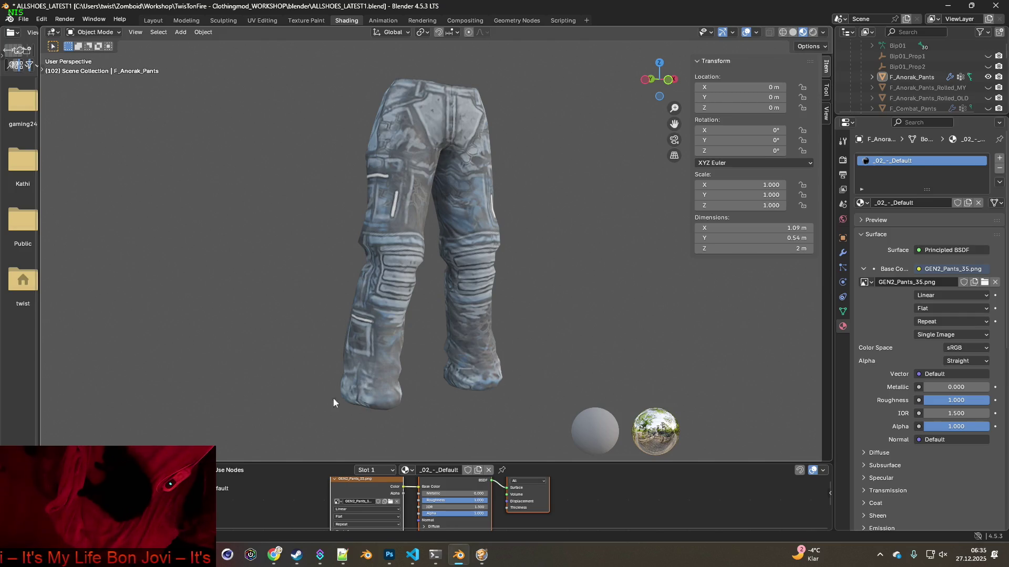
{"action": "key", "text": "alt+Tab"}
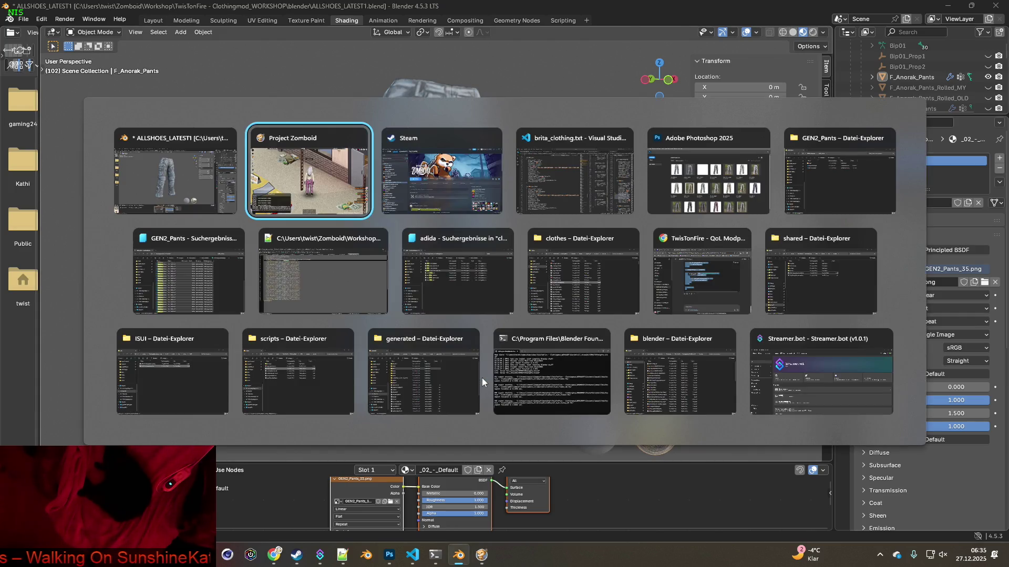
{"action": "key", "text": "w"}
{"action": "key", "text": "c"}
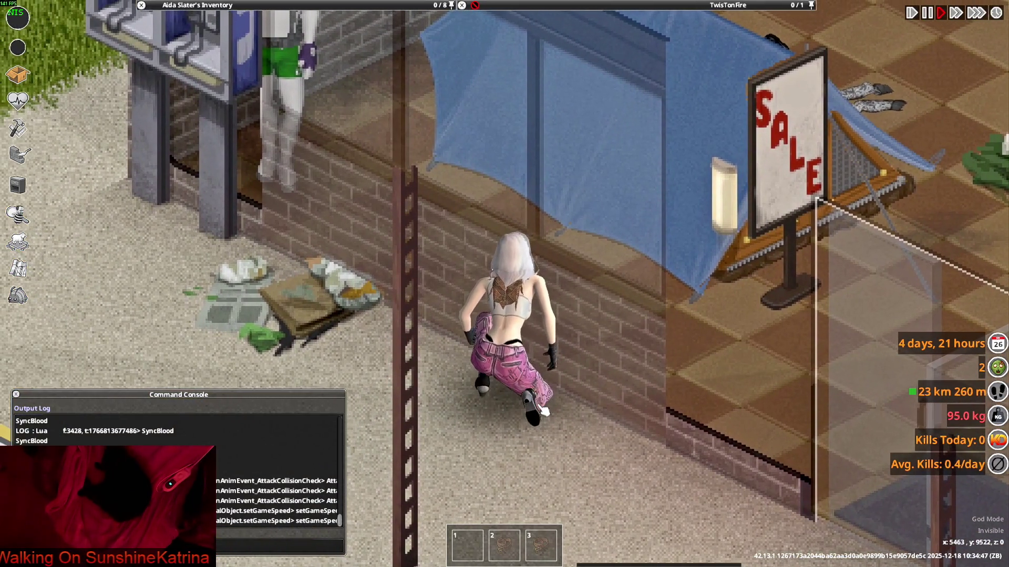
Walk the character around, then put on the camo Combat Pants.
{"action": "key", "text": "c"}
{"action": "key", "text": "s"}
{"action": "key", "text": "s"}
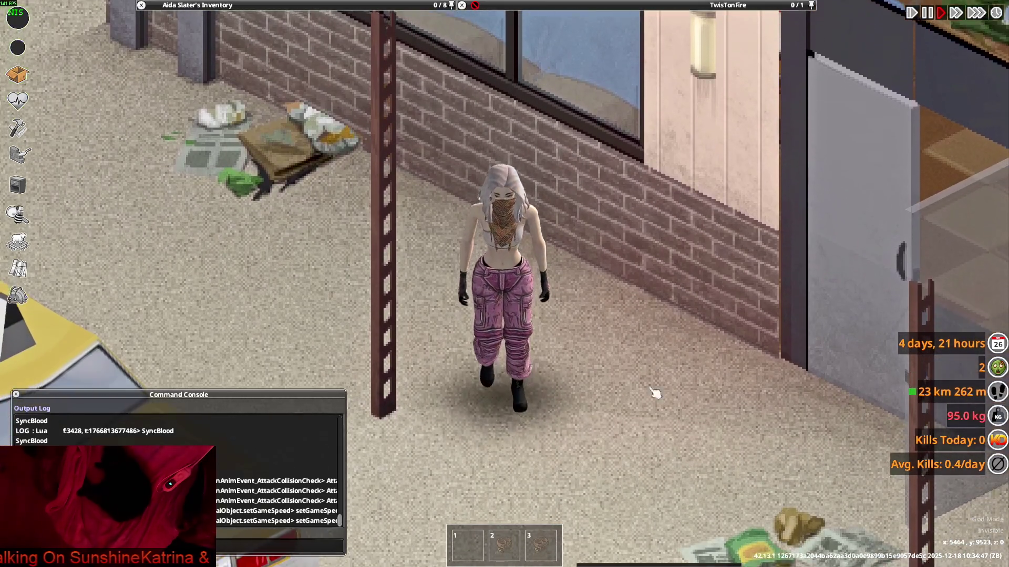
{"action": "key", "text": "w"}
{"action": "mouse_move", "coordinate": [199, 4]}
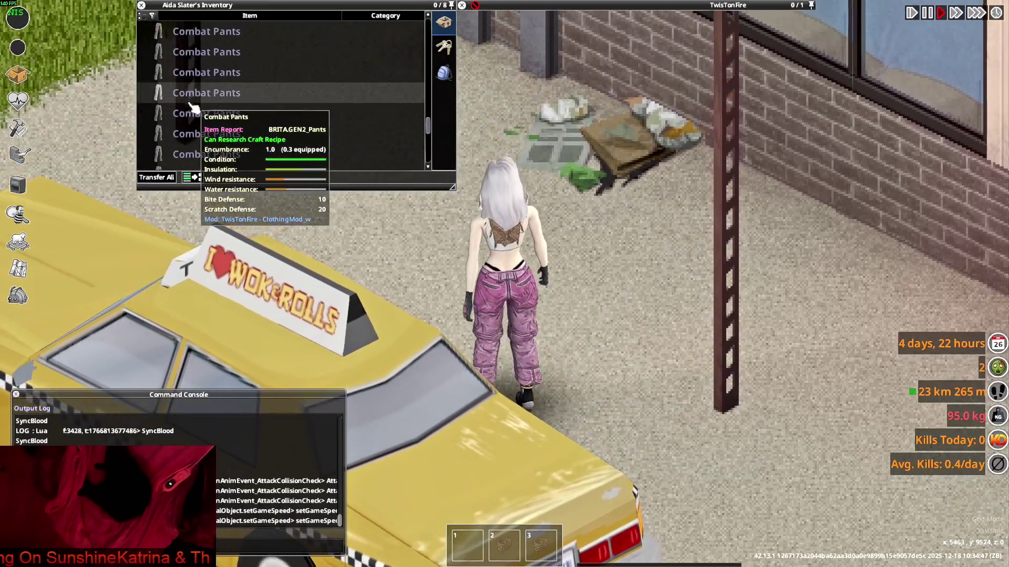
{"action": "right_click", "coordinate": [193, 108]}
{"action": "left_click", "coordinate": [216, 140]}
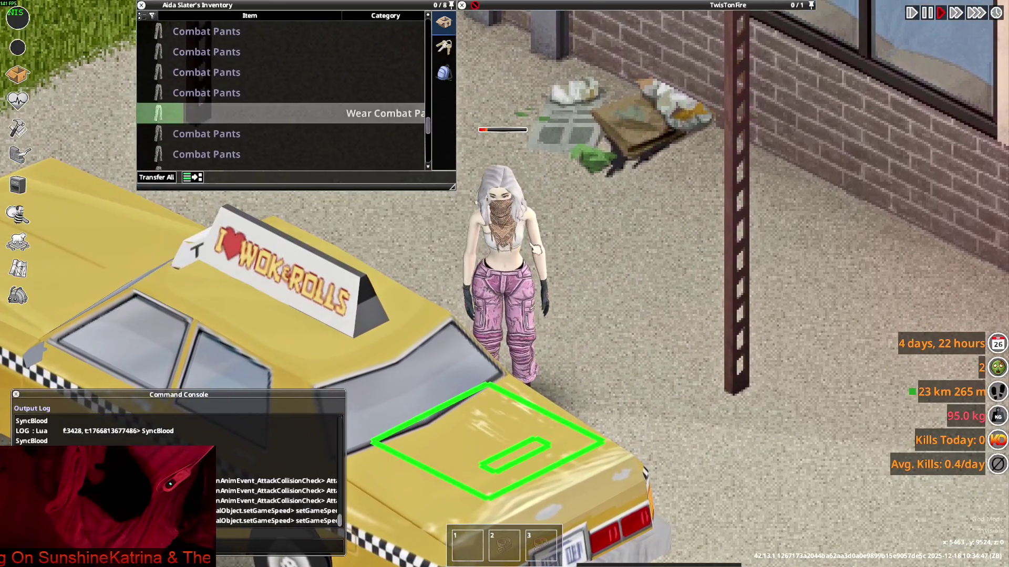
{"action": "key", "text": "s+d"}
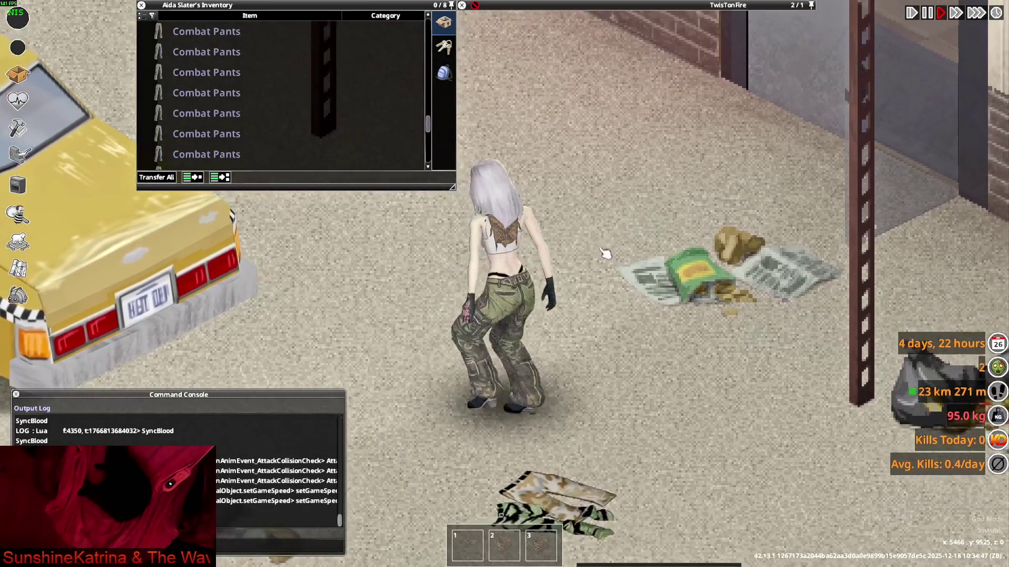
Wear the next Combat Pants variant and walk the character around to preview it.
{"action": "mouse_move", "coordinate": [249, 143]}
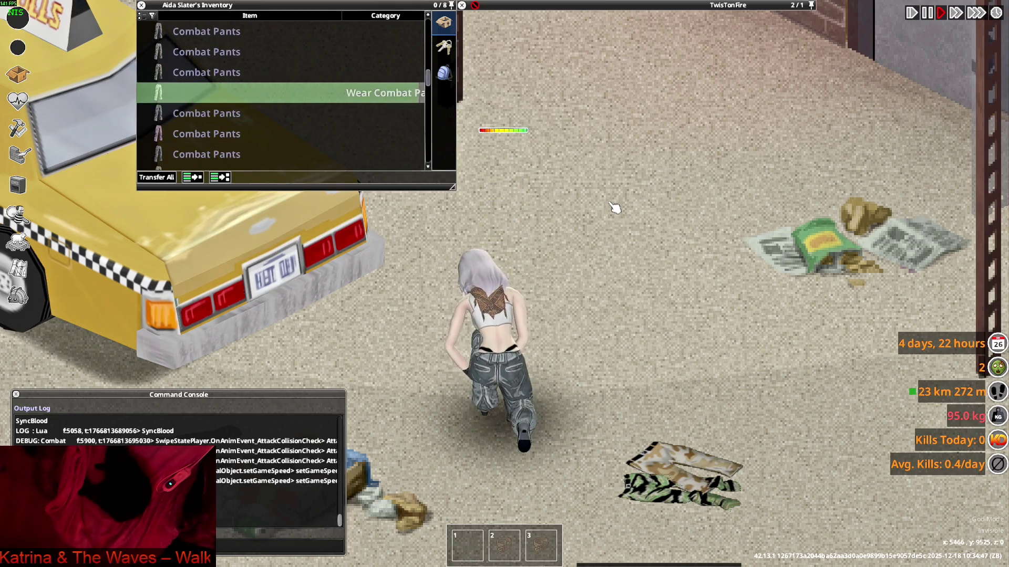
{"action": "key", "text": "w"}
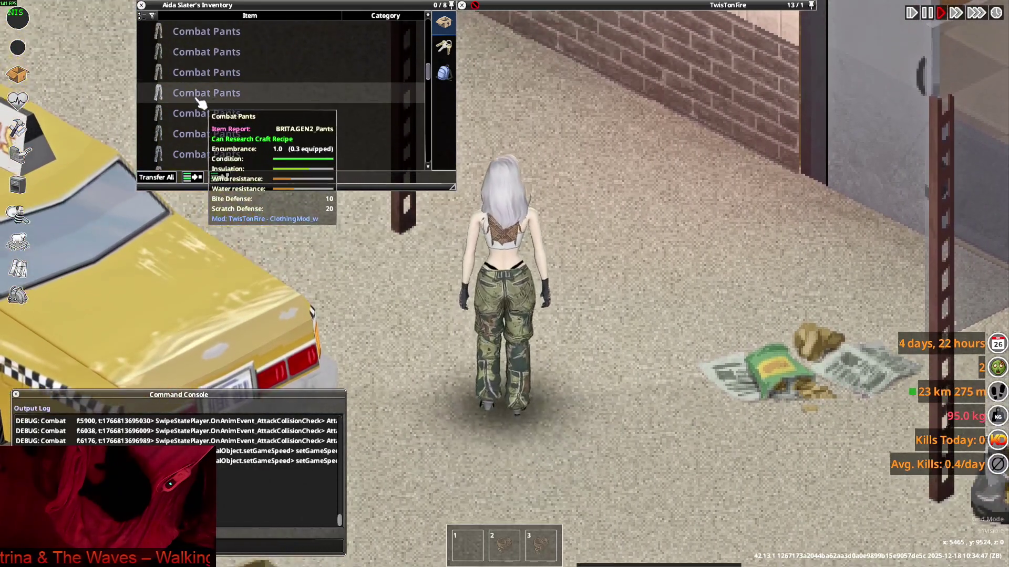
{"action": "right_click", "coordinate": [193, 93]}
{"action": "left_click", "coordinate": [218, 129]}
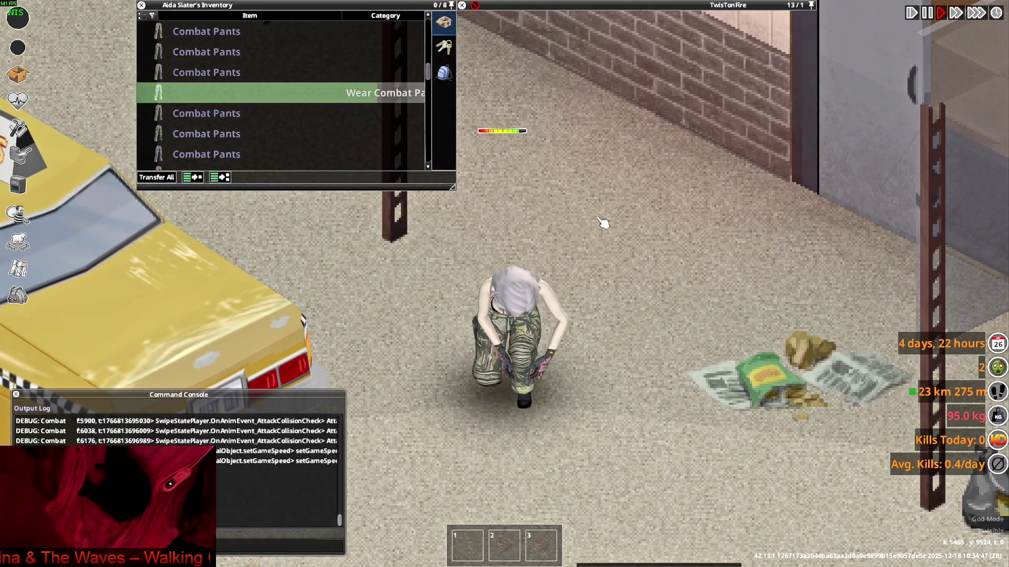
{"action": "key", "text": "w"}
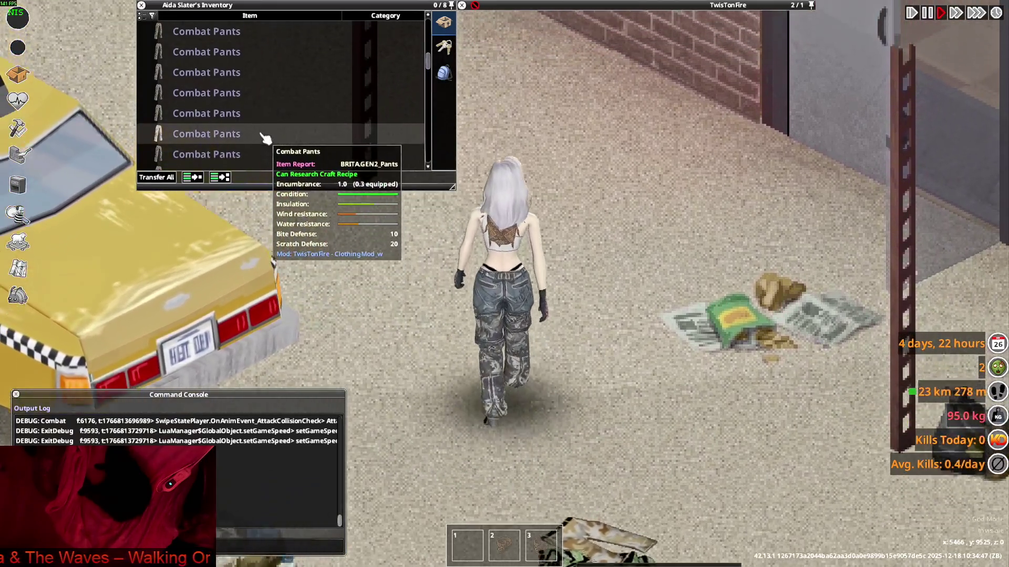
{"action": "key", "text": "s"}
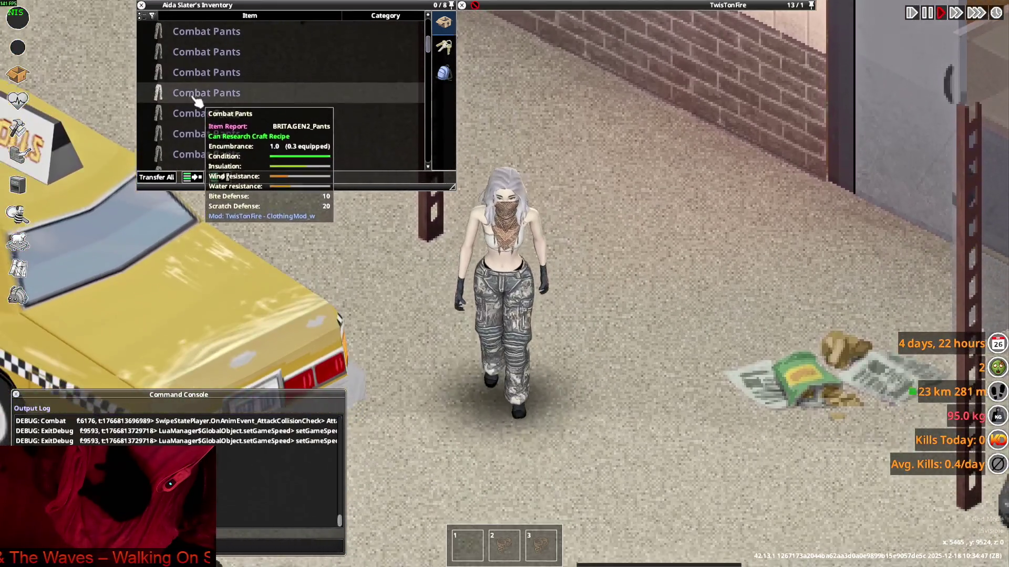
{"action": "scroll", "coordinate": [204, 100], "scroll_direction": "down", "scroll_amount": 2}
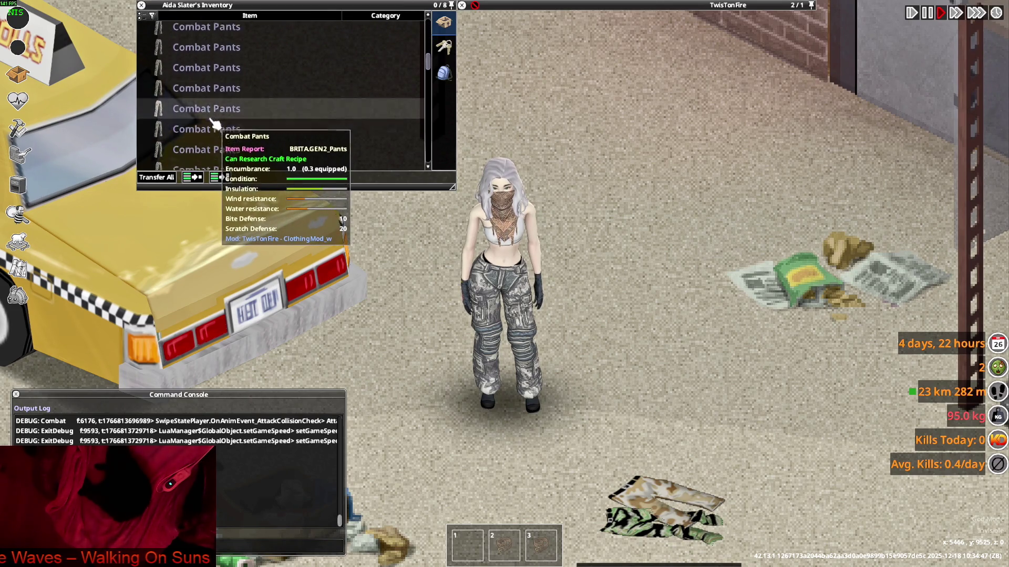
Put on another Combat Pants variant and turn the character to view it from behind.
{"action": "key", "text": "w"}
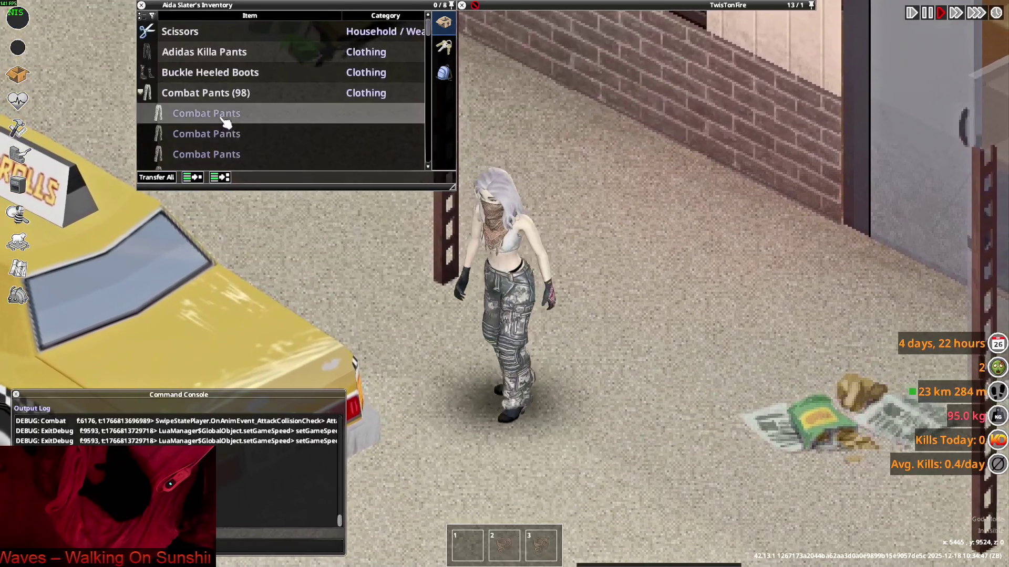
{"action": "scroll", "coordinate": [247, 146], "scroll_direction": "down", "scroll_amount": 2}
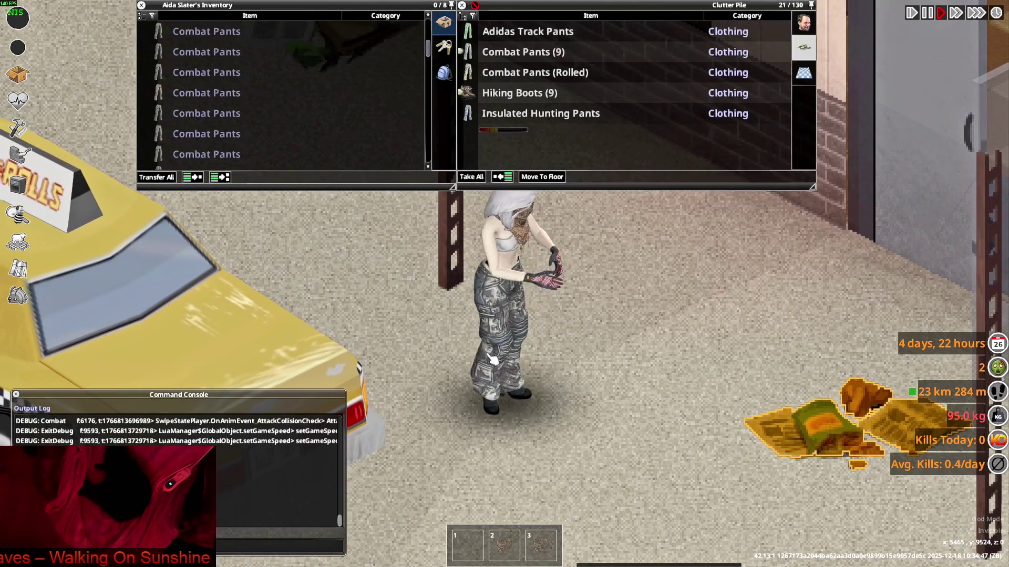
{"action": "mouse_move", "coordinate": [215, 143]}
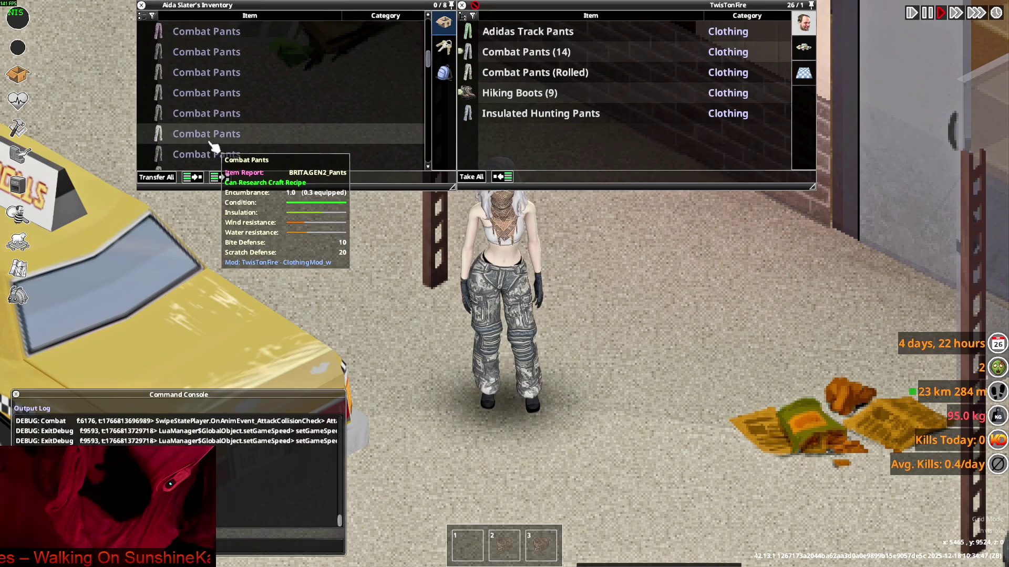
{"action": "right_click", "coordinate": [204, 154]}
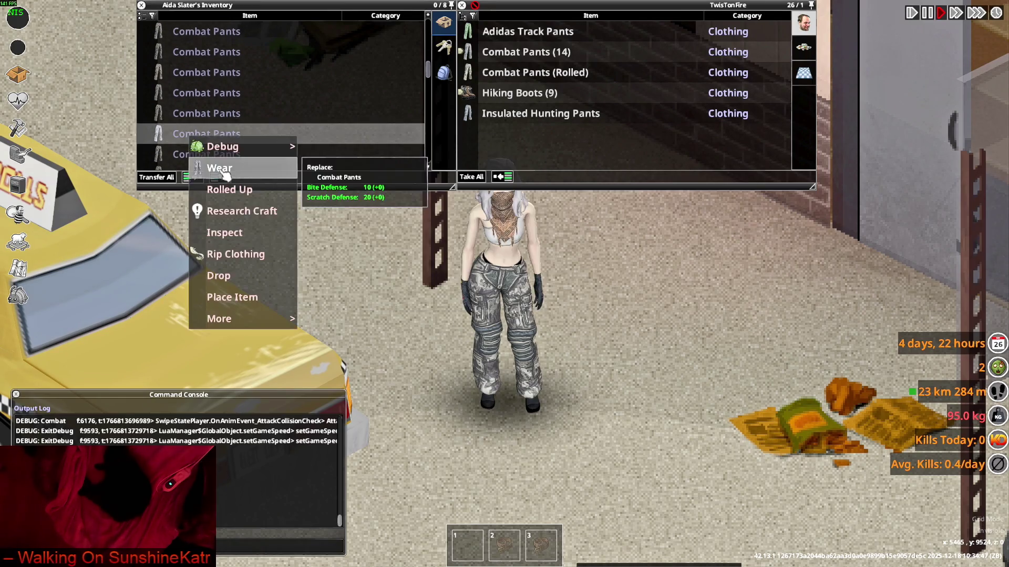
{"action": "left_click", "coordinate": [223, 167]}
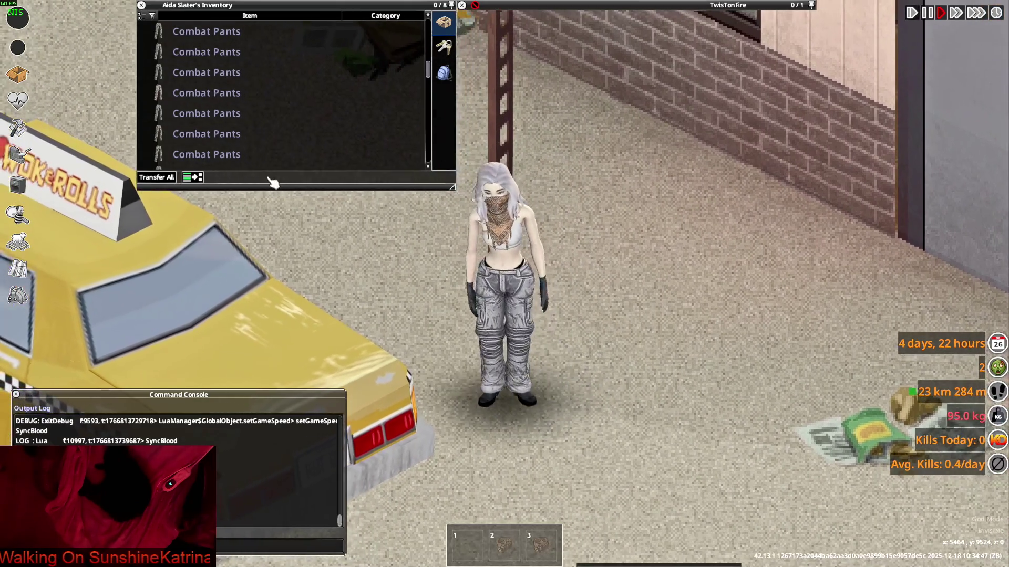
{"action": "mouse_move", "coordinate": [202, 151]}
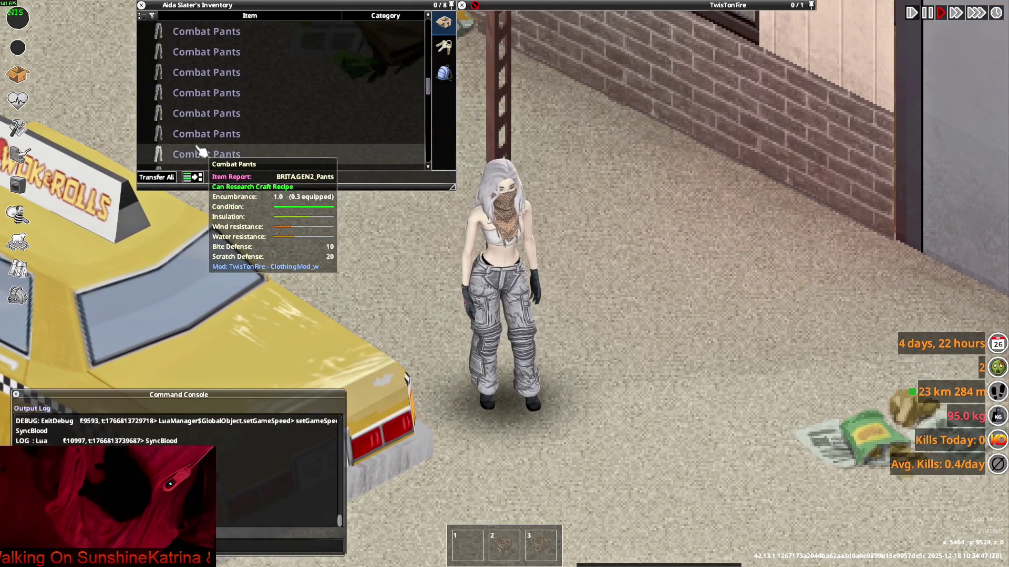
{"action": "key", "text": "d"}
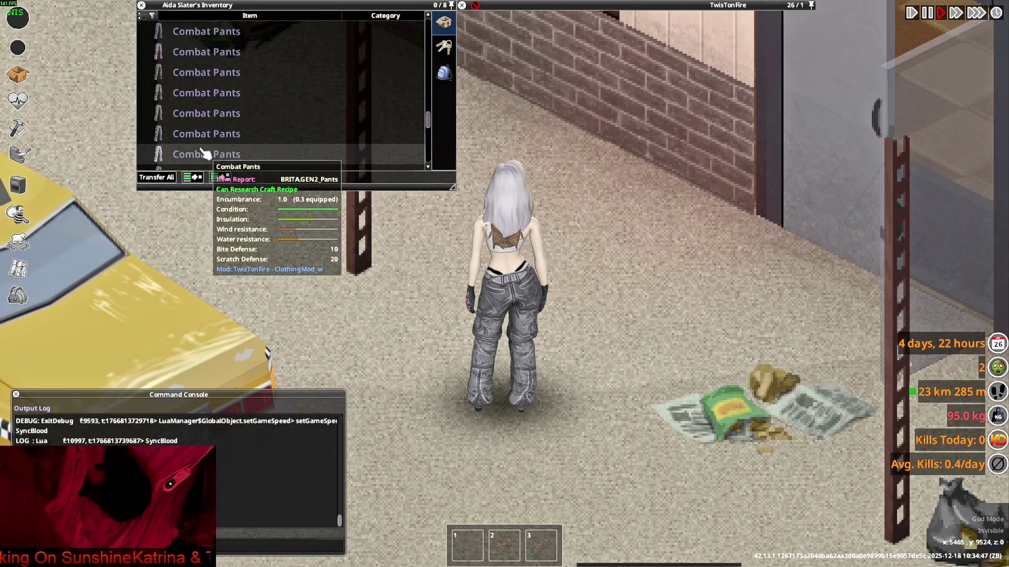
Toggle the worn Combat Pants between Rolled Up and Unrolled several times.
{"action": "scroll", "coordinate": [203, 153], "scroll_direction": "down", "scroll_amount": 2}
{"action": "right_click", "coordinate": [189, 141]}
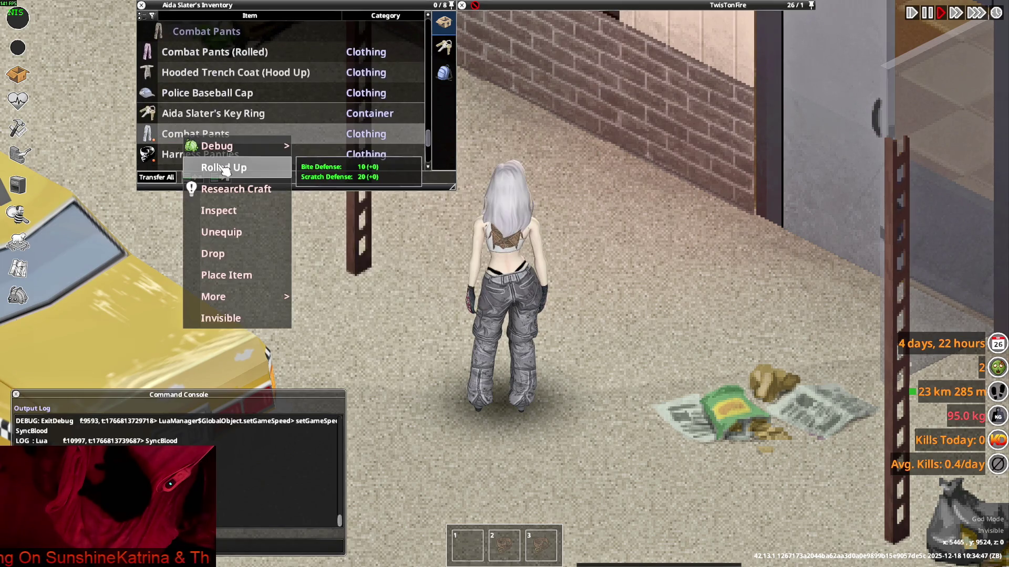
{"action": "left_click", "coordinate": [216, 165]}
{"action": "right_click", "coordinate": [195, 135]}
{"action": "left_click", "coordinate": [216, 164]}
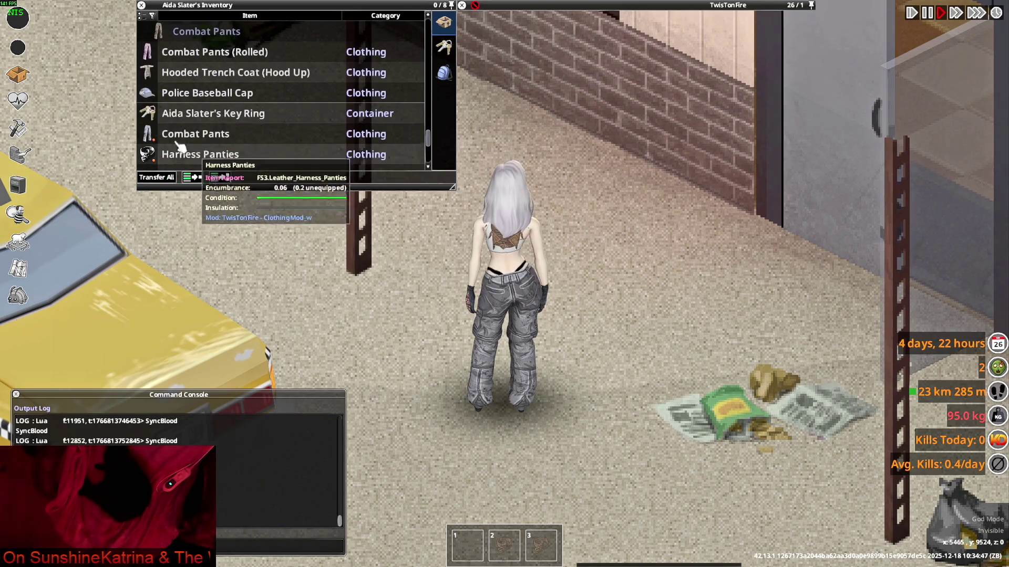
{"action": "right_click", "coordinate": [176, 139]}
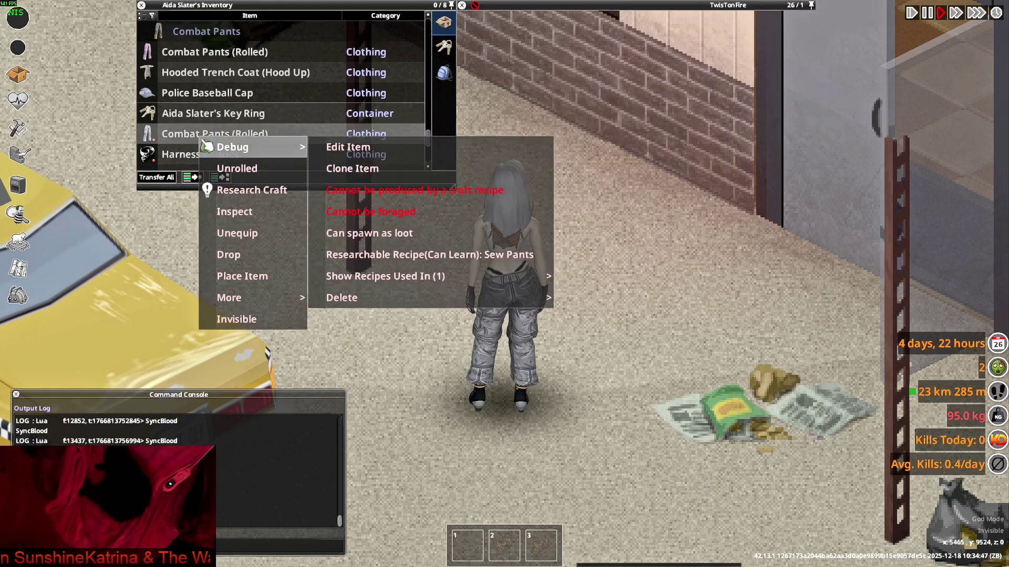
{"action": "left_click", "coordinate": [220, 168]}
{"action": "right_click", "coordinate": [177, 139]}
{"action": "left_click", "coordinate": [209, 164]}
{"action": "right_click", "coordinate": [209, 157]}
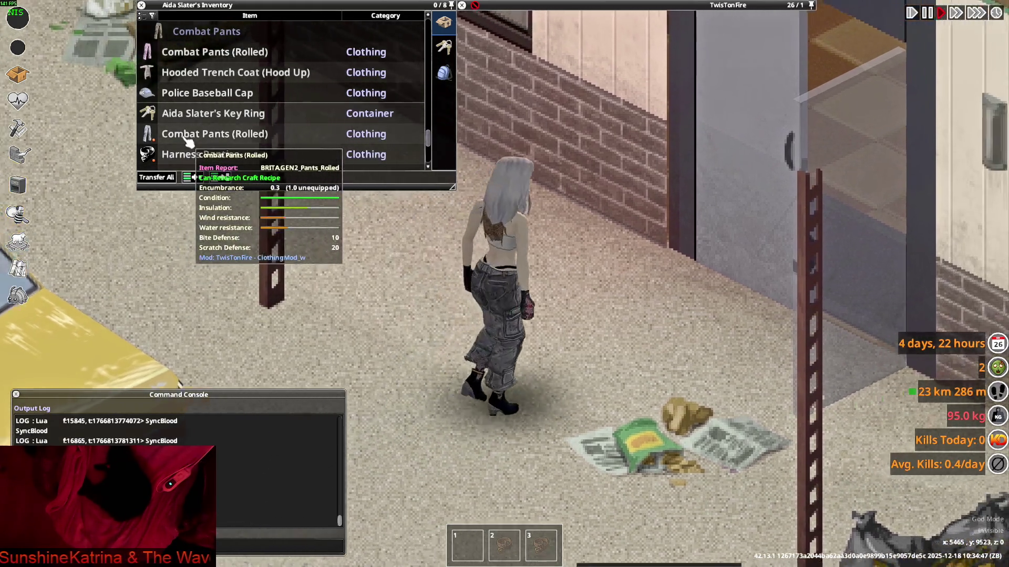
{"action": "left_click", "coordinate": [221, 181]}
Walk to the container and move the rolled Combat Pants out of the inventory.
{"action": "scroll", "coordinate": [200, 147], "scroll_direction": "down", "scroll_amount": 2}
{"action": "scroll", "coordinate": [194, 145], "scroll_direction": "up", "scroll_amount": 2}
{"action": "key", "text": "w"}
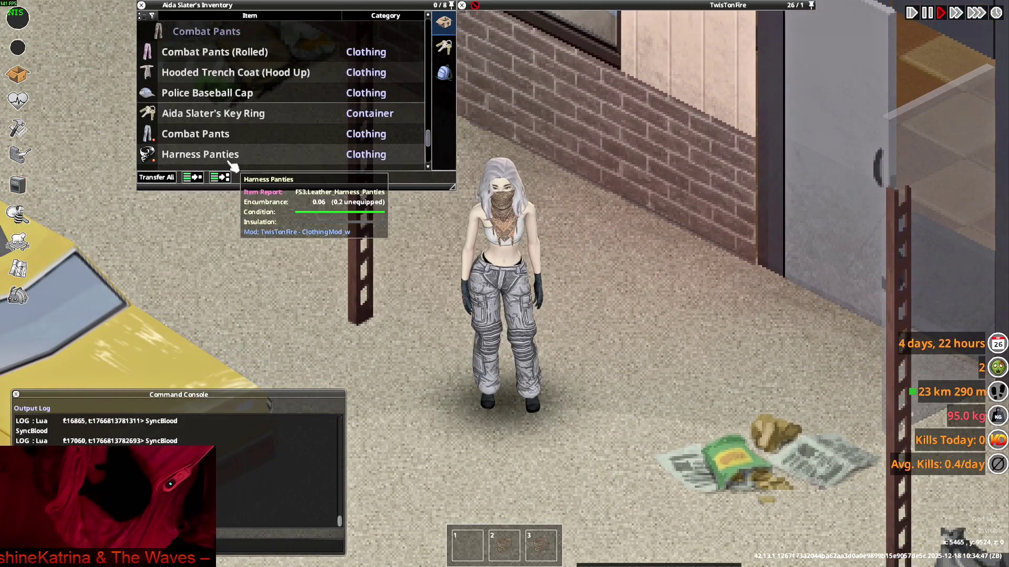
{"action": "key", "text": "s"}
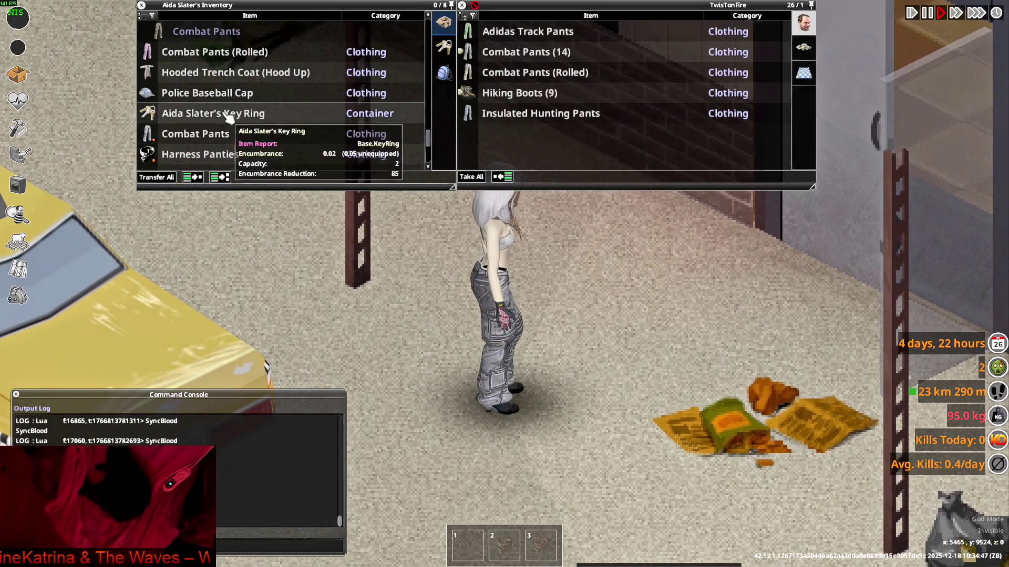
{"action": "scroll", "coordinate": [210, 126], "scroll_direction": "up", "scroll_amount": 2}
{"action": "double_click", "coordinate": [204, 139]}
{"action": "scroll", "coordinate": [205, 128], "scroll_direction": "down", "scroll_amount": 2}
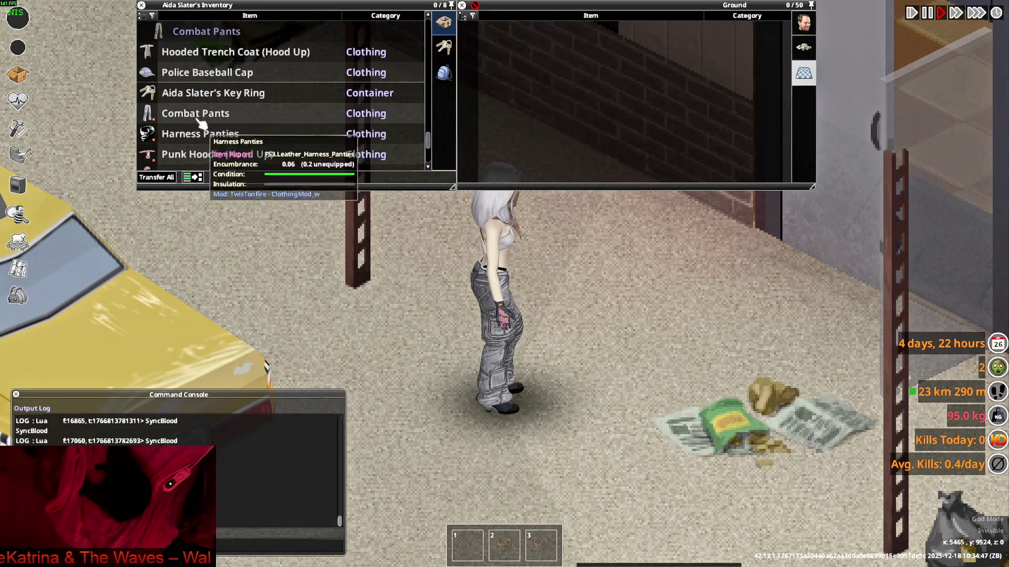
Take off the worn Combat Pants and walk around to see the dropped pair.
{"action": "double_click", "coordinate": [230, 114]}
{"action": "scroll", "coordinate": [247, 137], "scroll_direction": "up", "scroll_amount": 2}
{"action": "right_click", "coordinate": [189, 113]}
{"action": "mouse_move", "coordinate": [213, 126]}
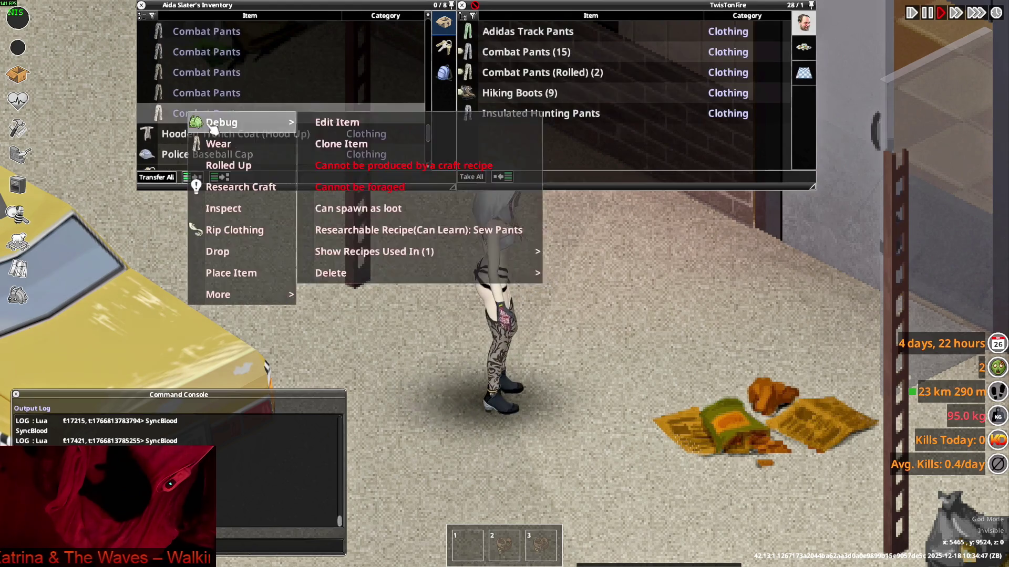
{"action": "key", "text": "s"}
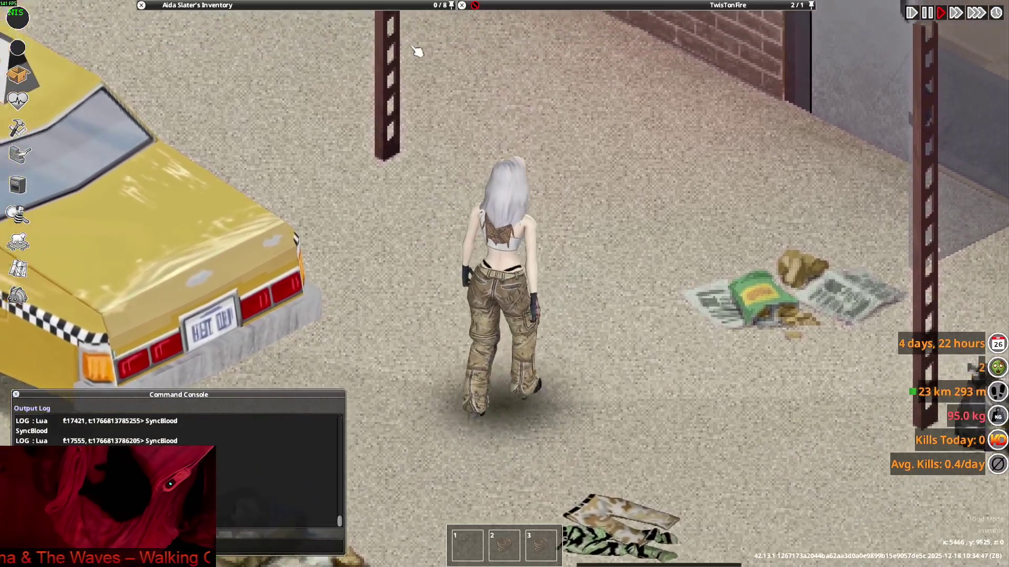
{"action": "mouse_move", "coordinate": [225, 5]}
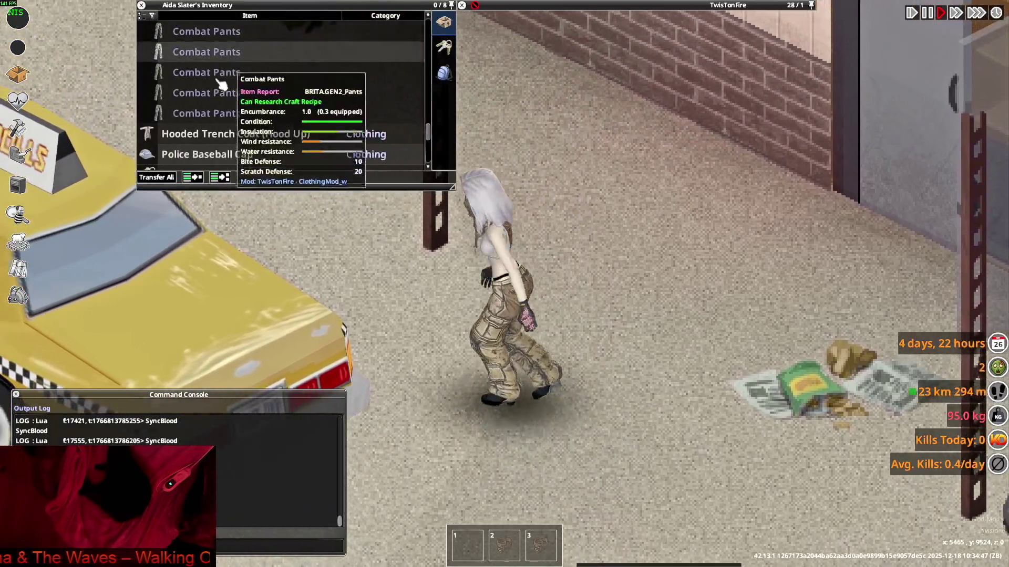
{"action": "key", "text": "w"}
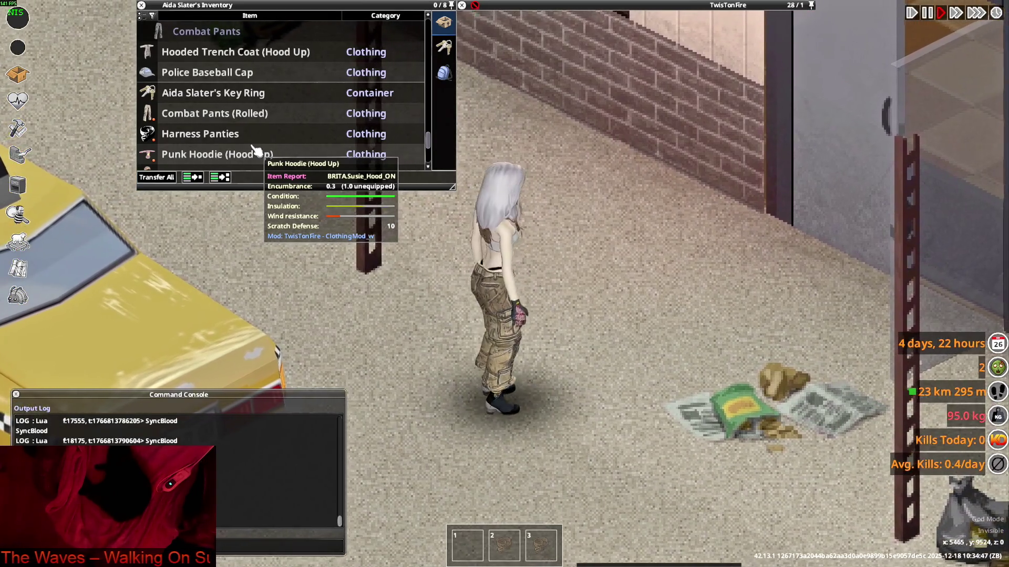
{"action": "key", "text": "w"}
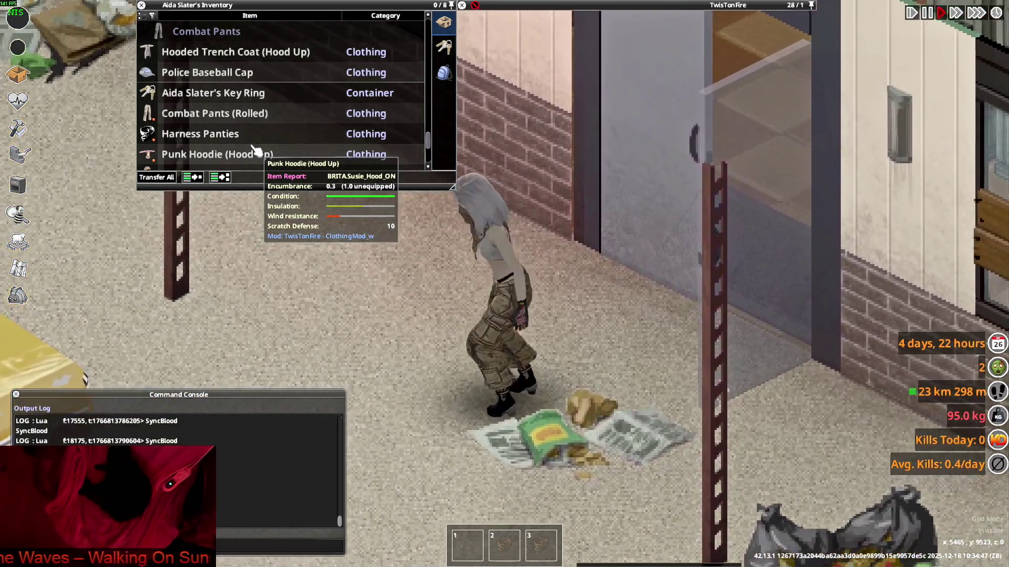
Take off the rolled Combat Pants and bring up actions for another pair.
{"action": "double_click", "coordinate": [210, 113]}
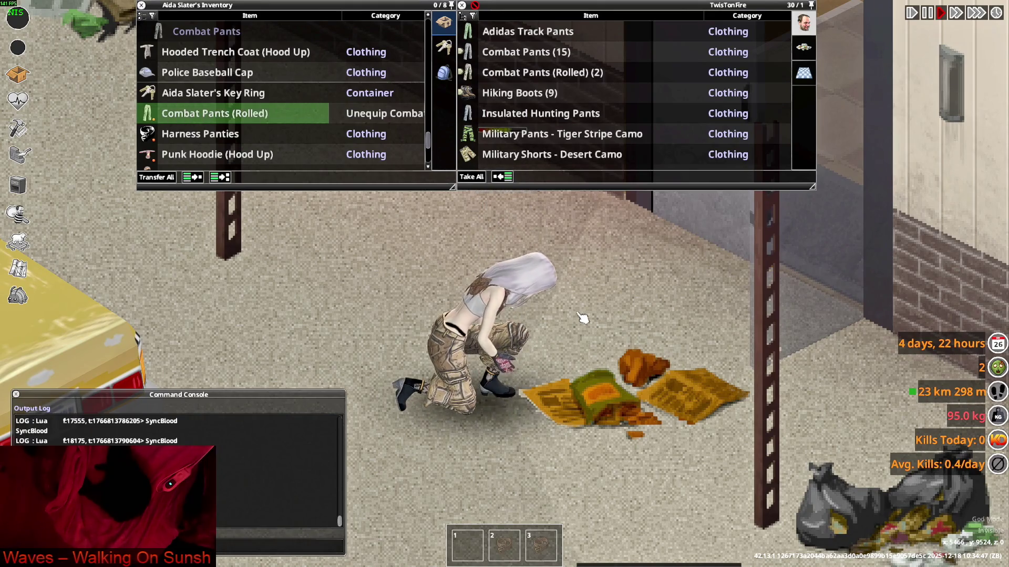
{"action": "scroll", "coordinate": [206, 139], "scroll_direction": "up", "scroll_amount": 5}
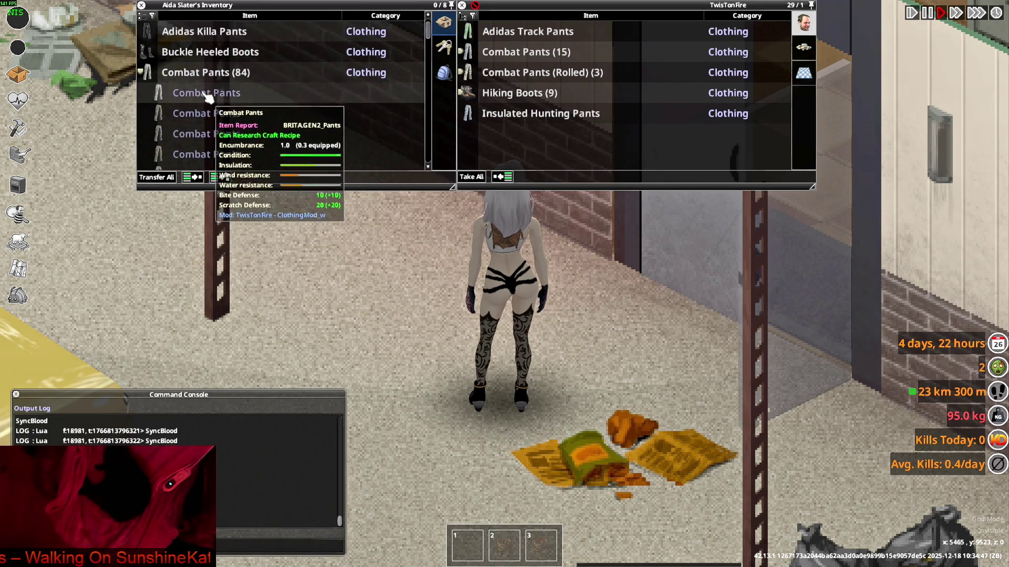
{"action": "scroll", "coordinate": [237, 139], "scroll_direction": "down", "scroll_amount": 3}
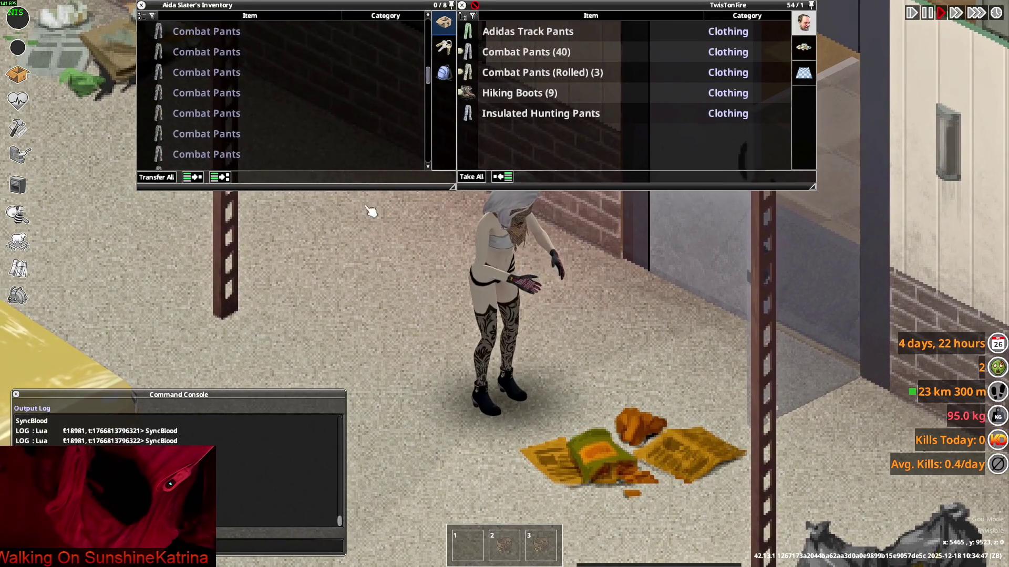
{"action": "right_click", "coordinate": [205, 139]}
Put on a Combat Pants pair, roll them up, and walk to inspect them.
{"action": "left_click", "coordinate": [221, 178]}
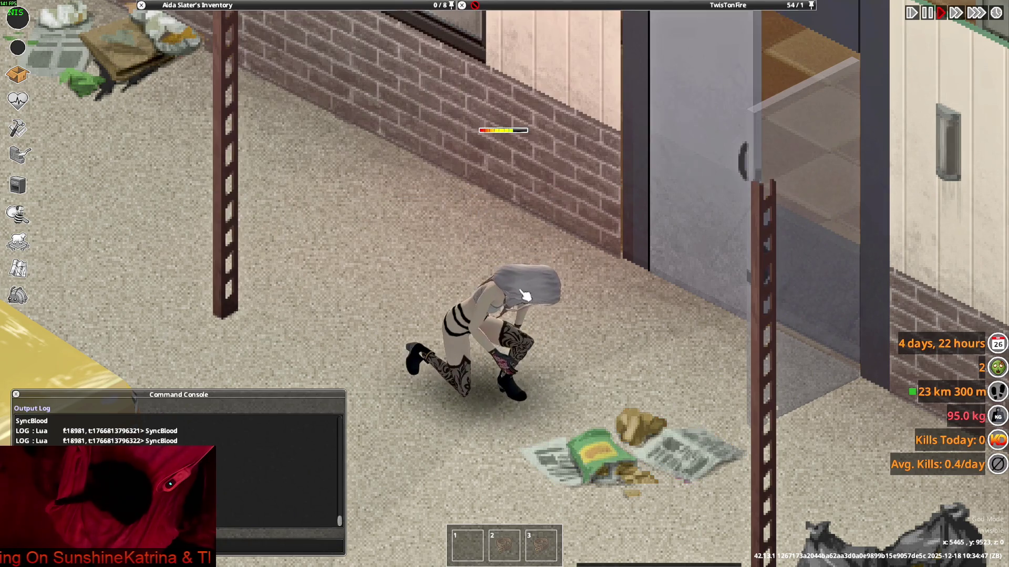
{"action": "key", "text": "s"}
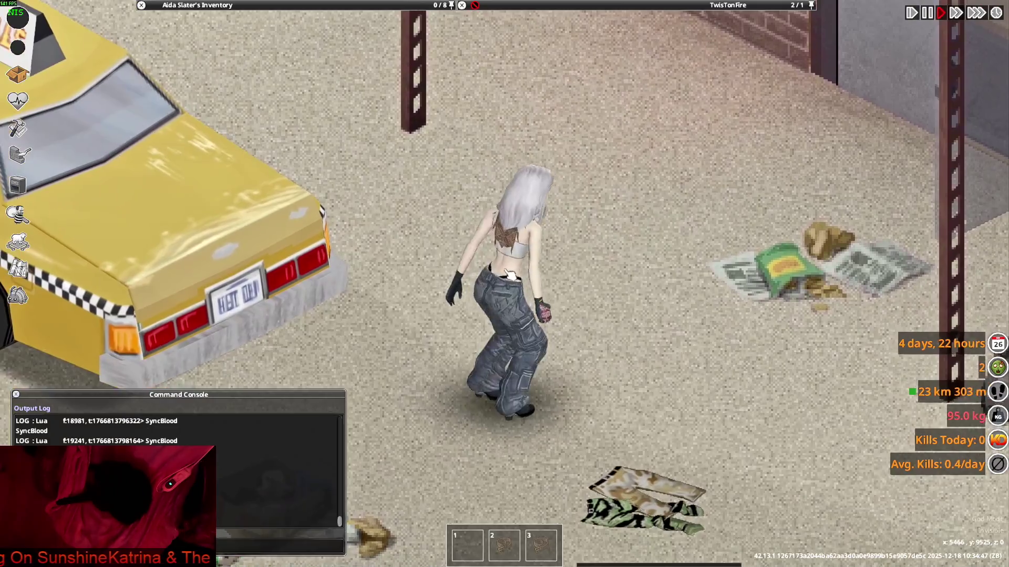
{"action": "mouse_move", "coordinate": [315, 6]}
{"action": "mouse_move", "coordinate": [263, 131]}
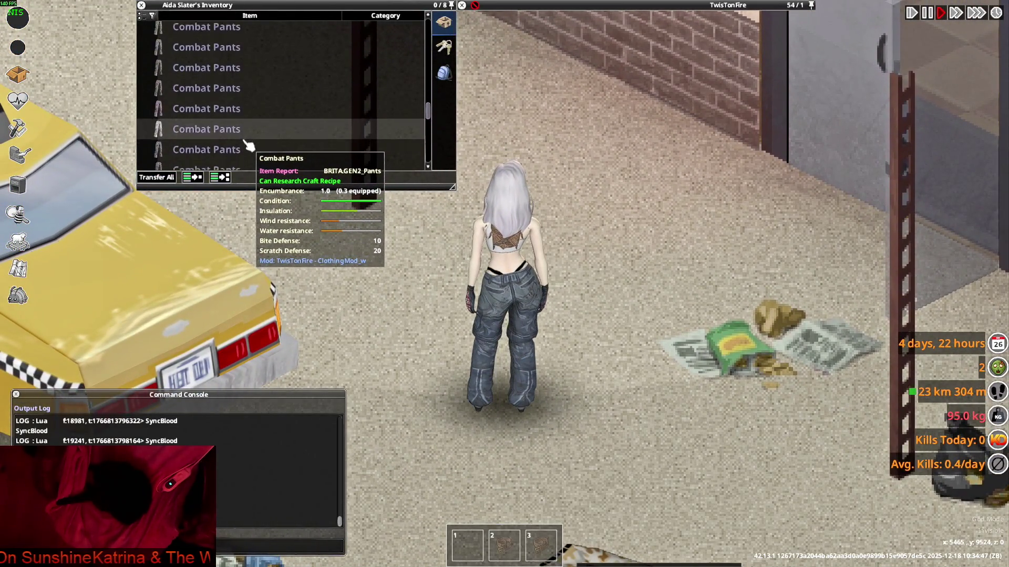
{"action": "right_click", "coordinate": [205, 136]}
{"action": "left_click", "coordinate": [226, 167]}
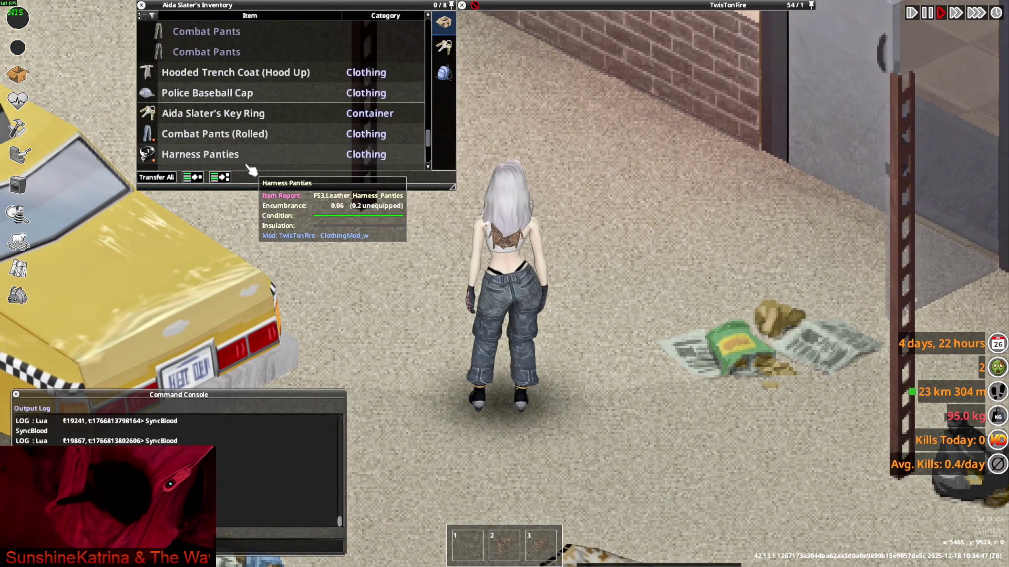
{"action": "key", "text": "s"}
{"action": "key", "text": "w"}
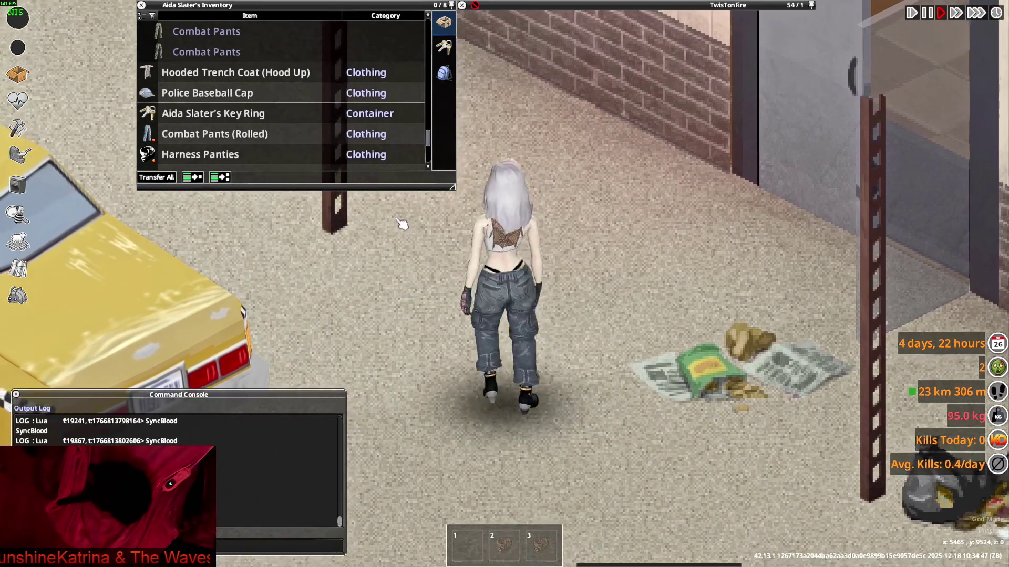
Drag the rolled Combat Pants out of the inventory.
{"action": "mouse_move", "coordinate": [250, 127]}
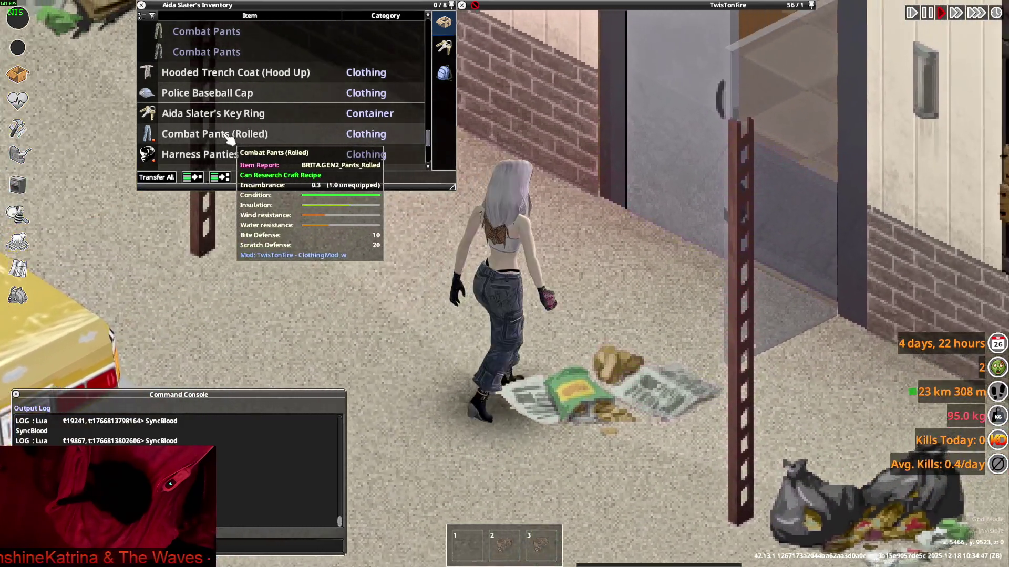
{"action": "left_click_drag", "start_coordinate": [247, 133], "coordinate": [412, 278]}
{"action": "scroll", "coordinate": [261, 147], "scroll_direction": "up", "scroll_amount": 2}
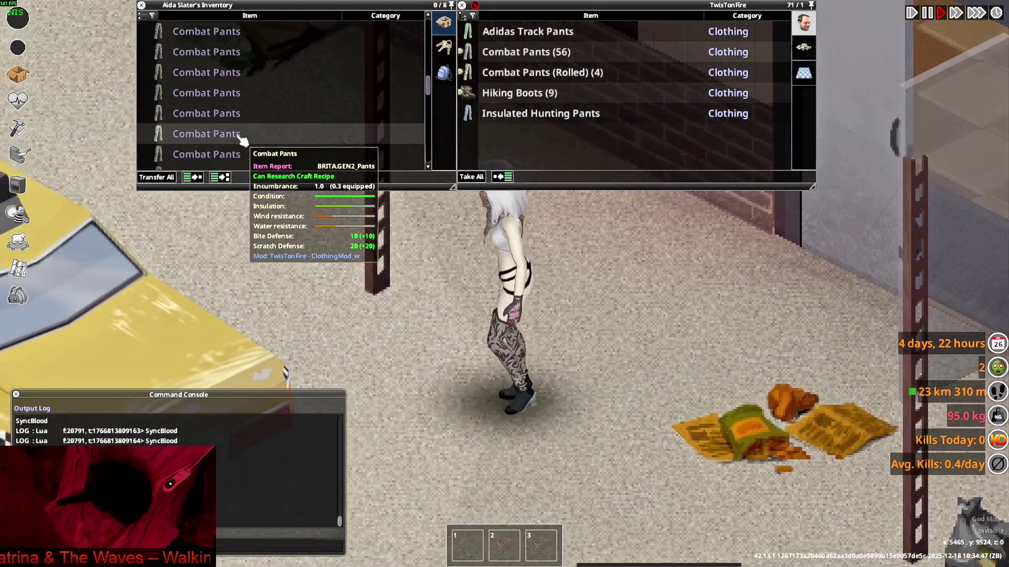
{"action": "scroll", "coordinate": [227, 145], "scroll_direction": "down", "scroll_amount": 1}
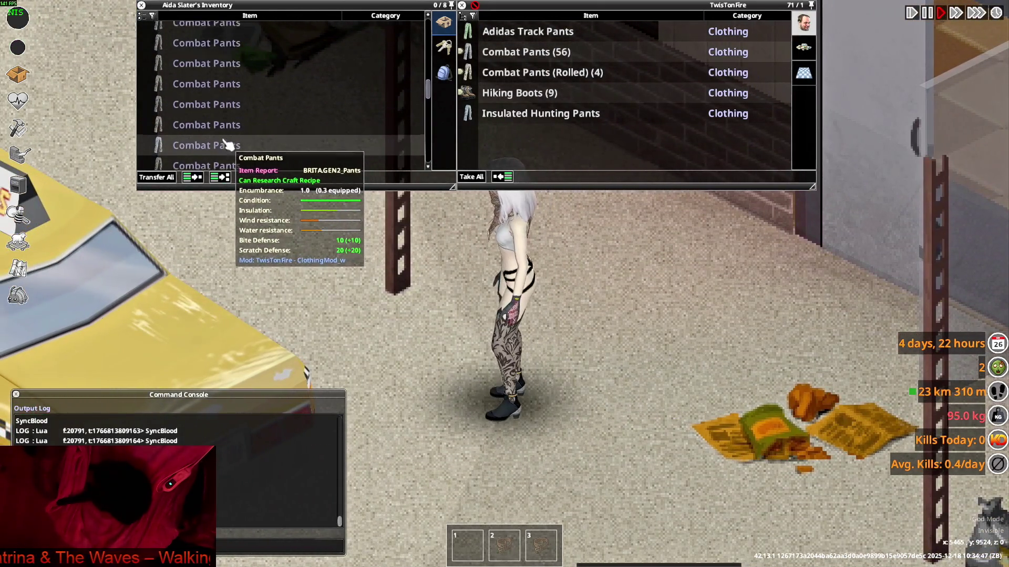
Try on three more Combat Pants variants, walking the character around to inspect them.
{"action": "right_click", "coordinate": [205, 138]}
{"action": "left_click", "coordinate": [234, 163]}
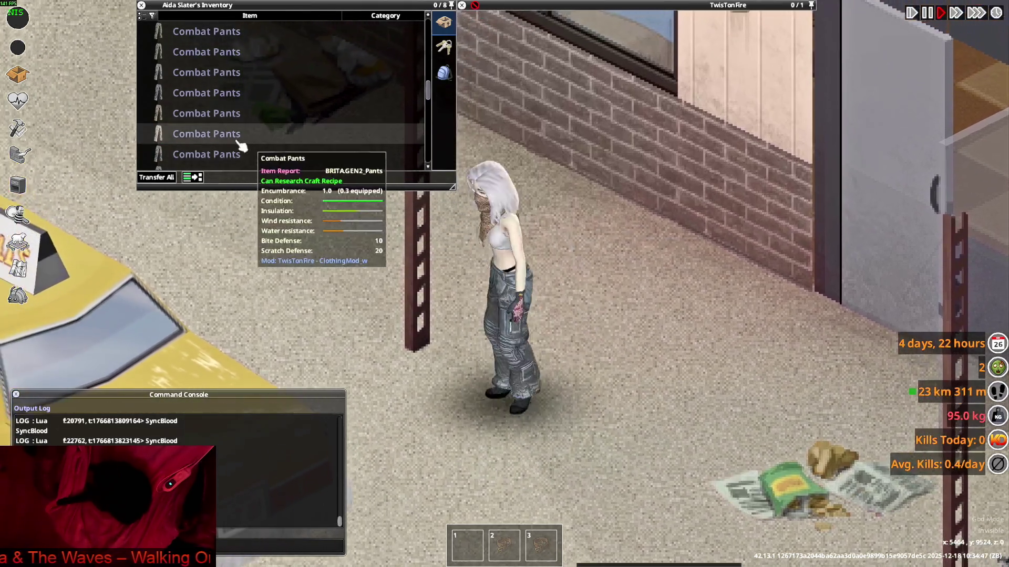
{"action": "right_click", "coordinate": [205, 136]}
{"action": "left_click", "coordinate": [226, 163]}
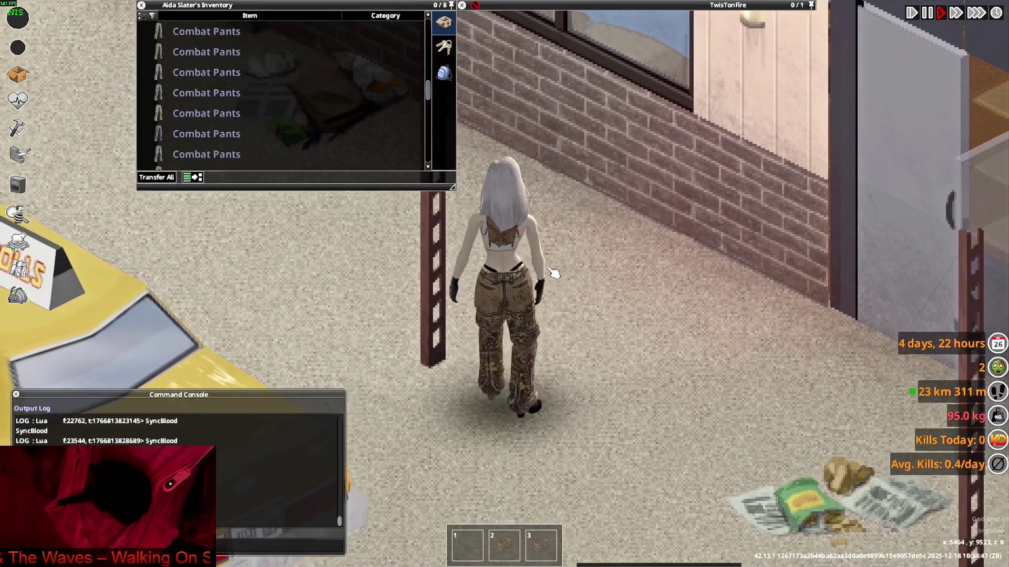
{"action": "key", "text": "a"}
{"action": "key", "text": "w"}
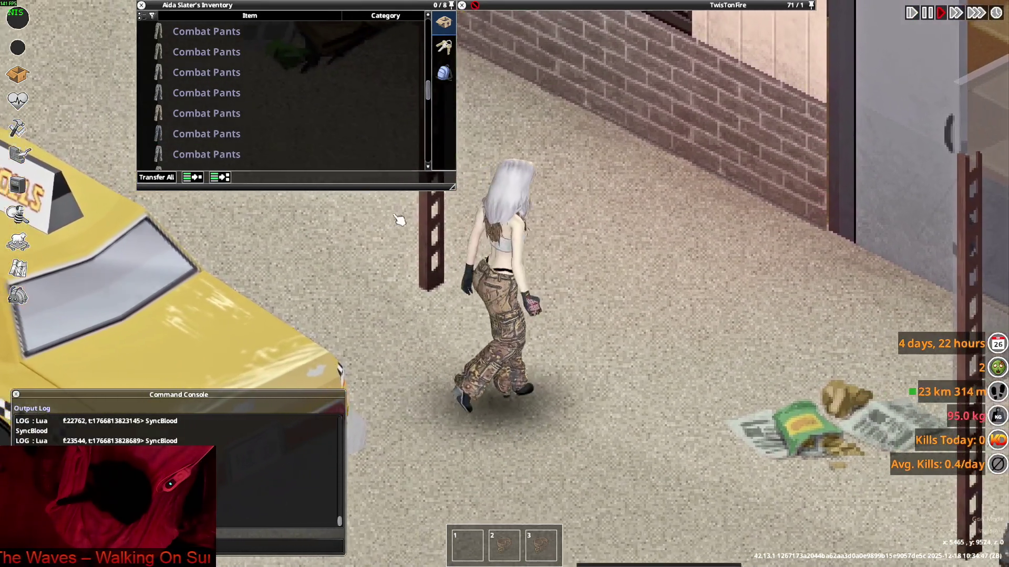
{"action": "mouse_move", "coordinate": [230, 149]}
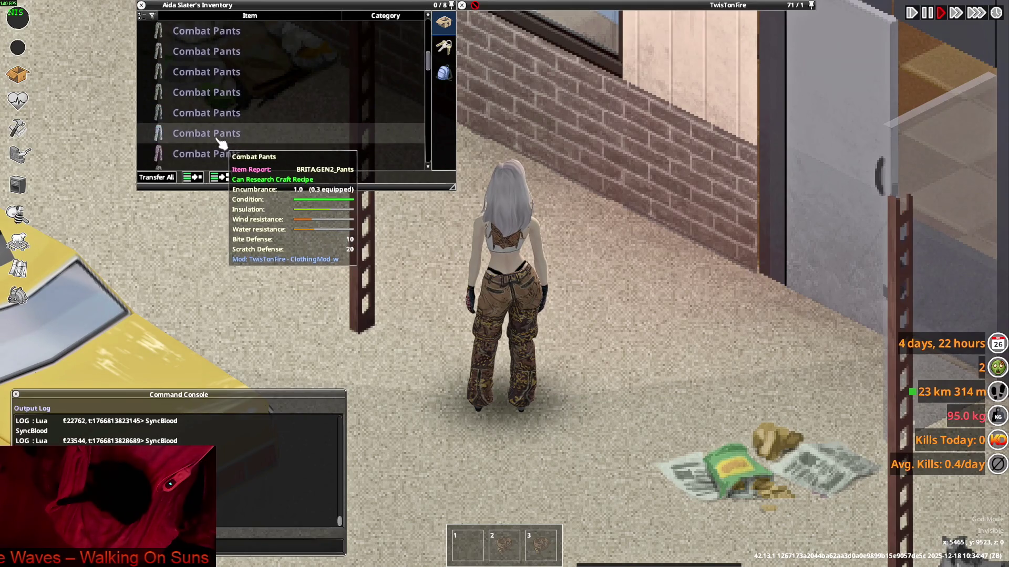
{"action": "right_click", "coordinate": [219, 140]}
{"action": "left_click", "coordinate": [241, 164]}
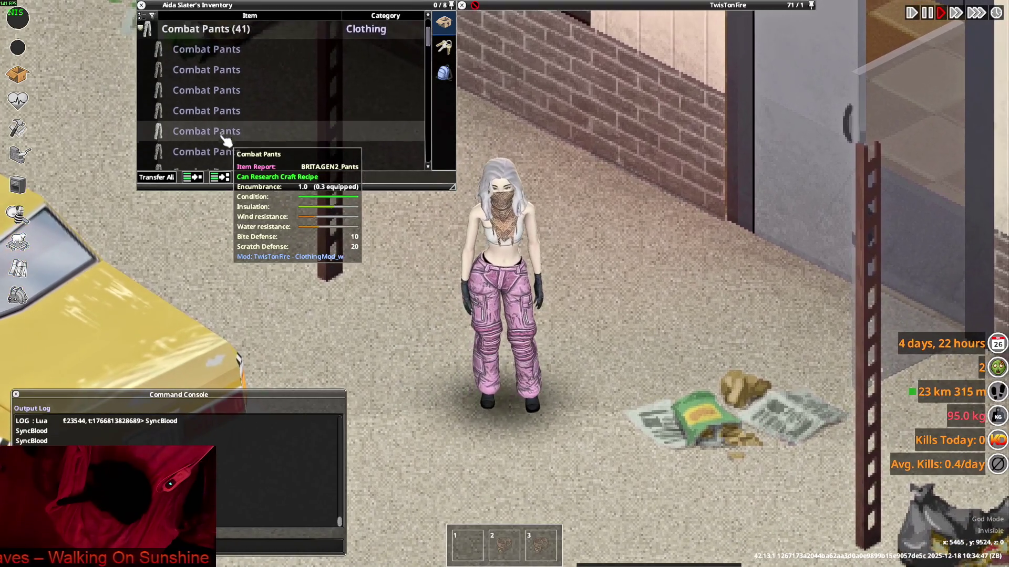
Preview another Combat Pants variant, walking the character around to inspect it.
{"action": "right_click", "coordinate": [195, 111]}
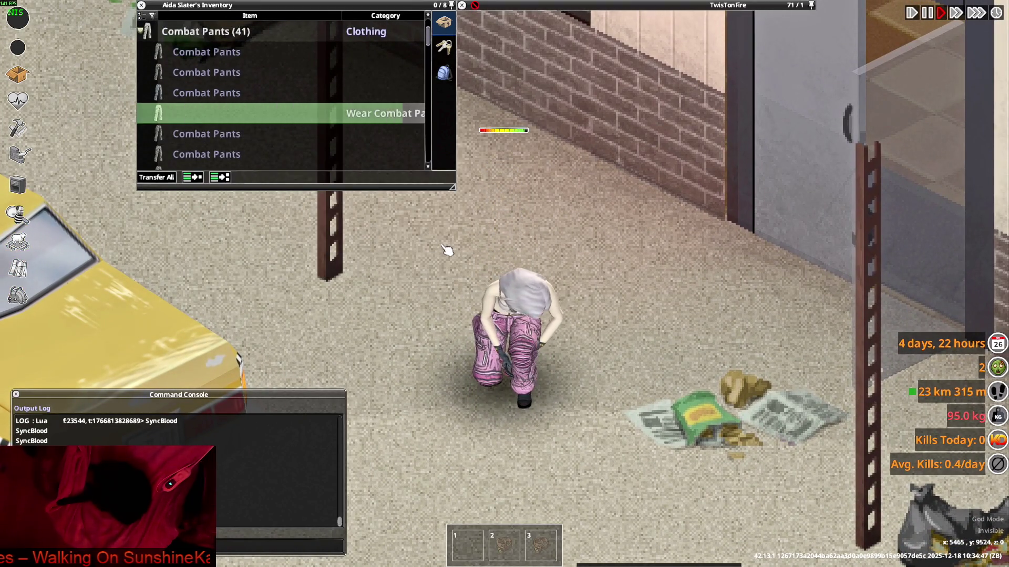
{"action": "scroll", "coordinate": [218, 140], "scroll_direction": "down", "scroll_amount": 1}
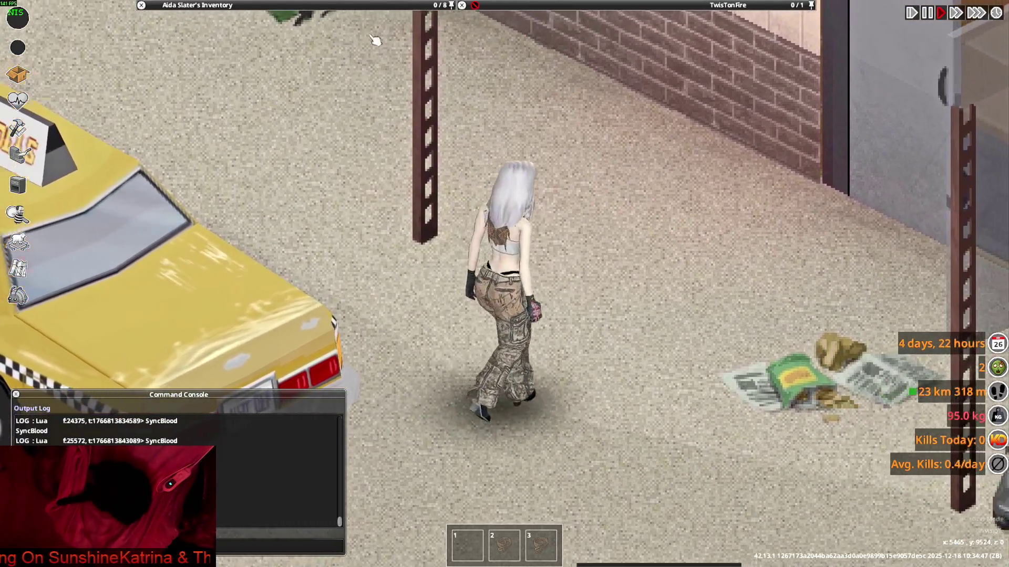
{"action": "mouse_move", "coordinate": [254, 92]}
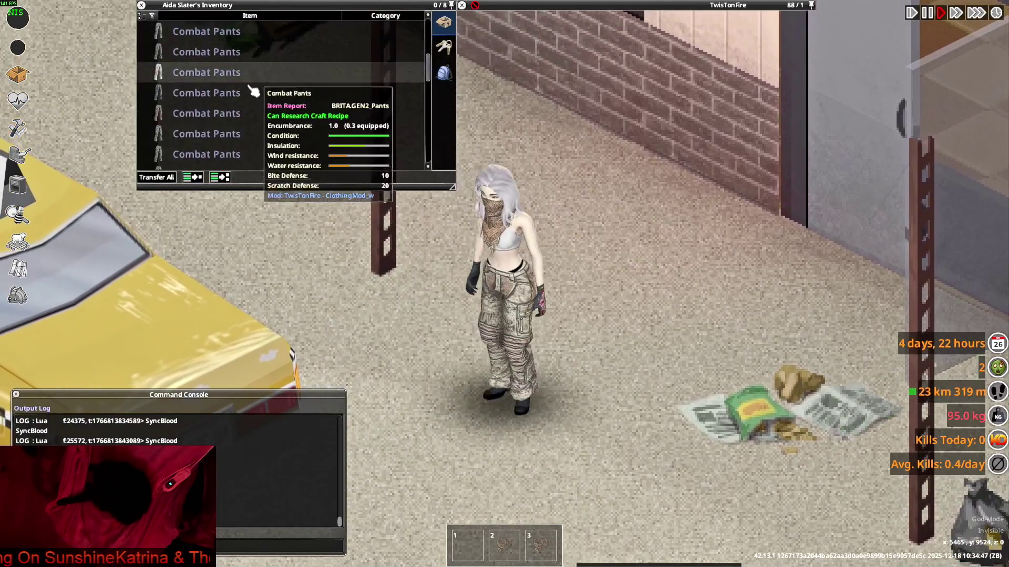
{"action": "scroll", "coordinate": [247, 103], "scroll_direction": "up", "scroll_amount": 1}
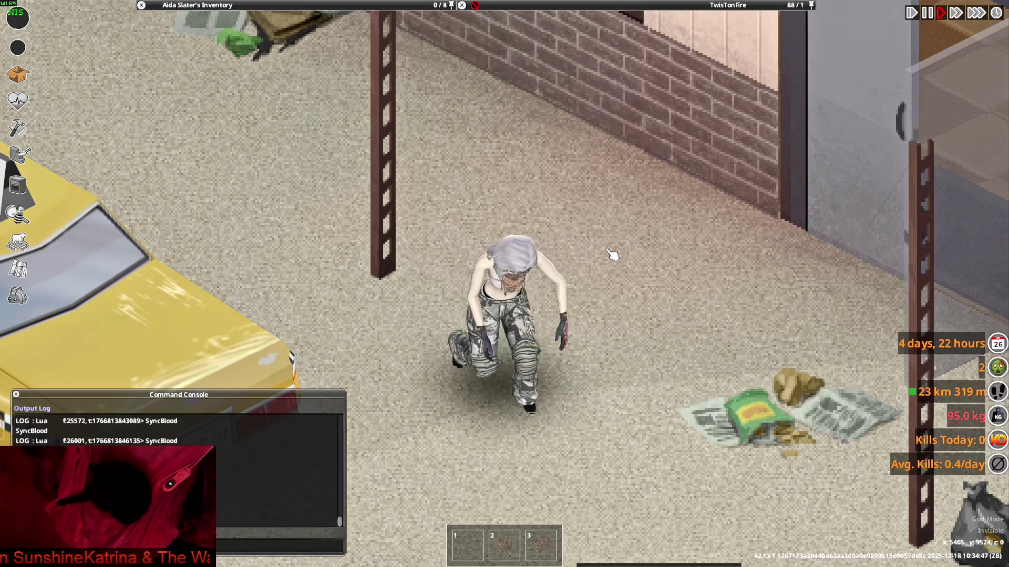
{"action": "key", "text": "a"}
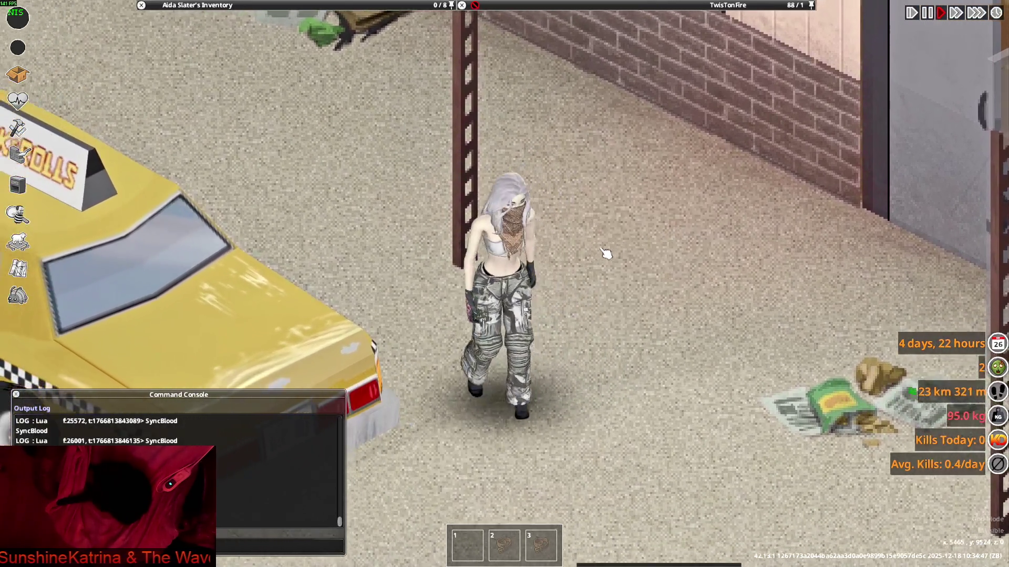
{"action": "key", "text": "s"}
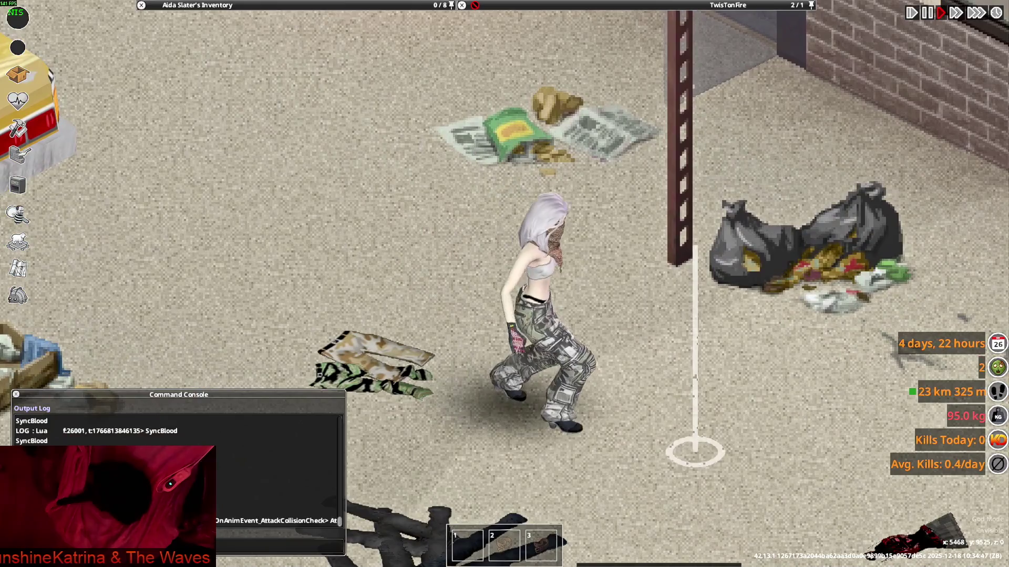
{"action": "key", "text": "d"}
{"action": "key", "text": "d"}
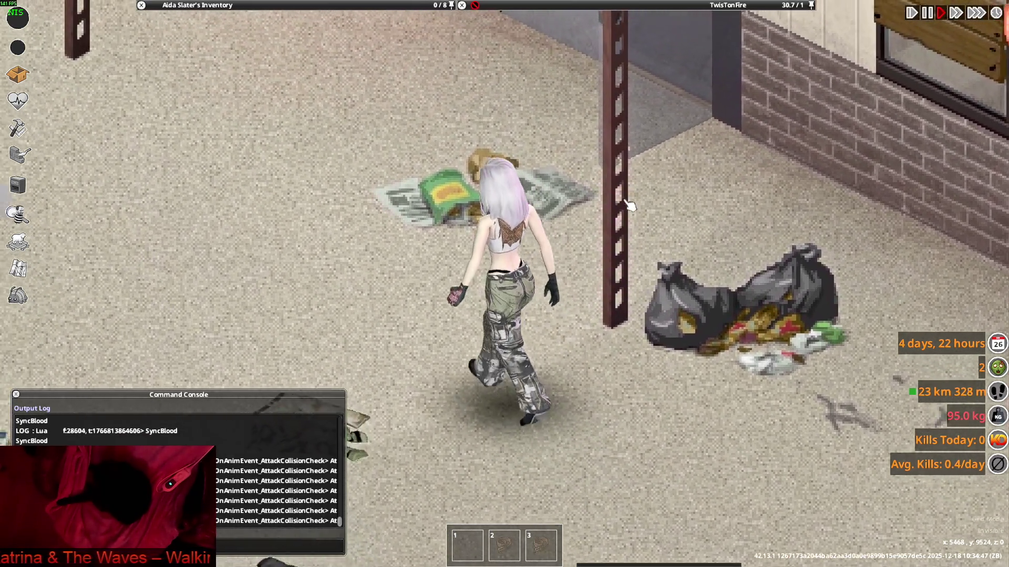
{"action": "key", "text": "s"}
{"action": "key", "text": "d"}
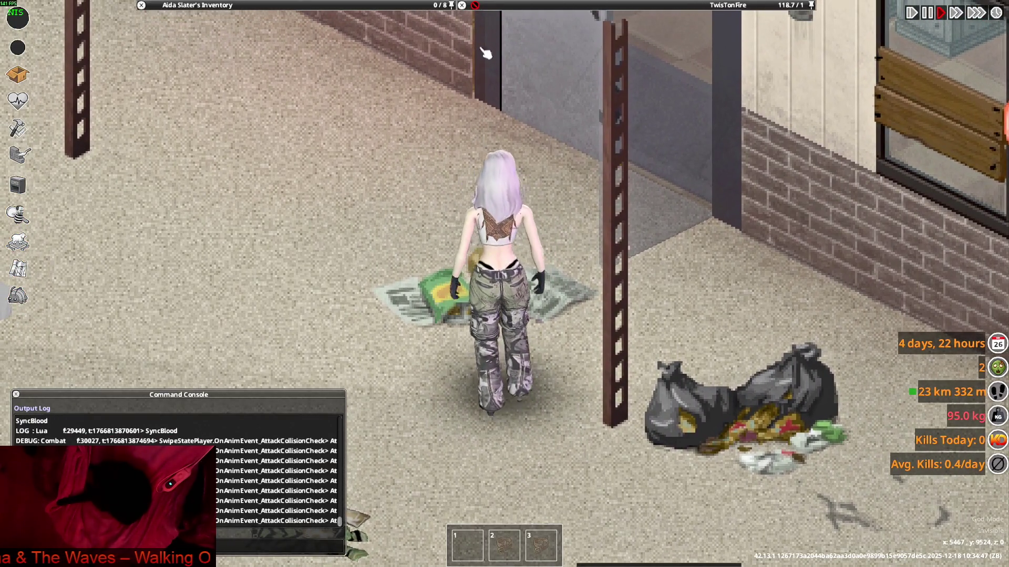
Move the remaining Combat Pants into the floor container, then switch to Blender.
{"action": "key", "text": "w"}
{"action": "mouse_move", "coordinate": [219, 79]}
{"action": "double_click", "coordinate": [200, 93]}
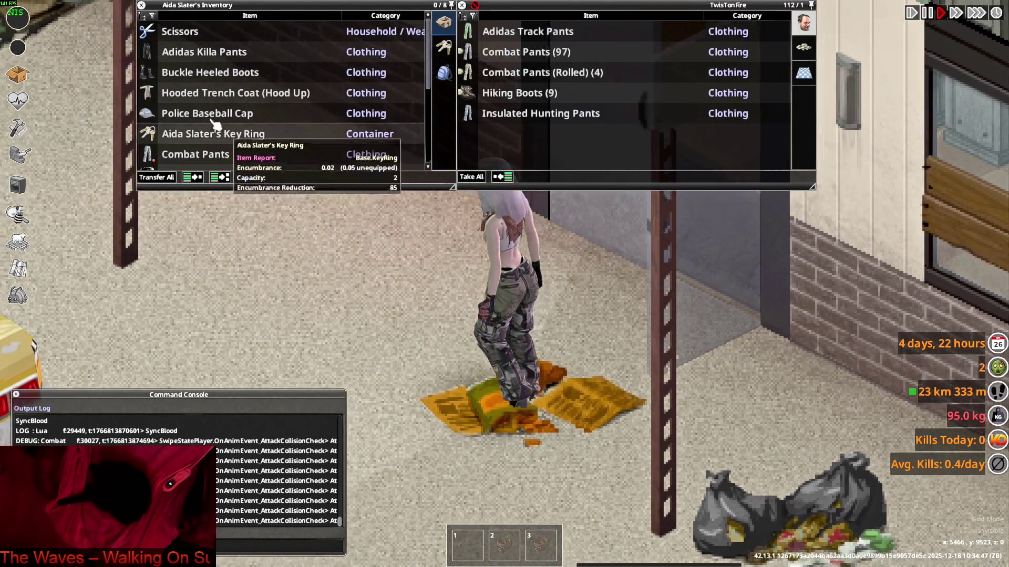
{"action": "key", "text": "a"}
{"action": "key", "text": "alt+Tab"}
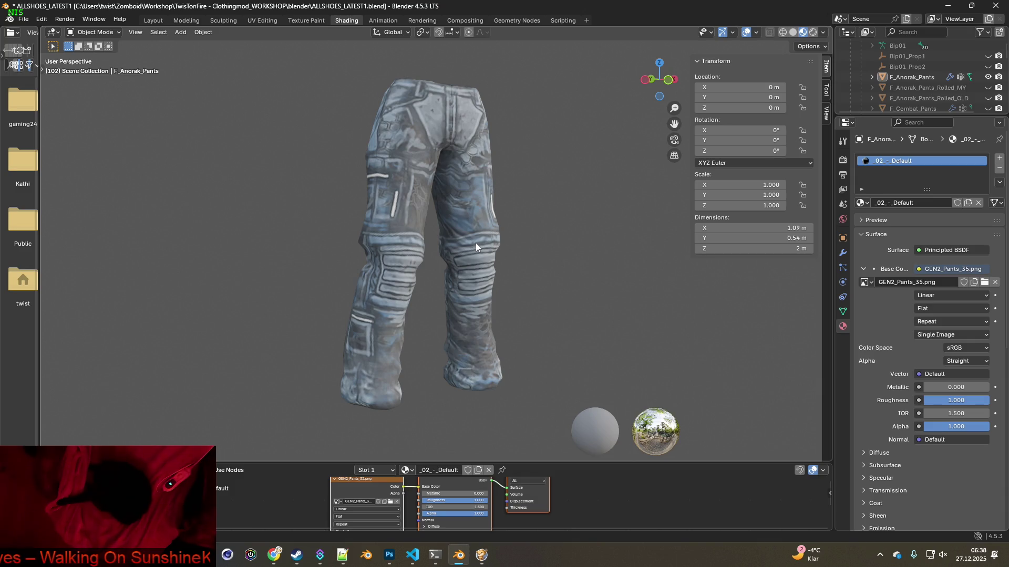
Cycle through the open windows with Alt+Tab to bring up Notepad++ with GEN2_Pants.xml.
{"action": "key", "text": "alt+Tab"}
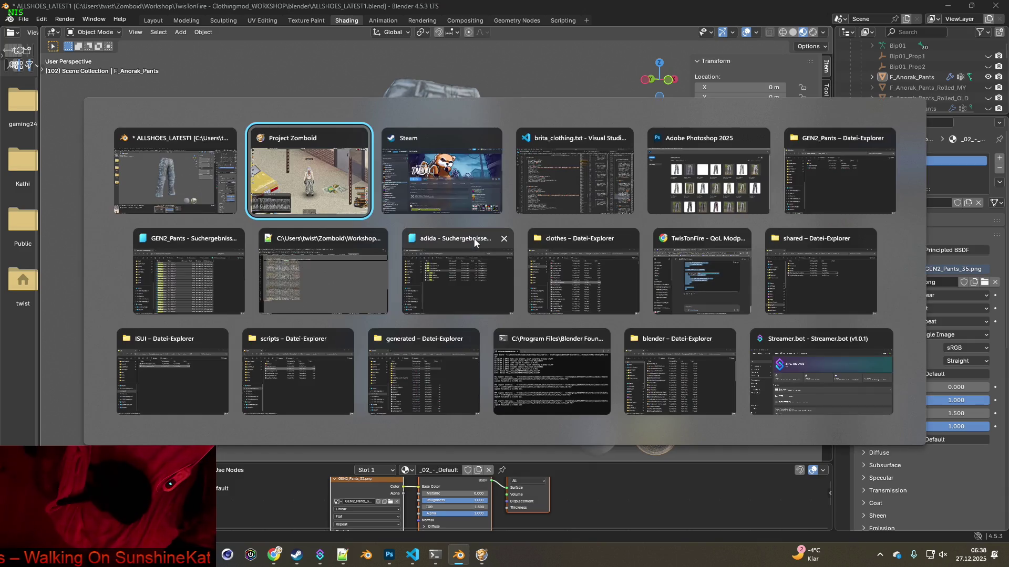
{"action": "key", "text": "Tab"}
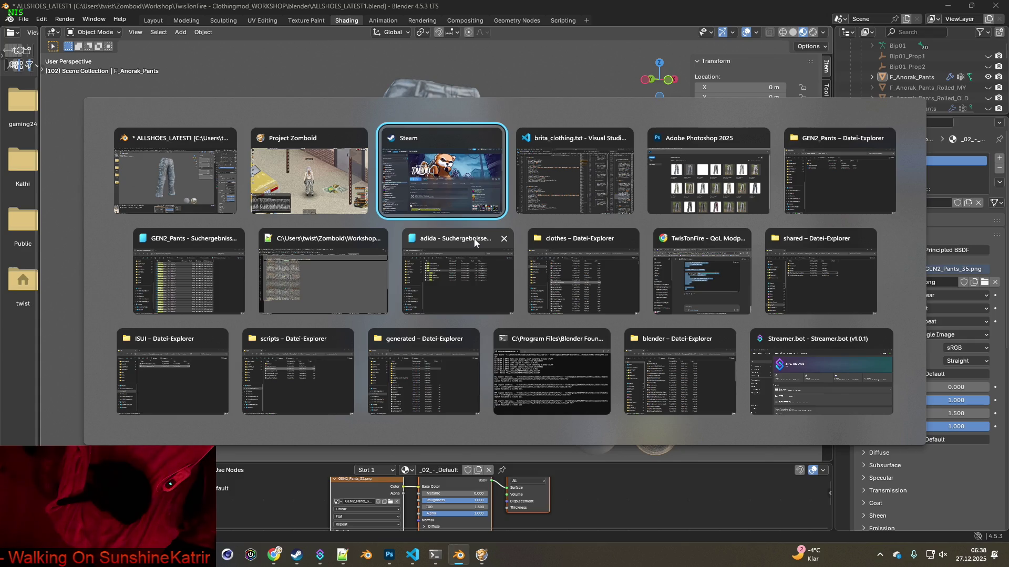
{"action": "key", "text": "Tab"}
{"action": "key", "text": "Tab"}
{"action": "key", "text": "Tab"}
{"action": "key", "text": "Tab"}
{"action": "key", "text": "Tab"}
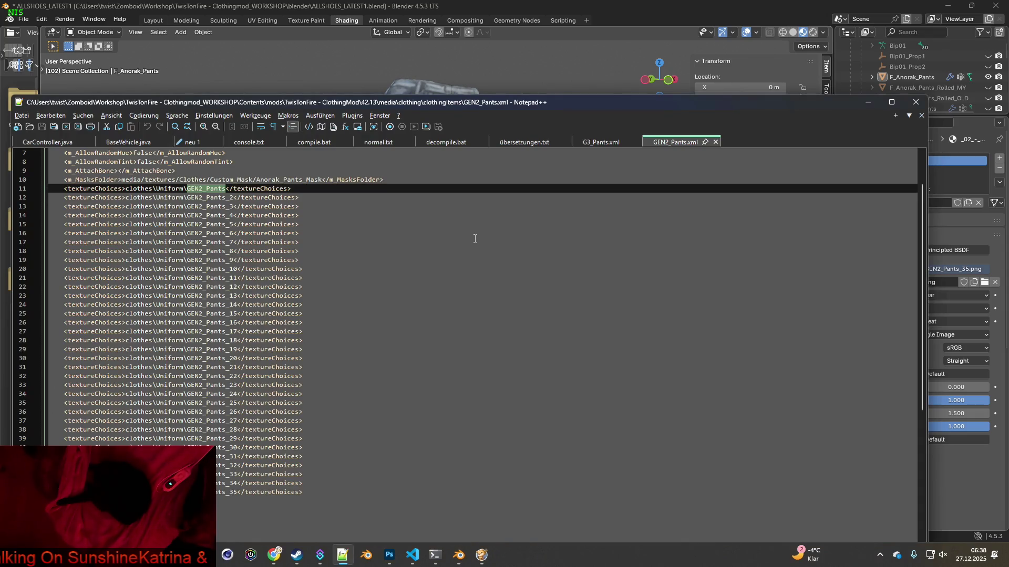
Close GEN2_Pants.xml, select G3_Pants on line 11, and bring the GEN2_Pants folder window forward.
{"action": "left_click", "coordinate": [715, 142]}
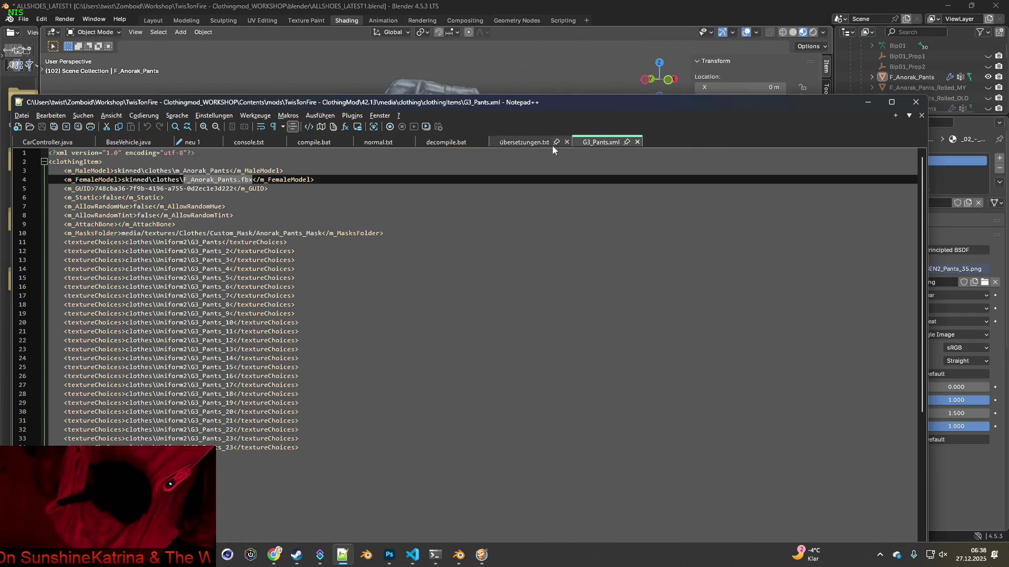
{"action": "left_click_drag", "start_coordinate": [190, 242], "coordinate": [223, 243]}
{"action": "key", "text": "ctrl+c"}
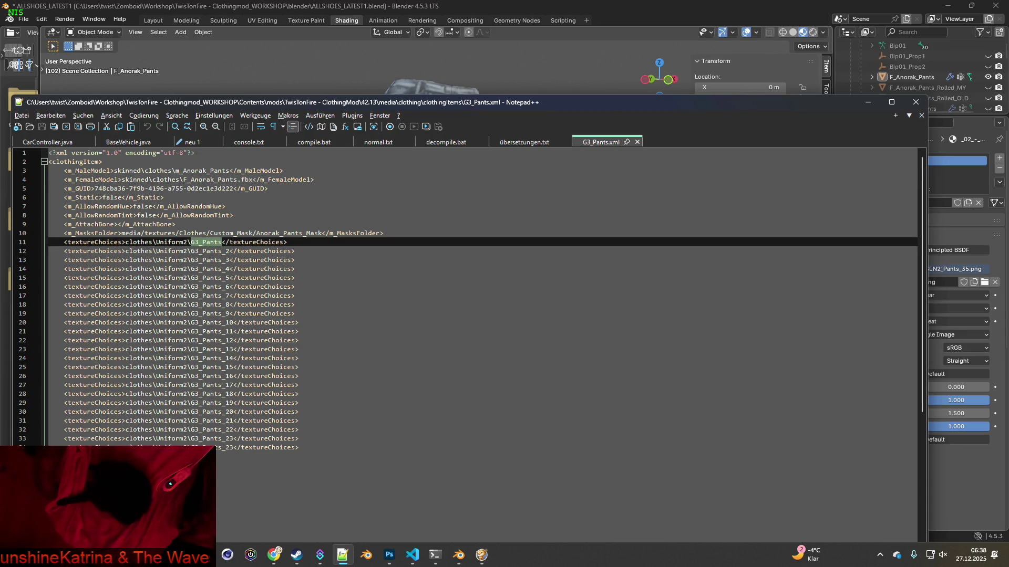
{"action": "left_click", "coordinate": [204, 554]}
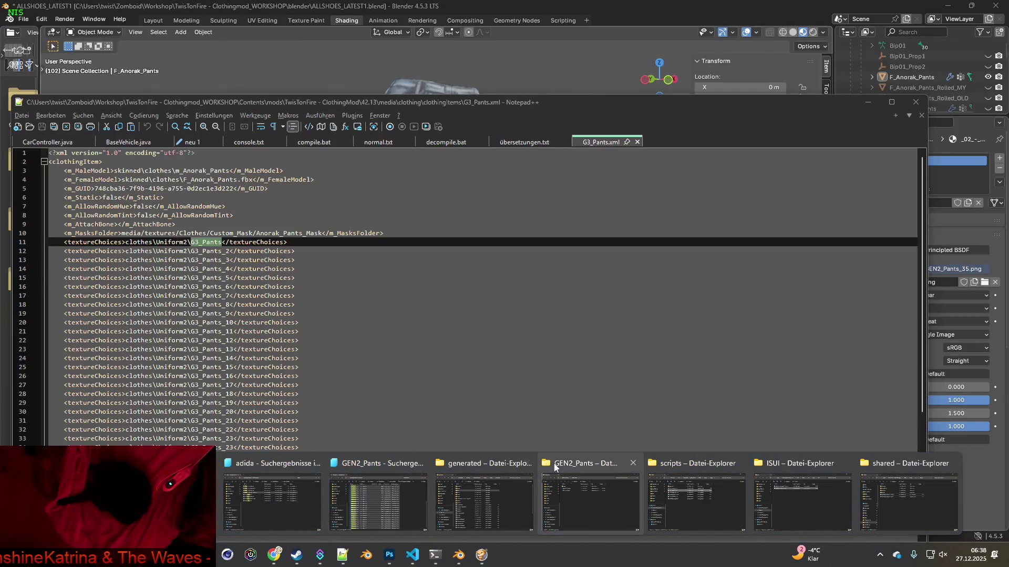
{"action": "left_click", "coordinate": [557, 465]}
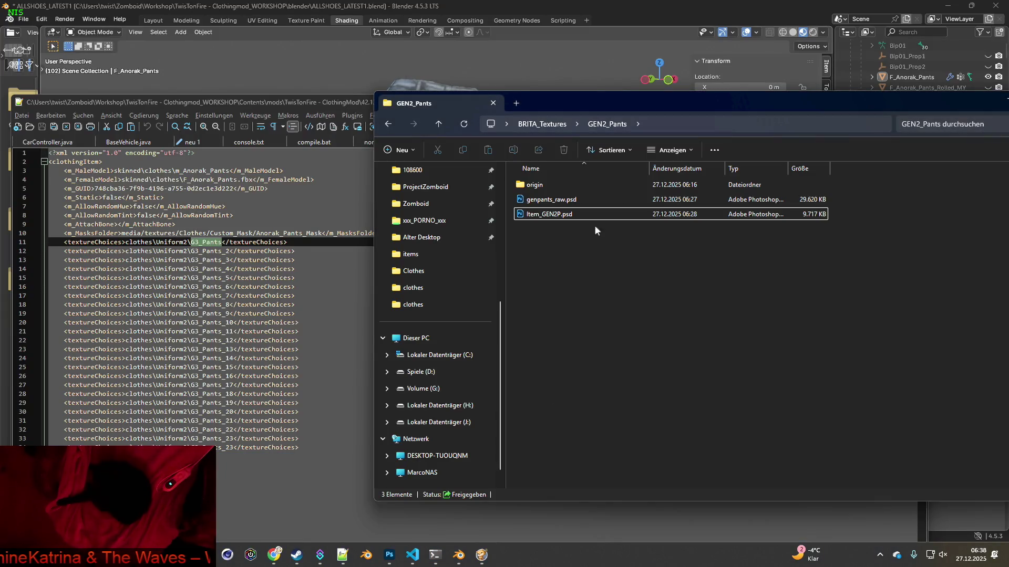
Create a new G3_Pants folder in BRITA_Textures and open it.
{"action": "left_click", "coordinate": [553, 129]}
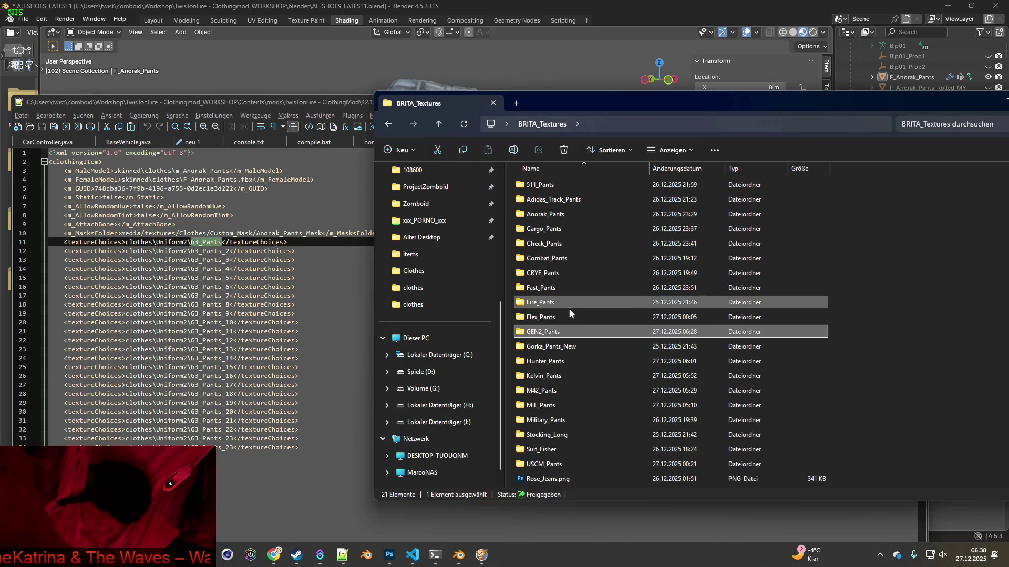
{"action": "right_click", "coordinate": [507, 474]}
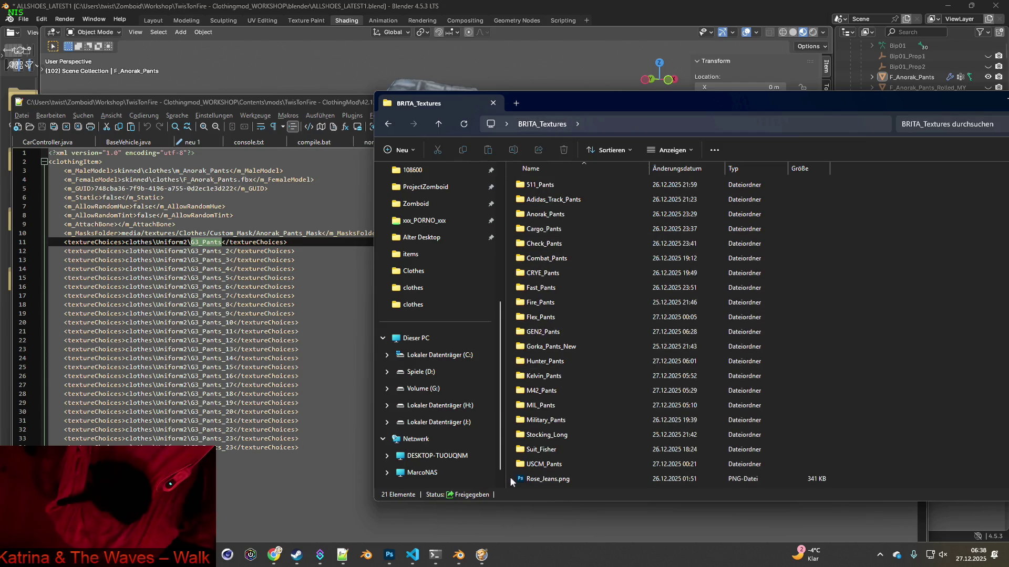
{"action": "mouse_move", "coordinate": [553, 406]}
{"action": "left_click", "coordinate": [706, 409]}
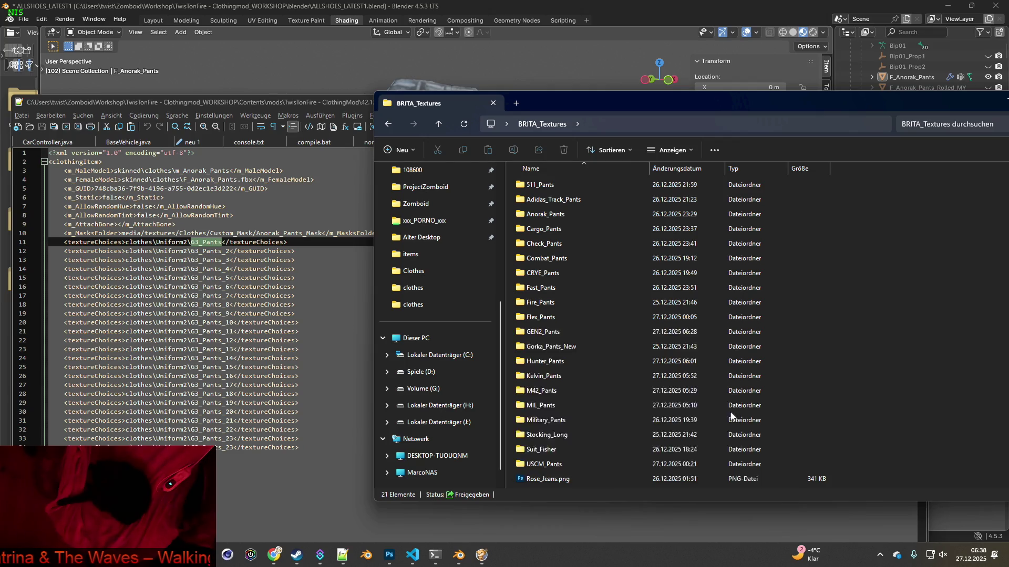
{"action": "key", "text": "ctrl+v"}
{"action": "left_click", "coordinate": [580, 436]}
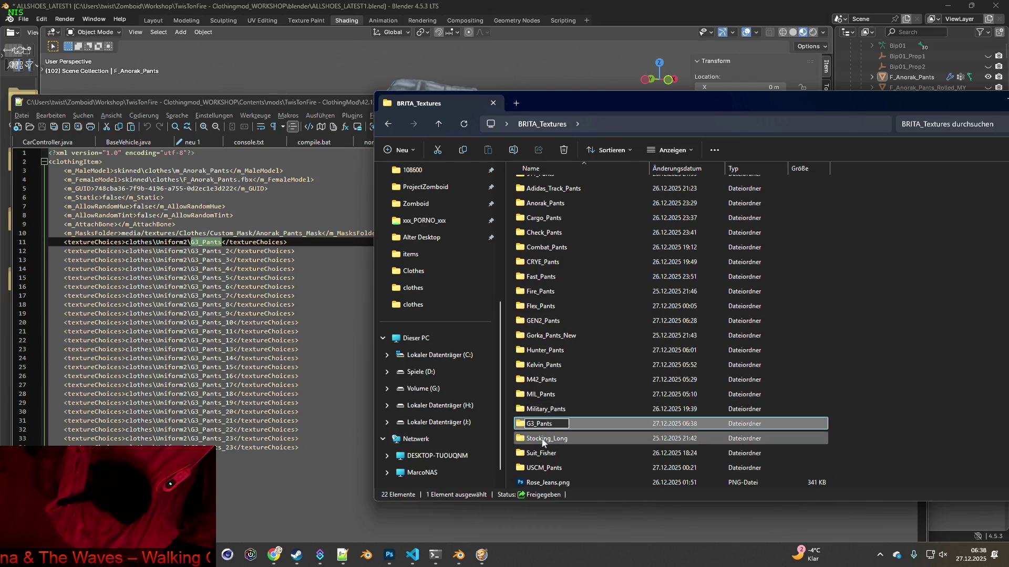
{"action": "double_click", "coordinate": [552, 423]}
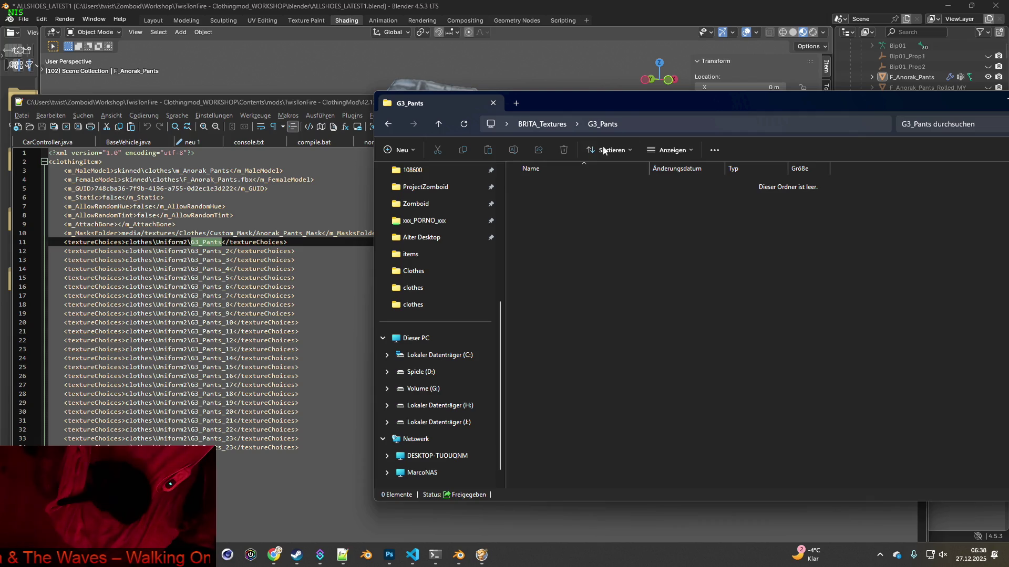
Search the Uniform2 clothes folder for G3_Pants textures.
{"action": "left_click_drag", "start_coordinate": [623, 97], "coordinate": [638, 95]}
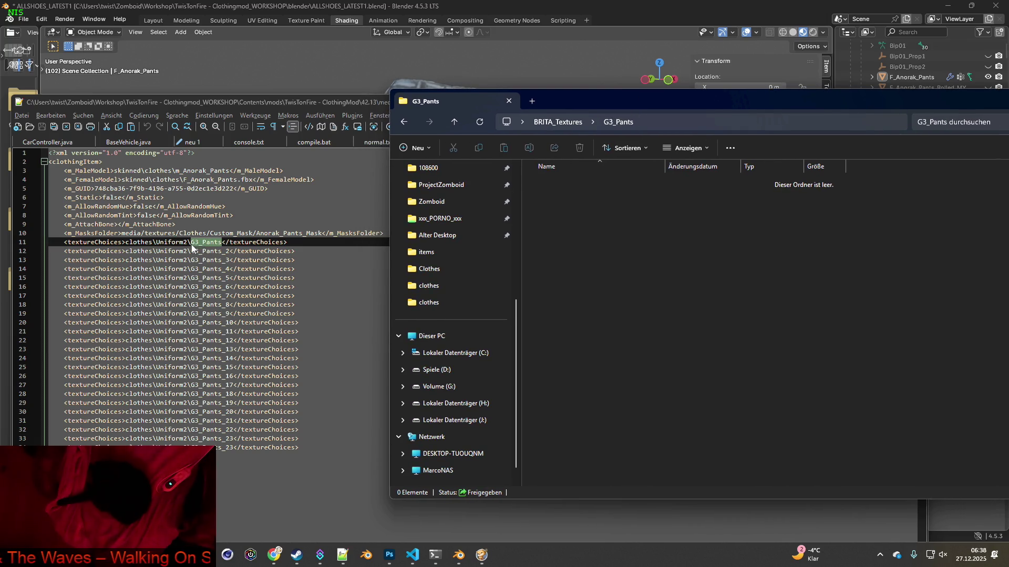
{"action": "mouse_move", "coordinate": [205, 558]}
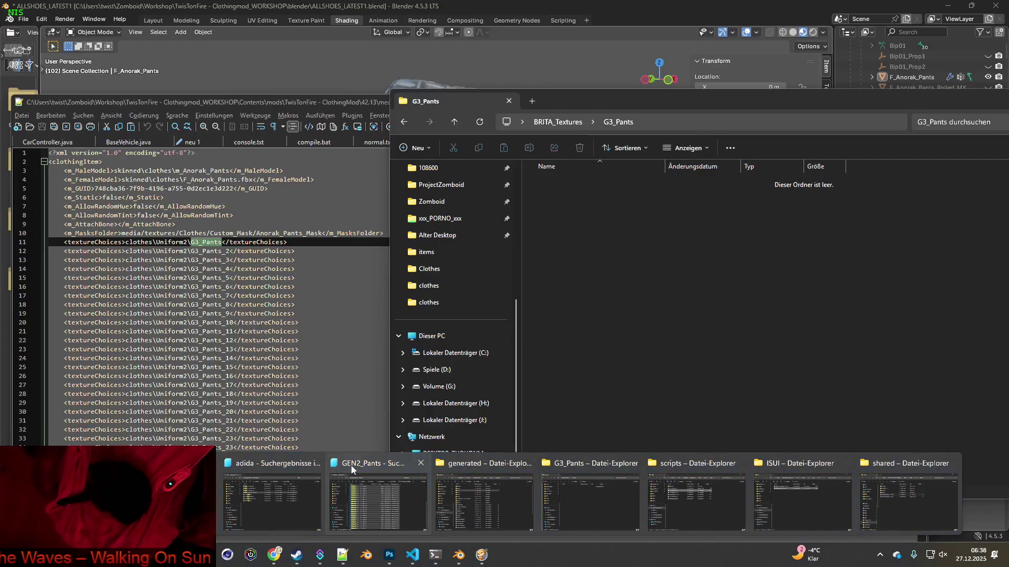
{"action": "left_click", "coordinate": [267, 480]}
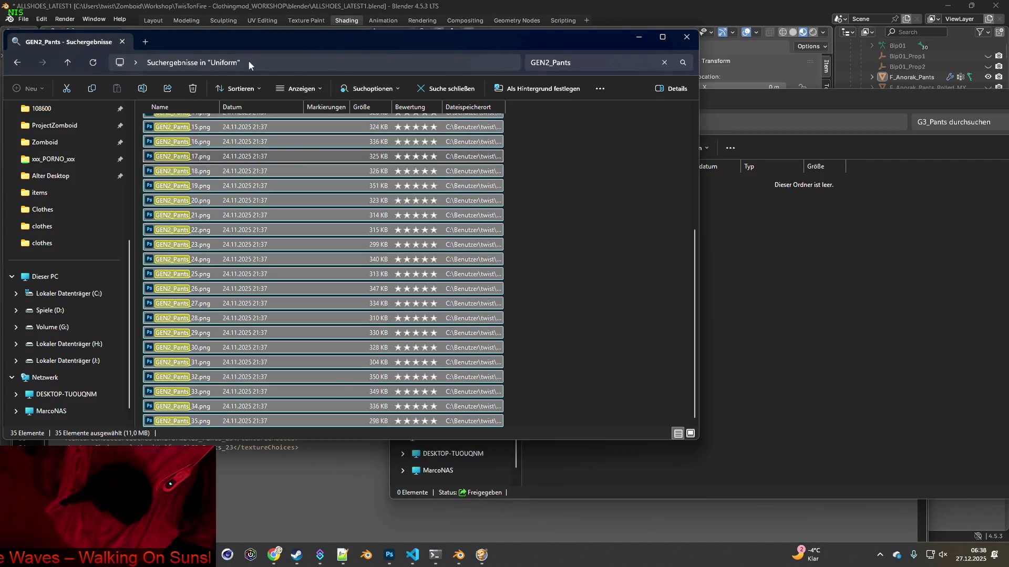
{"action": "left_click", "coordinate": [526, 61]}
{"action": "type", "text": "G3_Pants"}
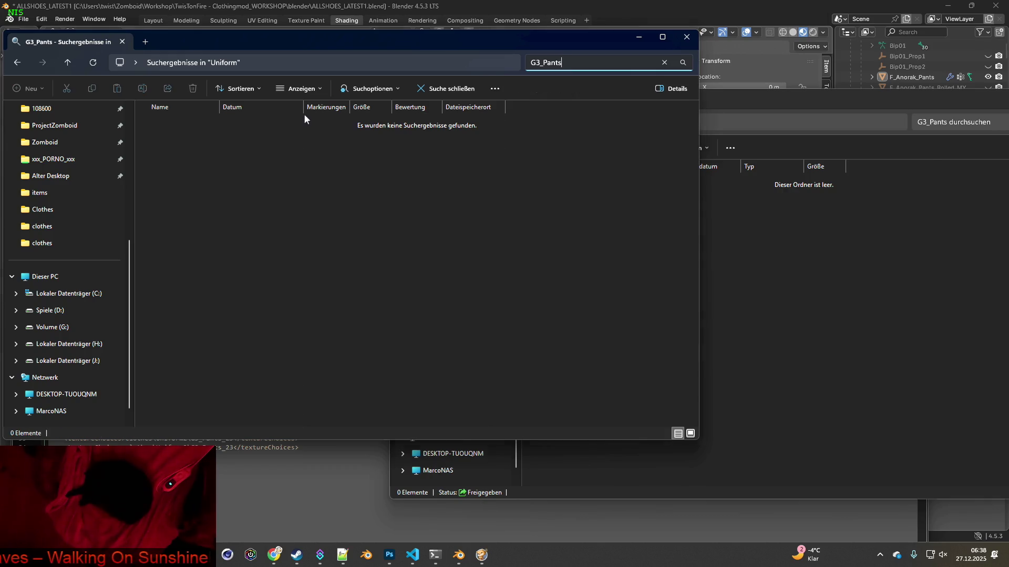
{"action": "key", "text": "alt+Tab"}
{"action": "key", "text": "alt+Tab"}
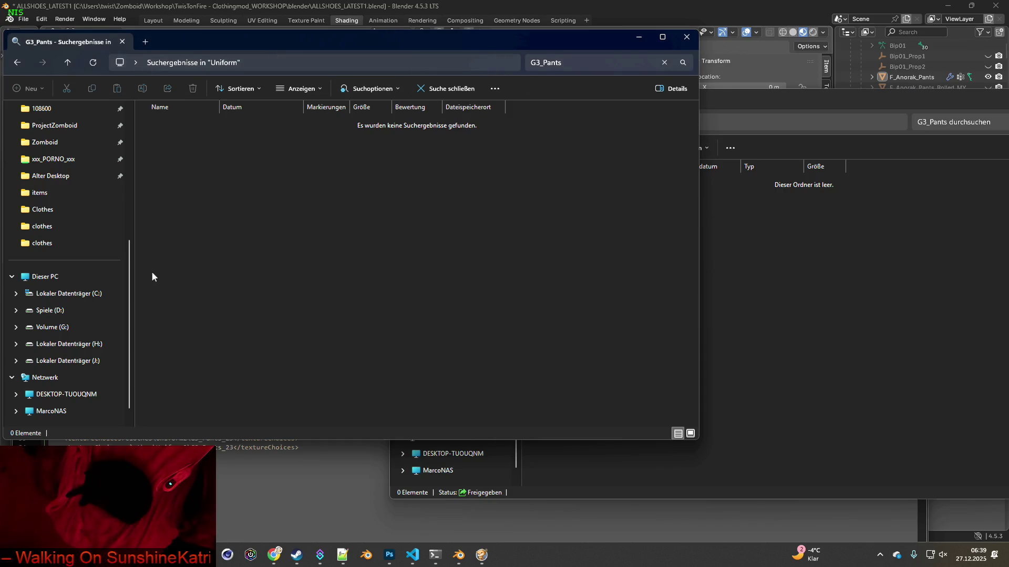
{"action": "left_click", "coordinate": [17, 62]}
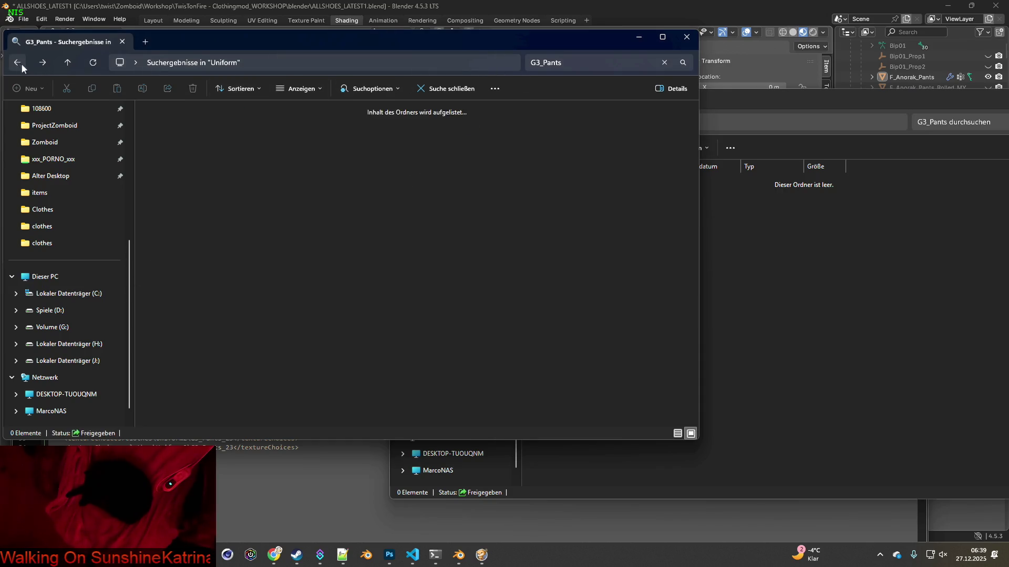
{"action": "left_click", "coordinate": [424, 62]}
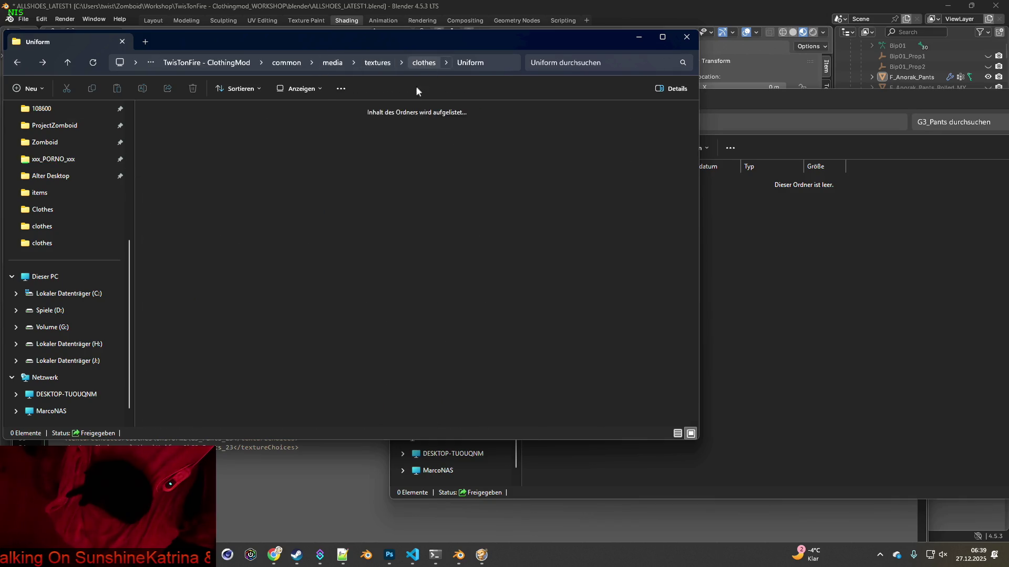
{"action": "double_click", "coordinate": [288, 384]}
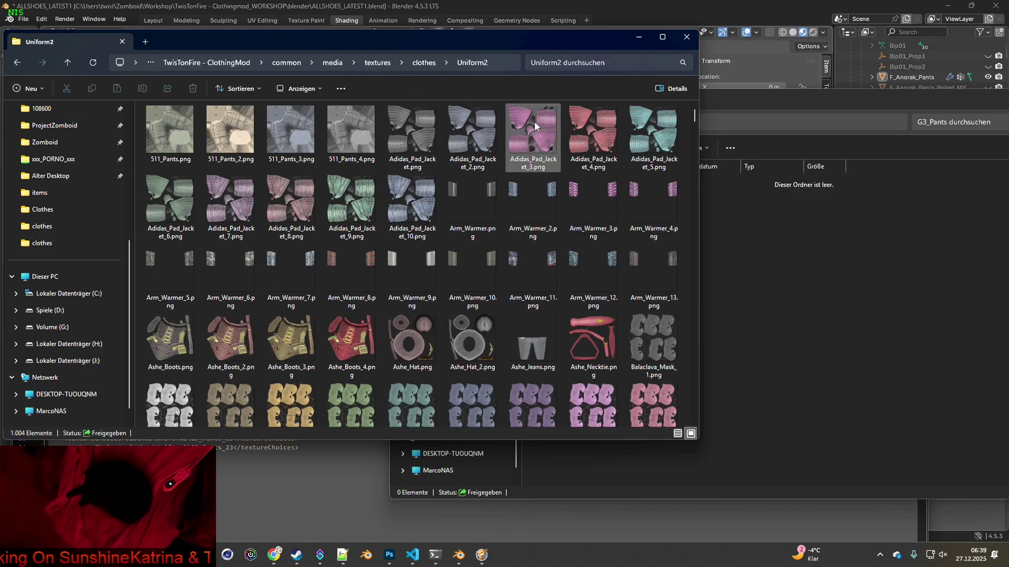
{"action": "left_click", "coordinate": [609, 63]}
{"action": "type", "text": "G3_Pants"}
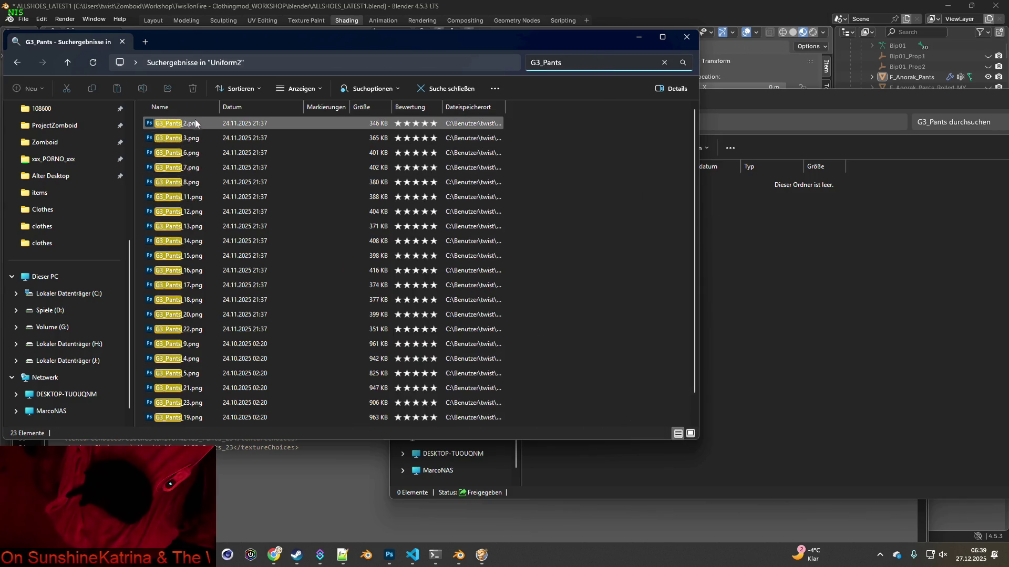
Copy all 23 G3_Pants results into the empty G3_Pants folder.
{"action": "left_click", "coordinate": [194, 124]}
{"action": "scroll", "coordinate": [240, 292], "scroll_direction": "down", "scroll_amount": 1}
{"action": "key", "text": "ctrl+a"}
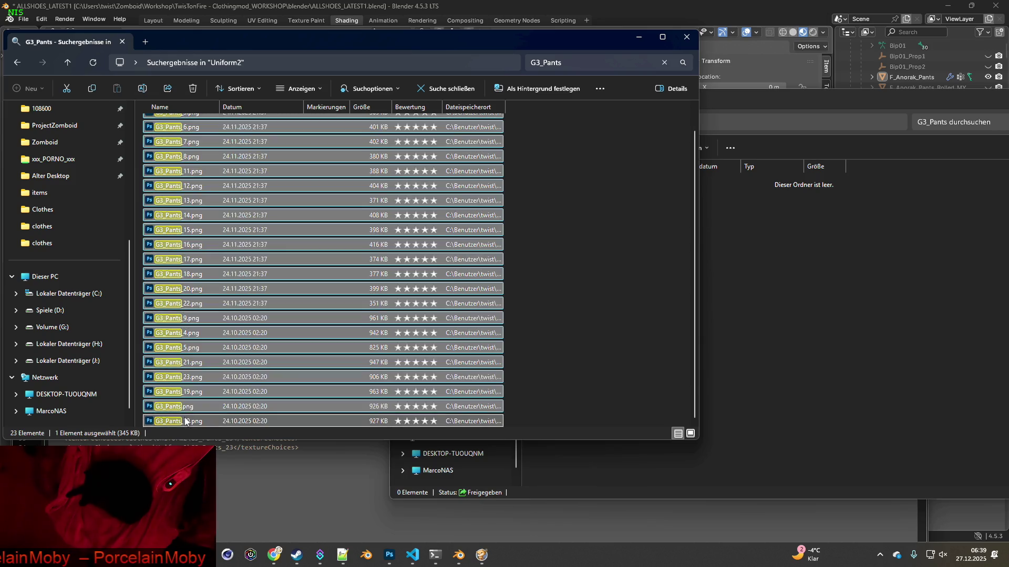
{"action": "left_click_drag", "start_coordinate": [215, 230], "coordinate": [329, 205]}
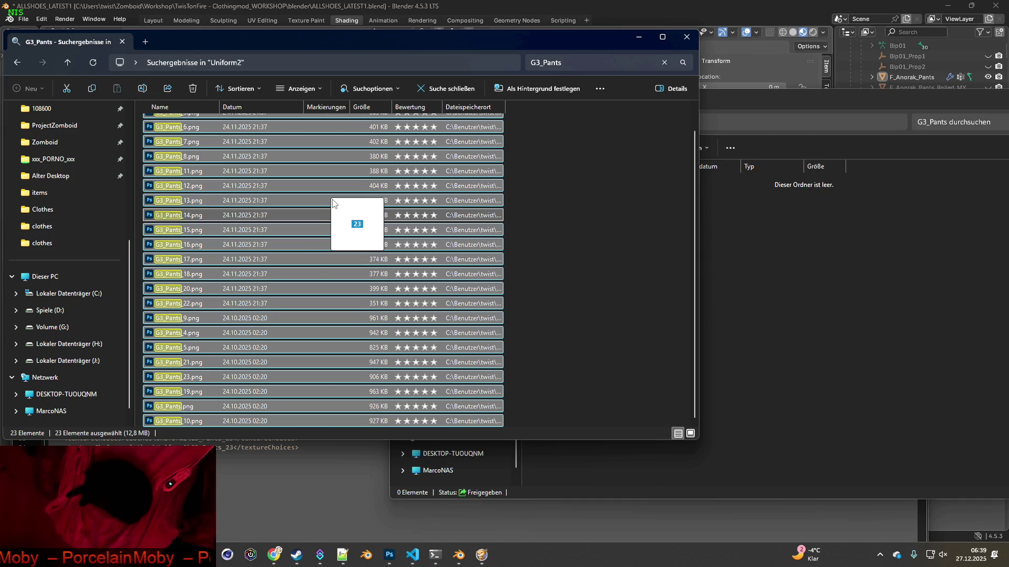
{"action": "left_click_drag", "start_coordinate": [330, 205], "coordinate": [809, 269]}
{"action": "left_click", "coordinate": [826, 277]}
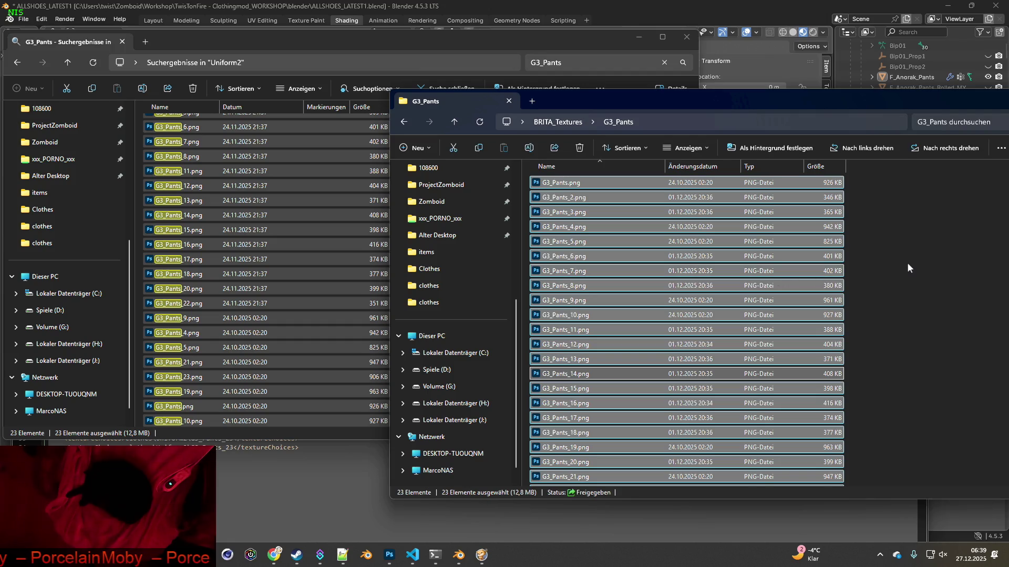
Create a subfolder named origin inside G3_Pants.
{"action": "left_click", "coordinate": [897, 275]}
{"action": "right_click", "coordinate": [900, 263]}
{"action": "mouse_move", "coordinate": [777, 348]}
{"action": "left_click", "coordinate": [923, 346]}
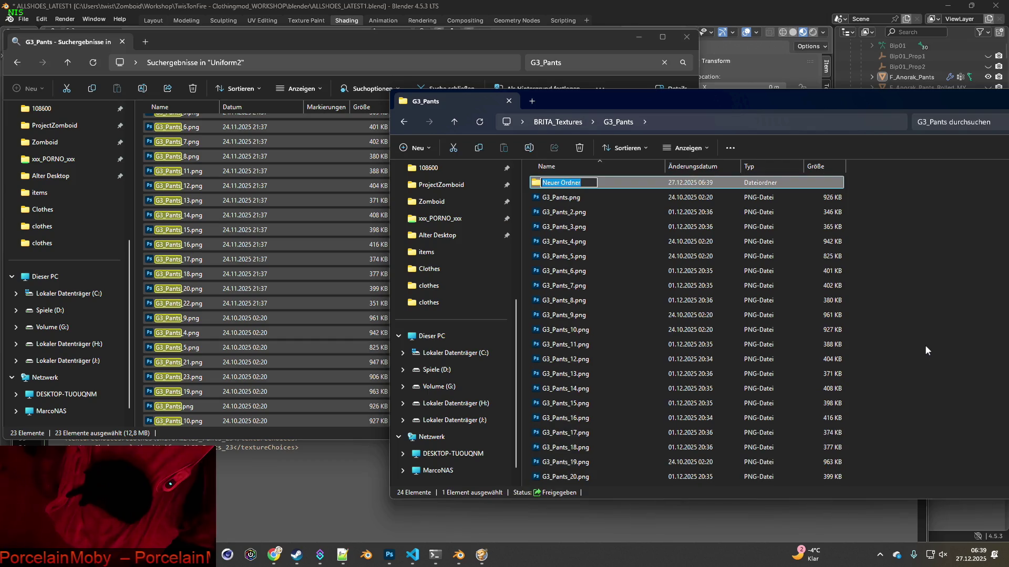
{"action": "type", "text": "origin"}
{"action": "key", "text": "Return"}
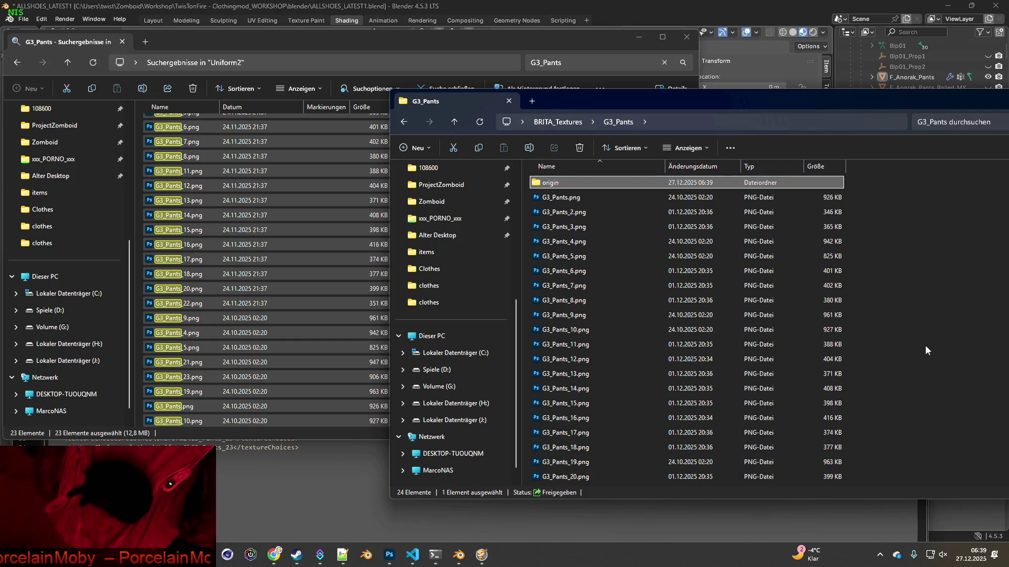
Move the 23 G3_Pants PNGs into the origin folder and return to Blender.
{"action": "left_click", "coordinate": [577, 197]}
{"action": "scroll", "coordinate": [590, 363], "scroll_direction": "down", "scroll_amount": 1}
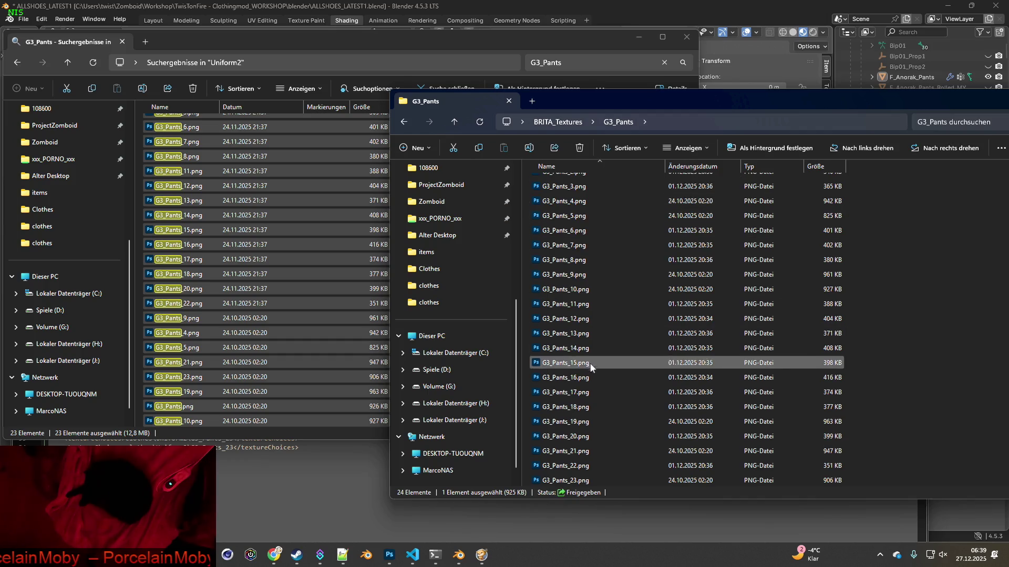
{"action": "left_click", "coordinate": [583, 480], "text": "shift"}
{"action": "scroll", "coordinate": [589, 463], "scroll_direction": "up", "scroll_amount": 3}
{"action": "left_click_drag", "start_coordinate": [594, 374], "coordinate": [549, 183]}
{"action": "left_click", "coordinate": [602, 214]}
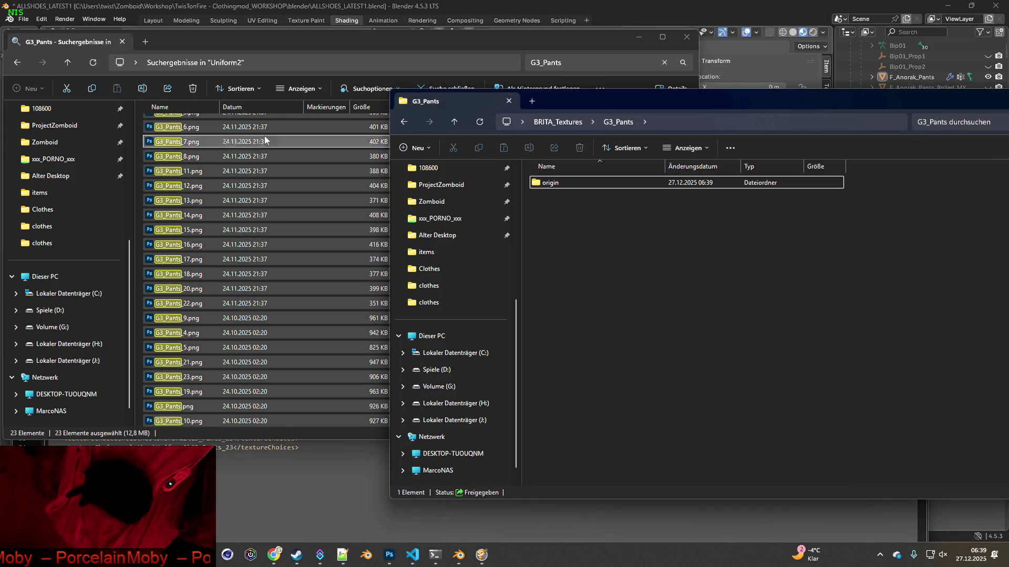
{"action": "left_click", "coordinate": [638, 37]}
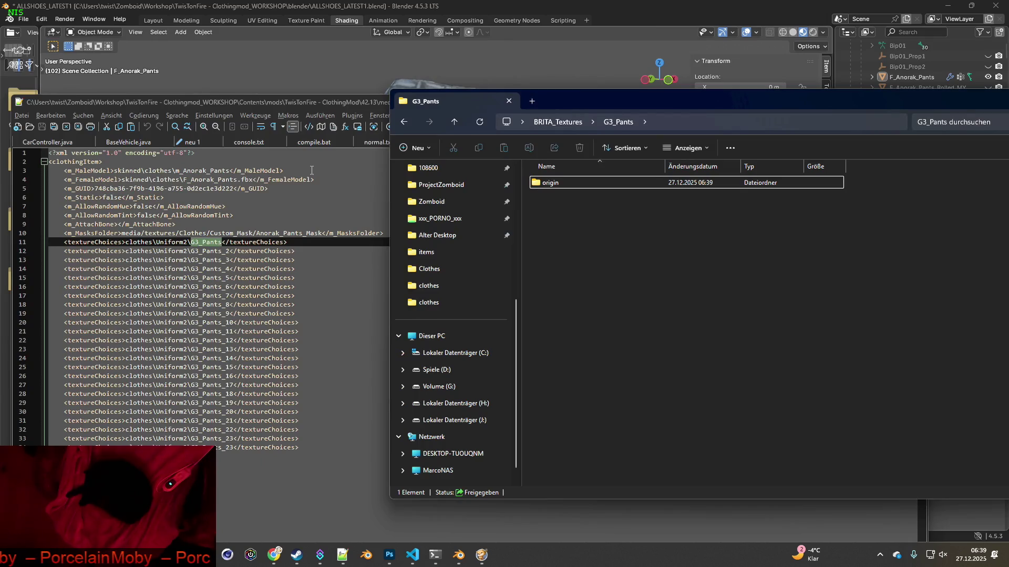
{"action": "left_click", "coordinate": [370, 33]}
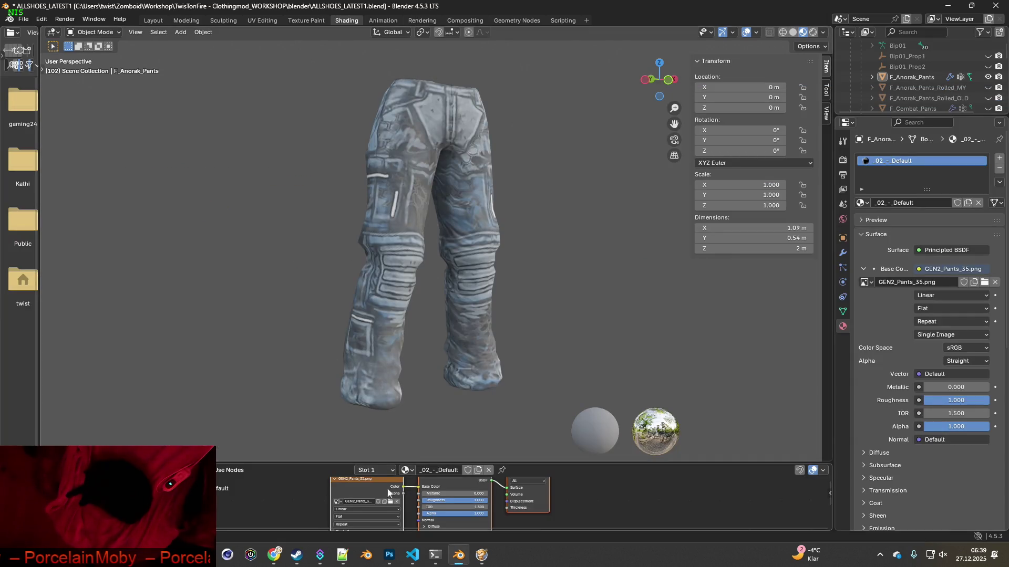
Load G3_Pants.png from BRITA_Textures\G3_Pants\origin as the pants' image texture.
{"action": "left_click", "coordinate": [390, 503]}
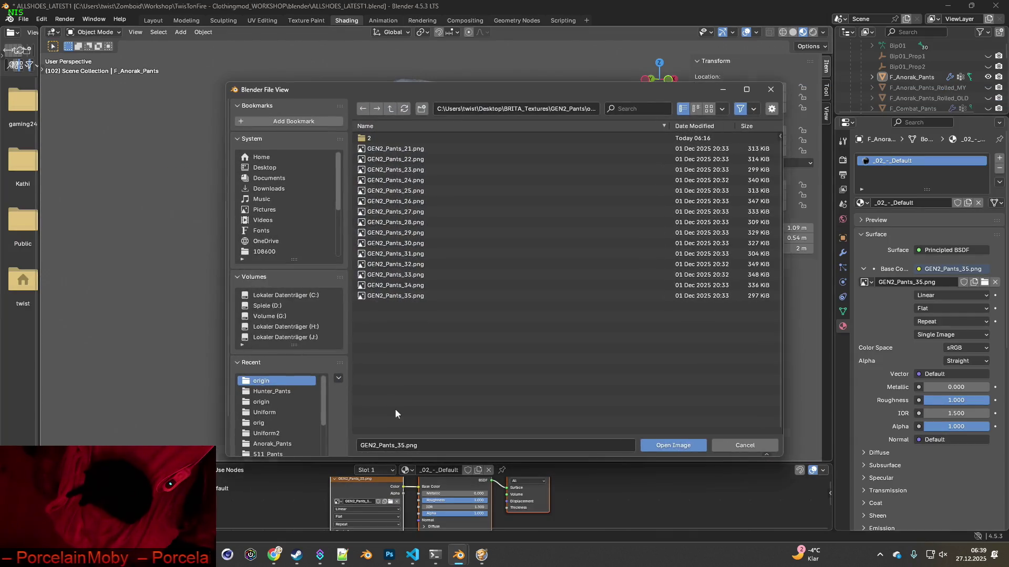
{"action": "left_click", "coordinate": [392, 108]}
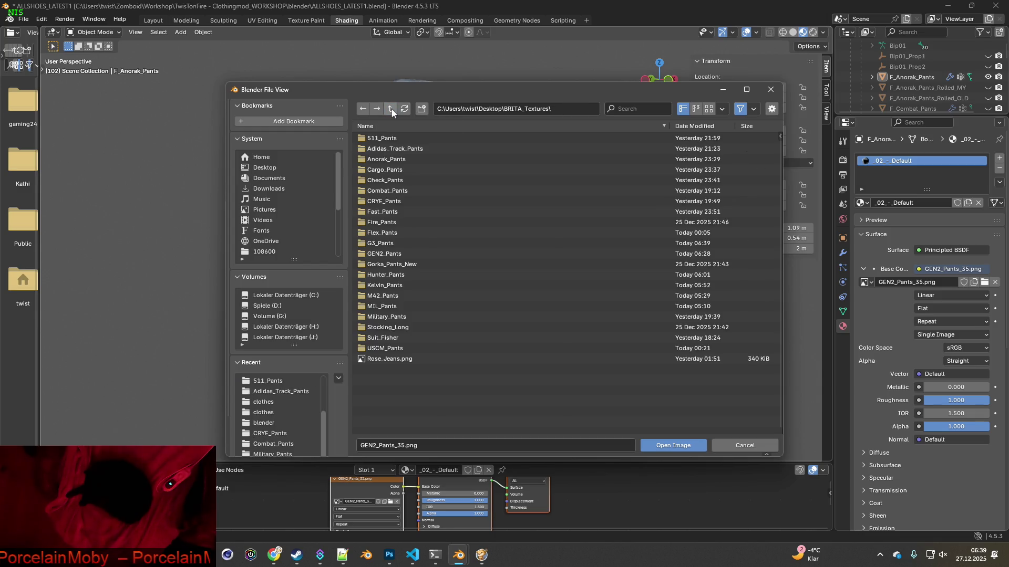
{"action": "double_click", "coordinate": [390, 245]}
{"action": "double_click", "coordinate": [378, 140]}
{"action": "left_click", "coordinate": [377, 140]}
{"action": "left_click", "coordinate": [663, 445]}
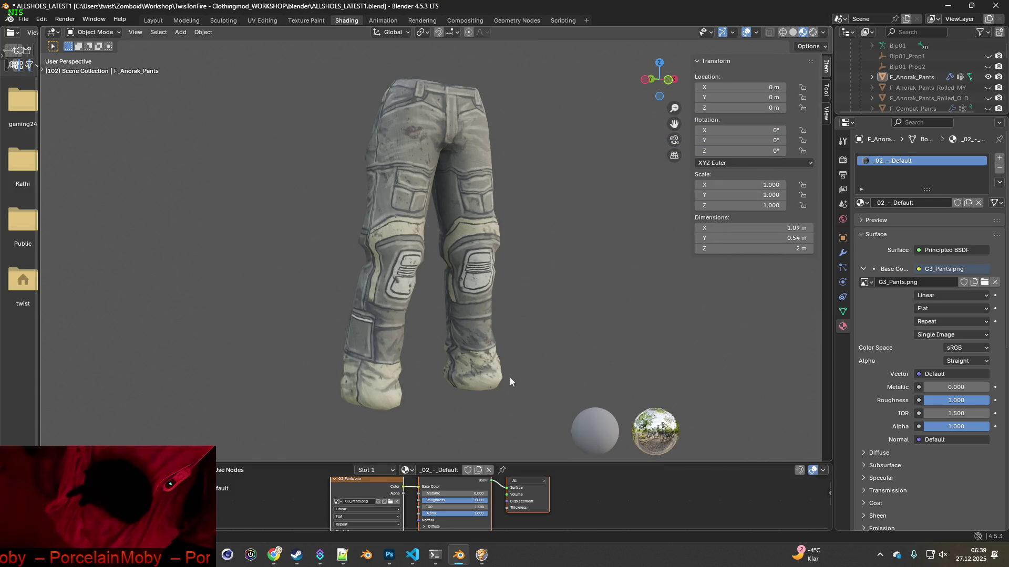
{"action": "left_click", "coordinate": [823, 32]}
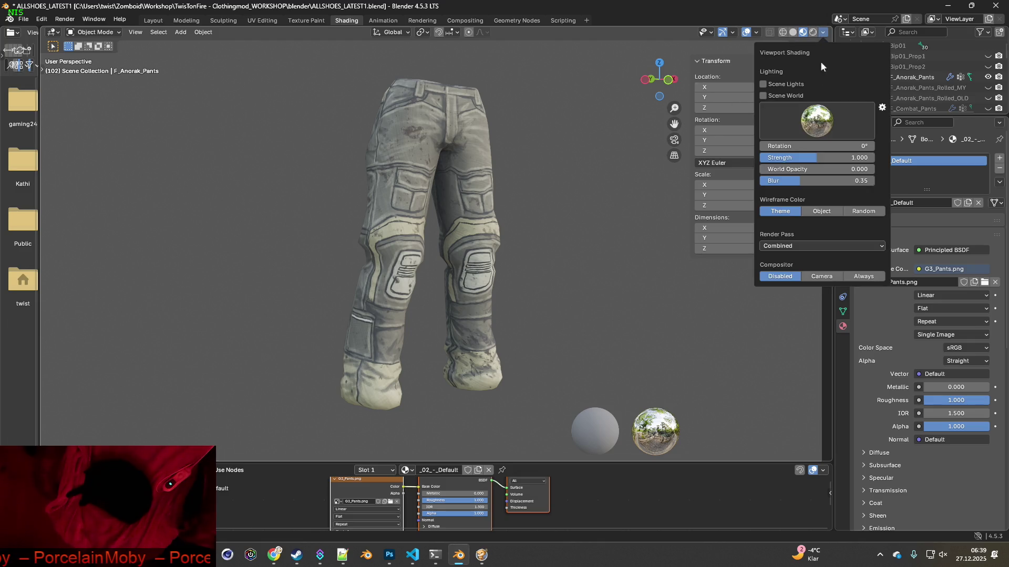
Raise viewport World Opacity so the blurred forest backdrop shows, then switch to Photoshop.
{"action": "left_click_drag", "start_coordinate": [783, 169], "coordinate": [859, 169]}
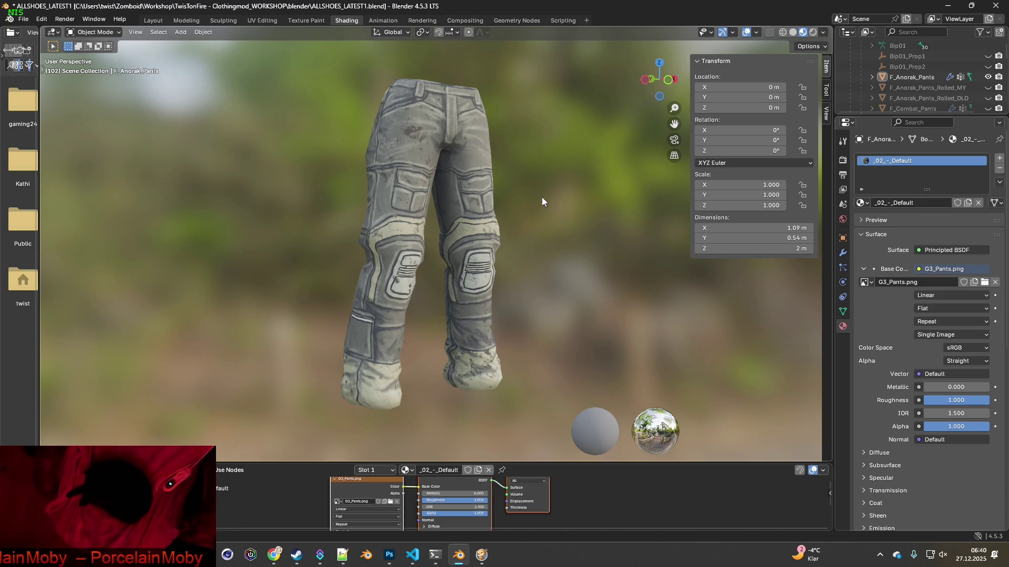
{"action": "key", "text": "alt+Tab"}
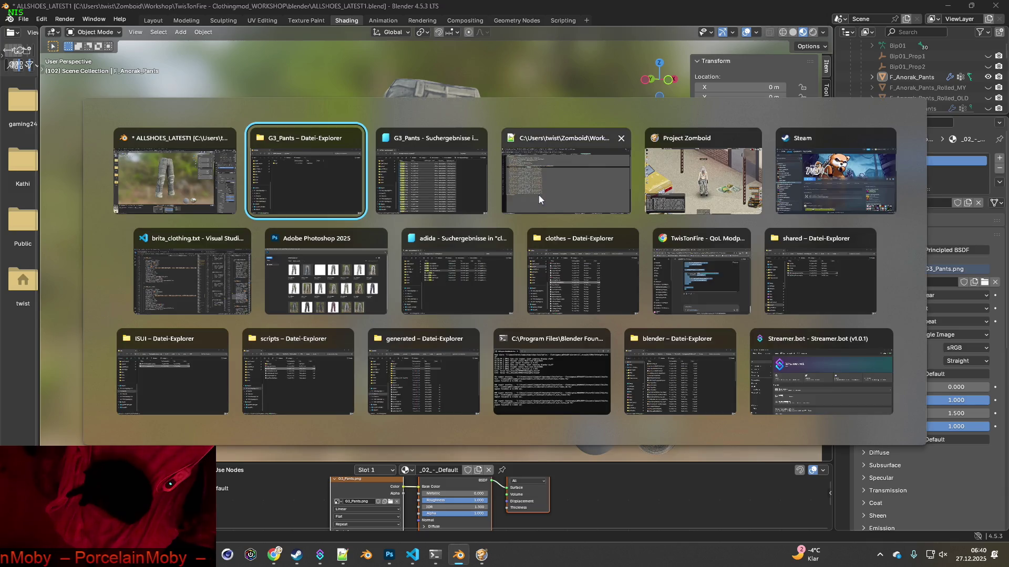
{"action": "key", "text": "alt+Tab"}
{"action": "key", "text": "alt+Tab"}
{"action": "key", "text": "alt+Tab"}
{"action": "key", "text": "alt+Tab"}
{"action": "key", "text": "alt+Tab"}
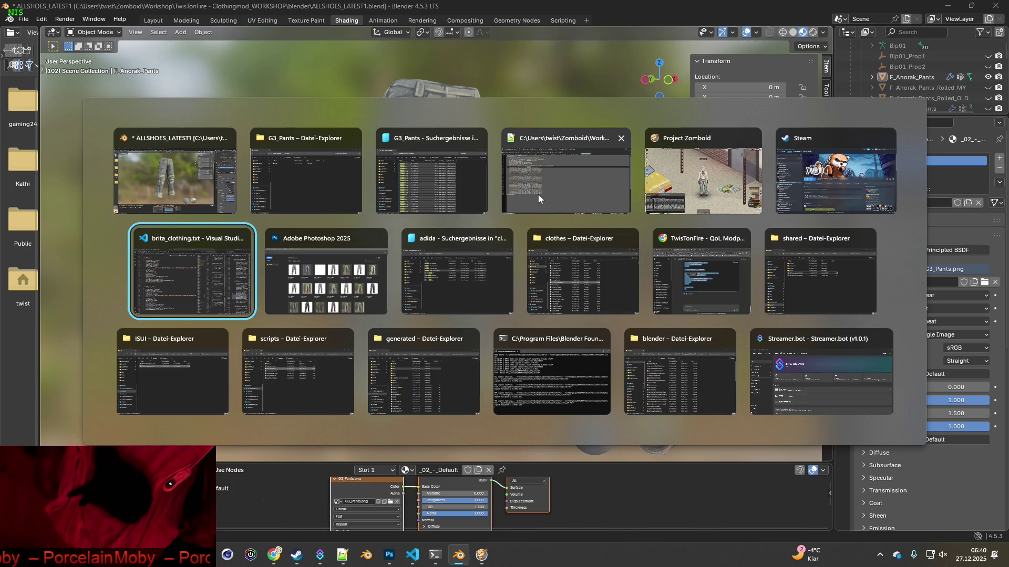
{"action": "key", "text": "alt+Tab"}
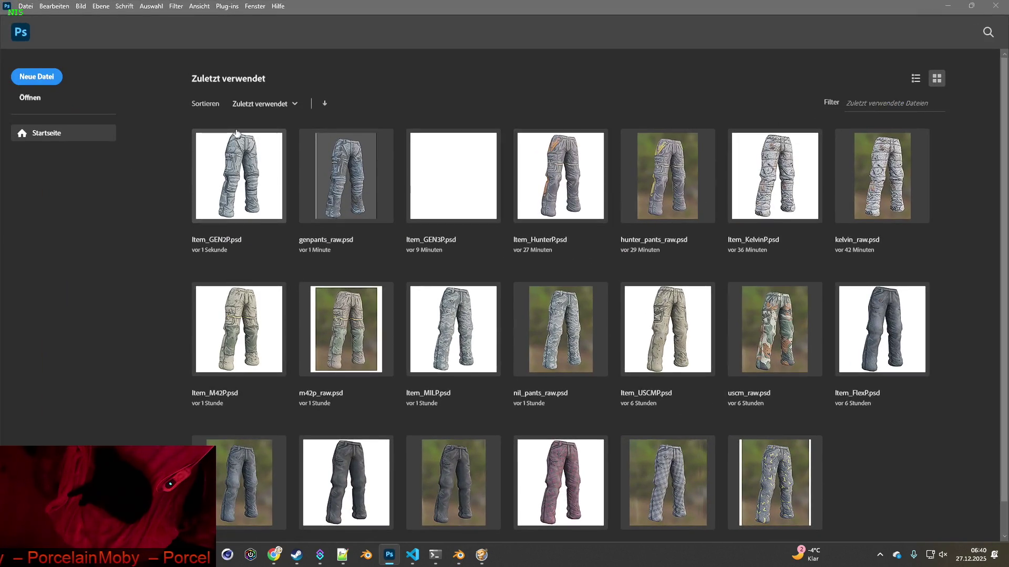
Snip the pants render and paste it into a new 554x696 transparent Photoshop document.
{"action": "key", "text": "alt+Tab"}
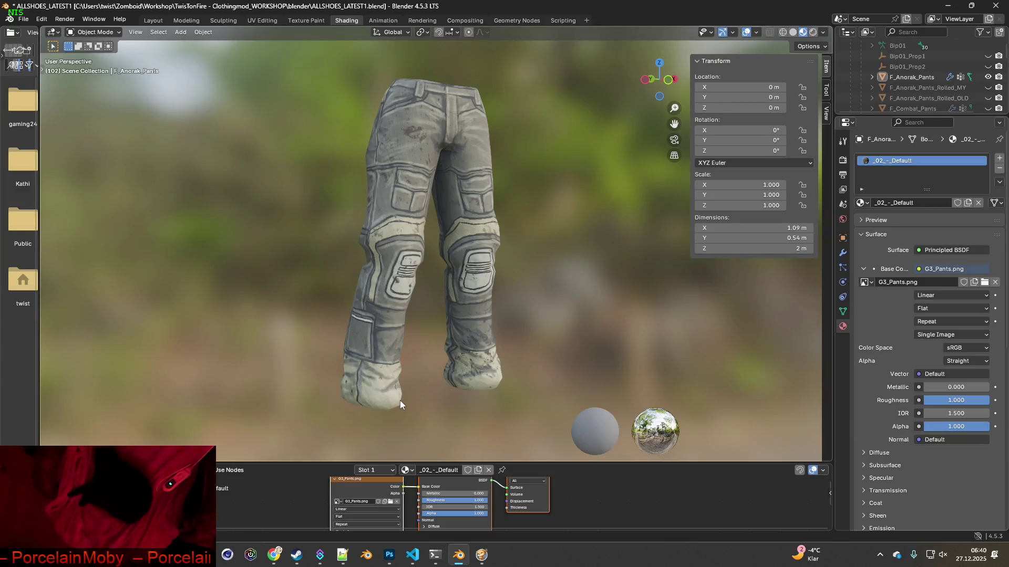
{"action": "key", "text": "super+shift+s"}
{"action": "left_click_drag", "start_coordinate": [269, 56], "coordinate": [560, 422]}
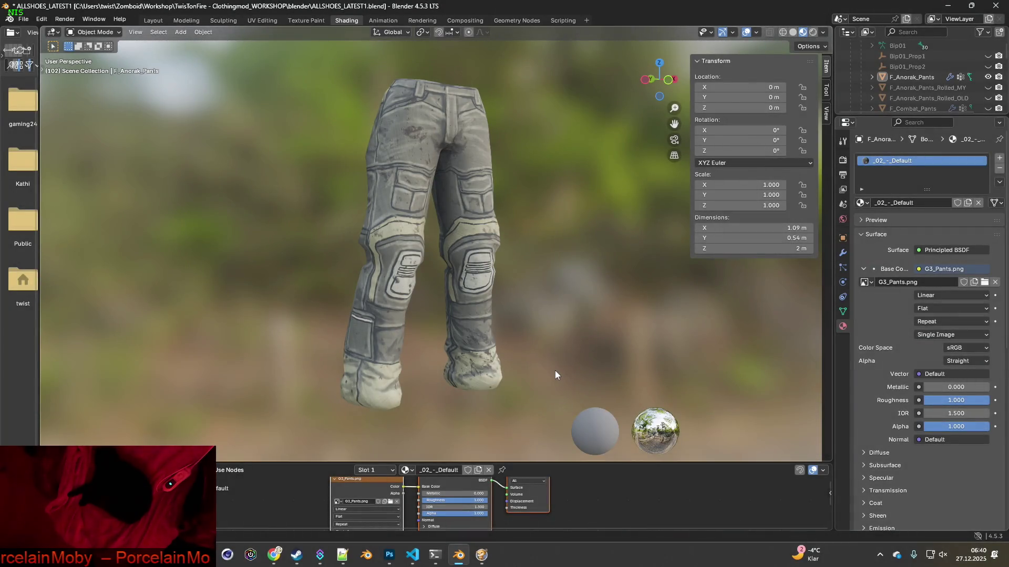
{"action": "key", "text": "alt+Tab"}
{"action": "left_click", "coordinate": [36, 77]}
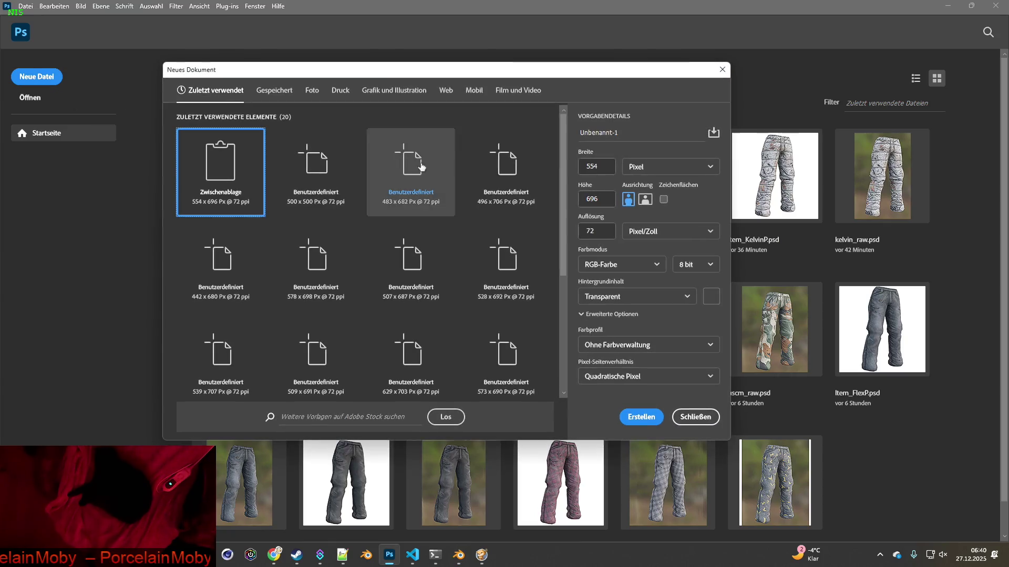
{"action": "left_click", "coordinate": [641, 417]}
{"action": "key", "text": "ctrl+v"}
Save the document as g3_raw.psd in BRITA_Textures\G3_Pants.
{"action": "left_click", "coordinate": [25, 6]}
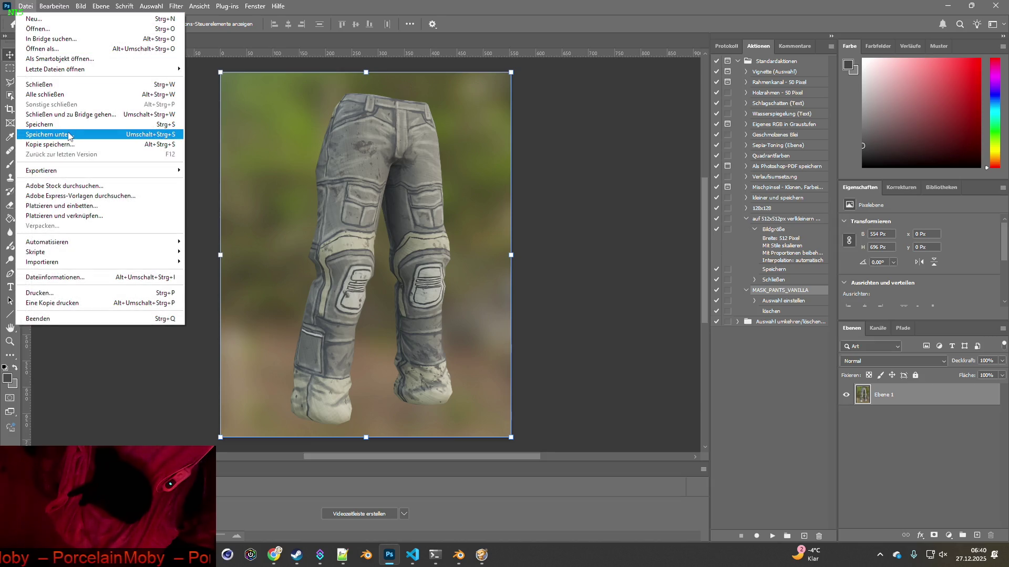
{"action": "left_click", "coordinate": [69, 136]}
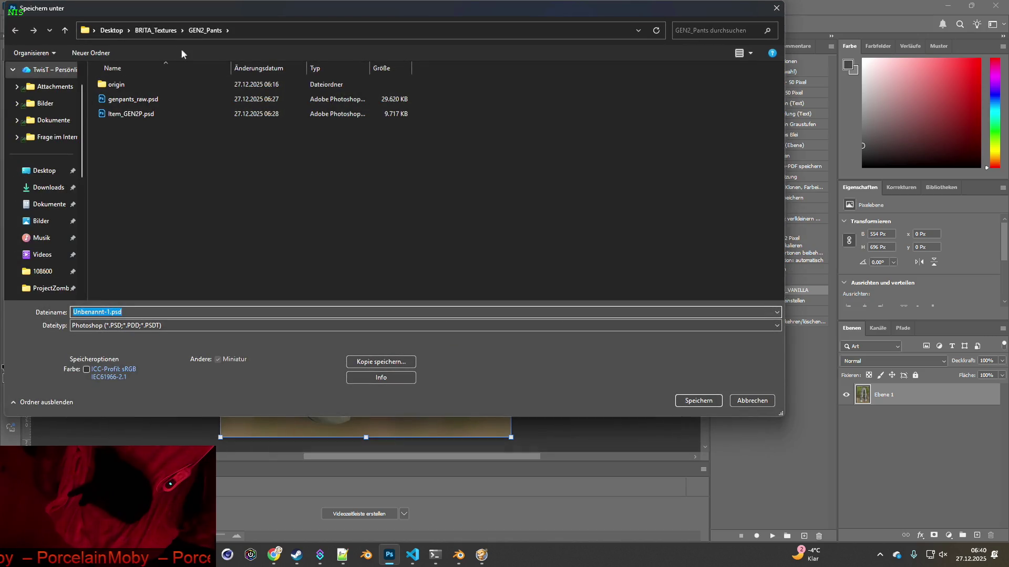
{"action": "left_click", "coordinate": [141, 30]}
{"action": "double_click", "coordinate": [150, 231]}
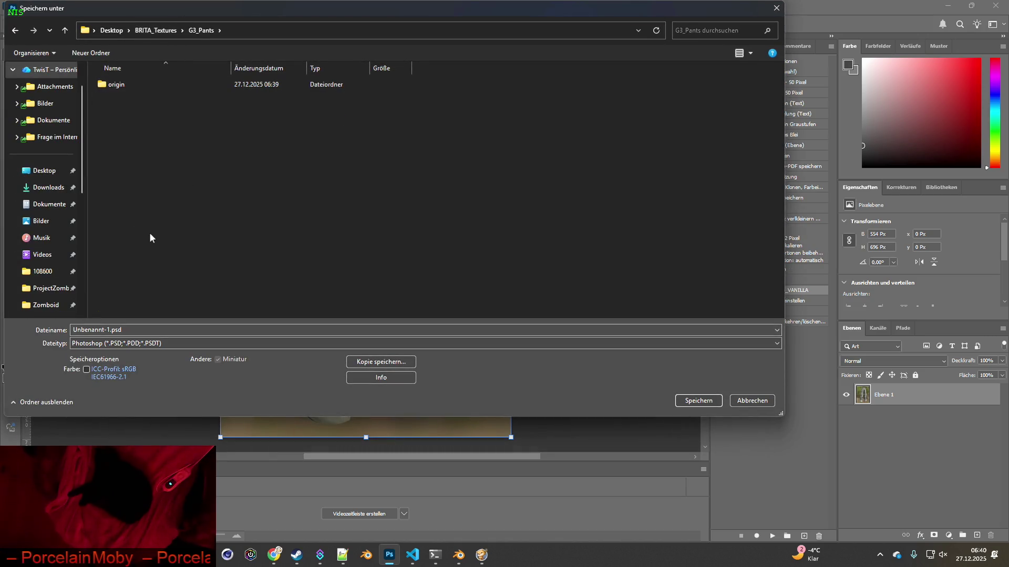
{"action": "left_click_drag", "start_coordinate": [110, 330], "coordinate": [40, 328]}
{"action": "type", "text": "g3_raw"}
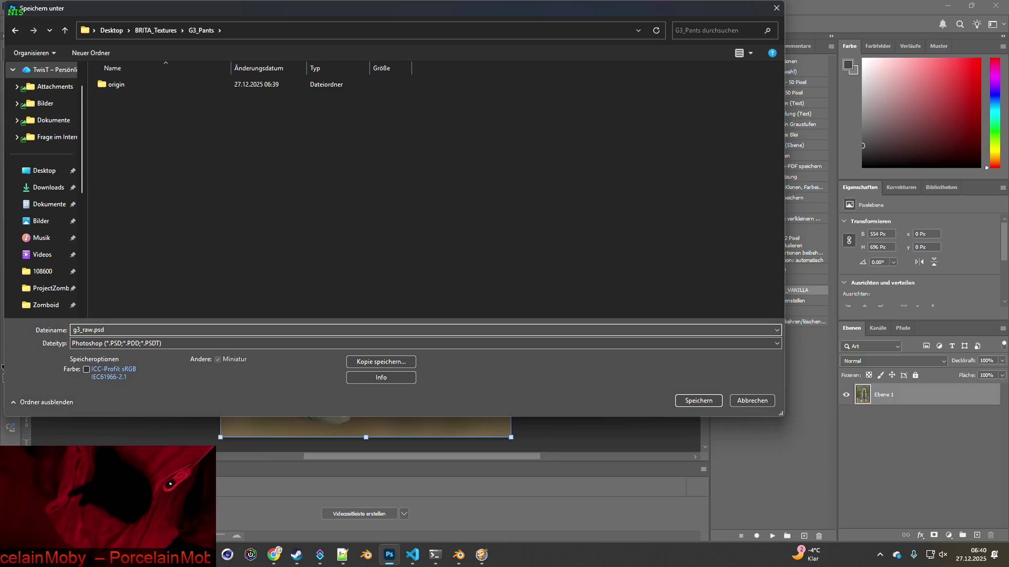
{"action": "left_click", "coordinate": [678, 404]}
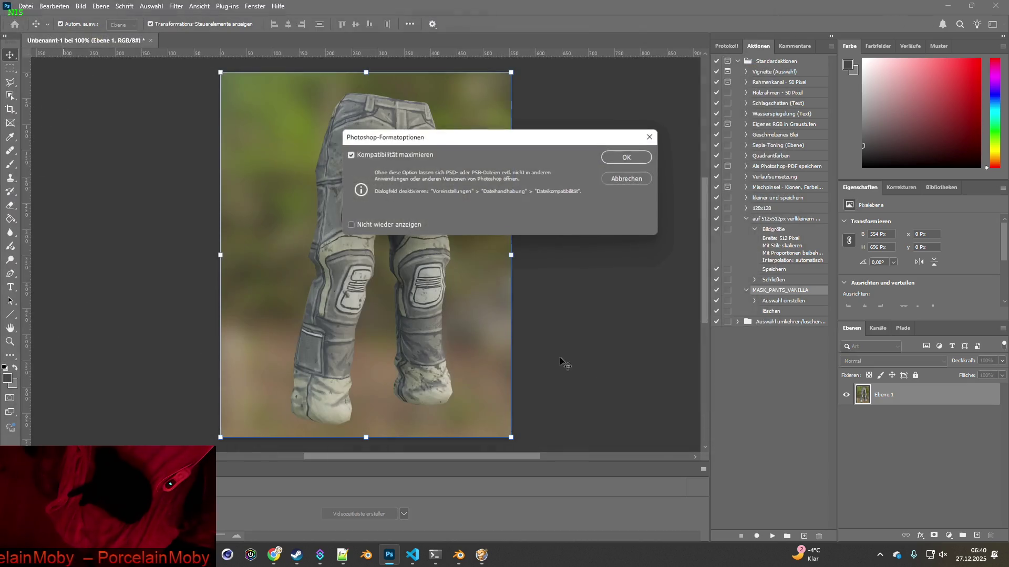
{"action": "left_click", "coordinate": [619, 159]}
{"action": "key", "text": "alt+Tab"}
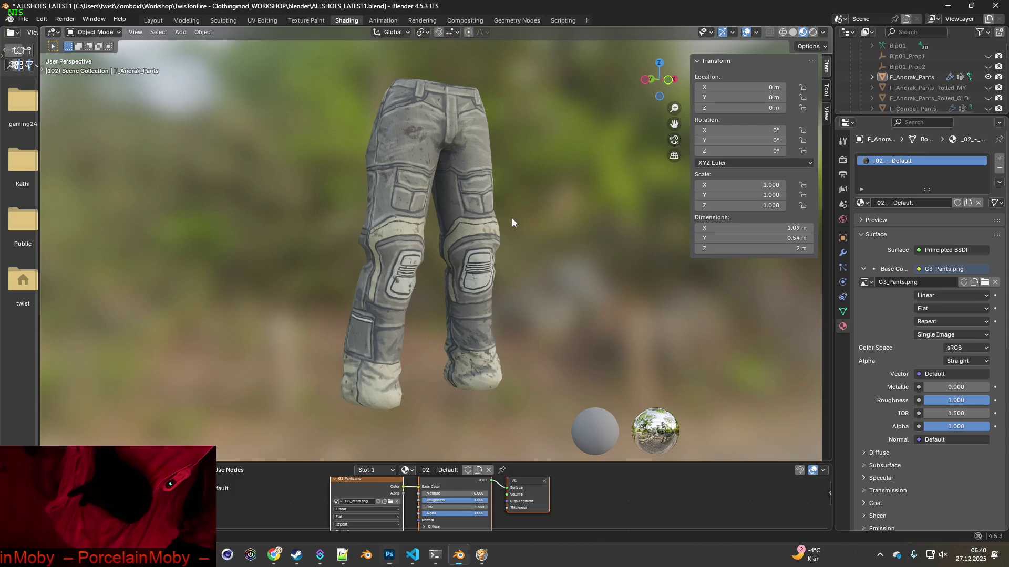
Apply G3_Pants_2.png to the pants and paste its render into Photoshop as a layer.
{"action": "left_click", "coordinate": [390, 501]}
{"action": "left_click", "coordinate": [404, 150]}
{"action": "left_click", "coordinate": [674, 445]}
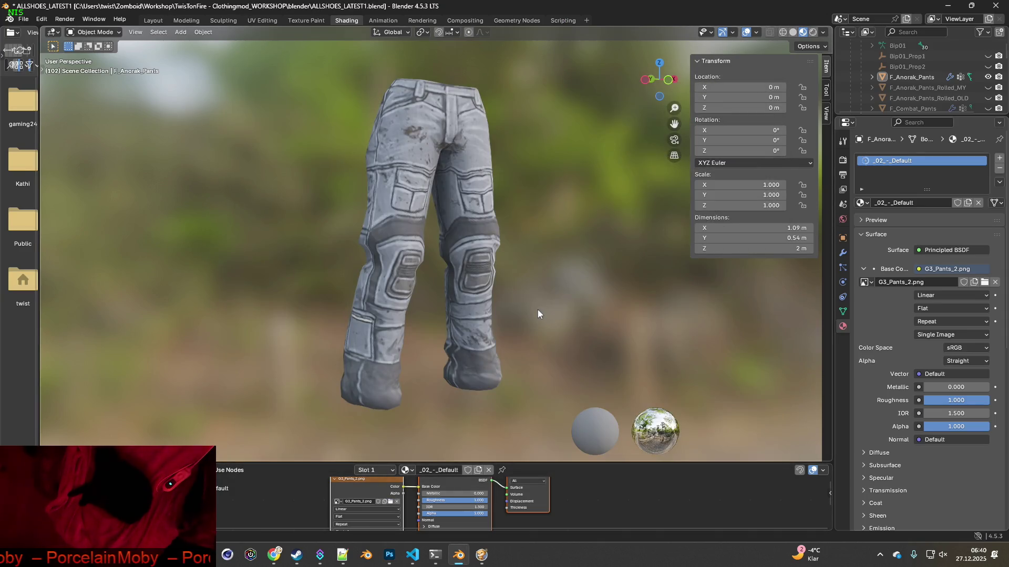
{"action": "key", "text": "super+shift+s"}
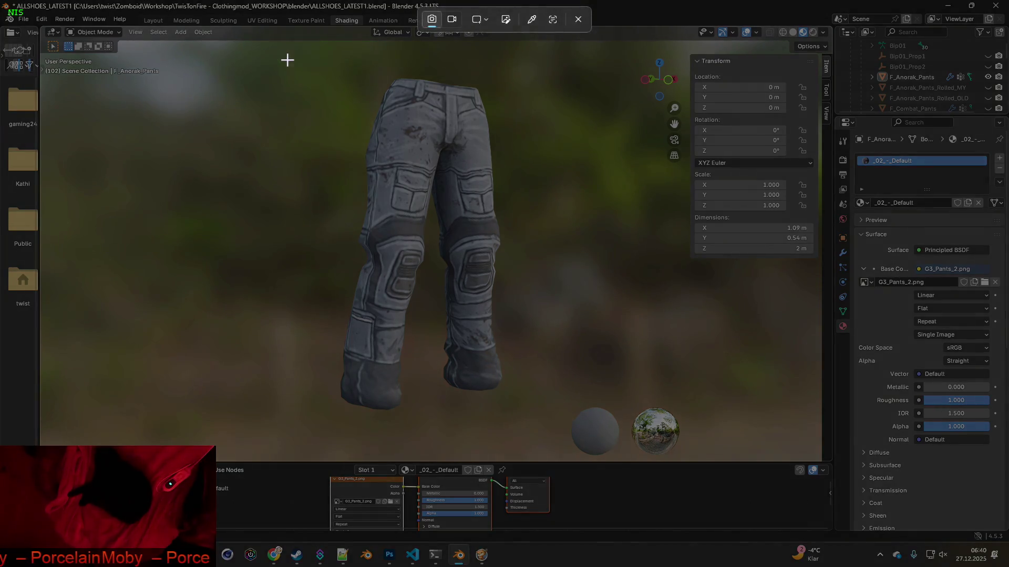
{"action": "left_click_drag", "start_coordinate": [287, 62], "coordinate": [549, 419]}
{"action": "key", "text": "alt+Tab"}
{"action": "key", "text": "ctrl+v"}
{"action": "key", "text": "alt+Tab"}
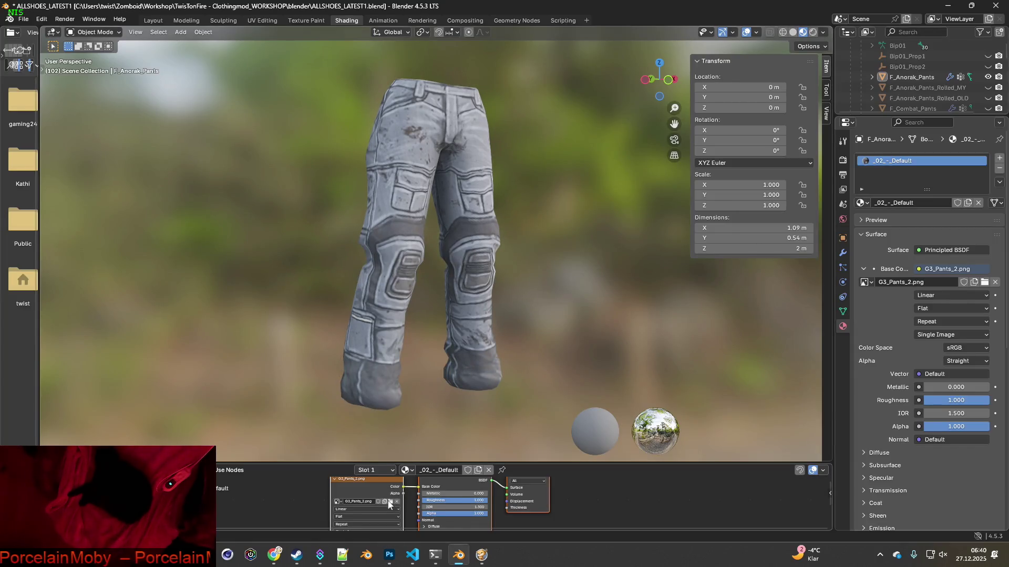
Apply G3_Pants_4.png to the pants and paste its render into Photoshop as a layer.
{"action": "left_click", "coordinate": [389, 503]}
{"action": "left_click", "coordinate": [389, 170]}
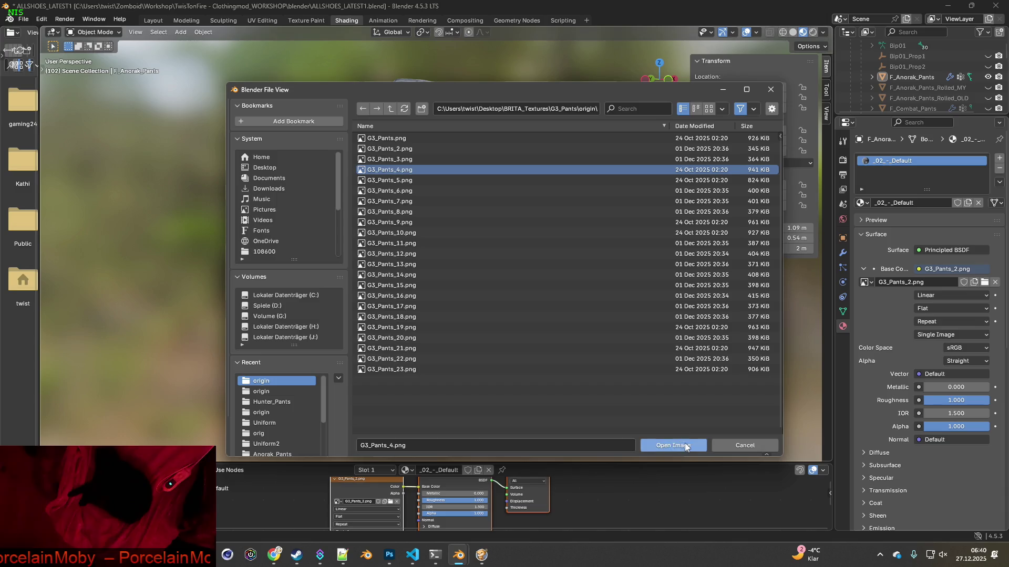
{"action": "left_click", "coordinate": [685, 445]}
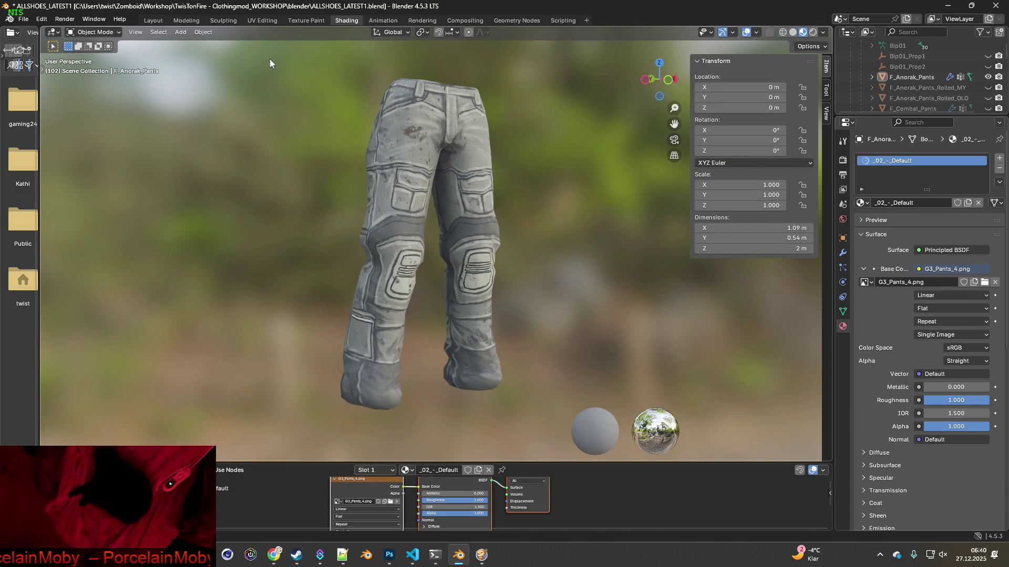
{"action": "key", "text": "super+shift+s"}
{"action": "left_click_drag", "start_coordinate": [272, 61], "coordinate": [550, 430]}
{"action": "key", "text": "alt+Tab"}
{"action": "key", "text": "ctrl+v"}
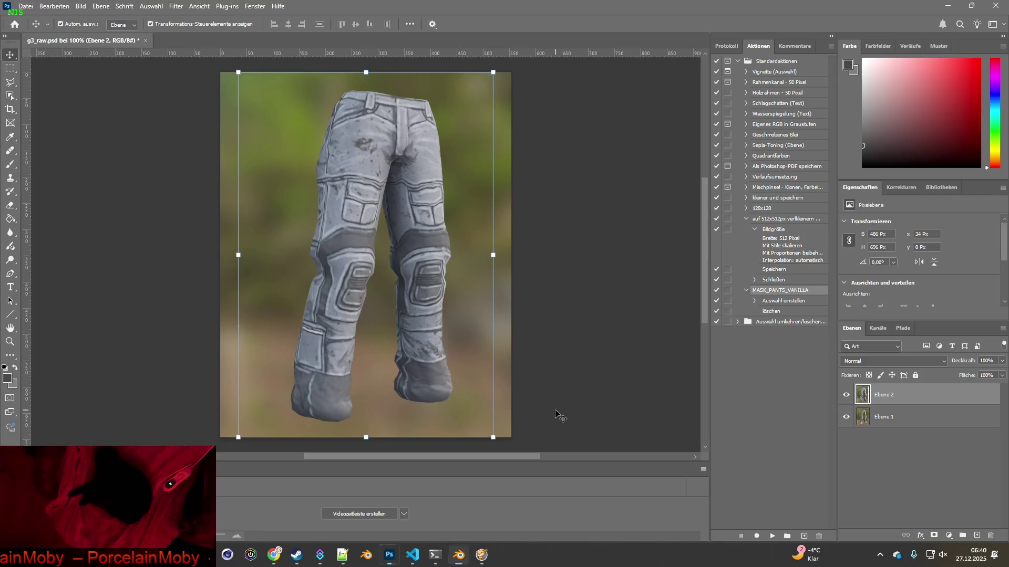
{"action": "key", "text": "alt+Tab"}
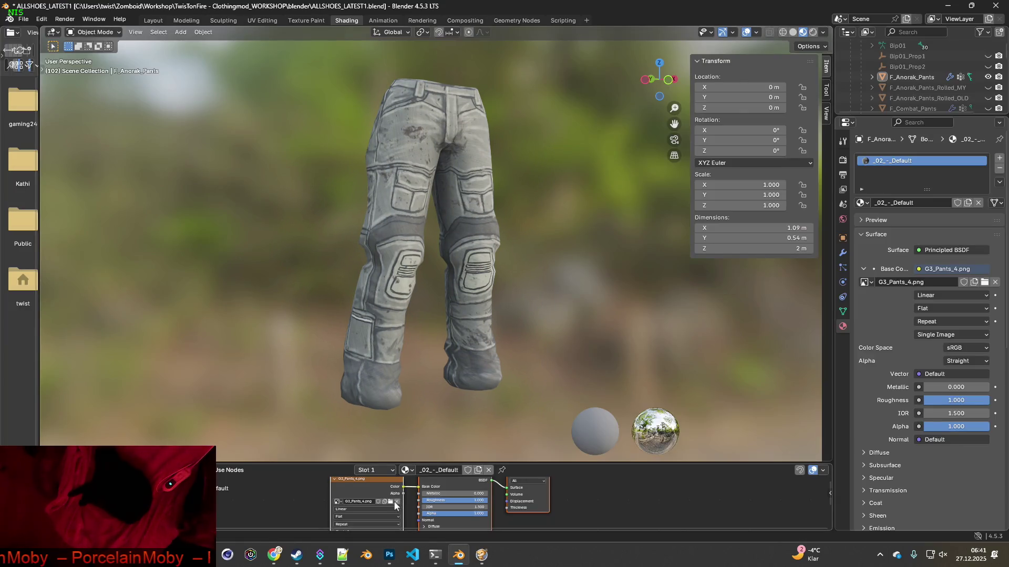
Apply G3_Pants_5.png to the pants and paste its render into Photoshop as a layer.
{"action": "left_click", "coordinate": [394, 504]}
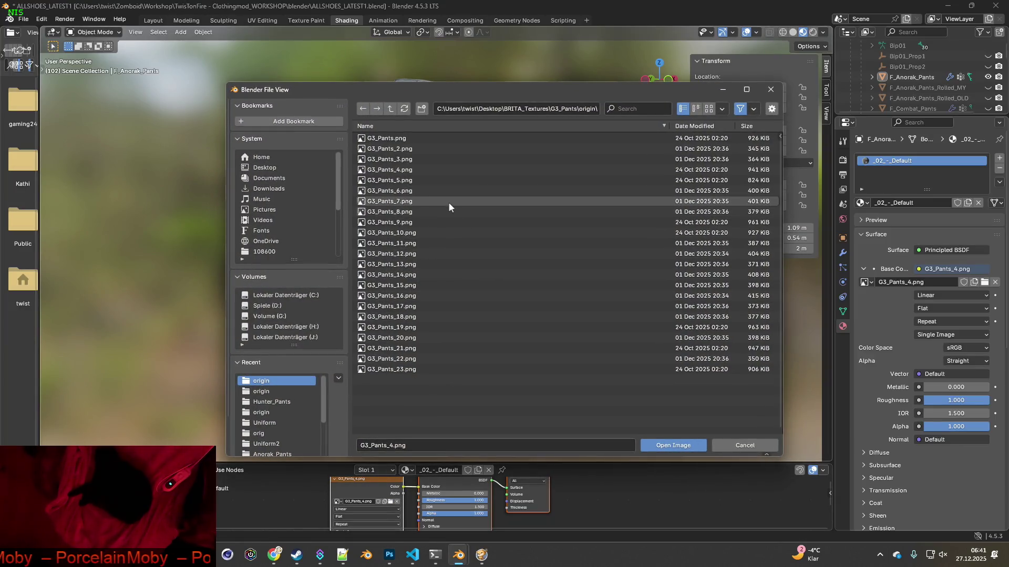
{"action": "left_click", "coordinate": [451, 180]}
{"action": "left_click", "coordinate": [678, 444]}
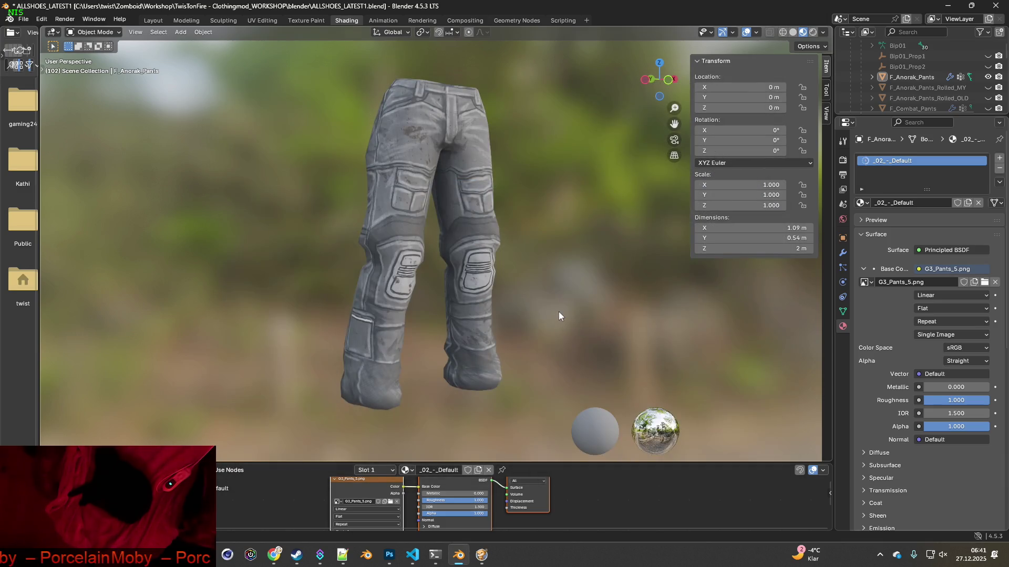
{"action": "key", "text": "super+shift+s"}
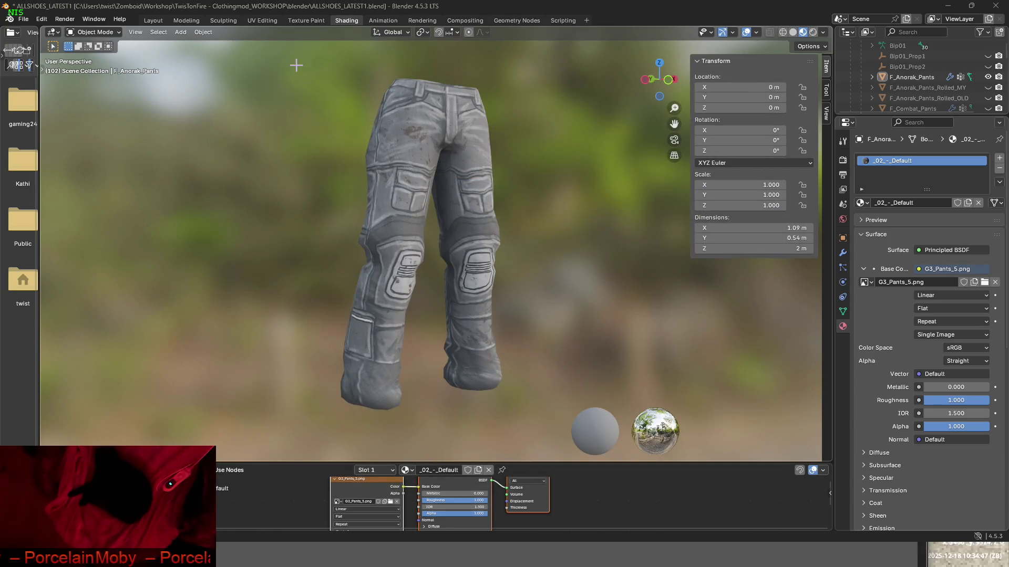
{"action": "left_click_drag", "start_coordinate": [287, 59], "coordinate": [550, 424]}
{"action": "key", "text": "alt+Tab"}
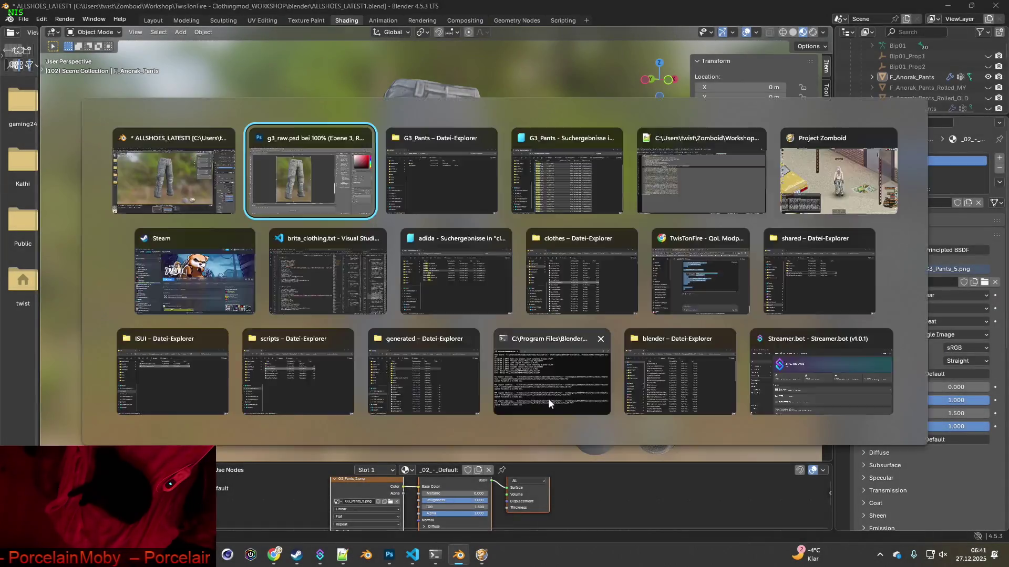
{"action": "key", "text": "ctrl+v"}
{"action": "key", "text": "alt+Tab"}
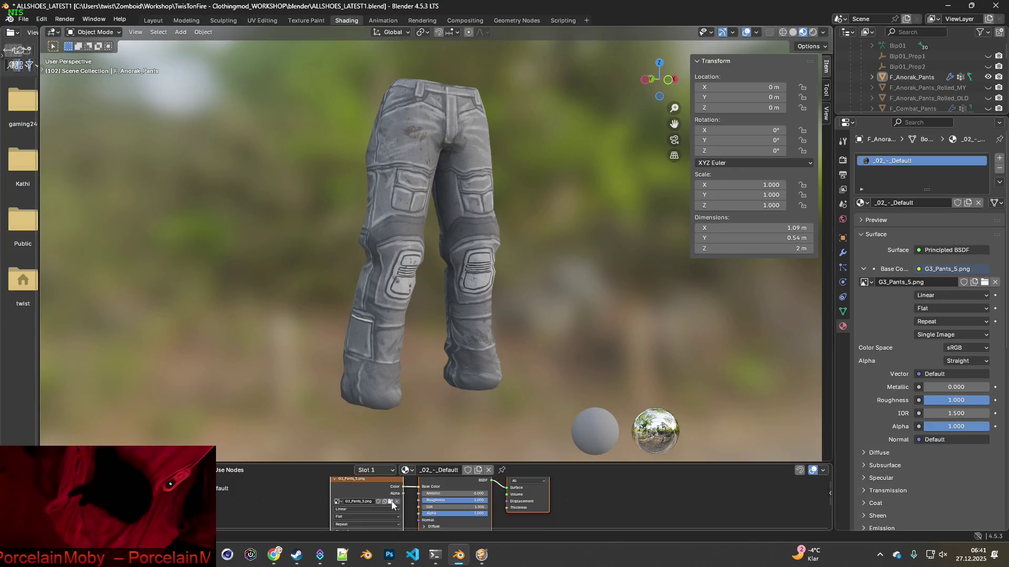
Apply G3_Pants_6.png to the pants and paste its camo render into Photoshop.
{"action": "left_click", "coordinate": [390, 501]}
{"action": "left_click", "coordinate": [397, 190]}
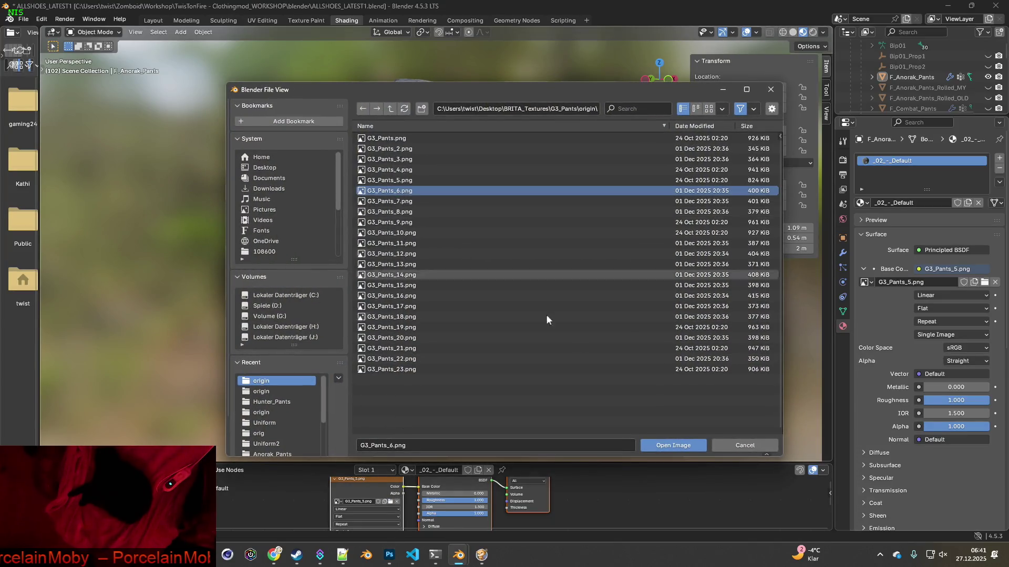
{"action": "left_click", "coordinate": [678, 446]}
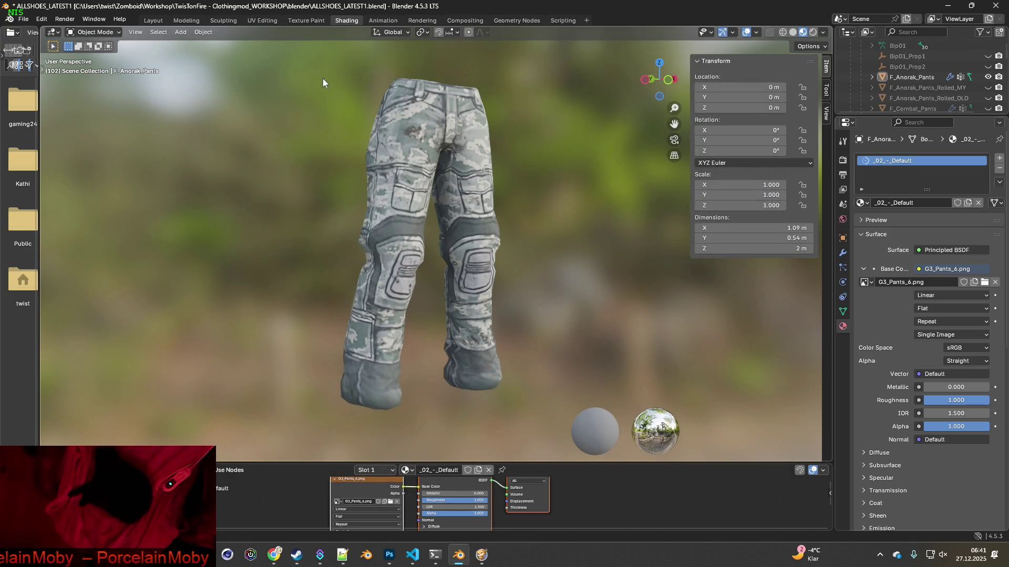
{"action": "key", "text": "super+shift+s"}
{"action": "left_click_drag", "start_coordinate": [275, 58], "coordinate": [558, 426]}
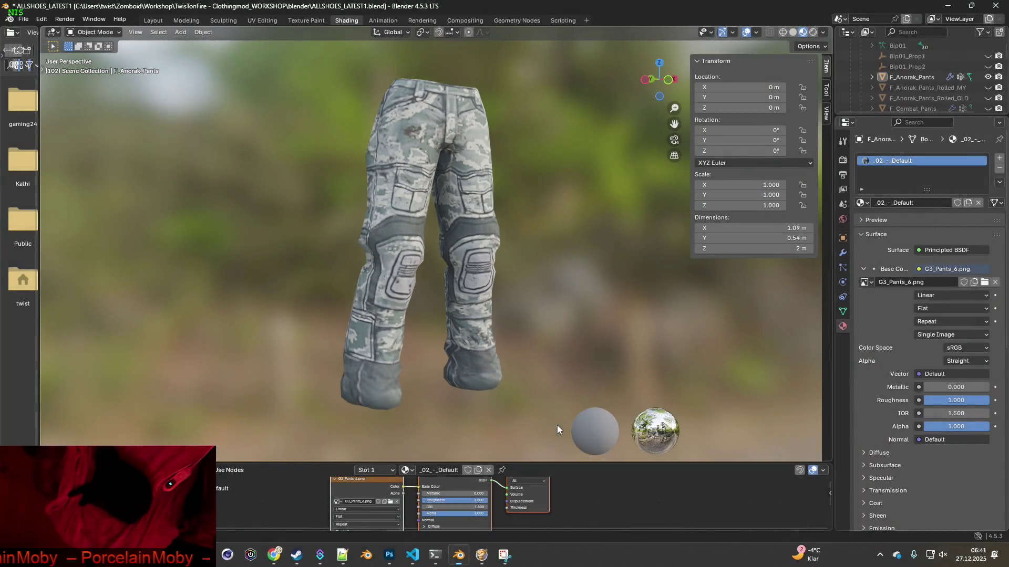
{"action": "key", "text": "alt+Tab"}
{"action": "key", "text": "ctrl+v"}
{"action": "key", "text": "alt+Tab"}
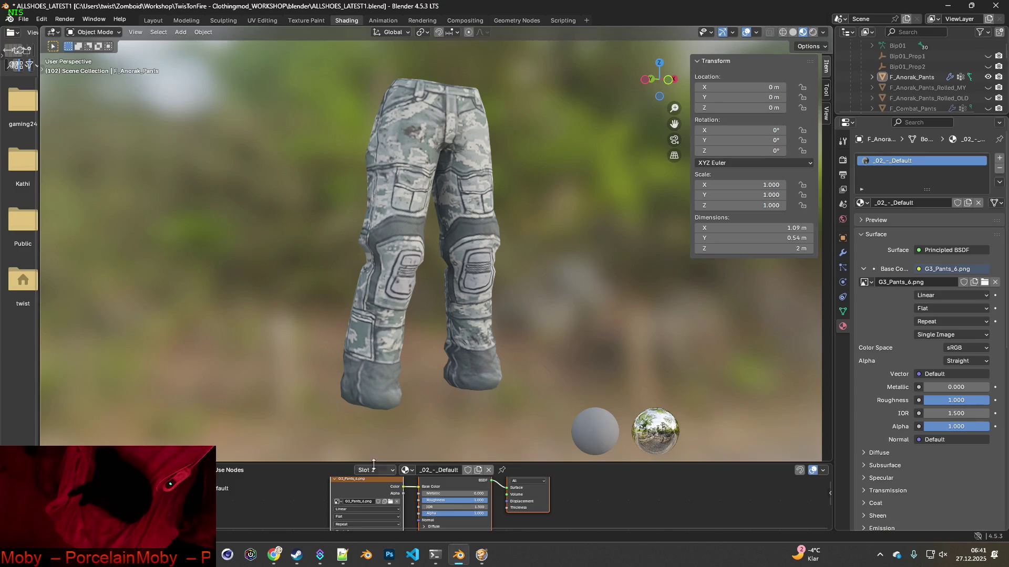
Load G3_Pants_7.png as the pants' base color texture.
{"action": "left_click", "coordinate": [390, 502]}
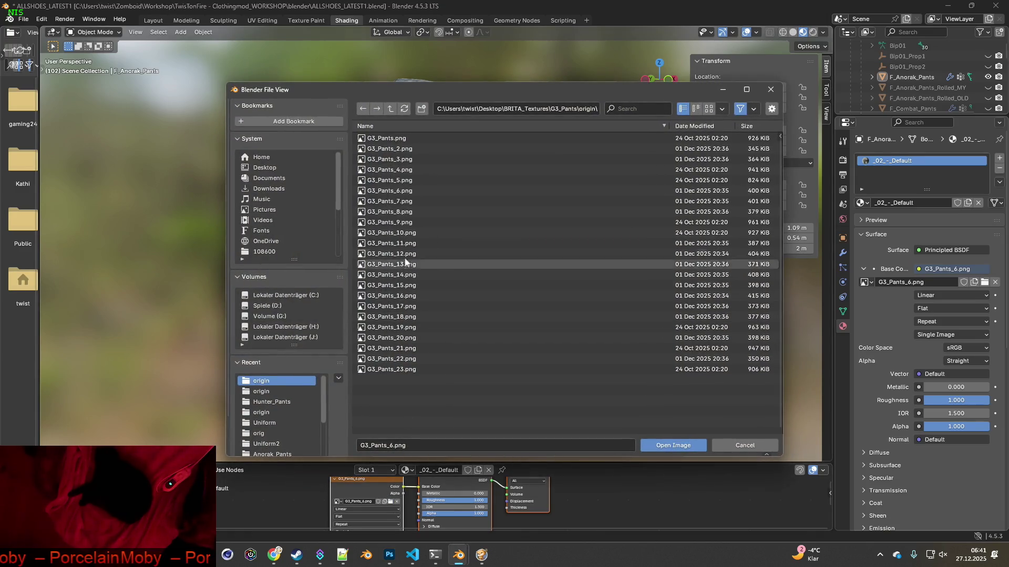
{"action": "left_click", "coordinate": [399, 201]}
{"action": "left_click", "coordinate": [673, 445]}
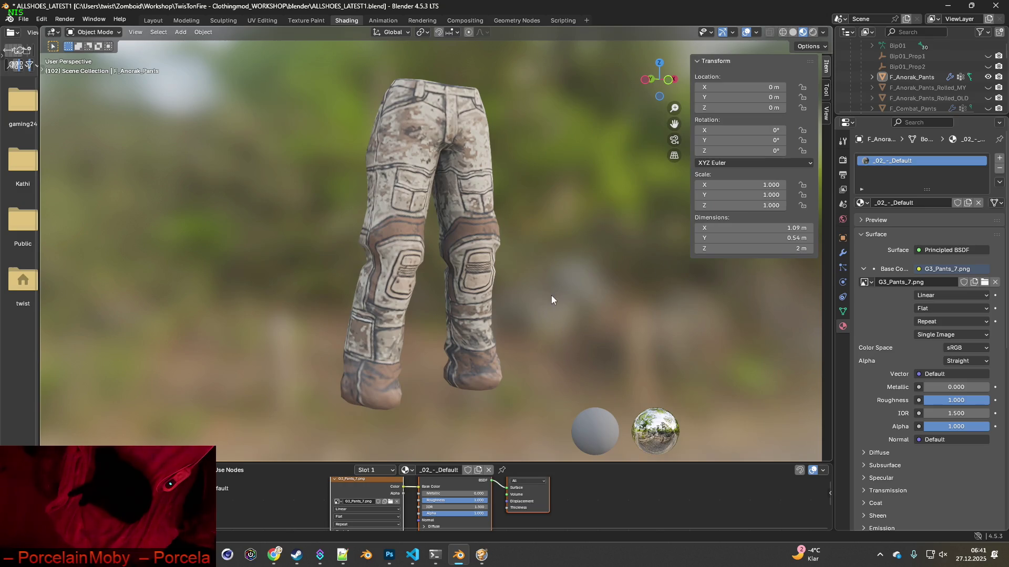
Hide the blurred world background and paste the G3_Pants_7 render into Photoshop as Ebene 6.
{"action": "left_click", "coordinate": [823, 32]}
{"action": "left_click_drag", "start_coordinate": [851, 169], "coordinate": [762, 169]}
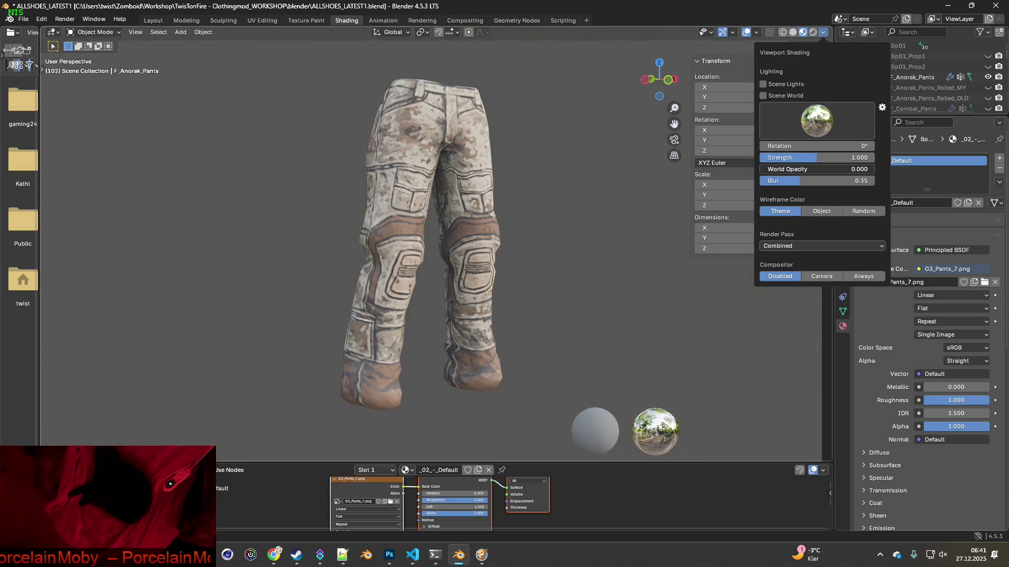
{"action": "key", "text": "super+shift+s"}
{"action": "left_click_drag", "start_coordinate": [305, 62], "coordinate": [548, 421]}
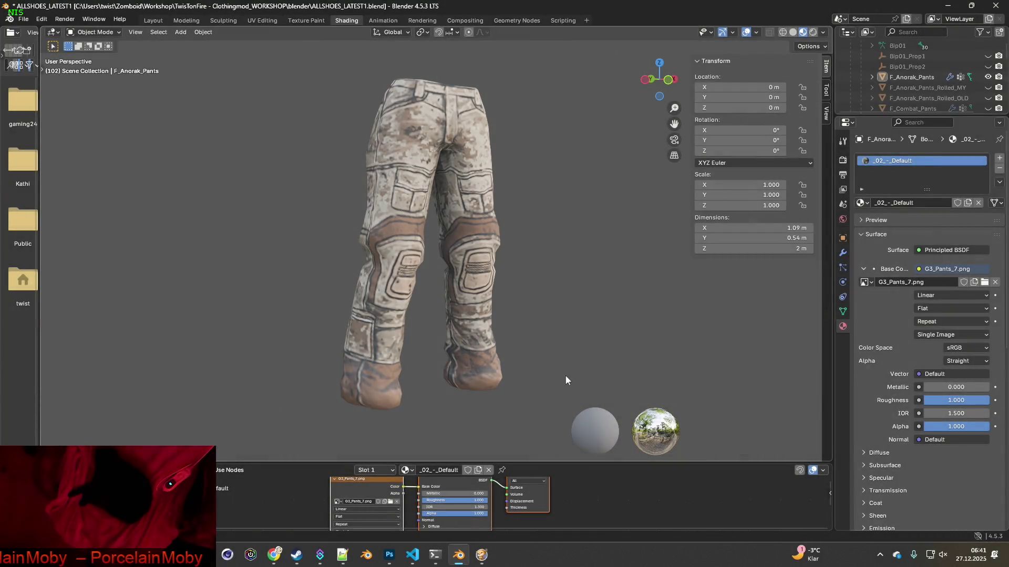
{"action": "key", "text": "alt+Tab"}
{"action": "key", "text": "ctrl+v"}
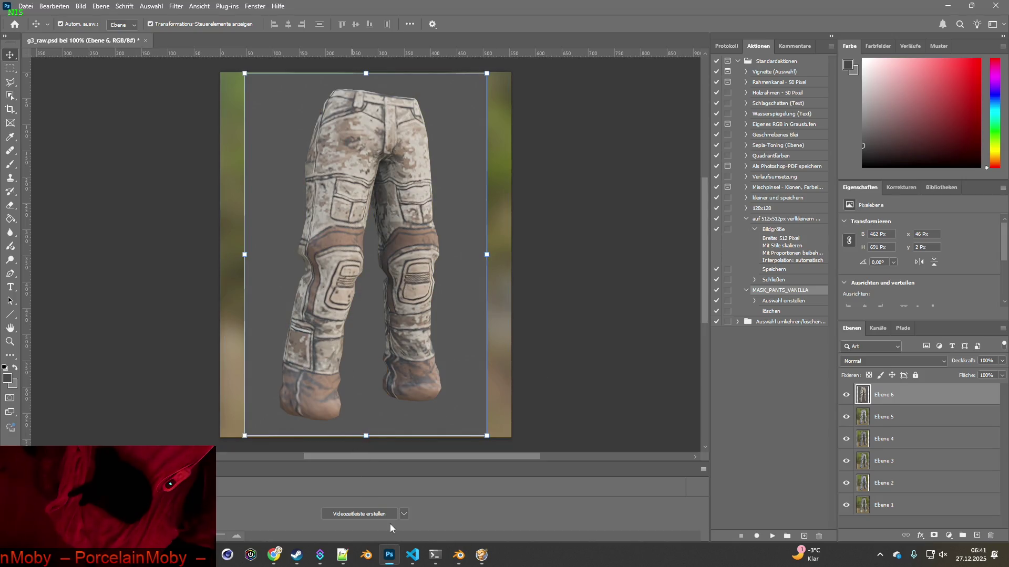
{"action": "key", "text": "alt+Tab"}
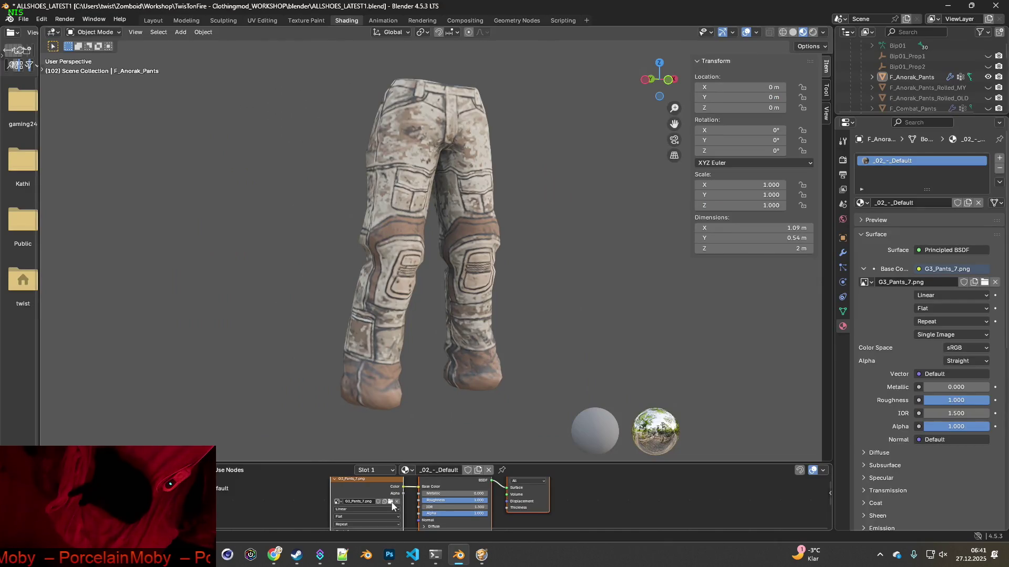
Apply G3_Pants_8.png to the pants and paste its render into Photoshop as a layer.
{"action": "left_click", "coordinate": [390, 502]}
{"action": "left_click", "coordinate": [397, 212]}
{"action": "left_click", "coordinate": [662, 445]}
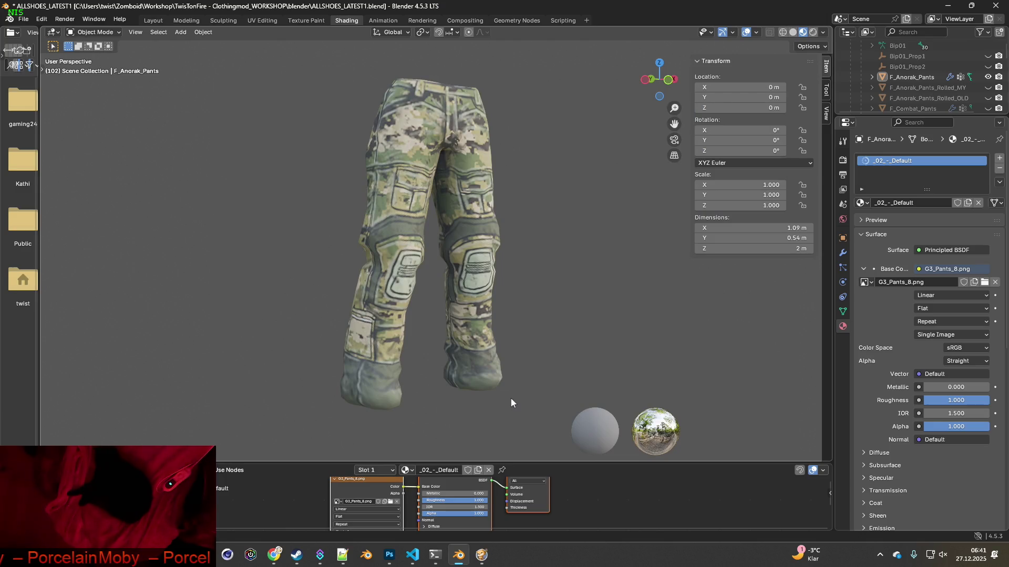
{"action": "key", "text": "super+shift+s"}
{"action": "left_click_drag", "start_coordinate": [279, 59], "coordinate": [546, 420]}
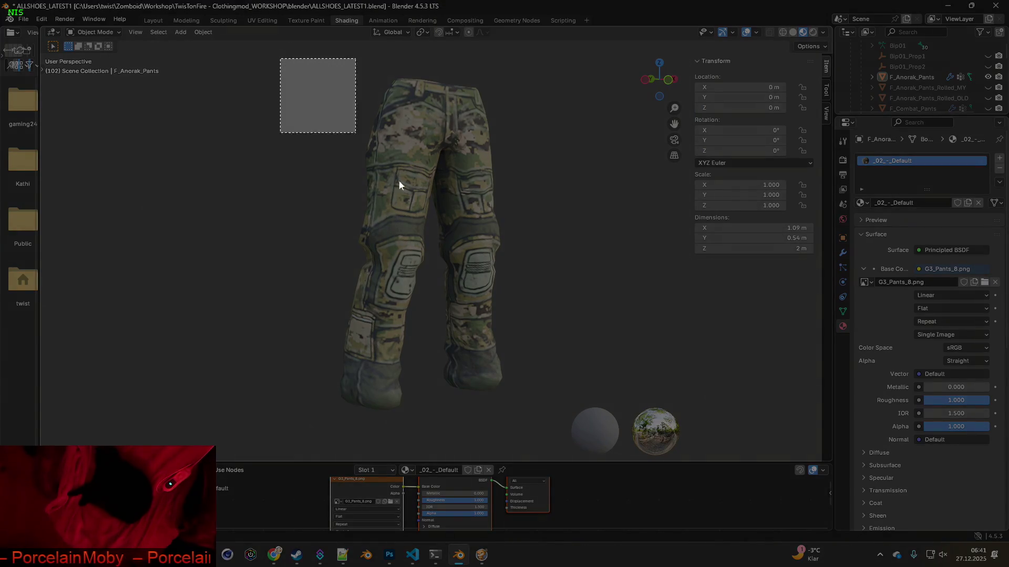
{"action": "key", "text": "alt+Tab"}
{"action": "key", "text": "ctrl+v"}
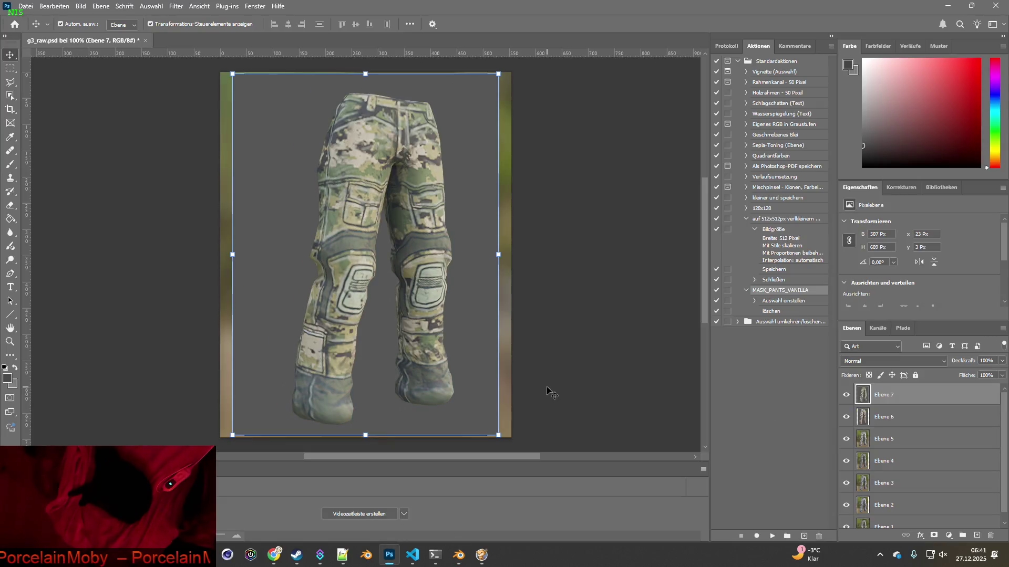
{"action": "key", "text": "alt+Tab"}
Apply G3_Pants_9.png to the pants and paste its render into Photoshop as a layer.
{"action": "left_click", "coordinate": [392, 501]}
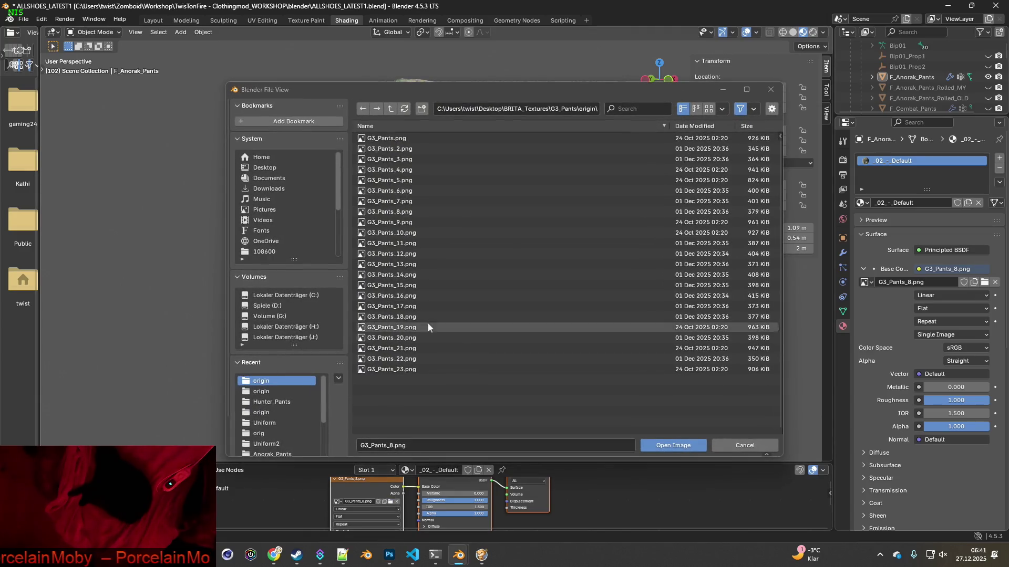
{"action": "left_click", "coordinate": [404, 225]}
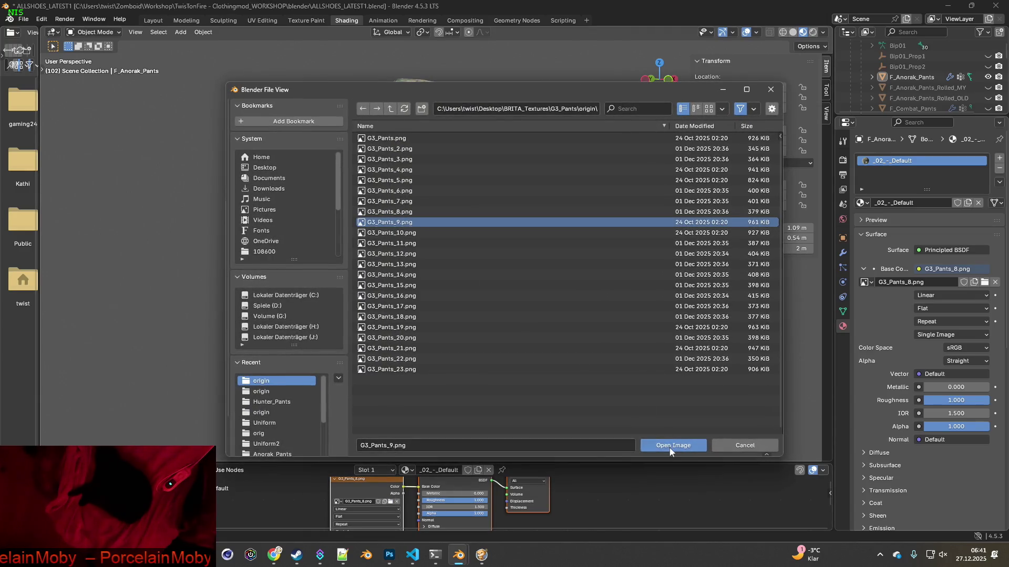
{"action": "left_click", "coordinate": [673, 445]}
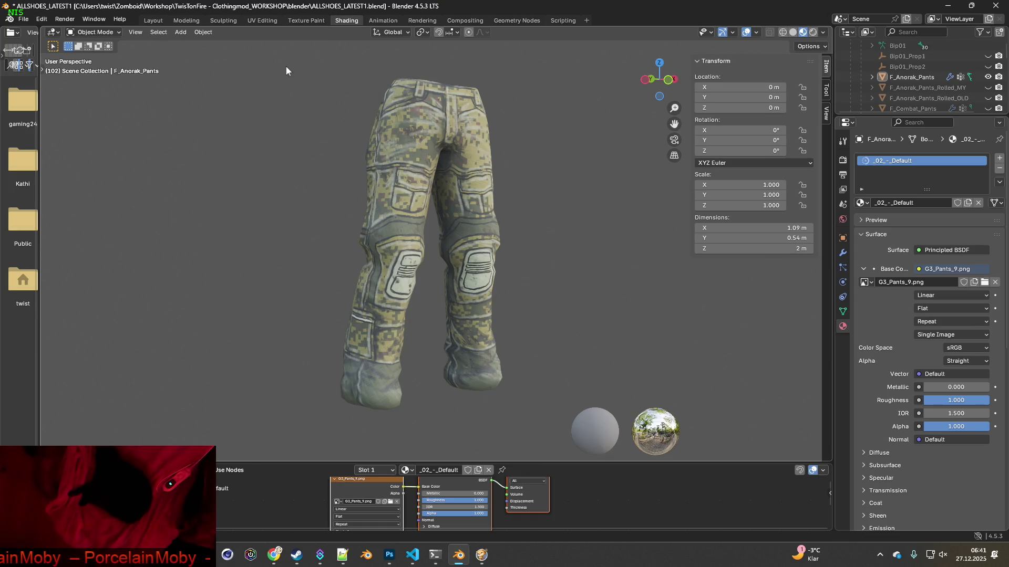
{"action": "key", "text": "shift+super+s"}
{"action": "left_click_drag", "start_coordinate": [279, 53], "coordinate": [542, 424]}
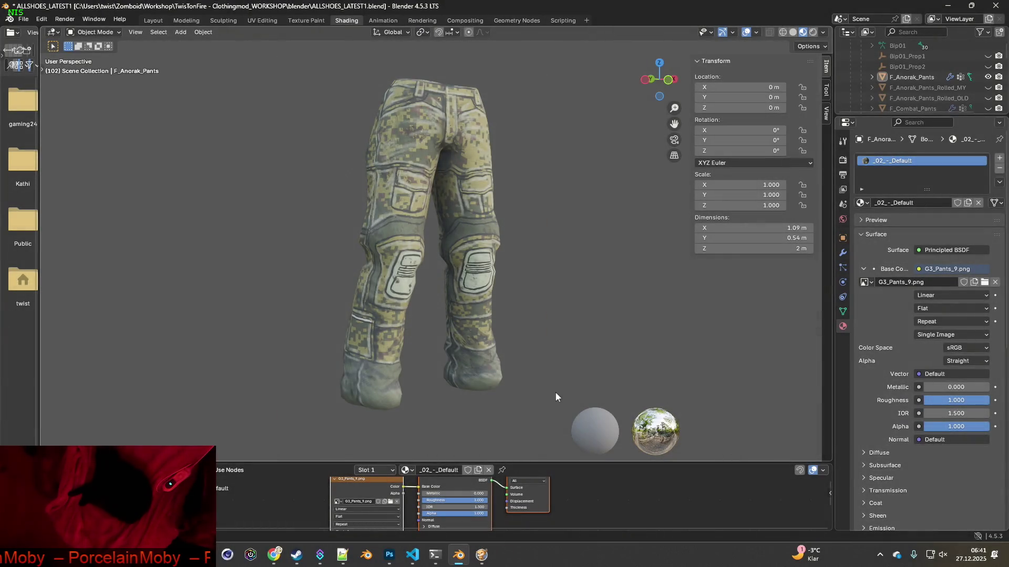
{"action": "key", "text": "alt+Tab"}
{"action": "key", "text": "ctrl+v"}
{"action": "key", "text": "alt+Tab"}
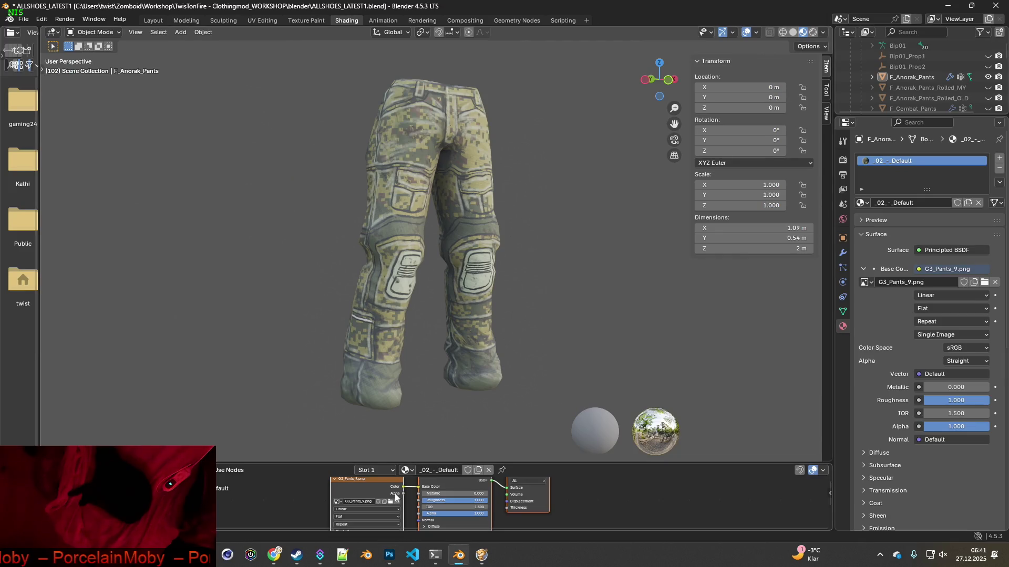
Apply G3_Pants_10.png to the pants and paste its render into Photoshop as a layer.
{"action": "left_click", "coordinate": [391, 502]}
{"action": "left_click", "coordinate": [628, 233]}
{"action": "left_click", "coordinate": [684, 446]}
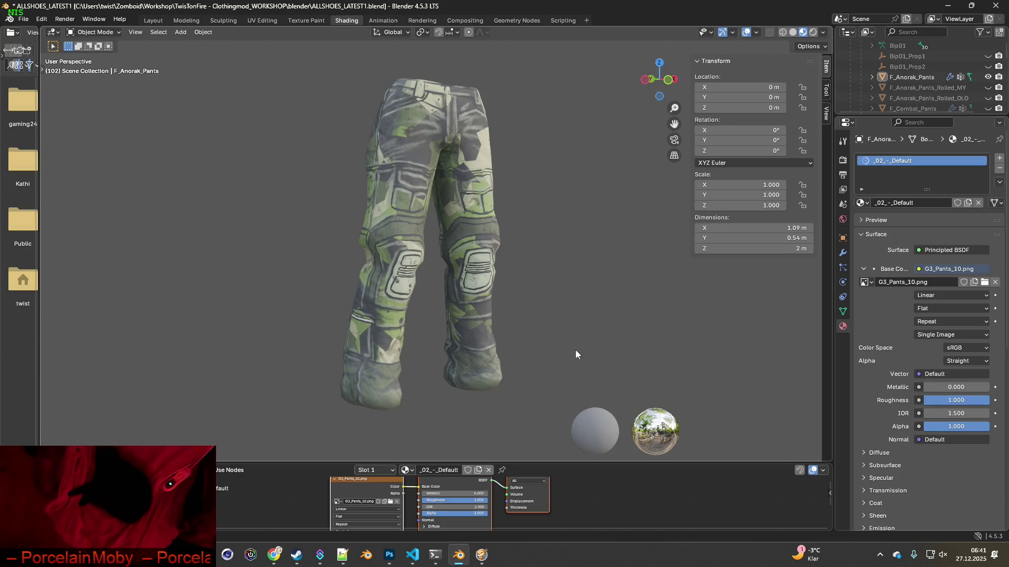
{"action": "key", "text": "super+shift+s"}
{"action": "left_click_drag", "start_coordinate": [297, 59], "coordinate": [550, 421]}
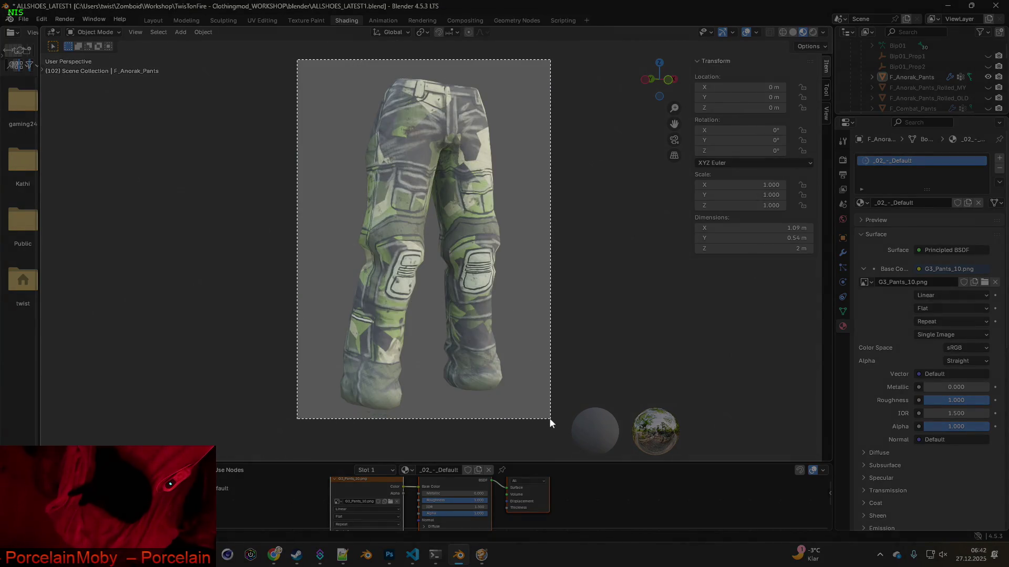
{"action": "key", "text": "alt+Tab"}
{"action": "key", "text": "ctrl+v"}
{"action": "key", "text": "alt+Tab"}
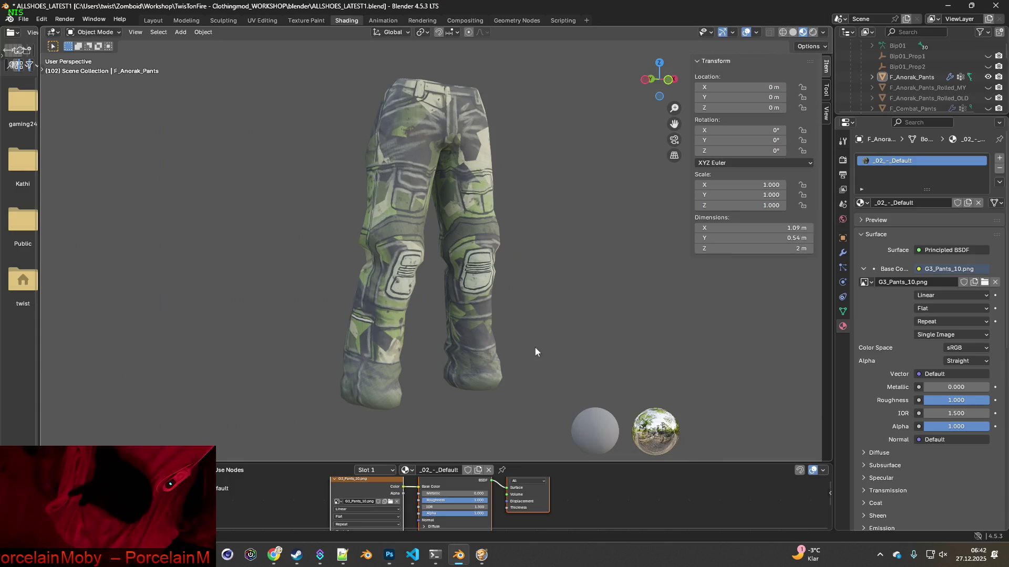
Apply G3_Pants_11.png to the pants and paste its render into Photoshop as a layer.
{"action": "left_click", "coordinate": [397, 499]}
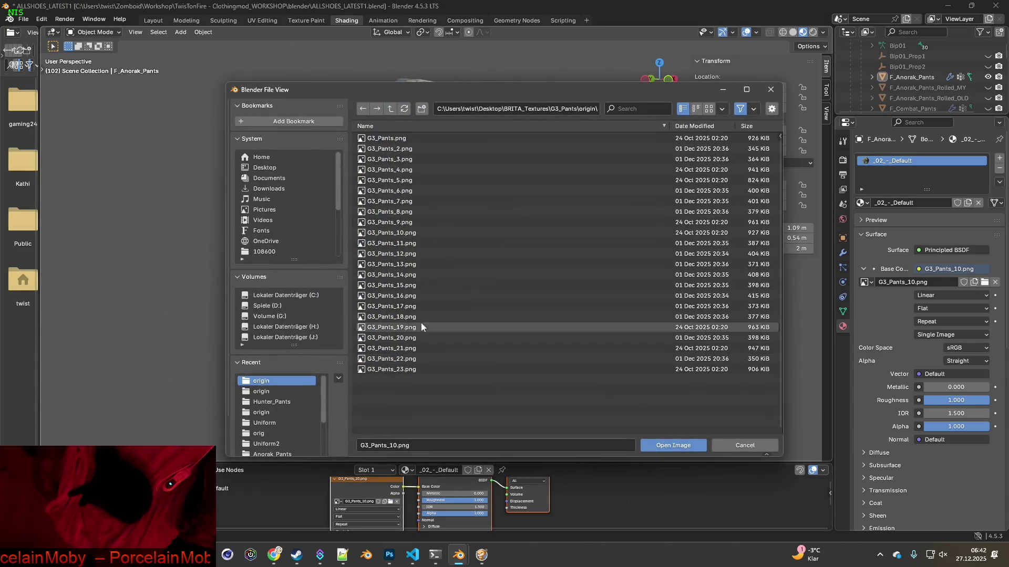
{"action": "left_click", "coordinate": [397, 246]}
{"action": "left_click", "coordinate": [668, 445]}
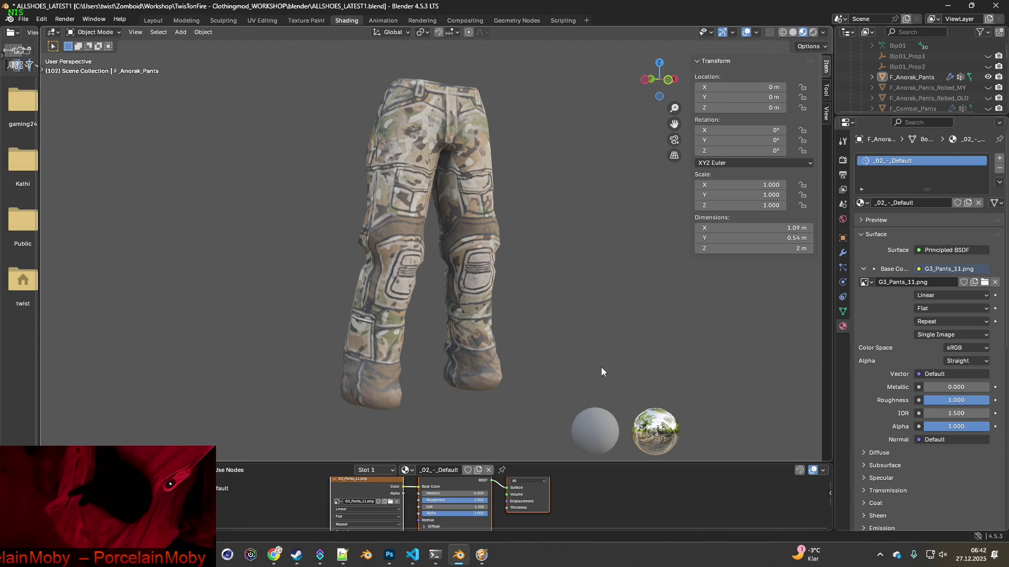
{"action": "key", "text": "super+shift+s"}
{"action": "left_click_drag", "start_coordinate": [290, 57], "coordinate": [561, 420]}
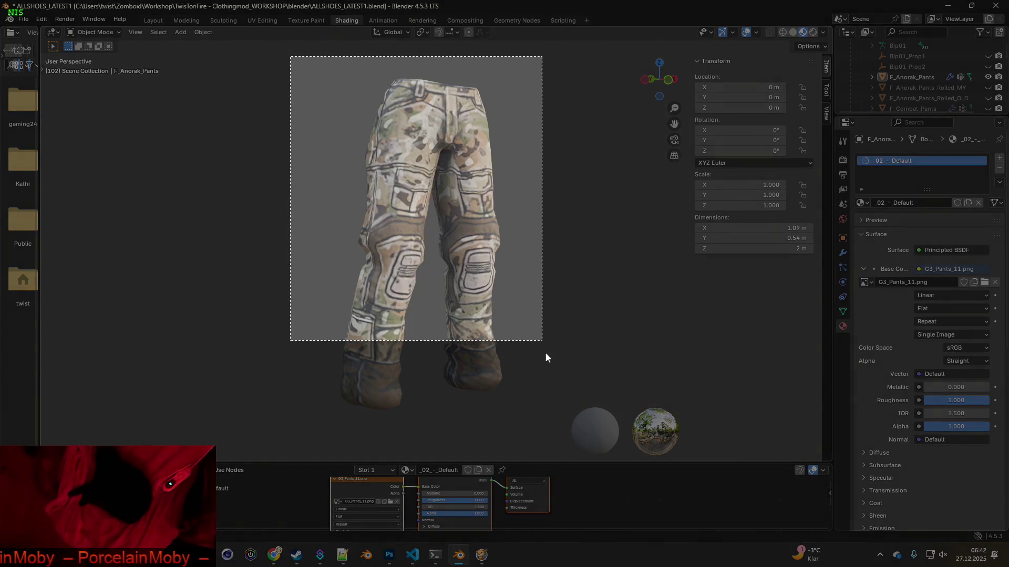
{"action": "key", "text": "alt+Tab"}
{"action": "key", "text": "ctrl+v"}
{"action": "key", "text": "alt+Tab"}
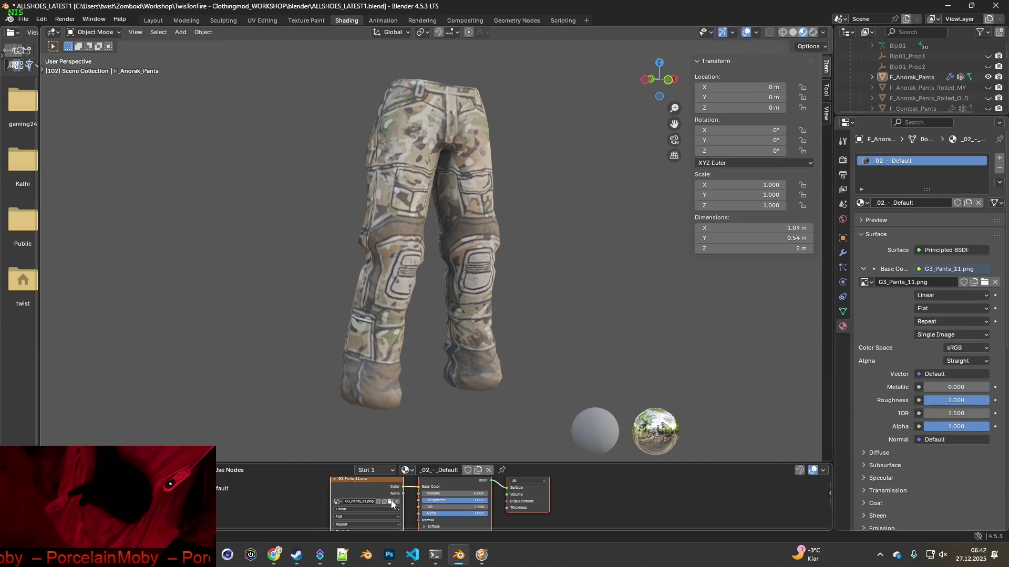
Load G3_Pants_12.png as the pants texture and capture the result into Photoshop.
{"action": "left_click", "coordinate": [391, 503]}
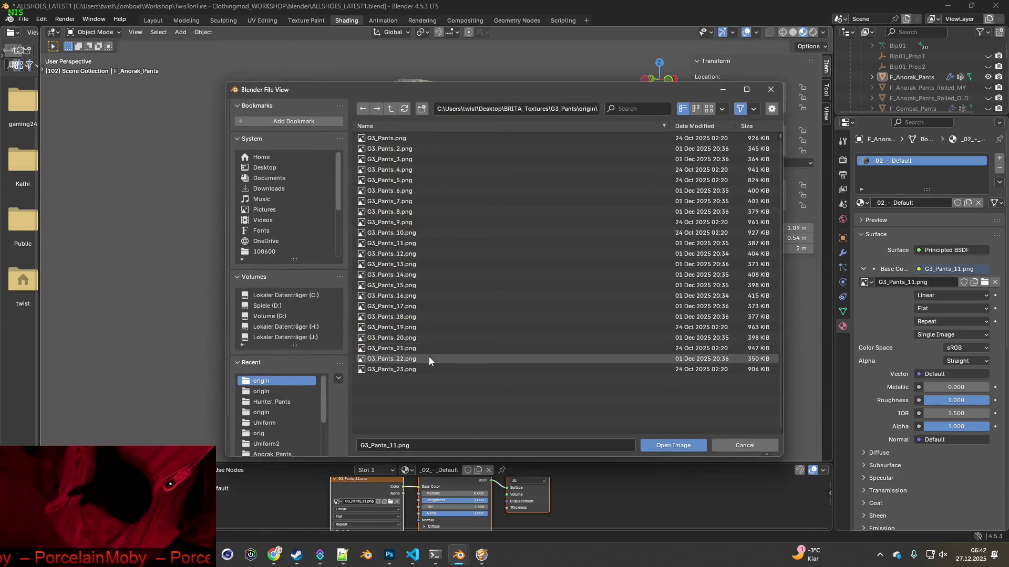
{"action": "left_click", "coordinate": [415, 254]}
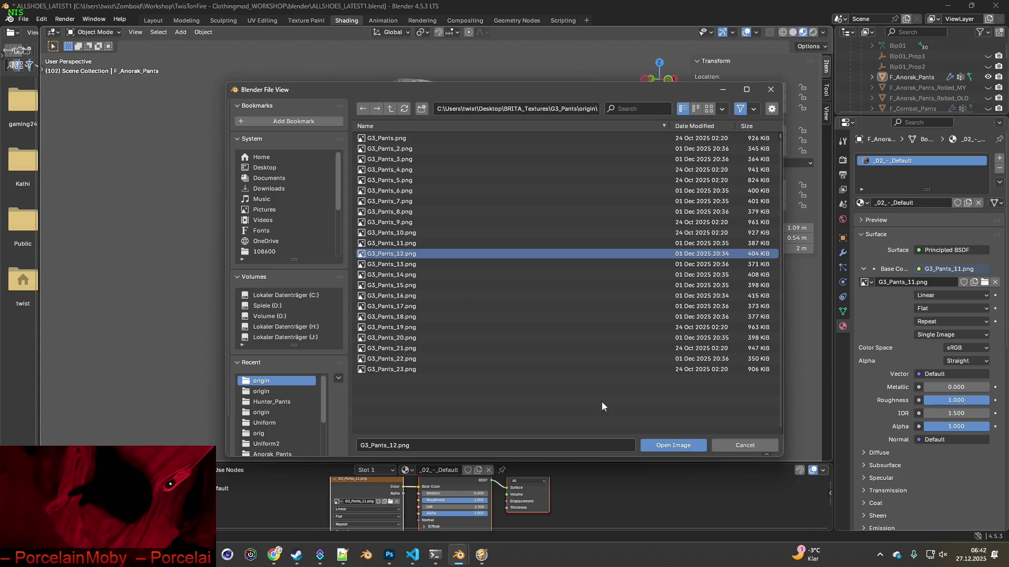
{"action": "left_click", "coordinate": [660, 444]}
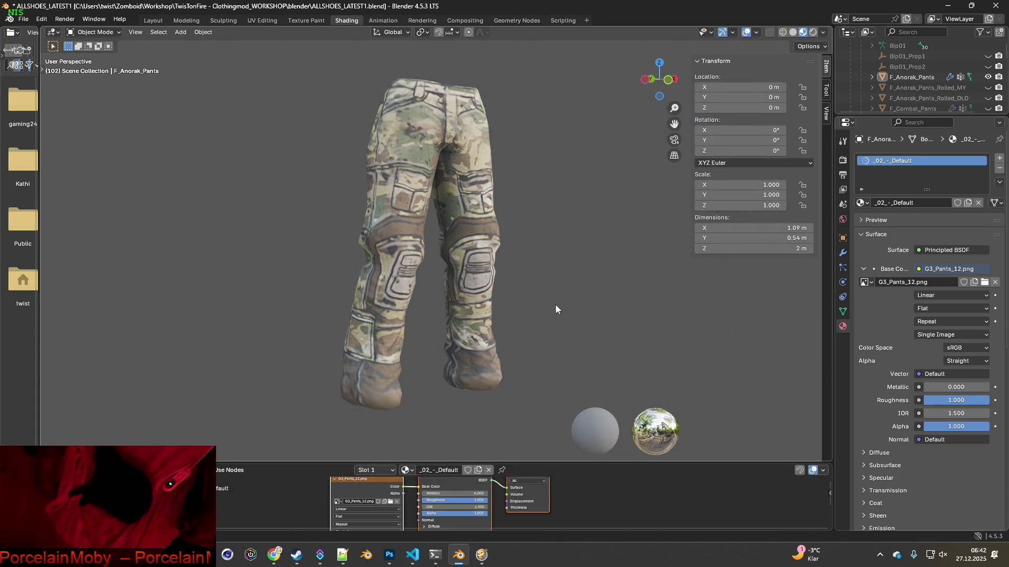
{"action": "key", "text": "ctrl+b"}
{"action": "left_click_drag", "start_coordinate": [292, 51], "coordinate": [554, 422]}
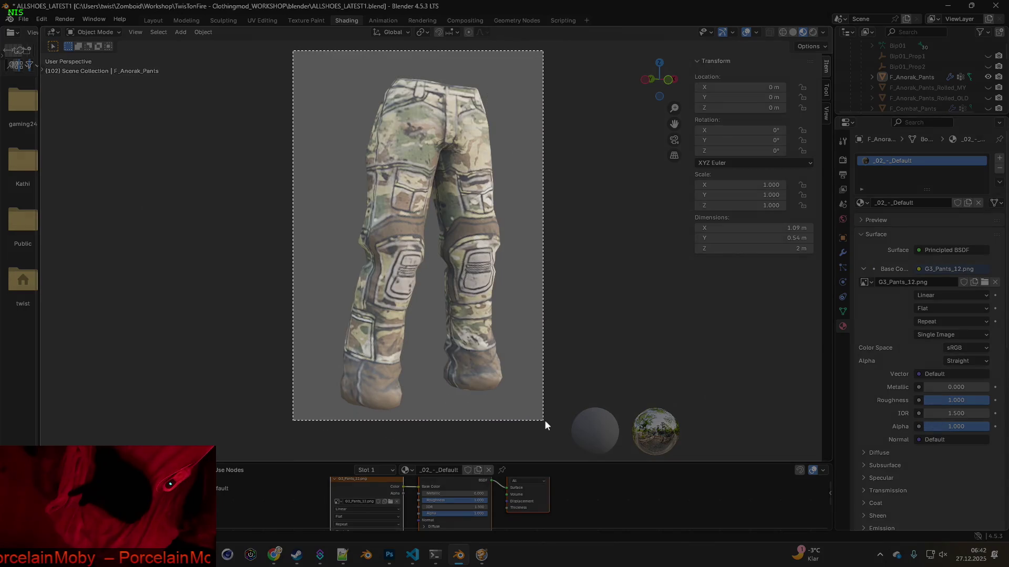
{"action": "key", "text": "ctrl+alt+b"}
{"action": "key", "text": "alt+Tab"}
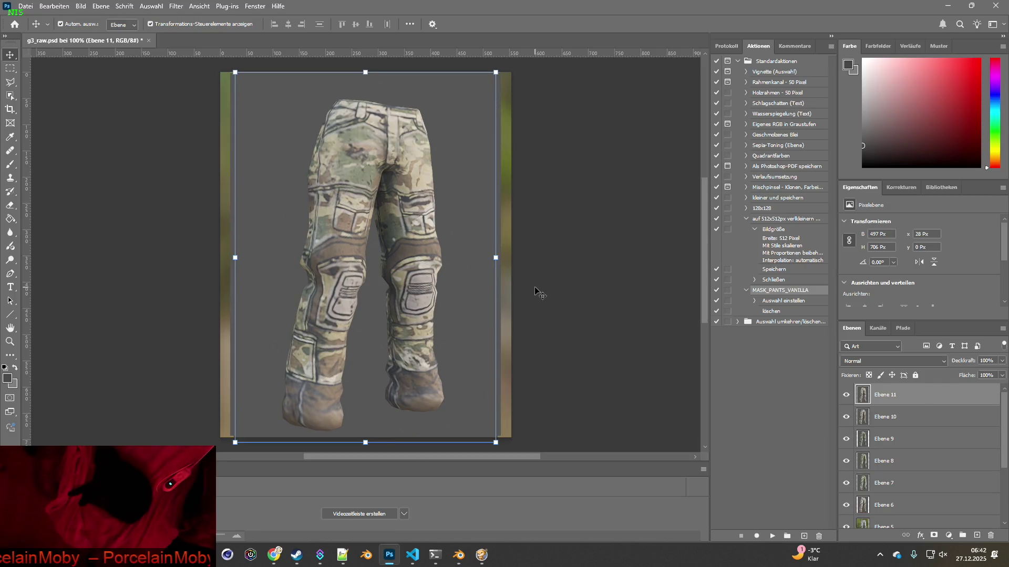
{"action": "key", "text": "alt+Tab"}
Apply G3_Pants_13.png to the pants and paste a snip of it into Photoshop.
{"action": "left_click", "coordinate": [391, 502]}
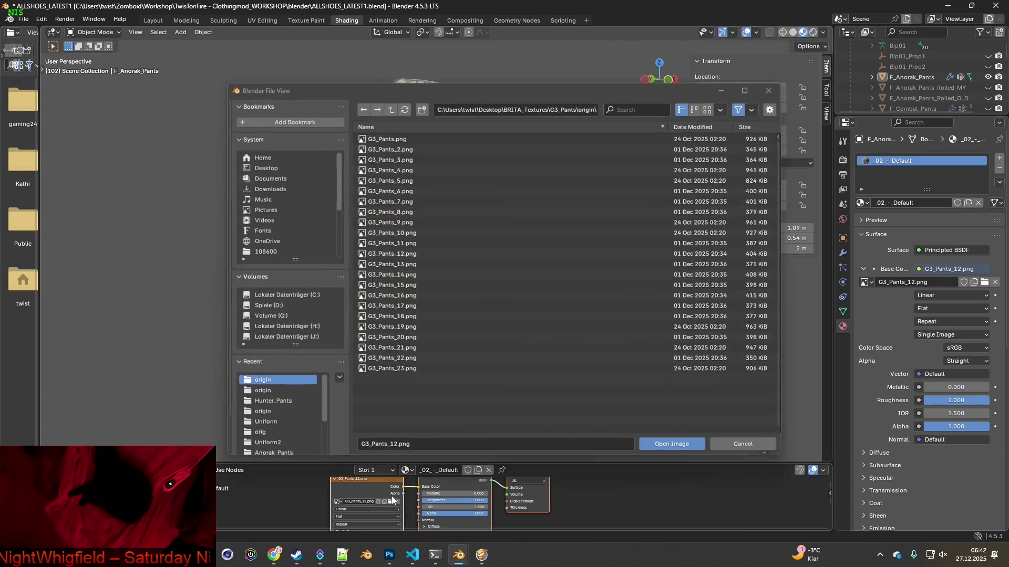
{"action": "left_click", "coordinate": [399, 264]}
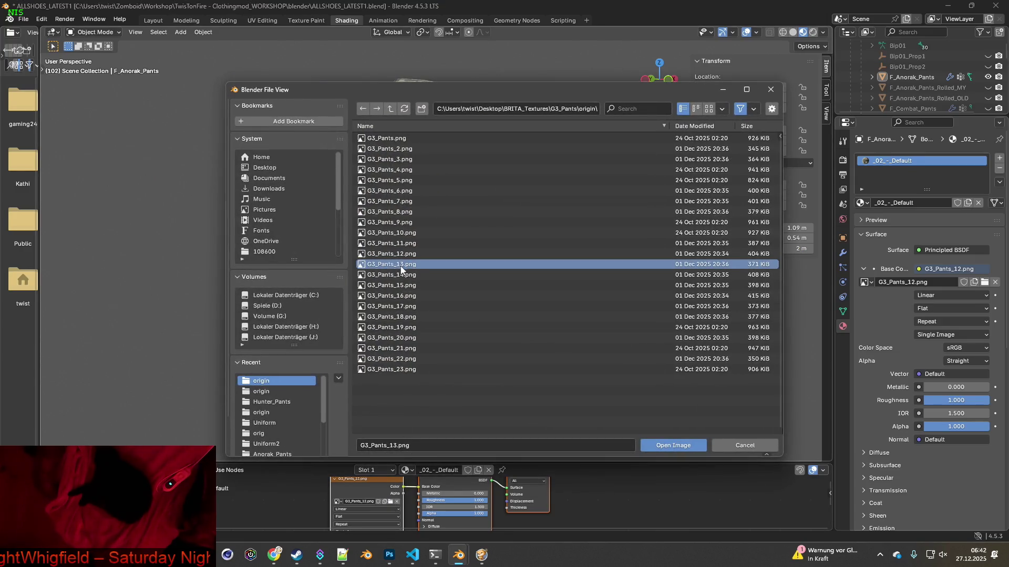
{"action": "left_click", "coordinate": [683, 446]}
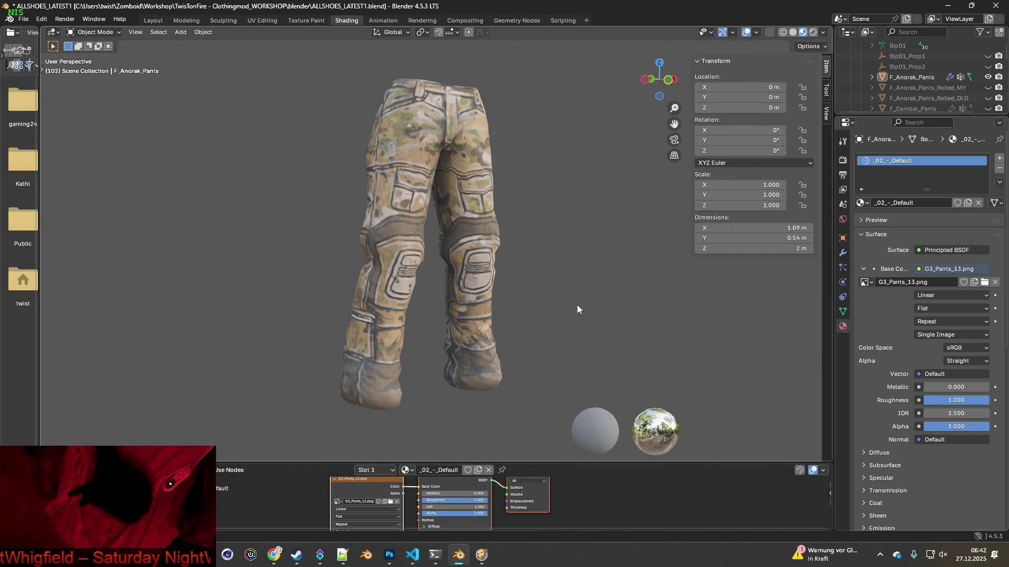
{"action": "key", "text": "super+shift+s"}
{"action": "left_click_drag", "start_coordinate": [296, 56], "coordinate": [548, 417]}
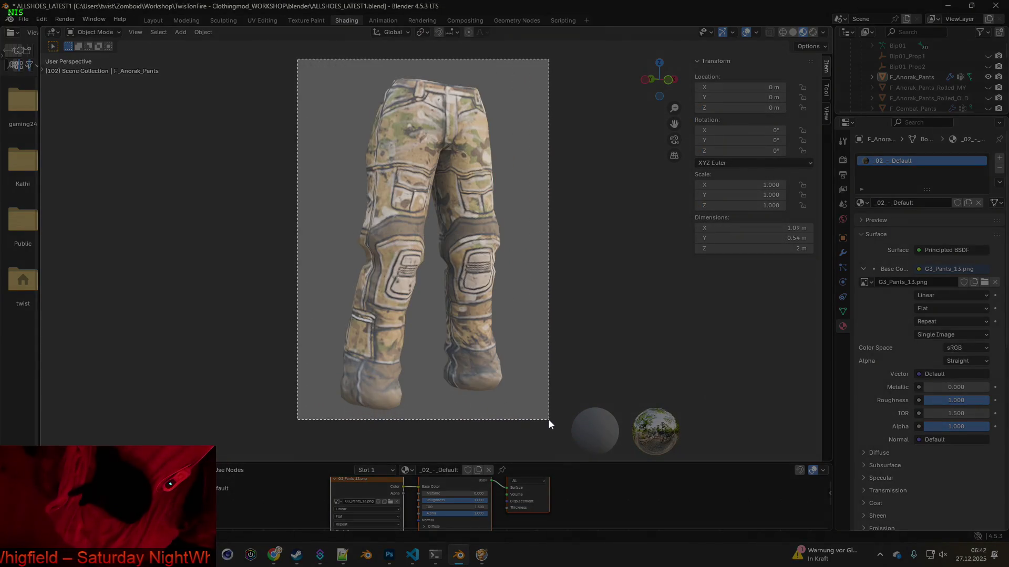
{"action": "key", "text": "alt+Tab"}
{"action": "key", "text": "ctrl+v"}
{"action": "key", "text": "alt+Tab"}
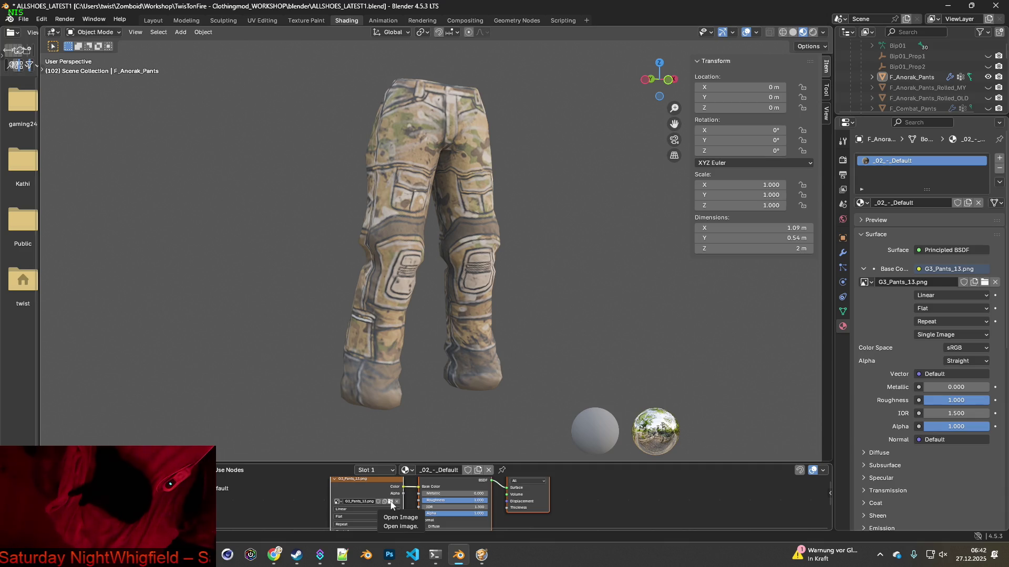
Swap in G3_Pants_14.png and paste the pants snip into Photoshop as Ebene 13.
{"action": "left_click", "coordinate": [392, 505]}
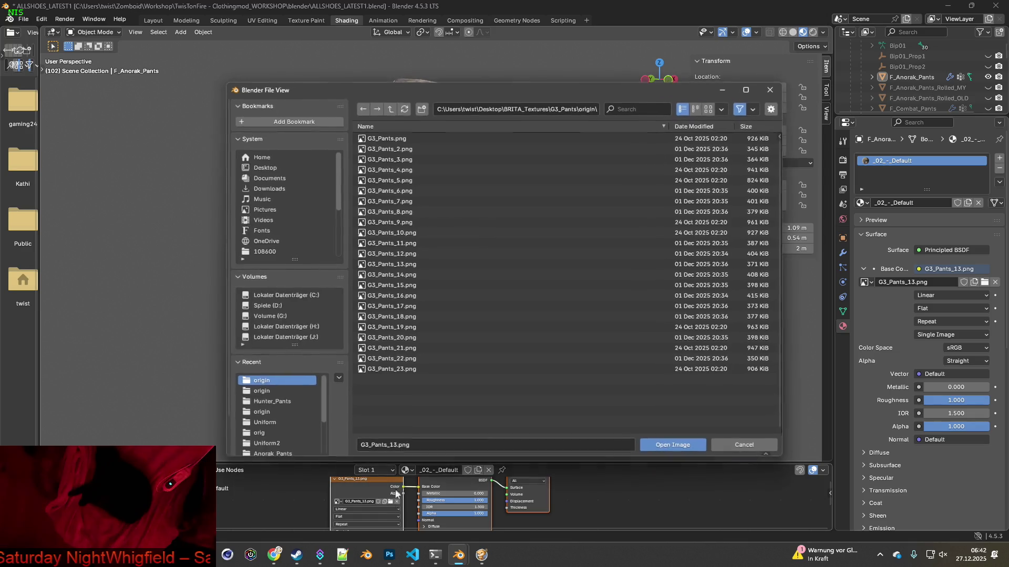
{"action": "left_click", "coordinate": [408, 279]}
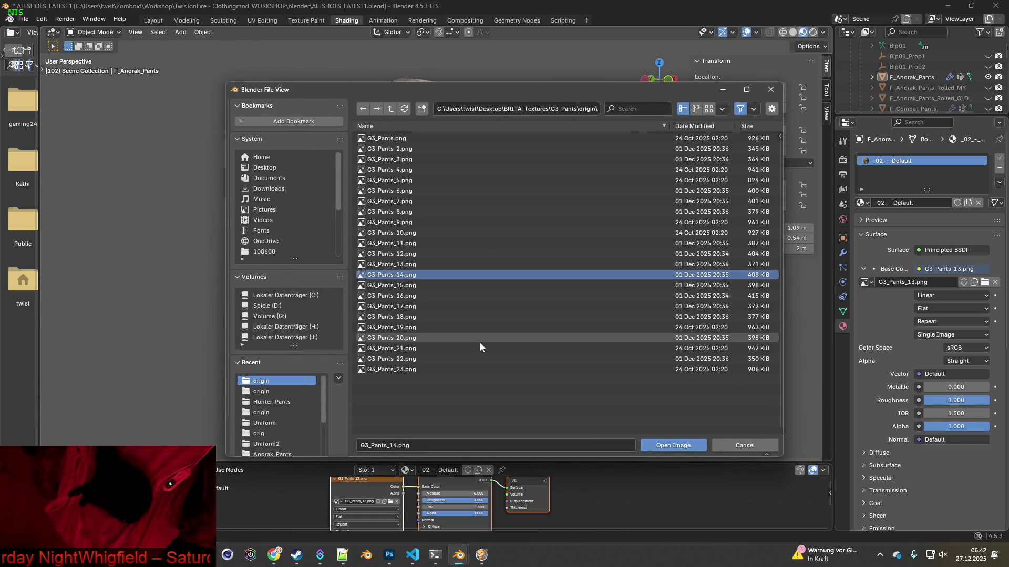
{"action": "left_click", "coordinate": [663, 447]}
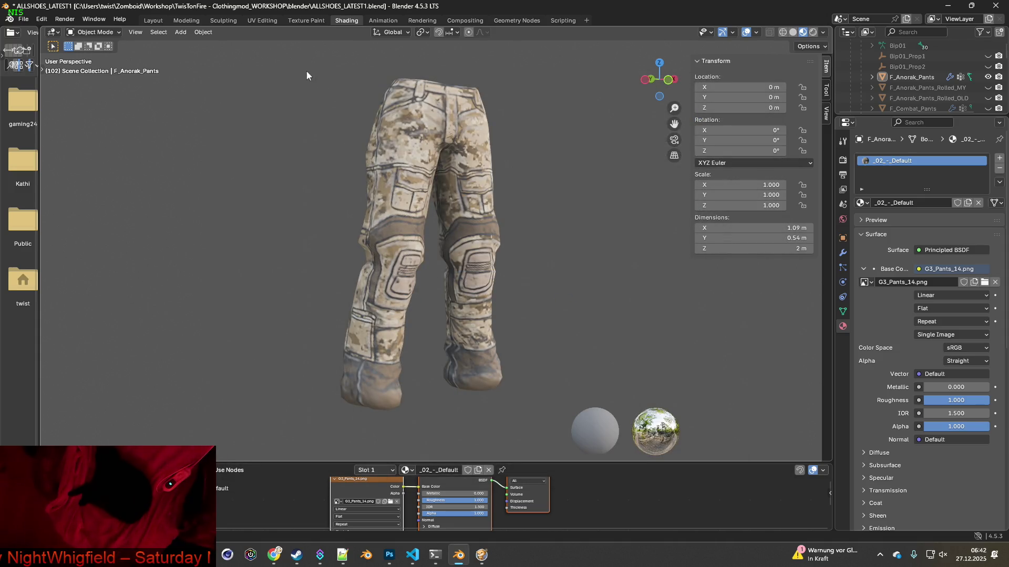
{"action": "key", "text": "super+shift+s"}
{"action": "left_click_drag", "start_coordinate": [285, 59], "coordinate": [553, 406]}
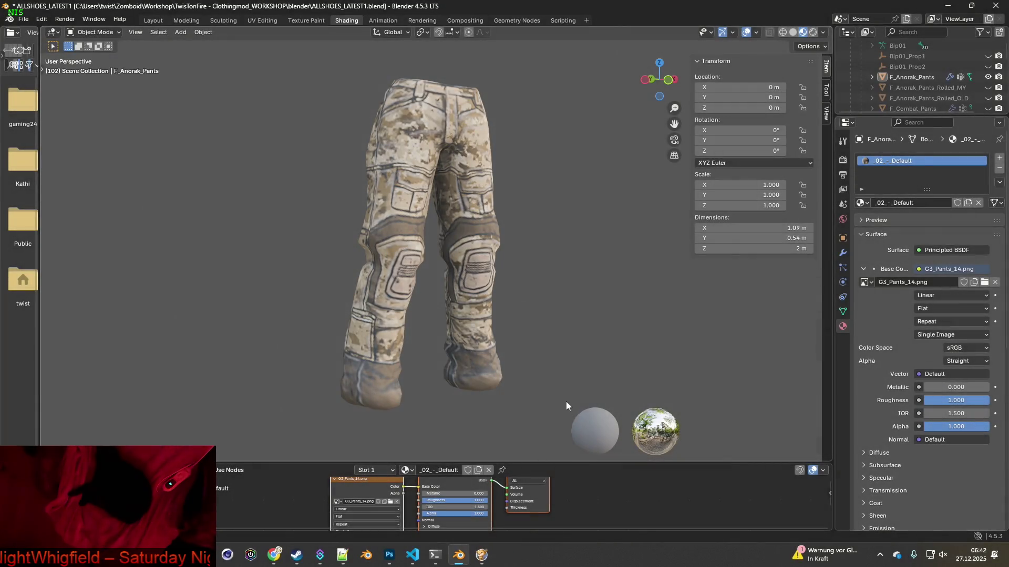
{"action": "key", "text": "alt+Tab"}
{"action": "key", "text": "ctrl+v"}
{"action": "key", "text": "alt+Tab"}
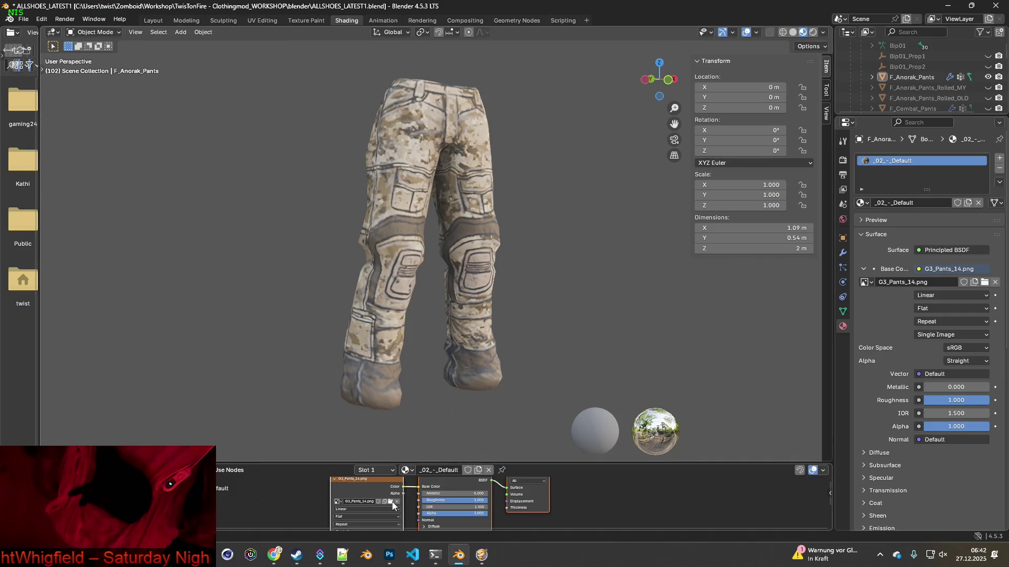
Apply G3_Pants_15.png to the pants and paste its snip as a Photoshop layer.
{"action": "left_click", "coordinate": [391, 501]}
{"action": "left_click", "coordinate": [421, 286]}
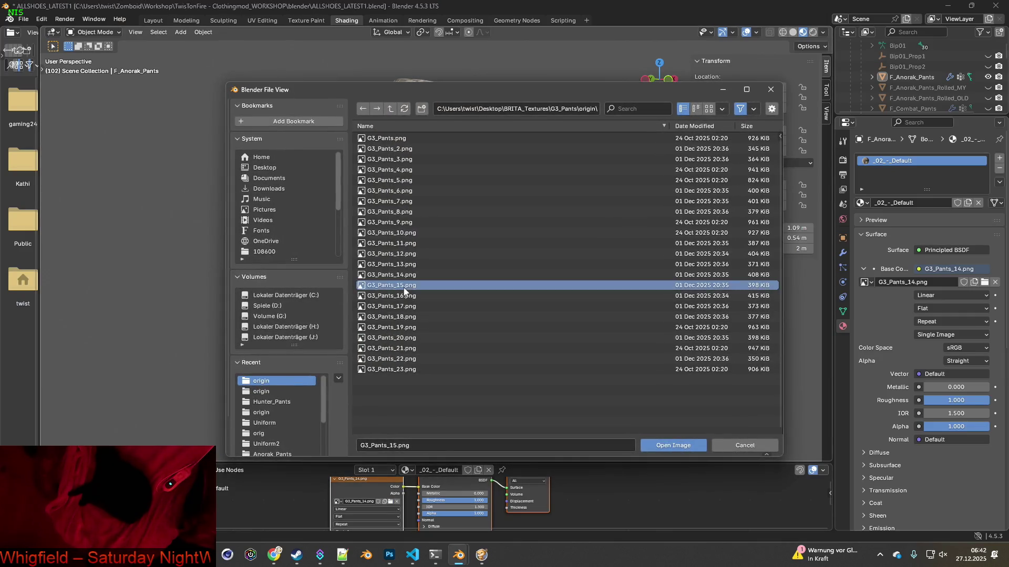
{"action": "left_click", "coordinate": [673, 446]}
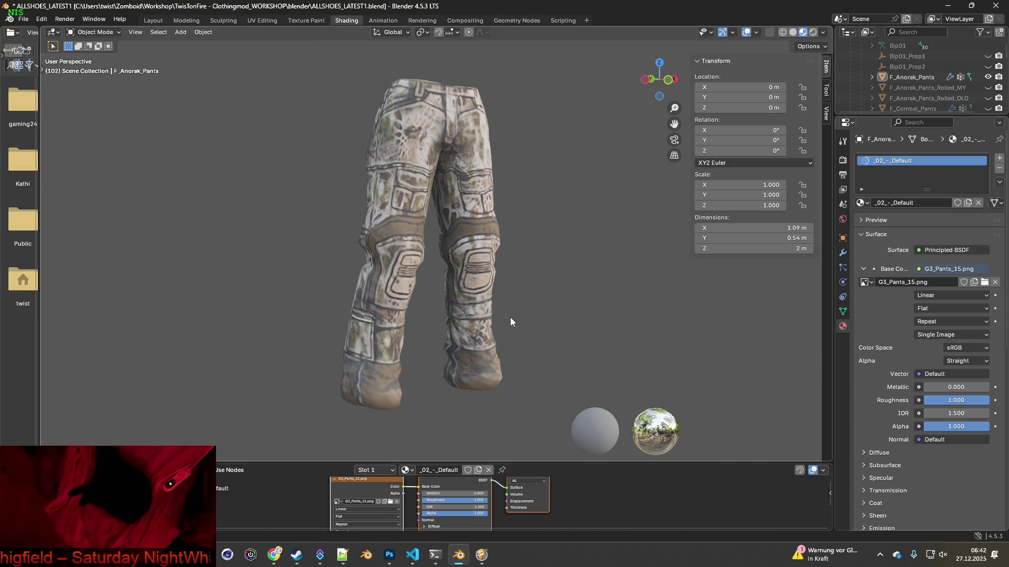
{"action": "key", "text": "shift+super+s"}
{"action": "left_click_drag", "start_coordinate": [308, 60], "coordinate": [541, 428]}
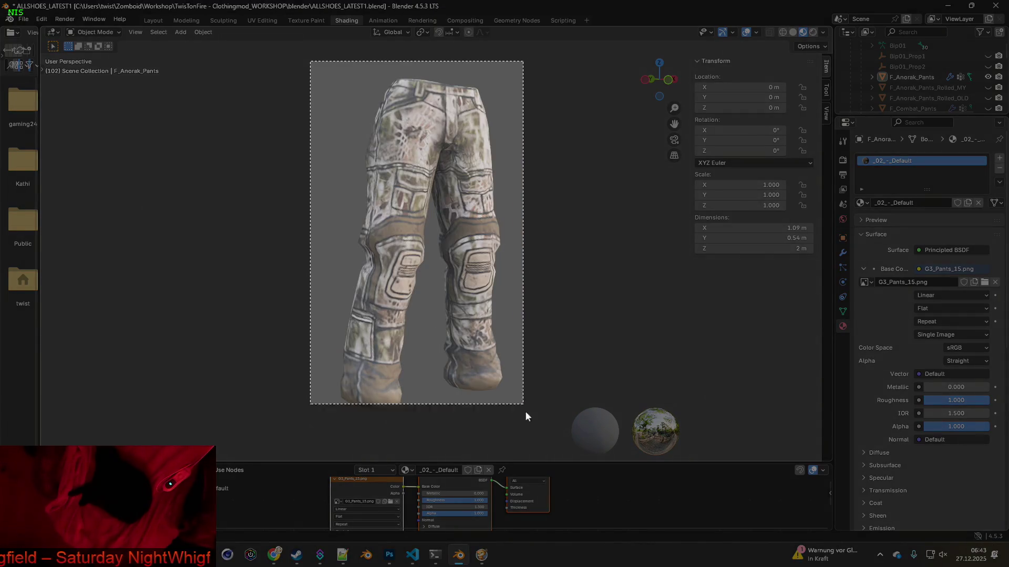
{"action": "key", "text": "alt+Tab"}
{"action": "key", "text": "ctrl+v"}
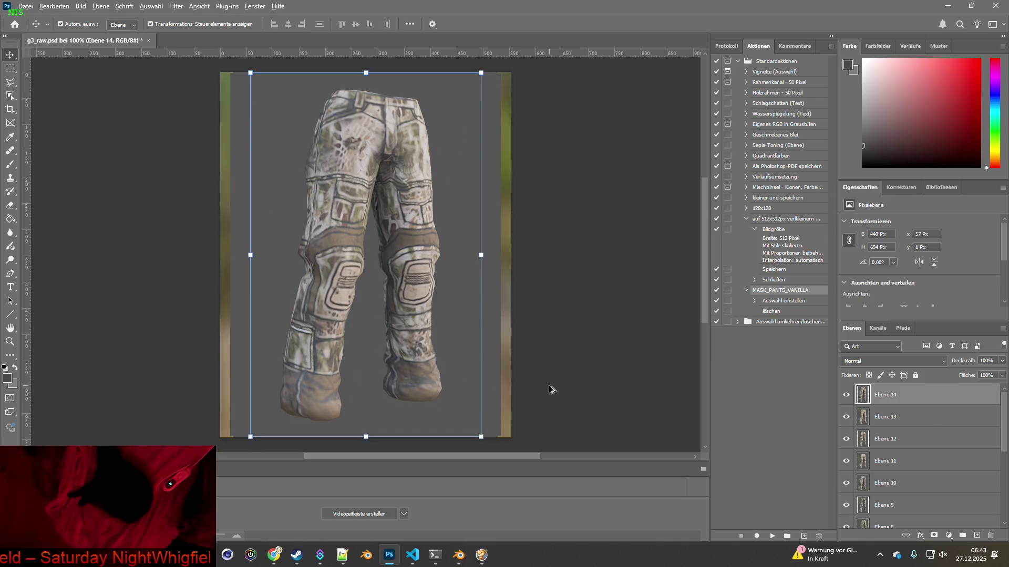
{"action": "key", "text": "alt+Tab"}
Load G3_Pants_16.png onto the pants and capture the textured view for Photoshop.
{"action": "left_click", "coordinate": [391, 502]}
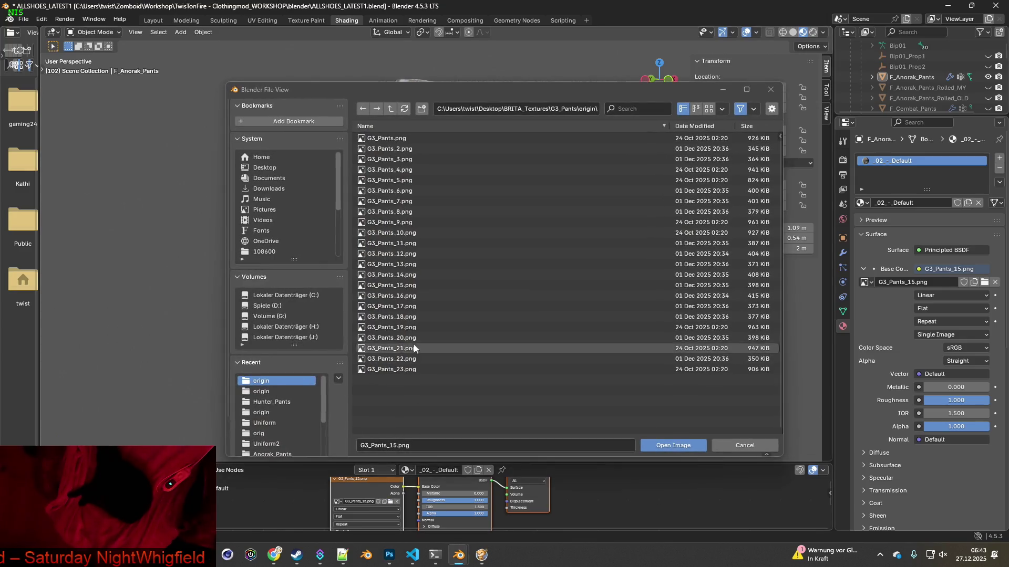
{"action": "left_click", "coordinate": [403, 297]}
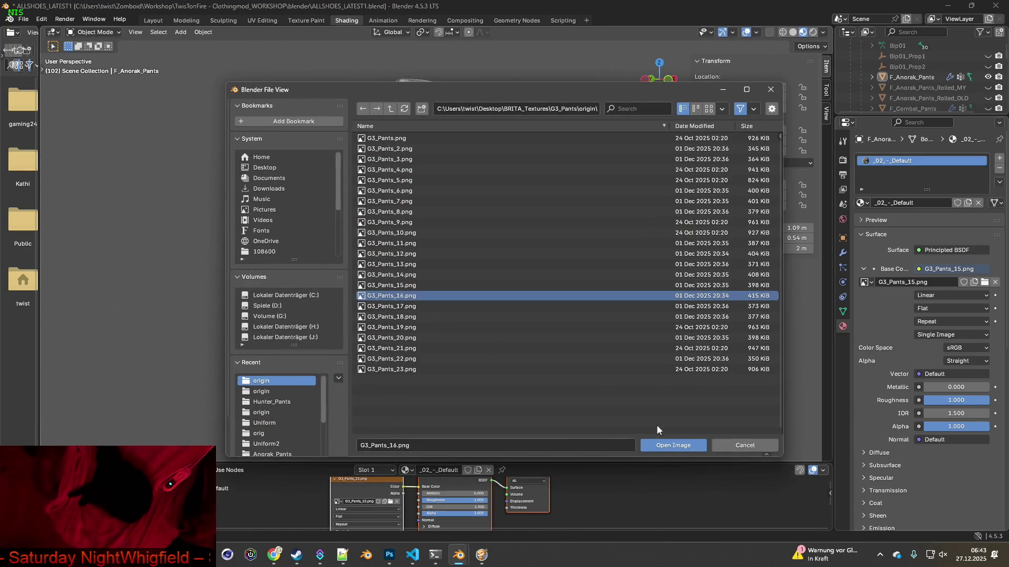
{"action": "left_click", "coordinate": [663, 445]}
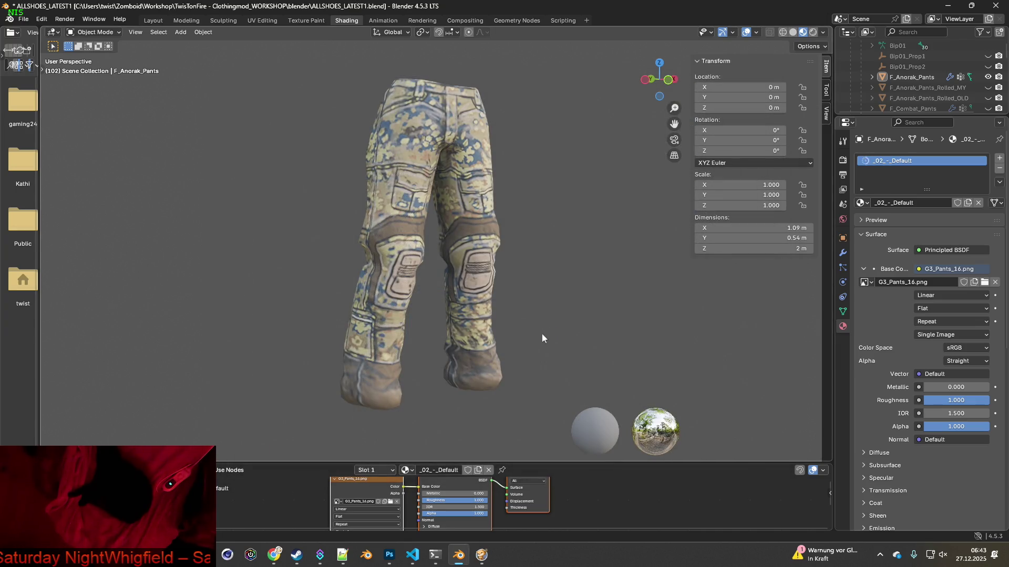
{"action": "key", "text": "super+shift+s"}
{"action": "left_click_drag", "start_coordinate": [288, 56], "coordinate": [556, 417]}
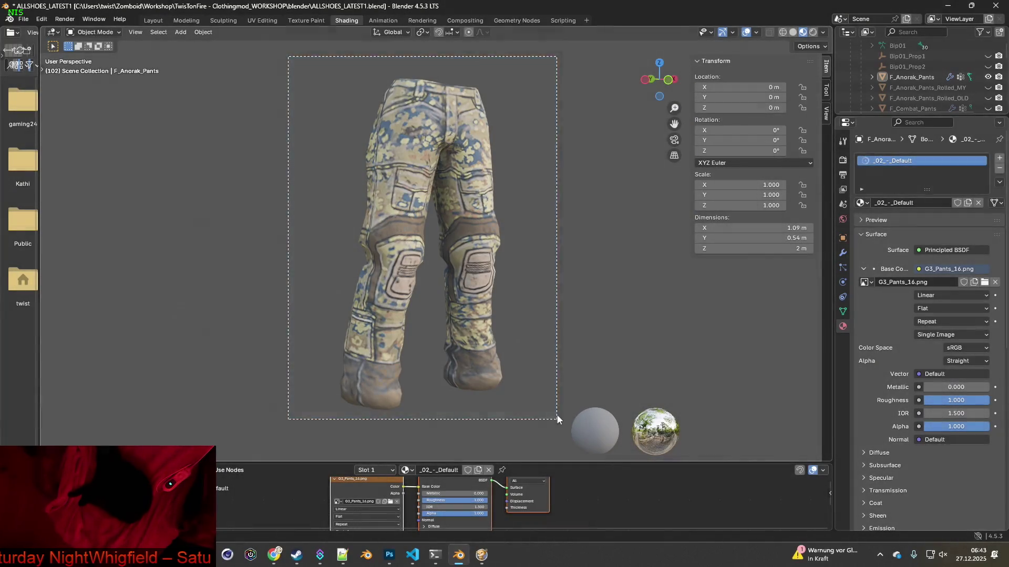
{"action": "key", "text": "alt+Tab"}
{"action": "key", "text": "alt+Tab"}
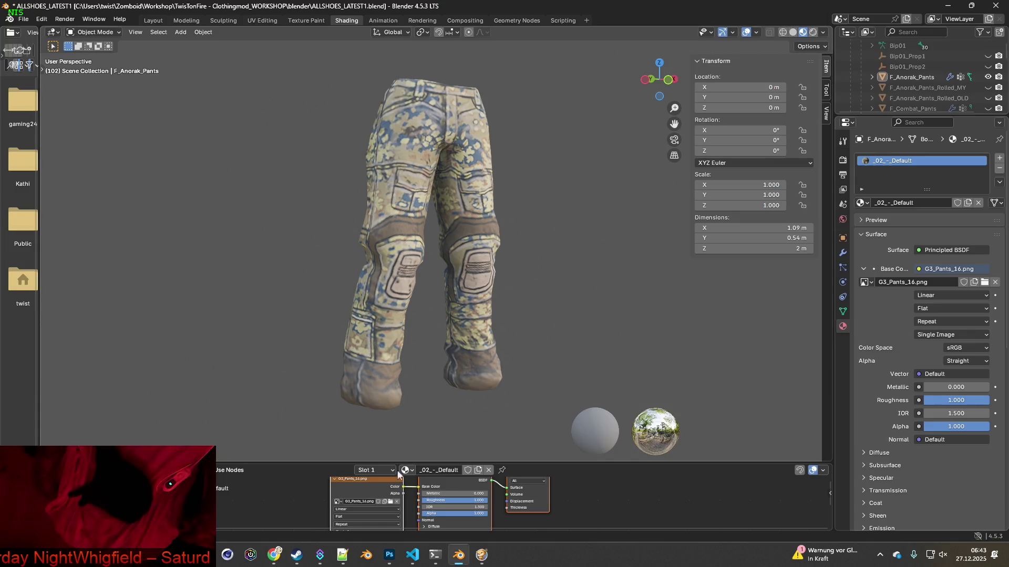
Apply G3_Pants_17.png to the pants and capture the grey result for Photoshop.
{"action": "left_click", "coordinate": [390, 501]}
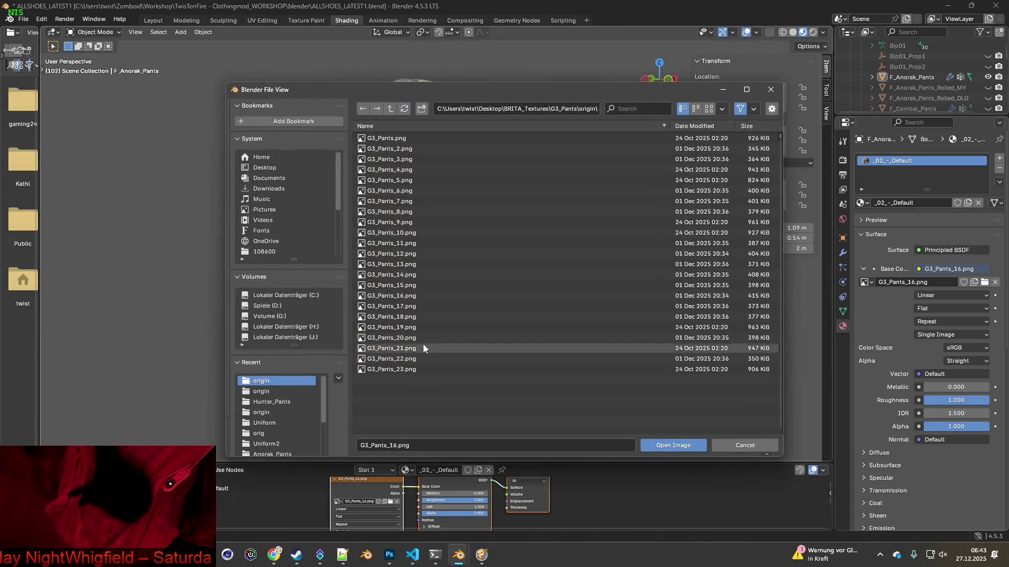
{"action": "left_click", "coordinate": [421, 307]}
{"action": "left_click", "coordinate": [673, 446]}
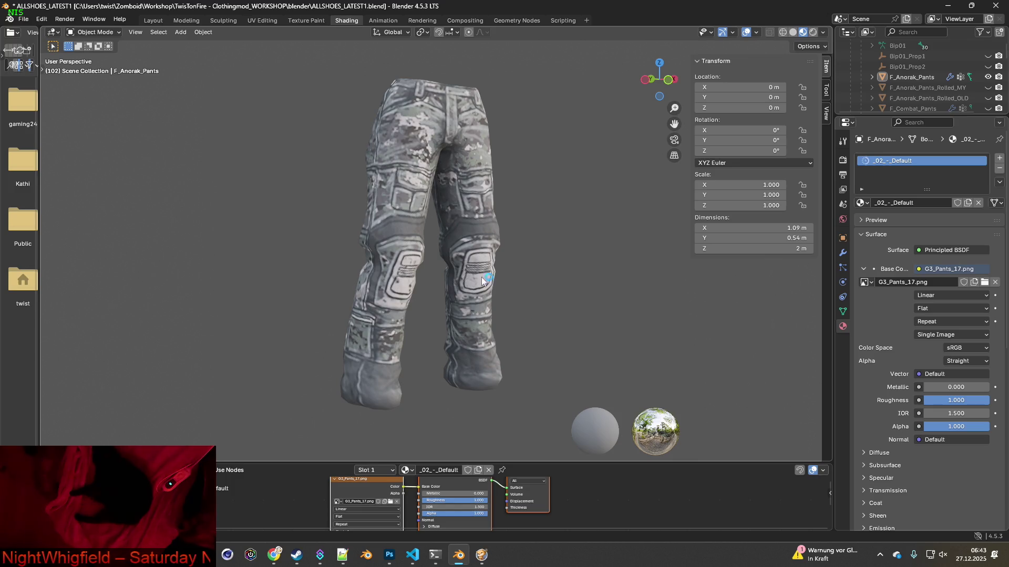
{"action": "key", "text": "super+shift+s"}
{"action": "left_click_drag", "start_coordinate": [286, 60], "coordinate": [548, 415]}
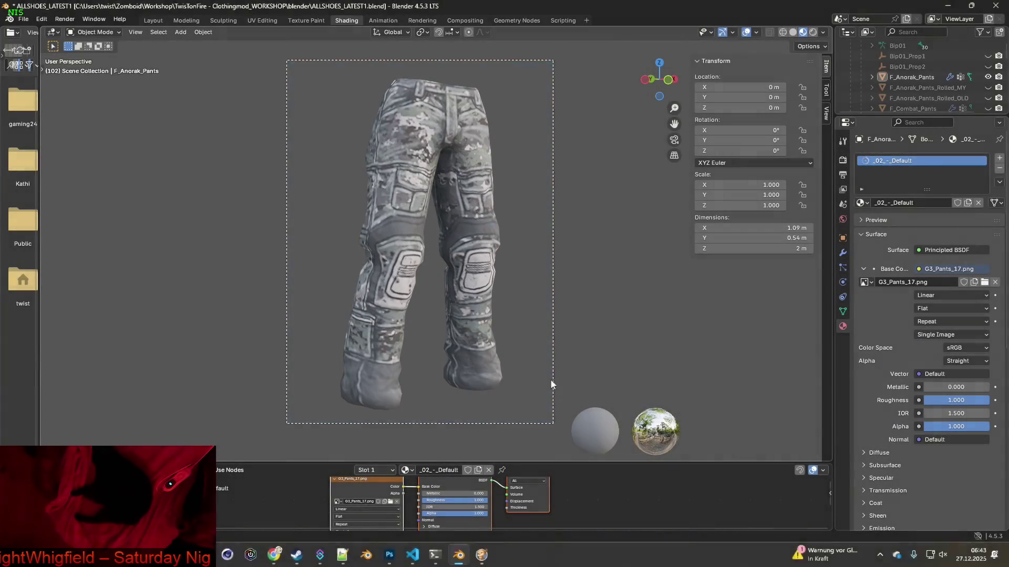
{"action": "key", "text": "alt+Tab"}
{"action": "key", "text": "alt+Tab"}
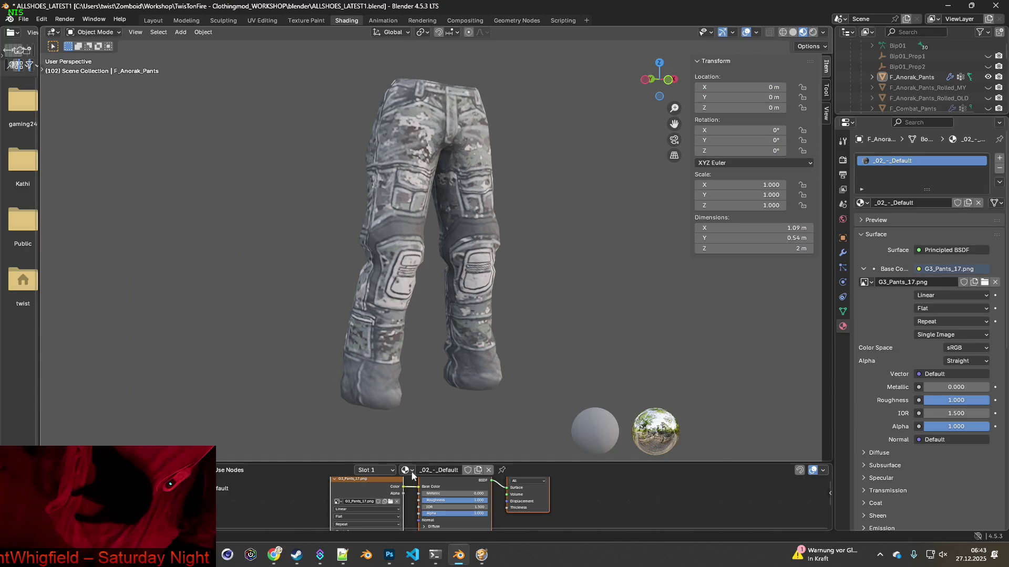
Load the grey-green camo G3_Pants_18.png and paste its snip into Photoshop as a new layer.
{"action": "left_click", "coordinate": [391, 502]}
{"action": "left_click", "coordinate": [399, 316]}
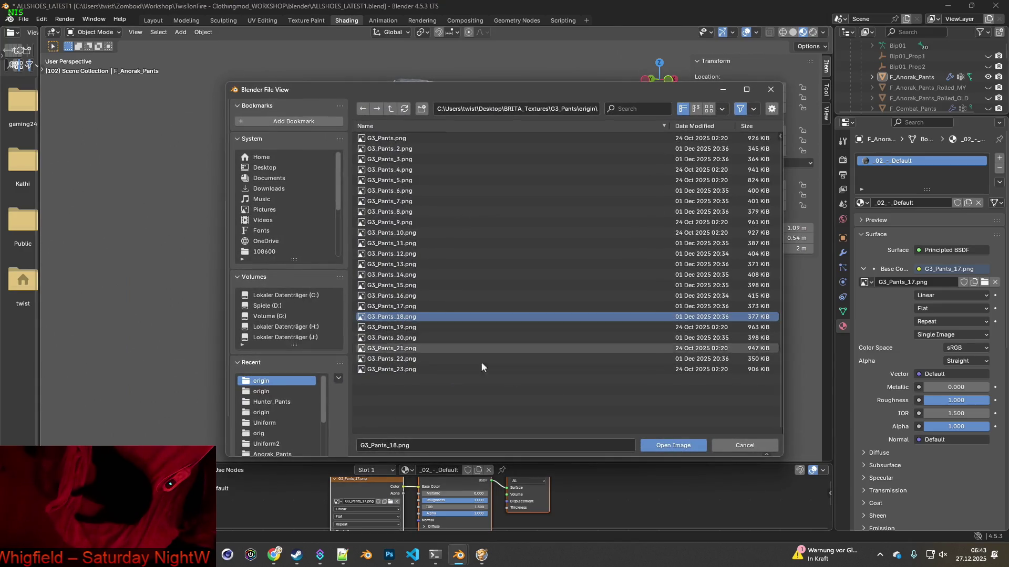
{"action": "left_click", "coordinate": [672, 445]}
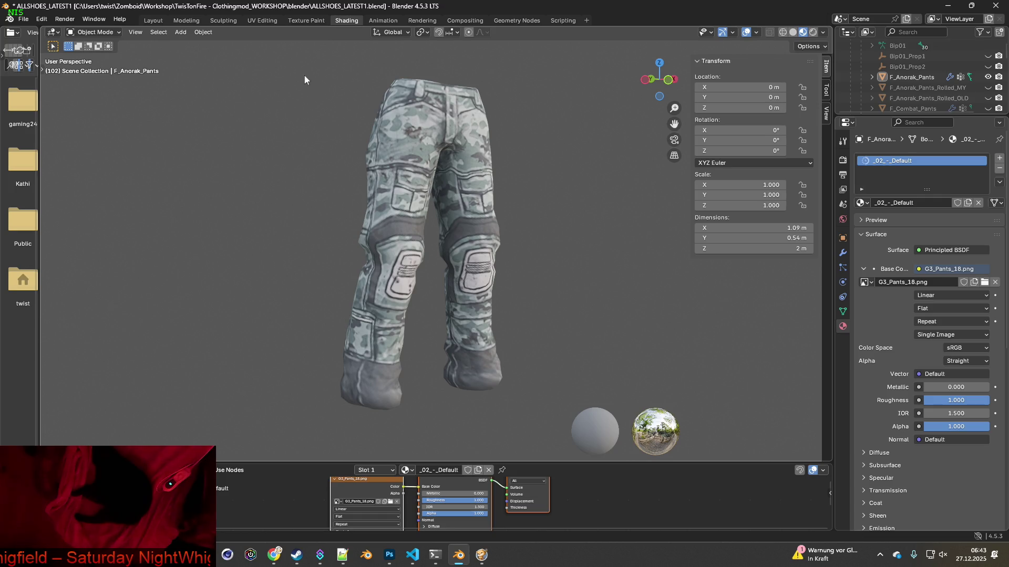
{"action": "key", "text": "super+shift+s"}
{"action": "left_click_drag", "start_coordinate": [290, 56], "coordinate": [548, 427]}
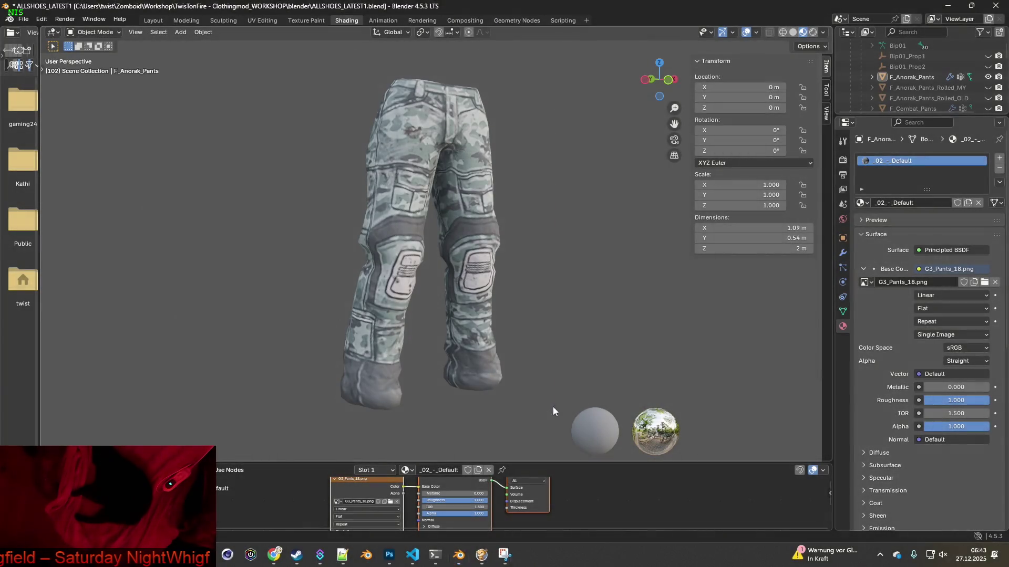
{"action": "key", "text": "alt+Tab"}
{"action": "key", "text": "ctrl+v"}
{"action": "key", "text": "alt+Tab"}
{"action": "left_click", "coordinate": [391, 502]}
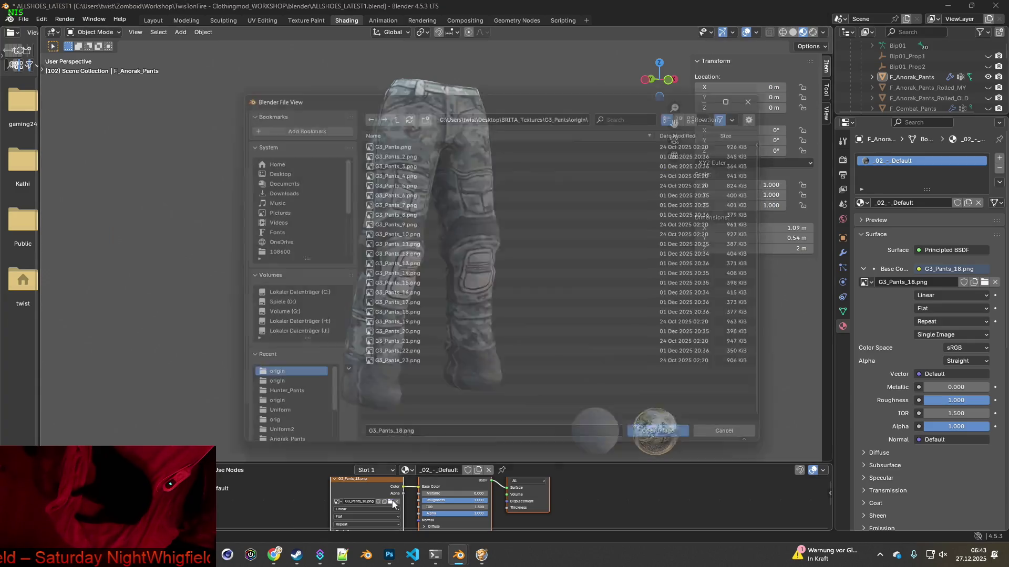
Apply G3_Pants_19.png and paste the pale pants snip into Photoshop as Ebene 17.
{"action": "left_click", "coordinate": [408, 329]}
{"action": "left_click", "coordinate": [675, 445]}
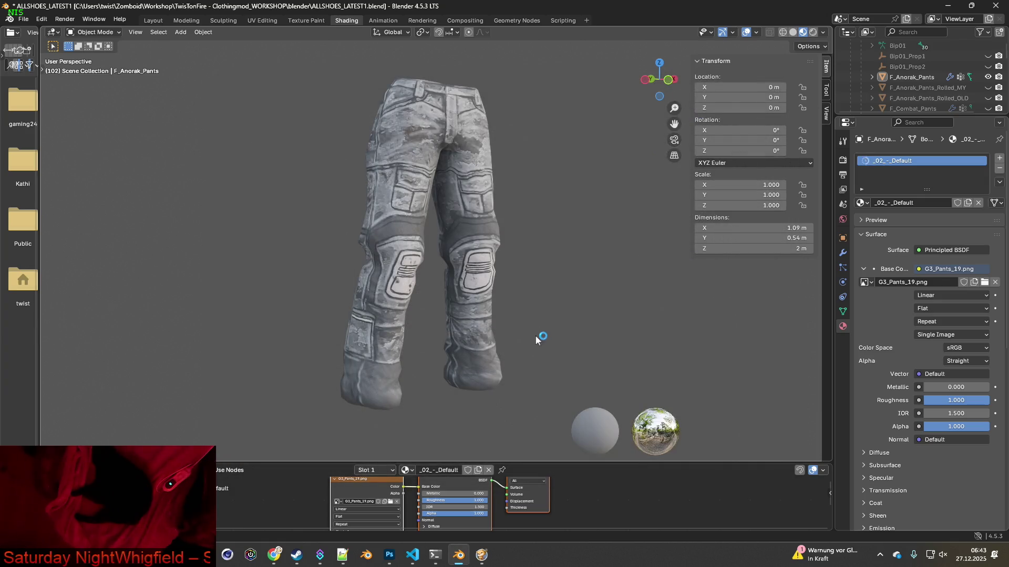
{"action": "key", "text": "shift+super+s"}
{"action": "left_click_drag", "start_coordinate": [291, 53], "coordinate": [559, 427]}
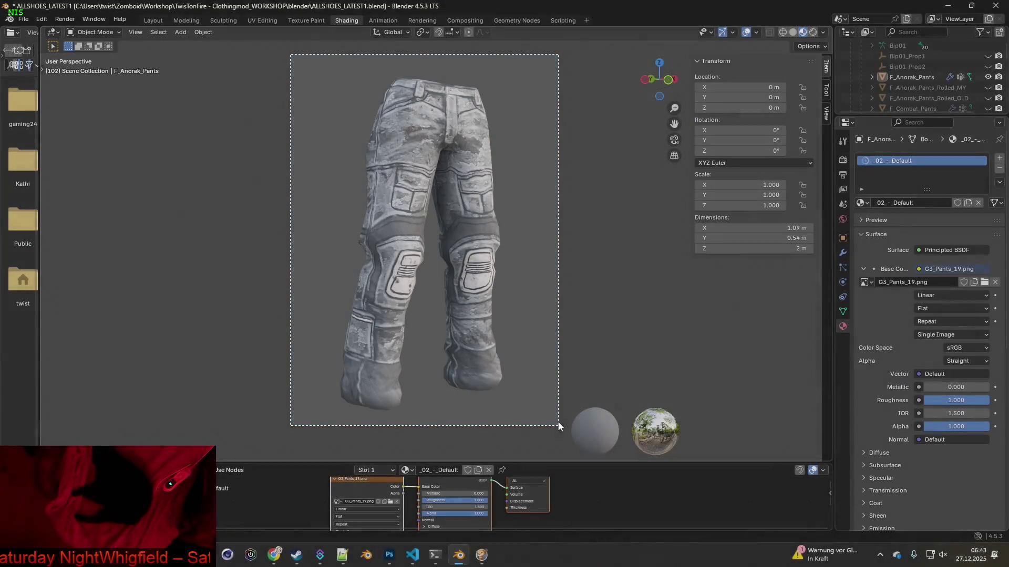
{"action": "key", "text": "alt+Tab"}
{"action": "key", "text": "ctrl+v"}
{"action": "key", "text": "alt+Tab"}
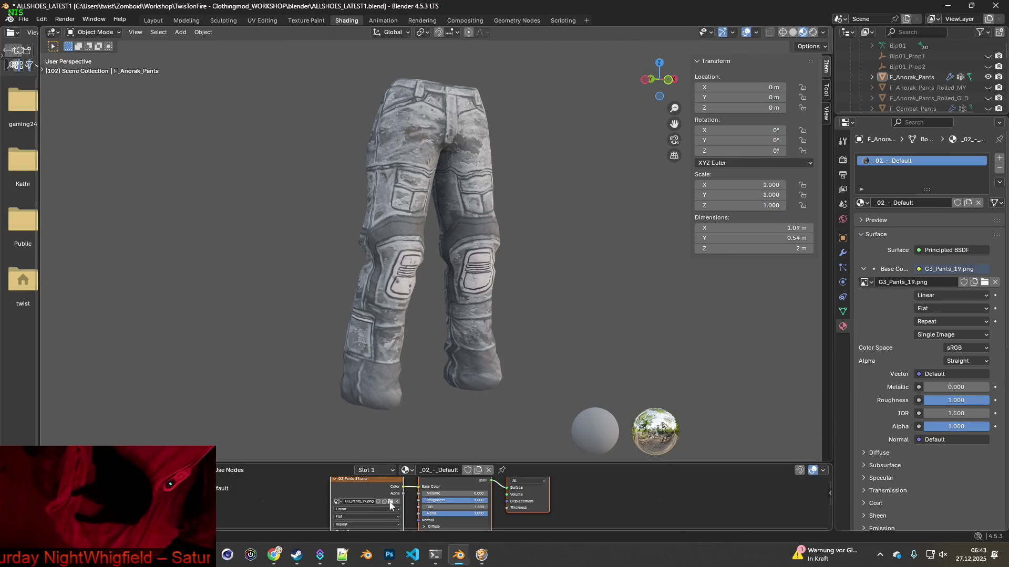
Load G3_Pants_20.png and paste the sand-coloured pants snip as a new Photoshop layer.
{"action": "left_click", "coordinate": [391, 501]}
{"action": "left_click", "coordinate": [415, 337]}
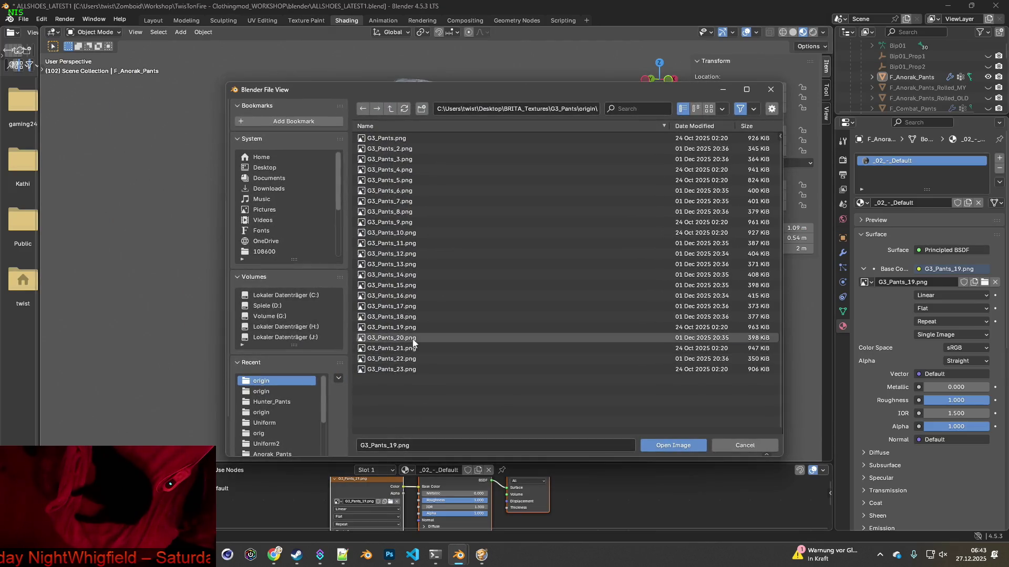
{"action": "left_click", "coordinate": [666, 446]}
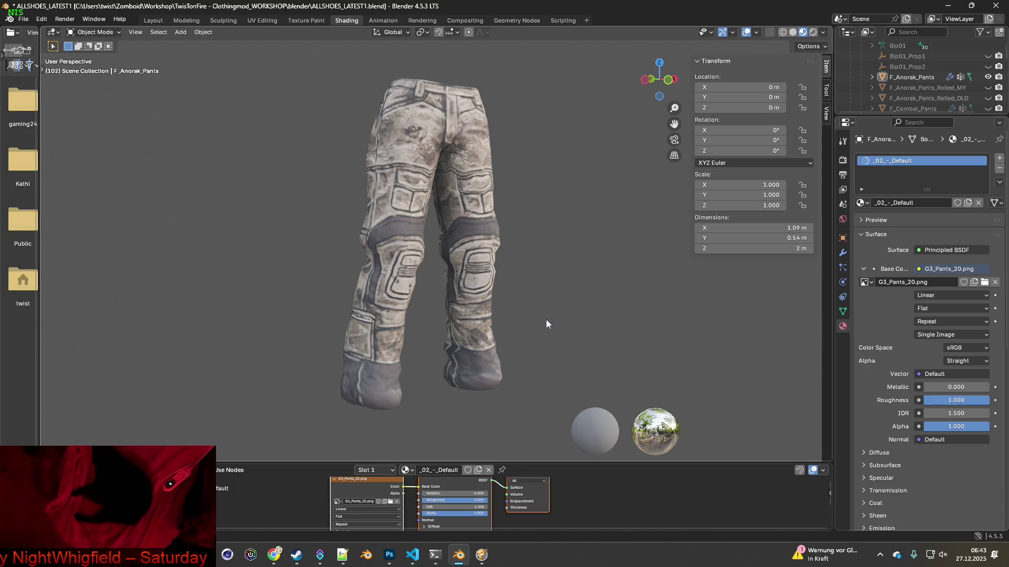
{"action": "key", "text": "super+shift+s"}
{"action": "left_click_drag", "start_coordinate": [298, 56], "coordinate": [548, 421]}
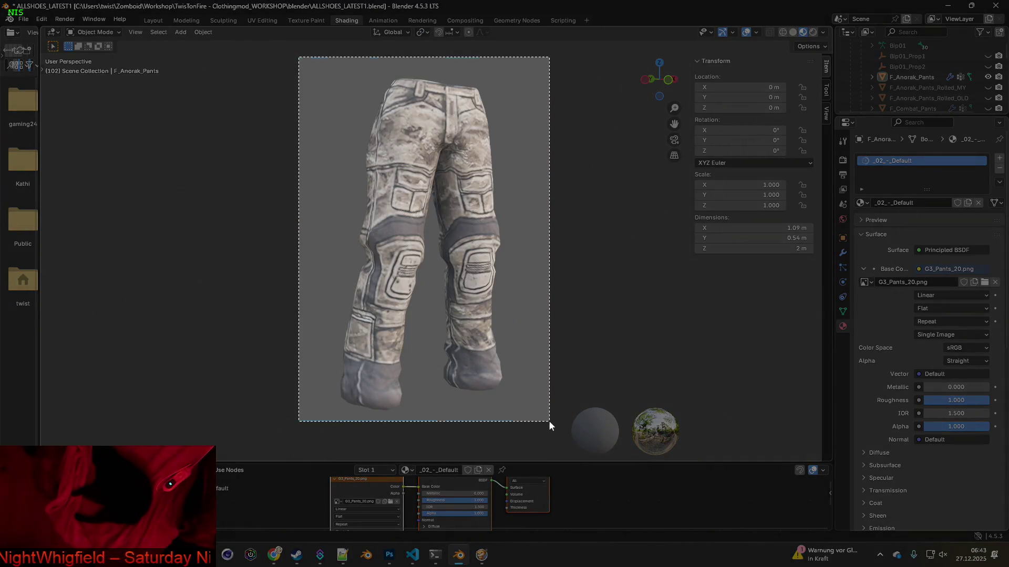
{"action": "key", "text": "alt+Tab"}
{"action": "key", "text": "ctrl+v"}
{"action": "key", "text": "alt+Tab"}
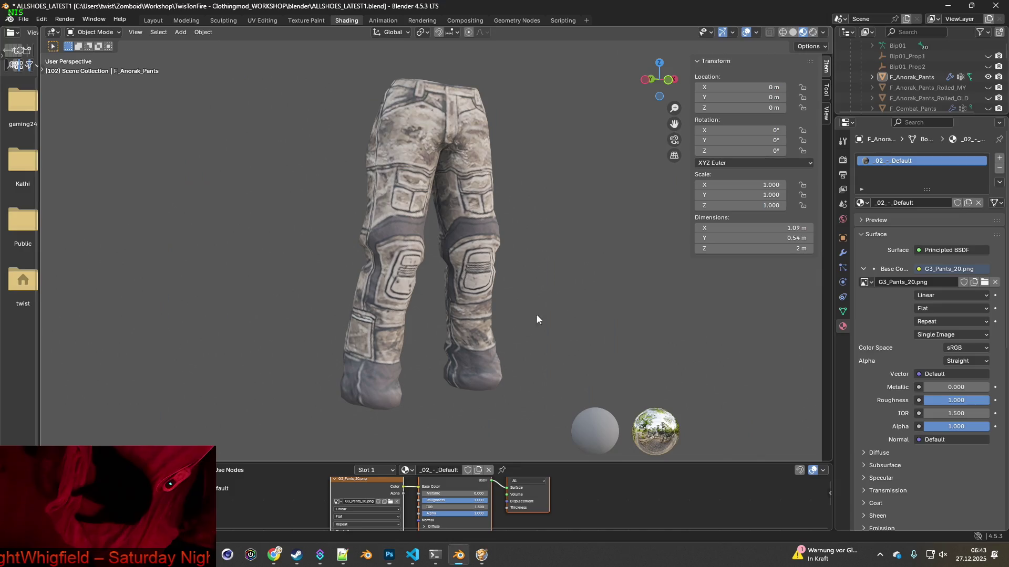
Apply the camo texture G3_Pants_21.png to the pants.
{"action": "left_click", "coordinate": [392, 500]}
{"action": "left_click", "coordinate": [391, 349]}
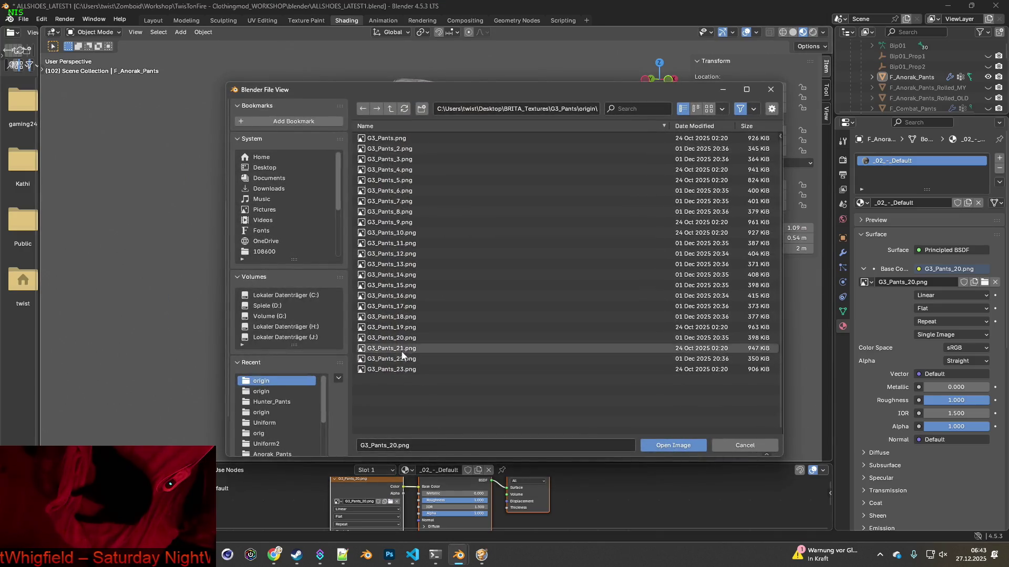
{"action": "left_click", "coordinate": [673, 445]}
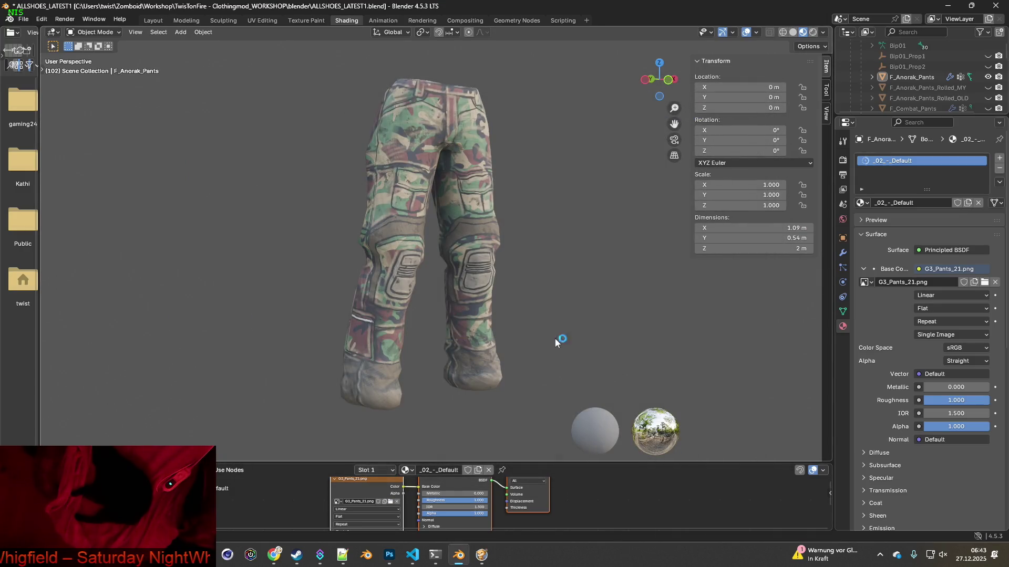
{"action": "key", "text": "alt+Tab"}
{"action": "key", "text": "alt+Tab"}
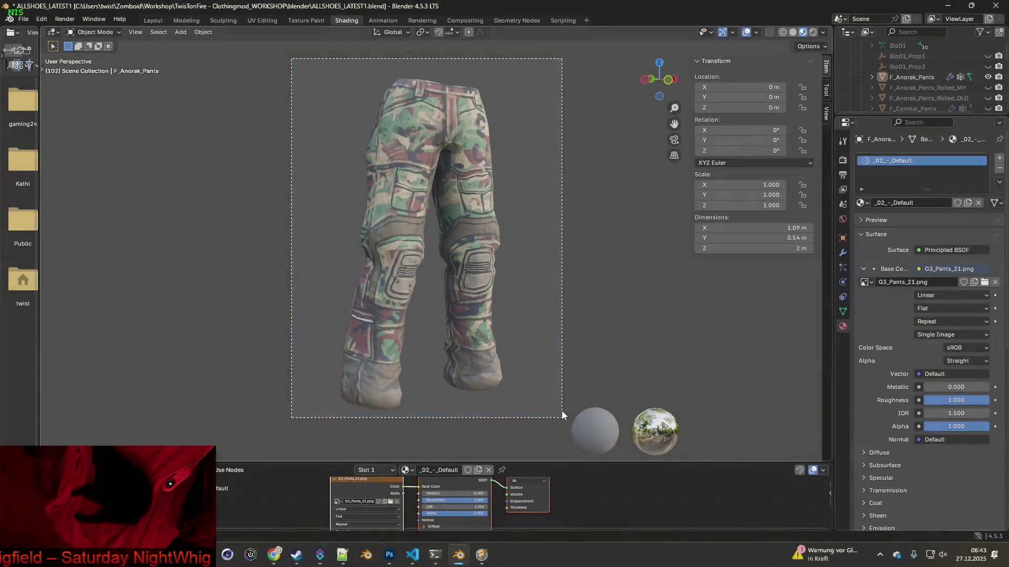
{"action": "key", "text": "alt+Tab"}
{"action": "key", "text": "alt+Tab"}
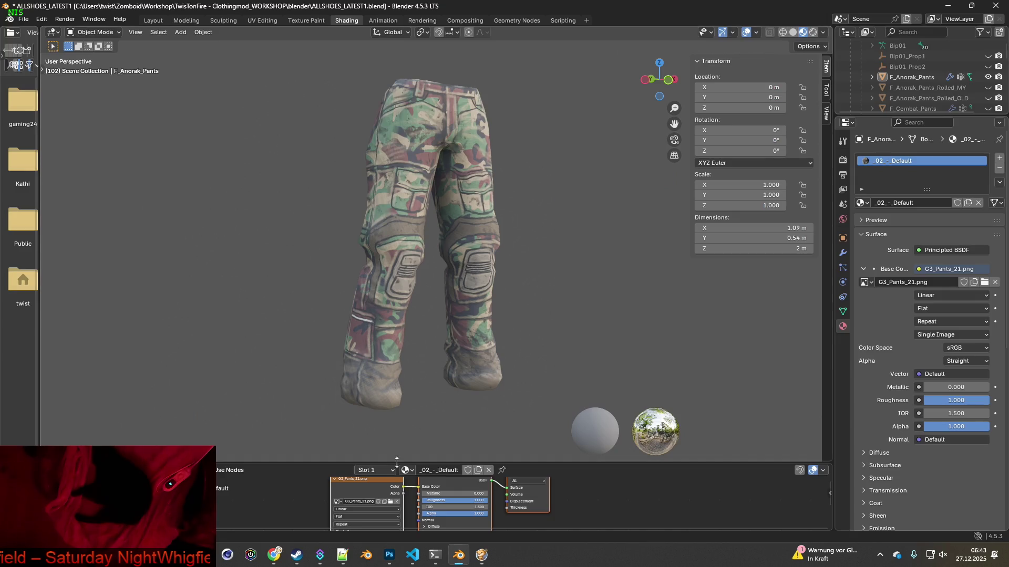
Load G3_Pants_22.png and paste the blue pants snip into Photoshop as a layer.
{"action": "left_click", "coordinate": [393, 503]}
{"action": "left_click", "coordinate": [410, 359]}
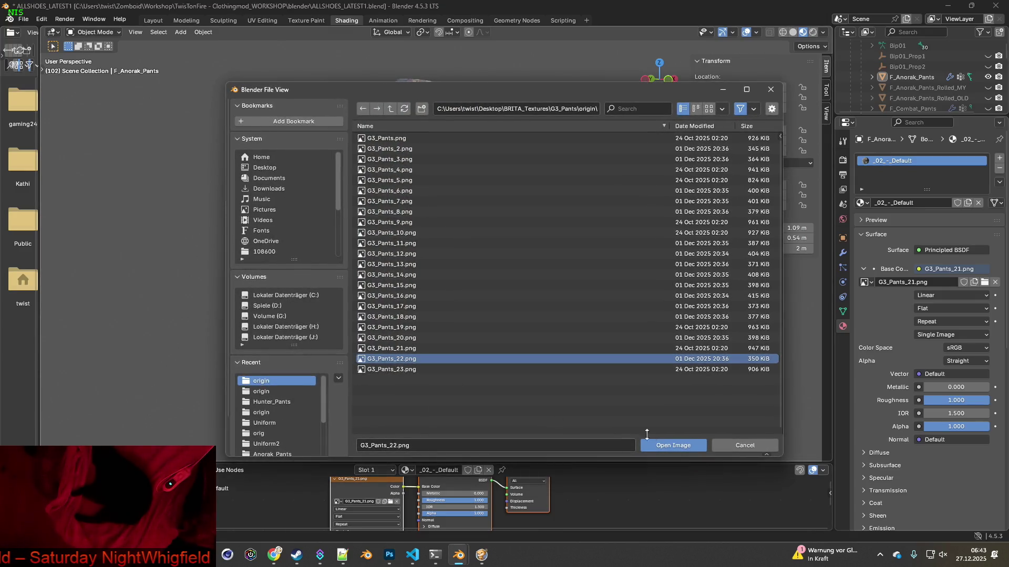
{"action": "left_click", "coordinate": [677, 446]}
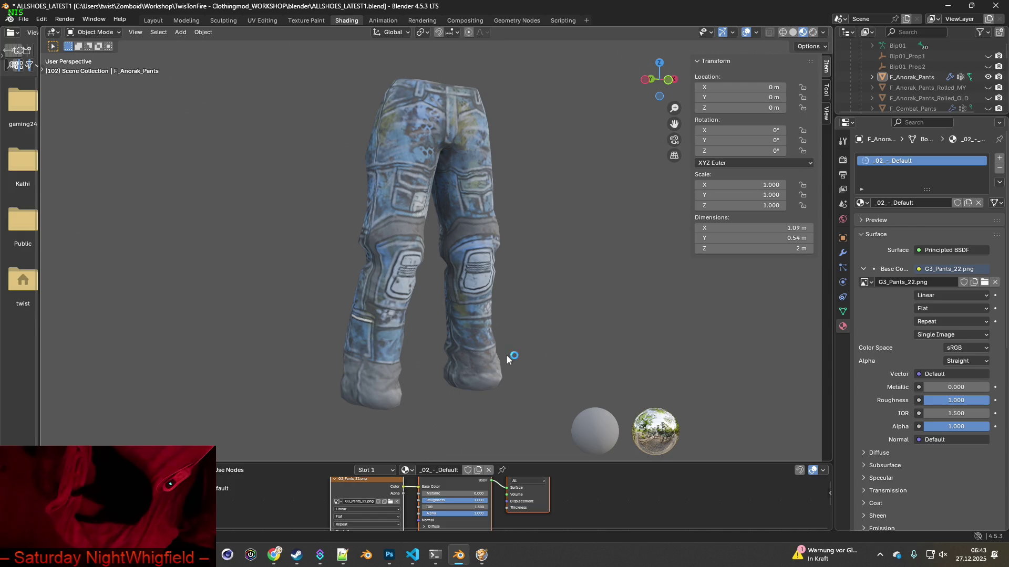
{"action": "key", "text": "super+shift+s"}
{"action": "left_click_drag", "start_coordinate": [291, 59], "coordinate": [539, 413]}
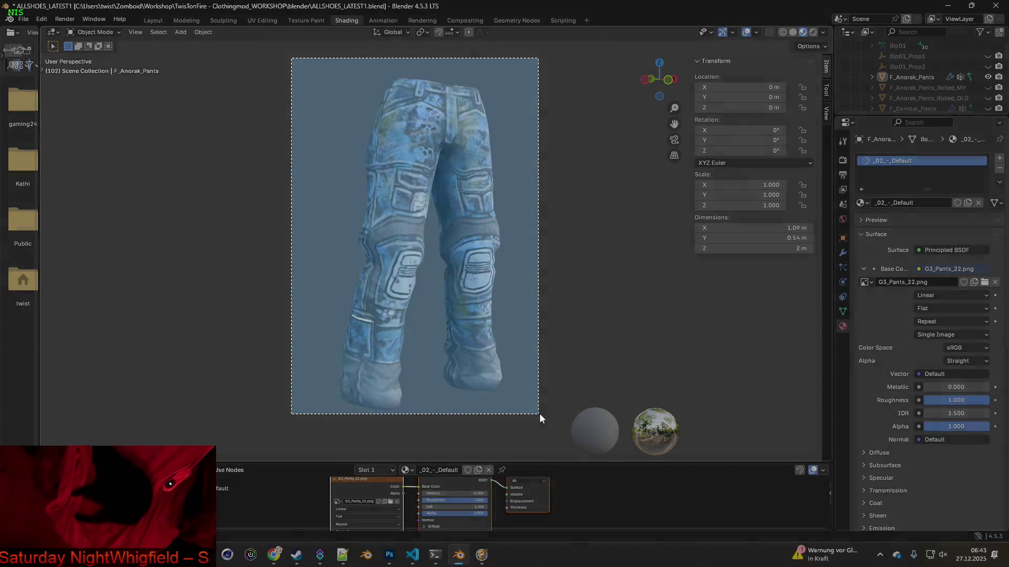
{"action": "key", "text": "alt+Tab"}
{"action": "key", "text": "ctrl+v"}
{"action": "key", "text": "alt+Tab"}
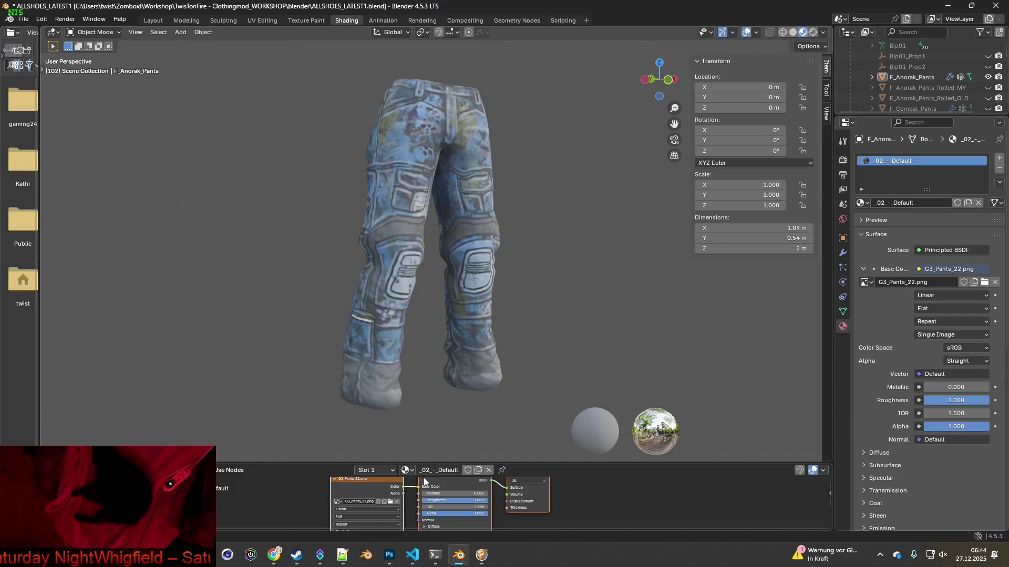
Apply G3_Pants_23.png and paste the camo pants snip into g3_raw.psd as Ebene 22.
{"action": "left_click", "coordinate": [390, 502]}
{"action": "left_click", "coordinate": [399, 370]}
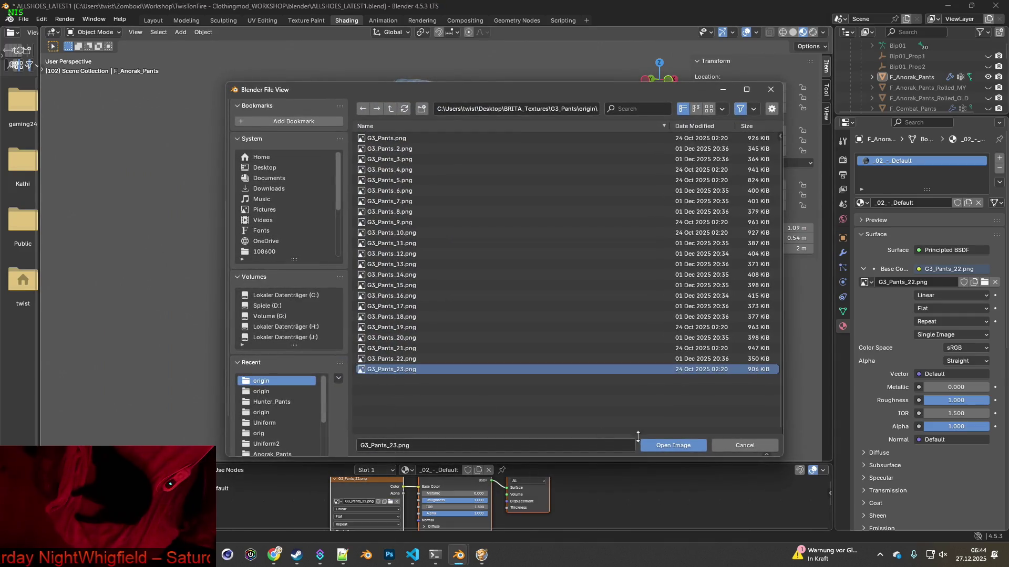
{"action": "left_click", "coordinate": [678, 445]}
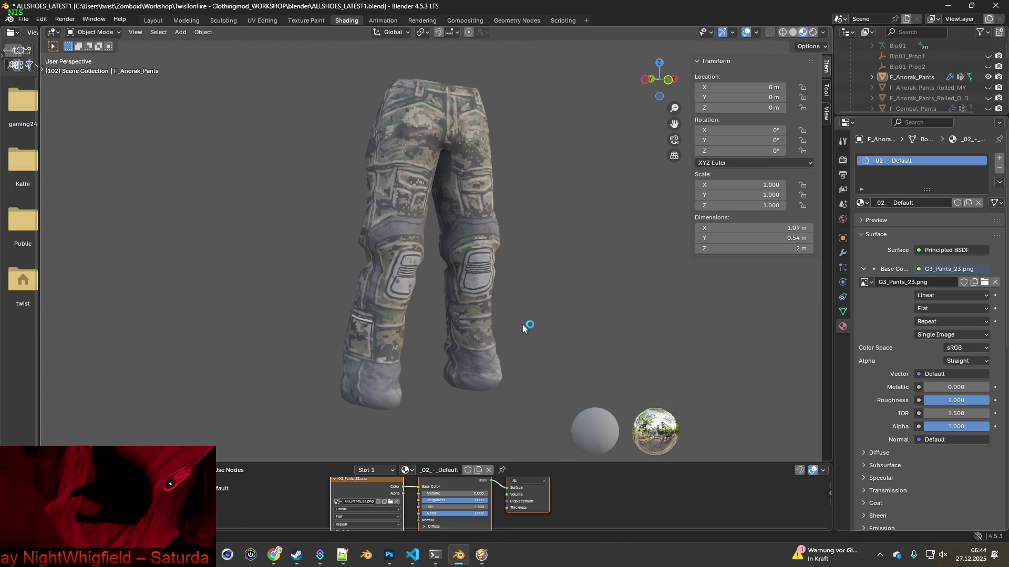
{"action": "key", "text": "super+shift+s"}
{"action": "left_click_drag", "start_coordinate": [304, 61], "coordinate": [545, 412]}
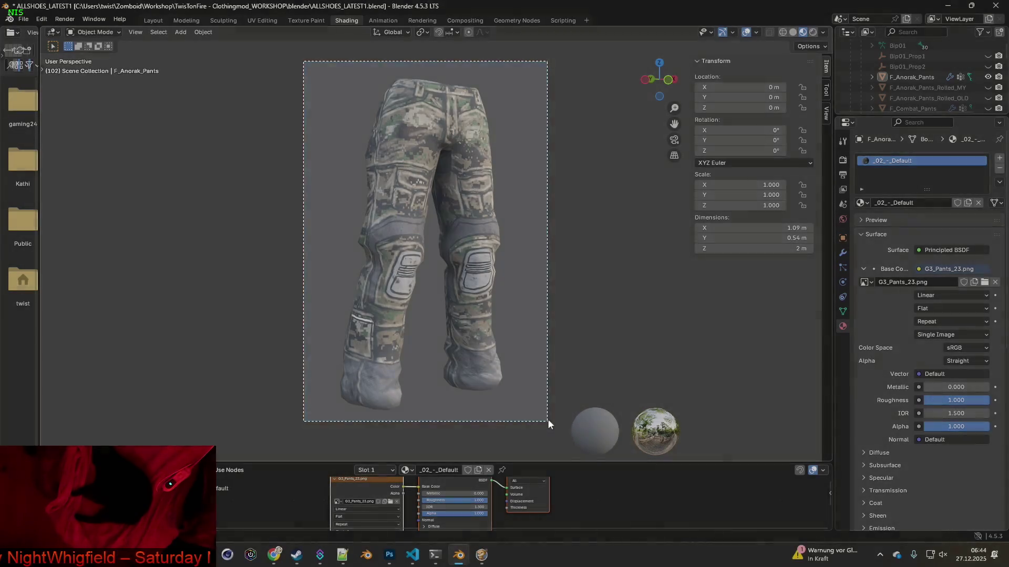
{"action": "key", "text": "alt+Tab"}
{"action": "key", "text": "ctrl+v"}
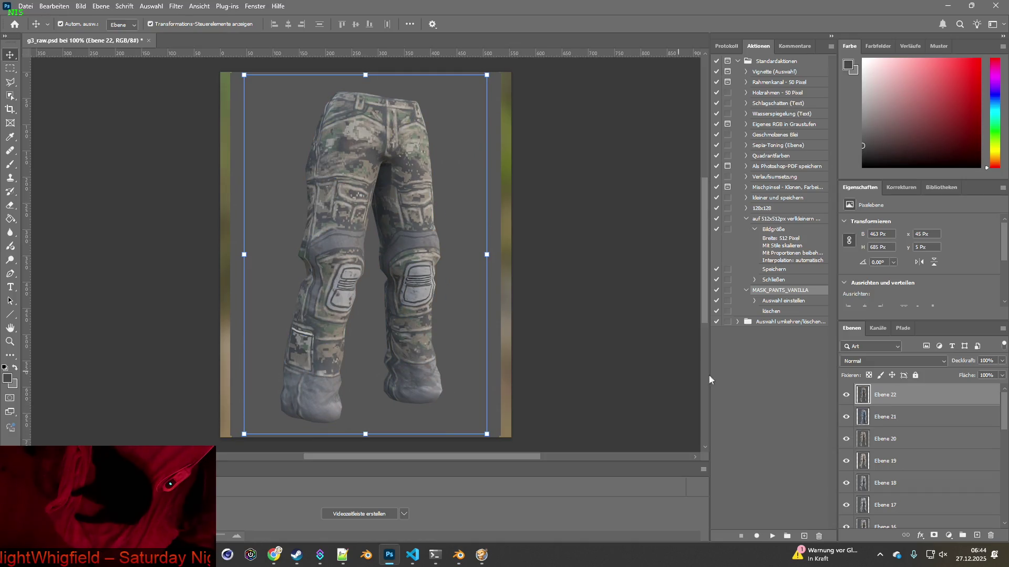
Save g3_raw.psd, create a new 500×500 transparent document, and return to g3_raw.psd.
{"action": "left_click", "coordinate": [26, 6]}
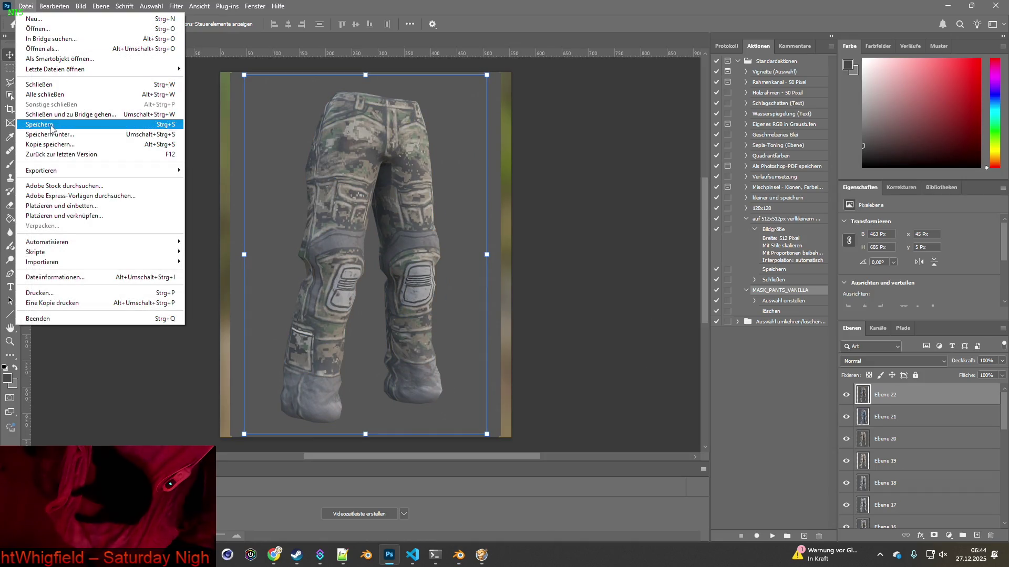
{"action": "left_click", "coordinate": [51, 125]}
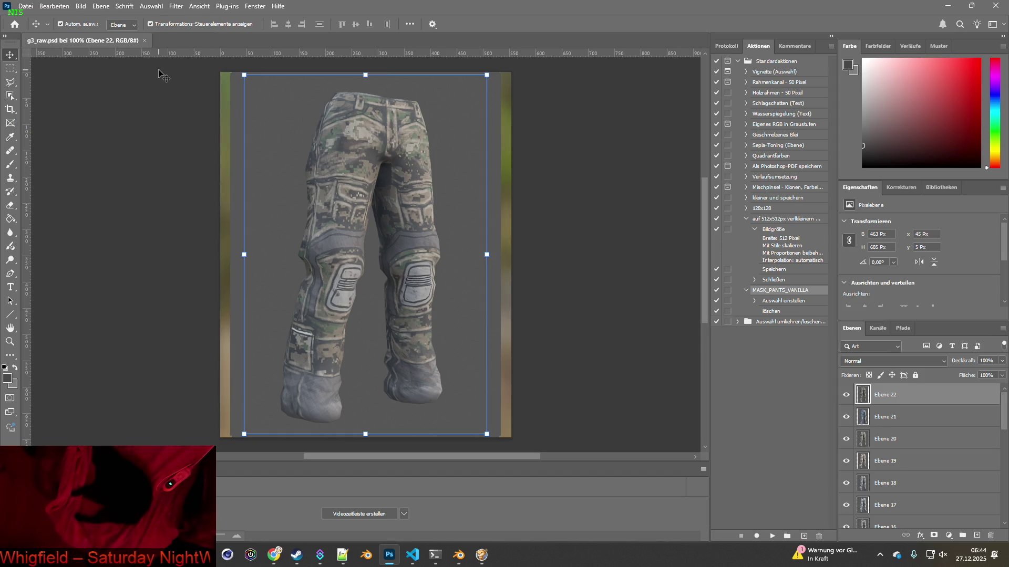
{"action": "left_click", "coordinate": [27, 6]}
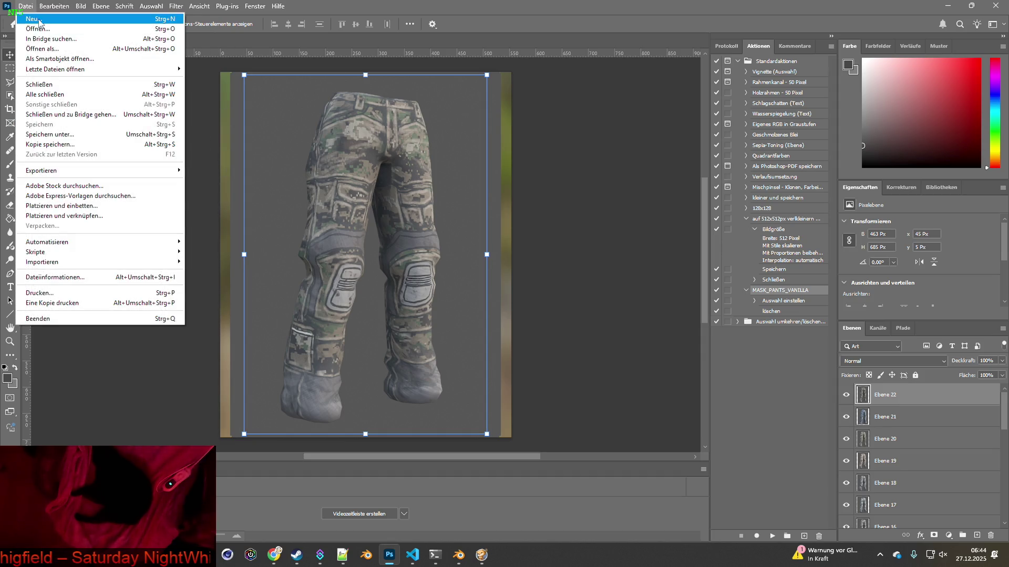
{"action": "left_click", "coordinate": [39, 21]}
{"action": "double_click", "coordinate": [604, 167]}
{"action": "type", "text": "500500"}
{"action": "left_click", "coordinate": [641, 417]}
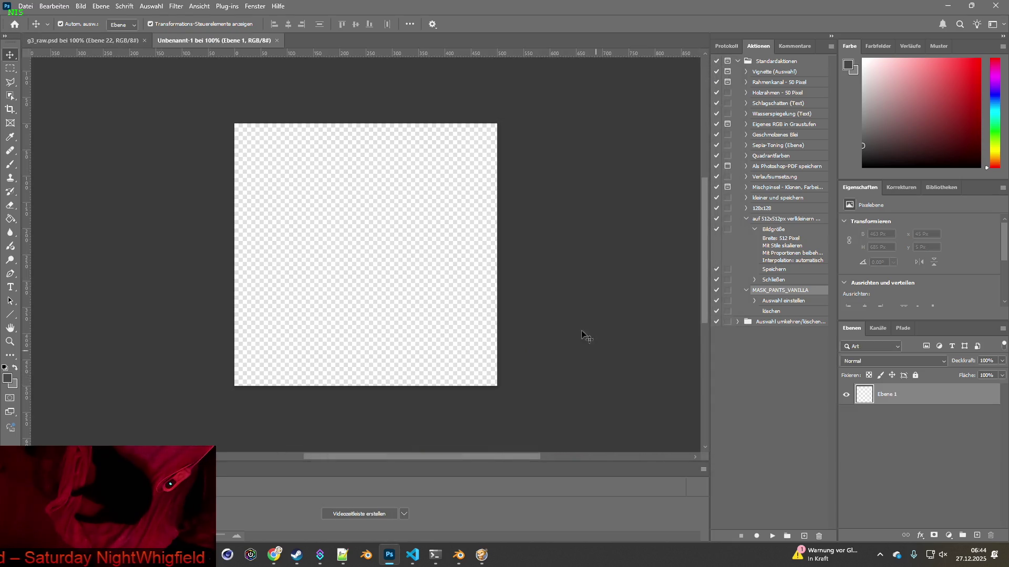
{"action": "left_click", "coordinate": [102, 40]}
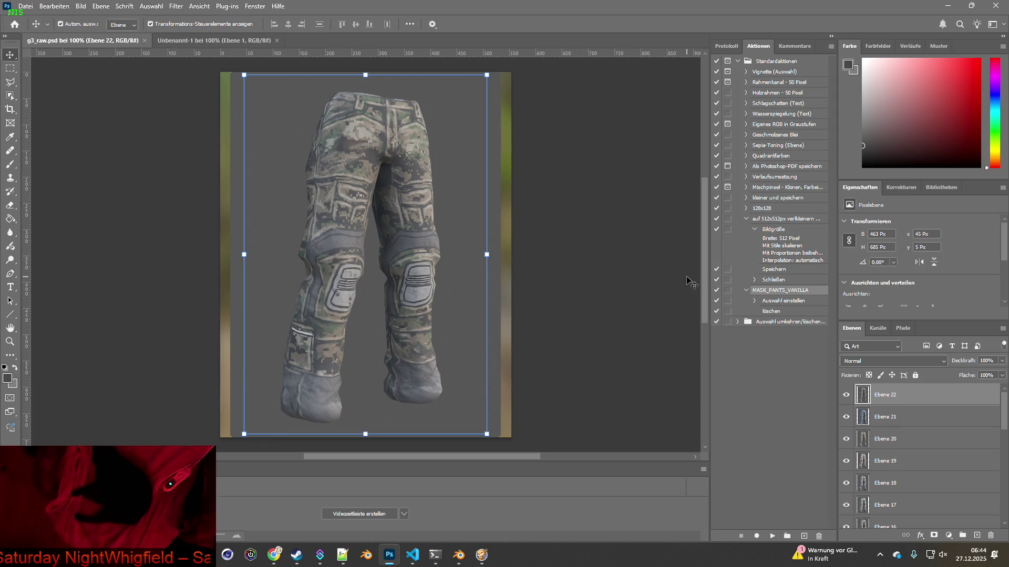
Hide layers Ebene 22 down through Ebene 2, leaving only Ebene 1's grey pants render visible.
{"action": "mouse_move", "coordinate": [846, 397]}
{"action": "left_mouse_down"}
{"action": "mouse_move", "coordinate": [880, 461]}
{"action": "mouse_move", "coordinate": [846, 505]}
{"action": "left_mouse_up"}
{"action": "scroll", "coordinate": [878, 459], "scroll_direction": "down", "scroll_amount": 3}
{"action": "left_click", "coordinate": [881, 462]}
{"action": "scroll", "coordinate": [846, 472], "scroll_direction": "down", "scroll_amount": 2}
{"action": "left_click", "coordinate": [846, 438]}
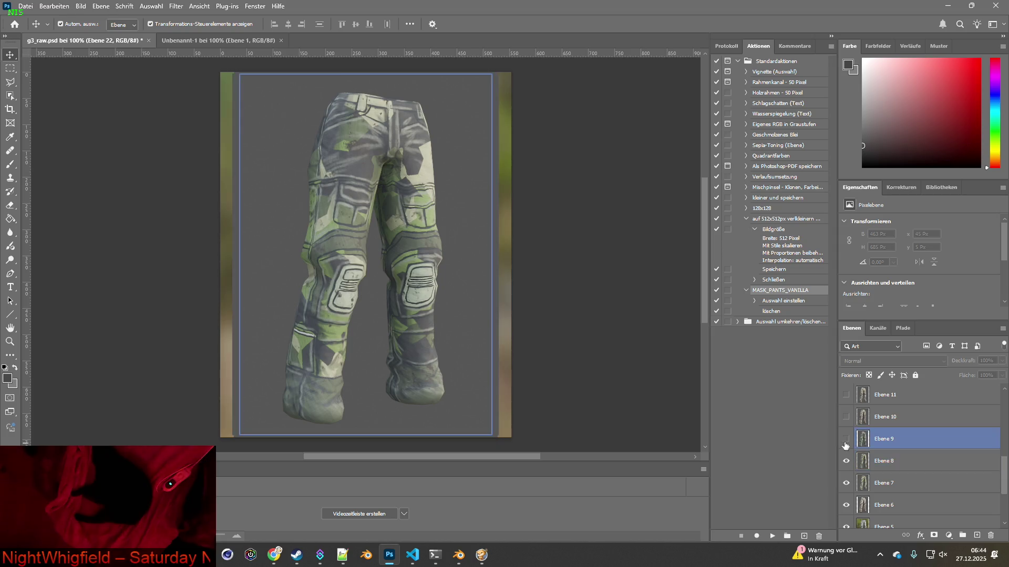
{"action": "left_click_drag", "start_coordinate": [846, 446], "coordinate": [846, 525]}
{"action": "scroll", "coordinate": [846, 504], "scroll_direction": "down", "scroll_amount": 2}
{"action": "left_click", "coordinate": [847, 462]}
{"action": "left_click_drag", "start_coordinate": [847, 462], "coordinate": [846, 505]}
{"action": "scroll", "coordinate": [858, 472], "scroll_direction": "down", "scroll_amount": 1}
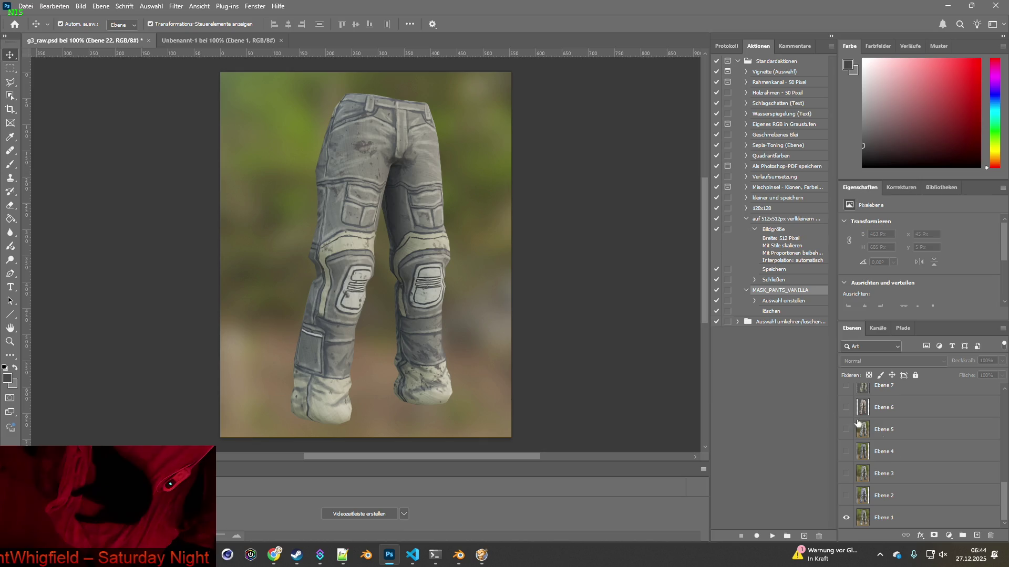
{"action": "key", "text": "alt+Tab"}
{"action": "key", "text": "alt+Tab"}
{"action": "key", "text": "alt+Tab"}
{"action": "key", "text": "alt+Tab"}
{"action": "key", "text": "alt+Tab"}
{"action": "key", "text": "alt+Tab"}
{"action": "key", "text": "alt+Tab"}
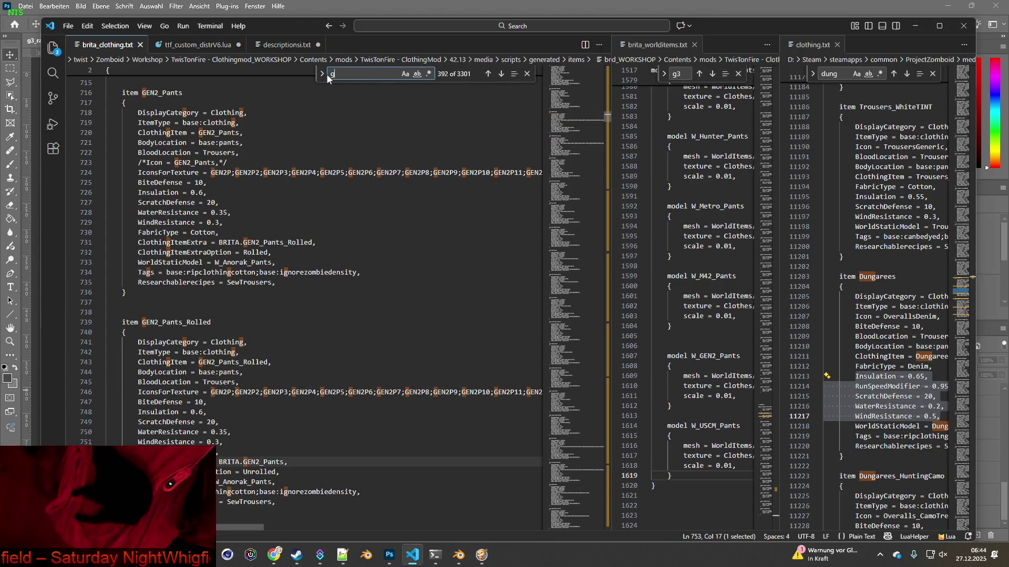
Find the G3_Pants item via 'g3' and wrap its Icon line in /* */ comments.
{"action": "type", "text": "g3_"}
{"action": "left_click", "coordinate": [265, 351]}
{"action": "left_click", "coordinate": [140, 372]}
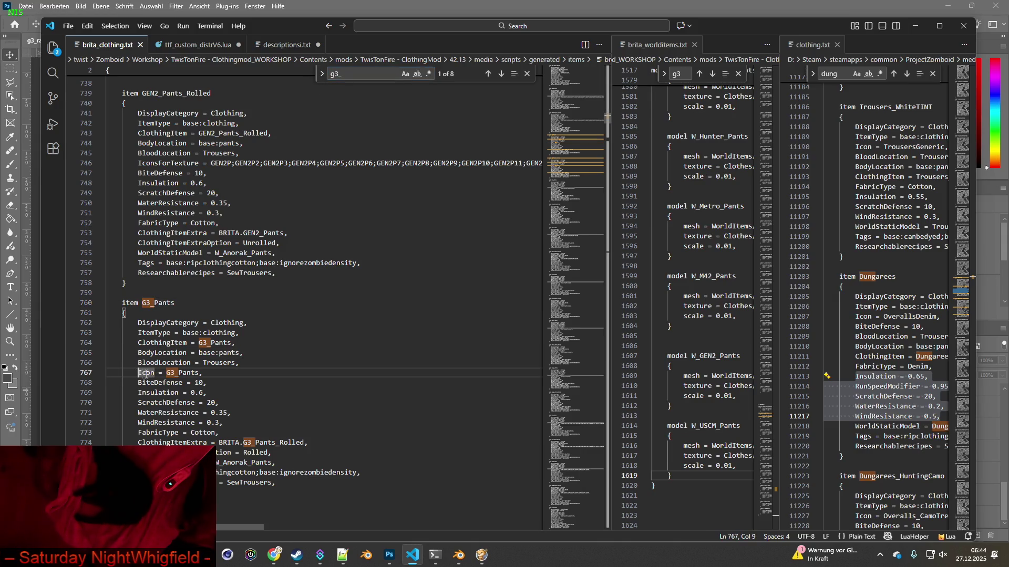
{"action": "type", "text": "/*"}
{"action": "left_click", "coordinate": [229, 372]}
{"action": "type", "text": "*"}
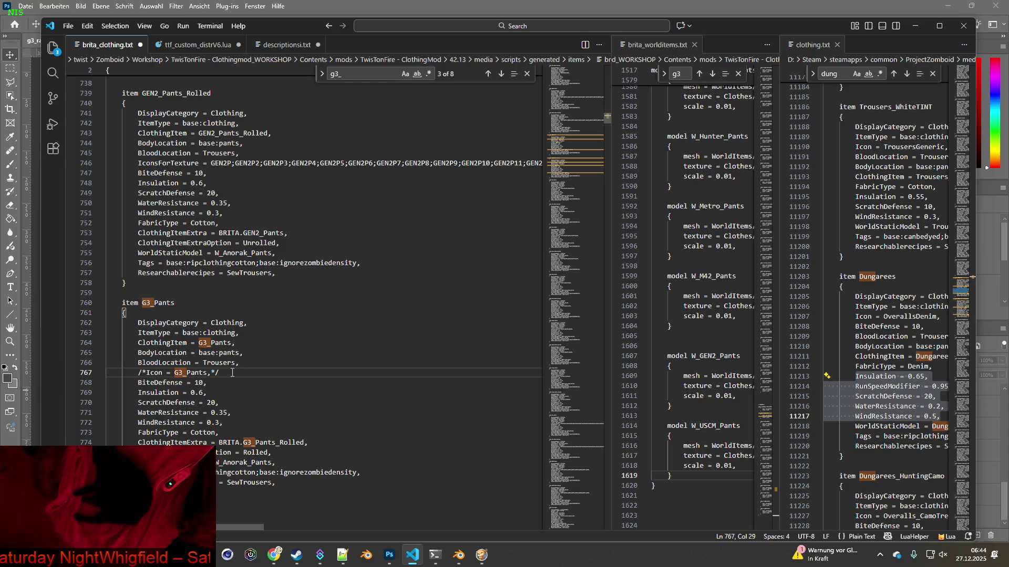
Add an IconsForTexture line below it starting with G3P; entries.
{"action": "key", "text": "Return"}
{"action": "type", "text": "I"}
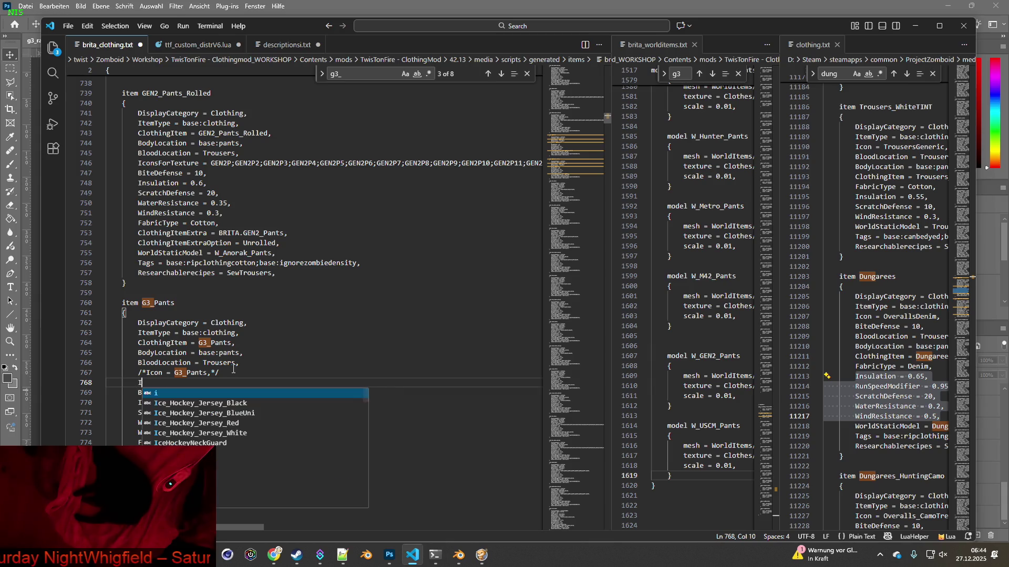
{"action": "type", "text": "consForTex"}
{"action": "key", "text": "Tab"}
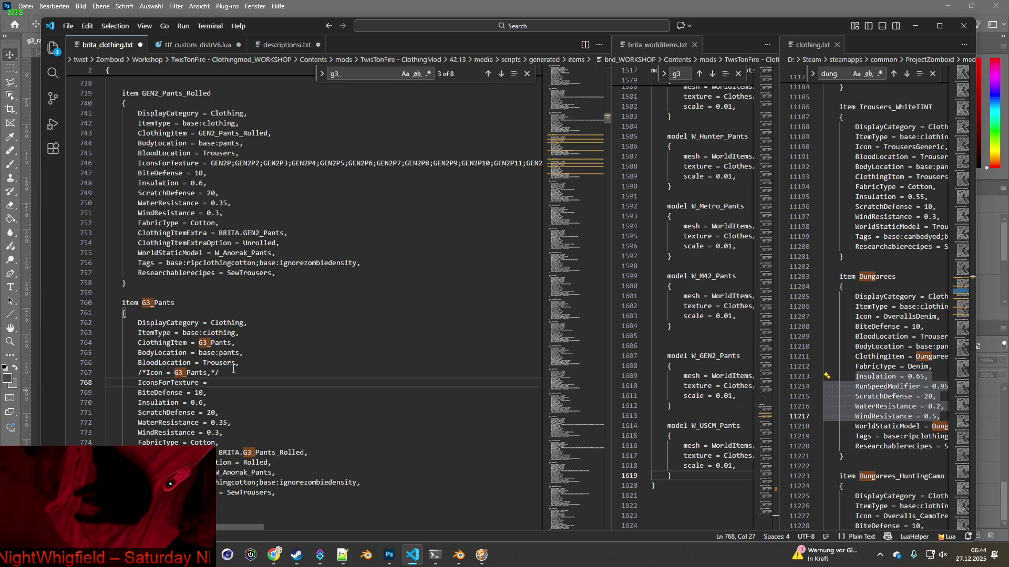
{"action": "type", "text": "G3"}
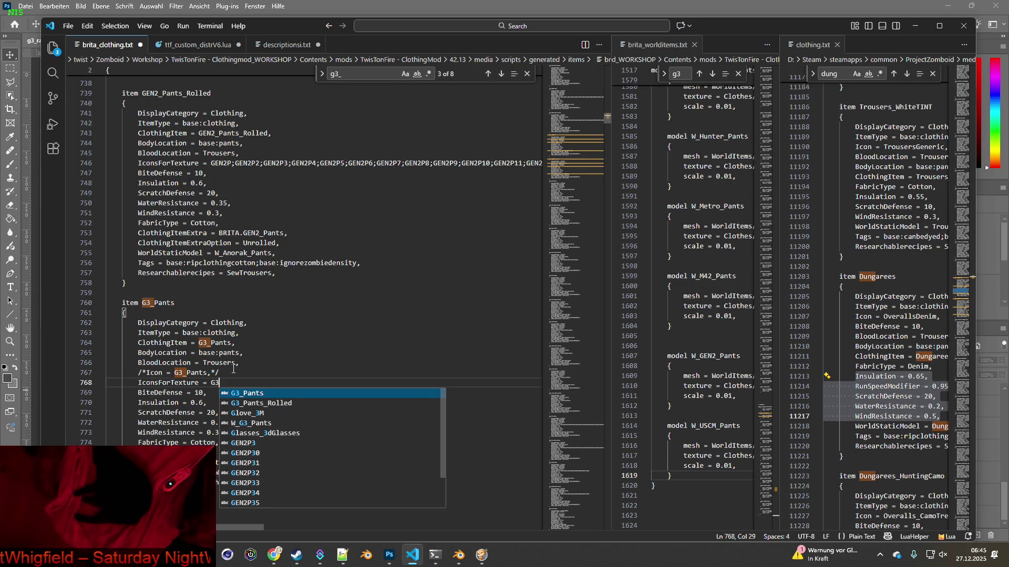
{"action": "type", "text": "P;"}
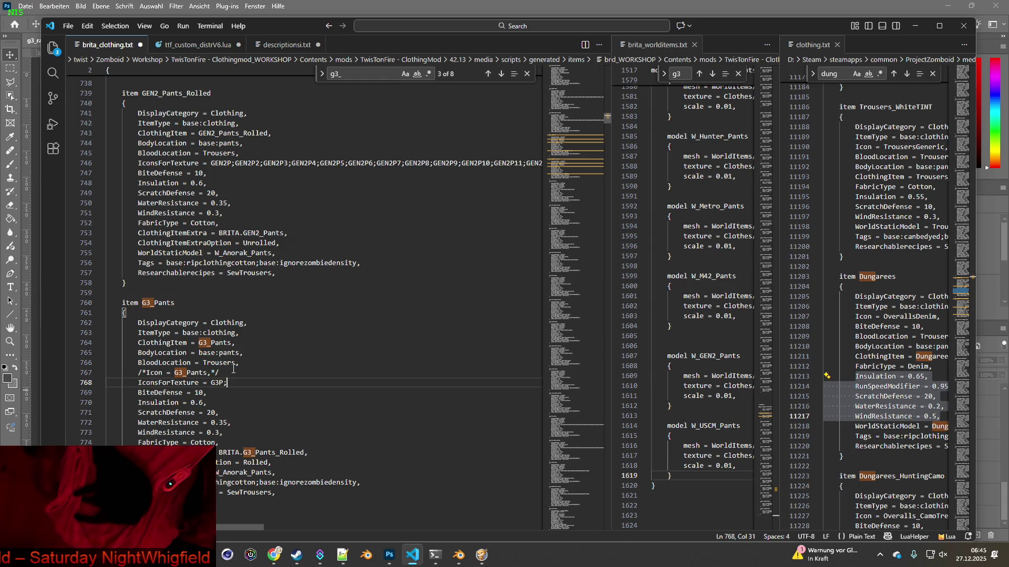
{"action": "type", "text": "G3"}
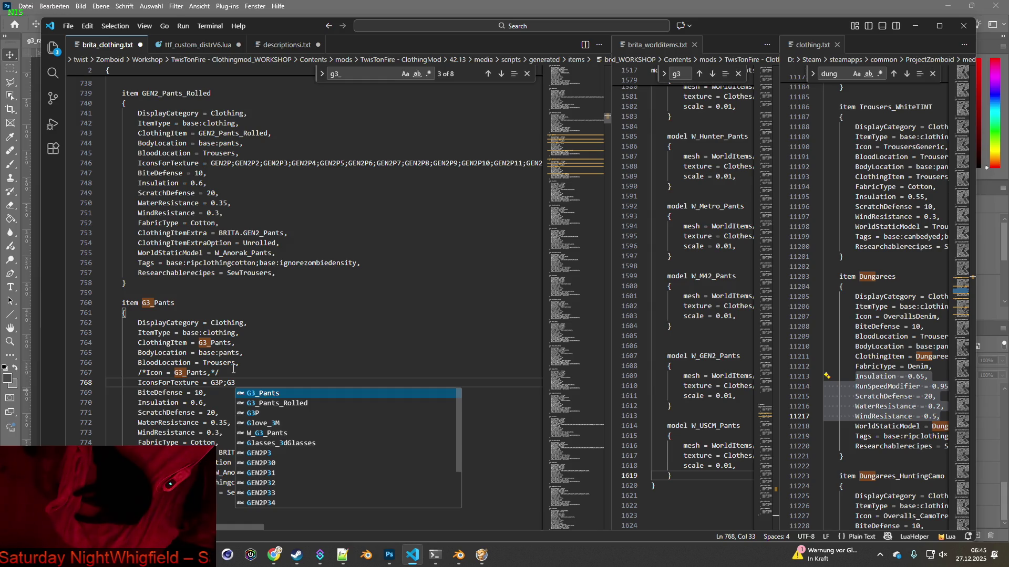
{"action": "type", "text": "P;"}
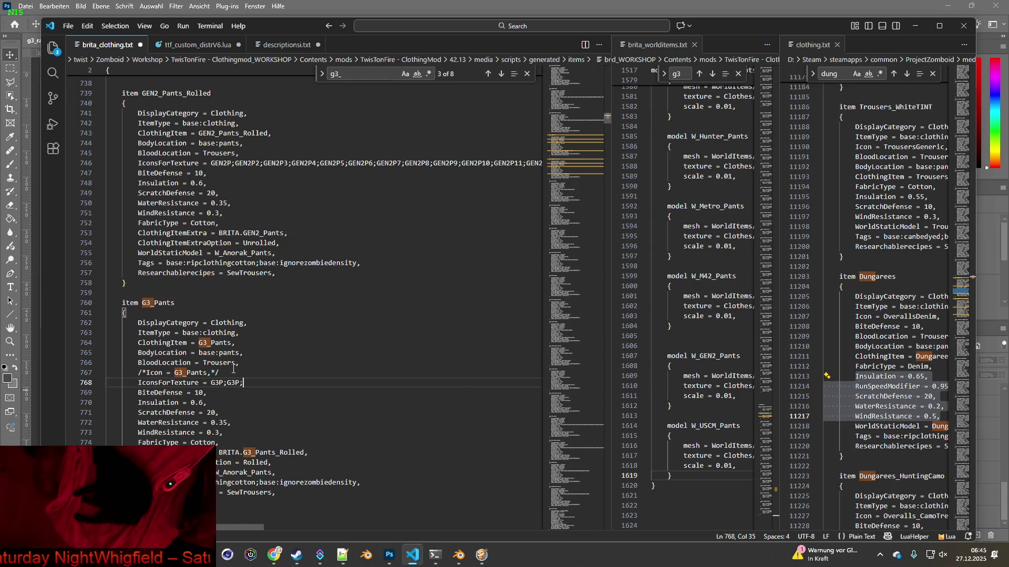
Check the G3_Pants.xml texture list in Notepad++, then paste more G3P; entries onto line 768.
{"action": "left_click_drag", "start_coordinate": [227, 378], "coordinate": [250, 382]}
{"action": "key", "text": "ctrl+c"}
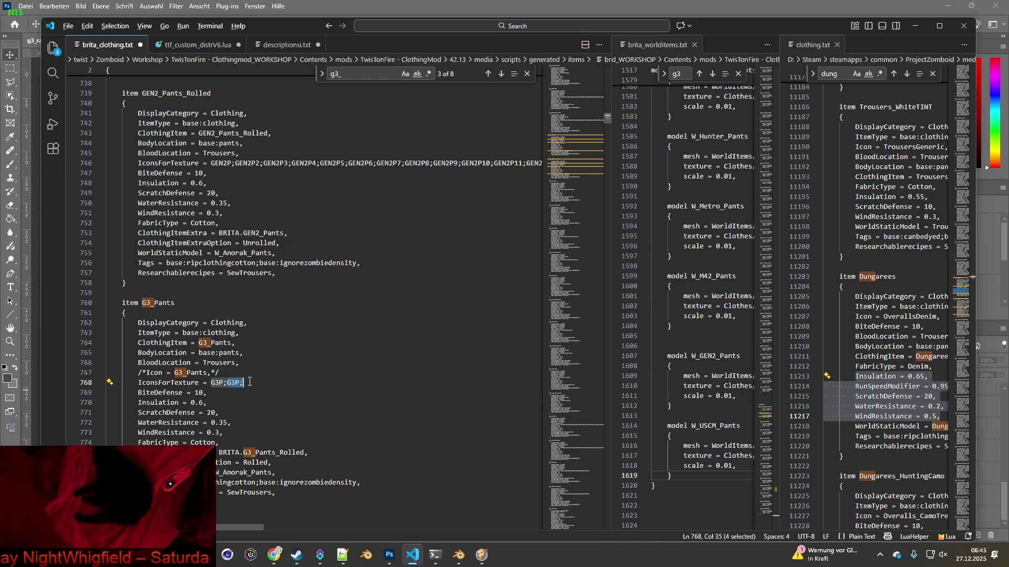
{"action": "key", "text": "alt+Tab"}
{"action": "key", "text": "Tab"}
{"action": "key", "text": "Tab"}
{"action": "key", "text": "Tab"}
{"action": "key", "text": "Tab"}
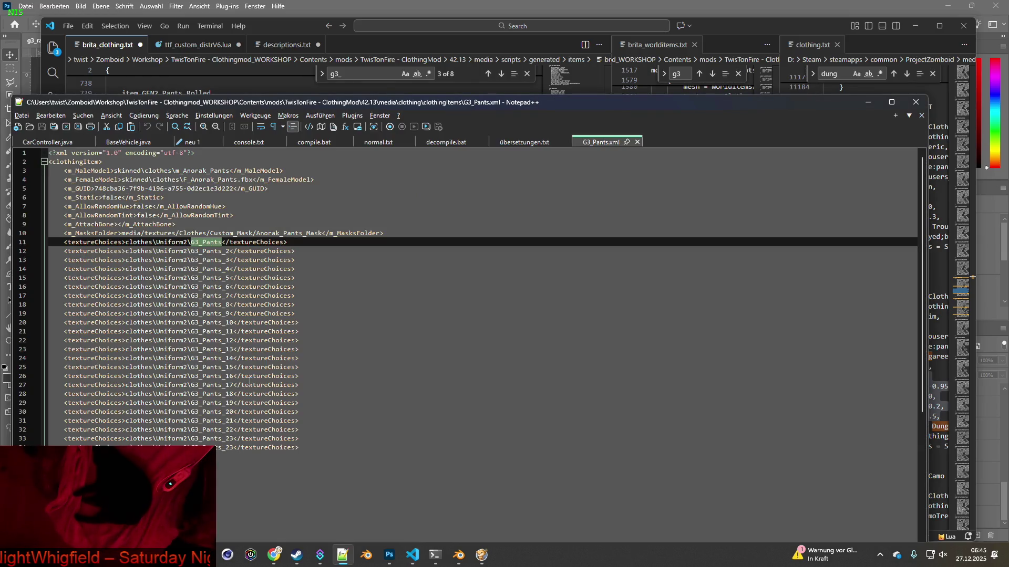
{"action": "key", "text": "alt+Tab"}
{"action": "left_click", "coordinate": [263, 382]}
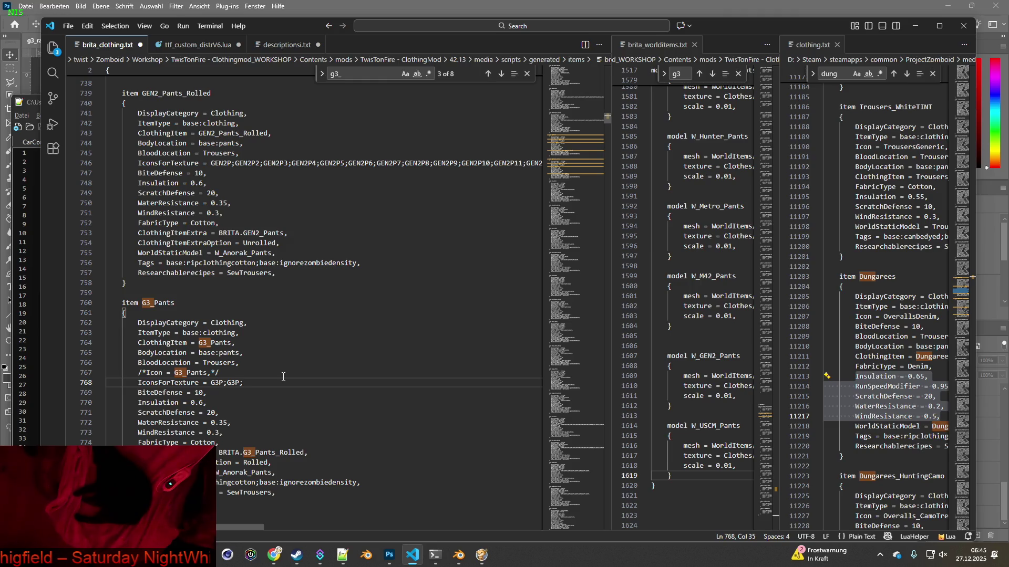
{"action": "left_click_drag", "start_coordinate": [229, 383], "coordinate": [250, 383]}
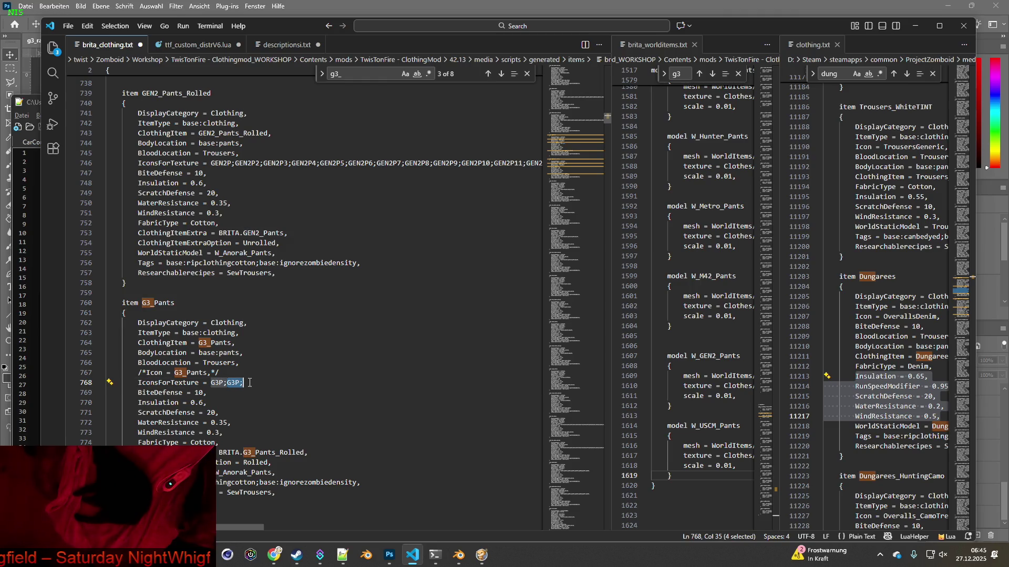
{"action": "left_click", "coordinate": [269, 383]}
{"action": "key", "text": "ctrl+v"}
{"action": "key", "text": "ctrl+v"}
{"action": "key", "text": "ctrl+v"}
{"action": "key", "text": "ctrl+v"}
{"action": "key", "text": "ctrl+v"}
{"action": "key", "text": "ctrl+v"}
{"action": "key", "text": "ctrl+v"}
{"action": "key", "text": "ctrl+v"}
{"action": "key", "text": "ctrl+v"}
{"action": "key", "text": "ctrl+v"}
{"action": "key", "text": "ctrl+v"}
{"action": "key", "text": "ctrl+v"}
{"action": "key", "text": "ctrl+v"}
{"action": "key", "text": "ctrl+v"}
{"action": "key", "text": "ctrl+v"}
{"action": "key", "text": "ctrl+v"}
Paste four more G3P entries on line 768 and number them G3P23, G3P22, G3P21, G3P20.
{"action": "key", "text": "ctrl+v"}
{"action": "key", "text": "ctrl+v"}
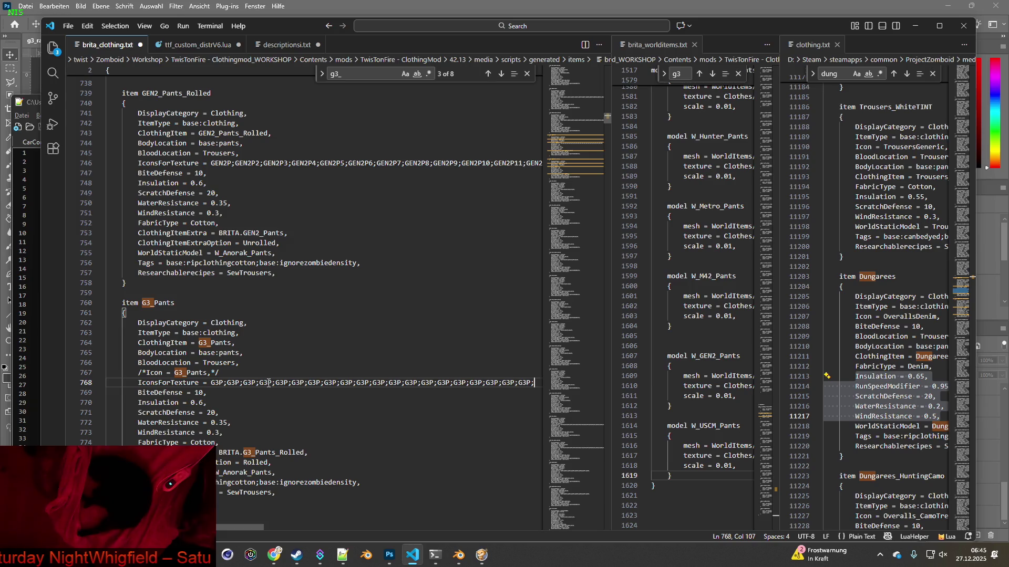
{"action": "key", "text": "ctrl+v"}
{"action": "key", "text": "ctrl+v"}
{"action": "key", "text": "ctrl+v"}
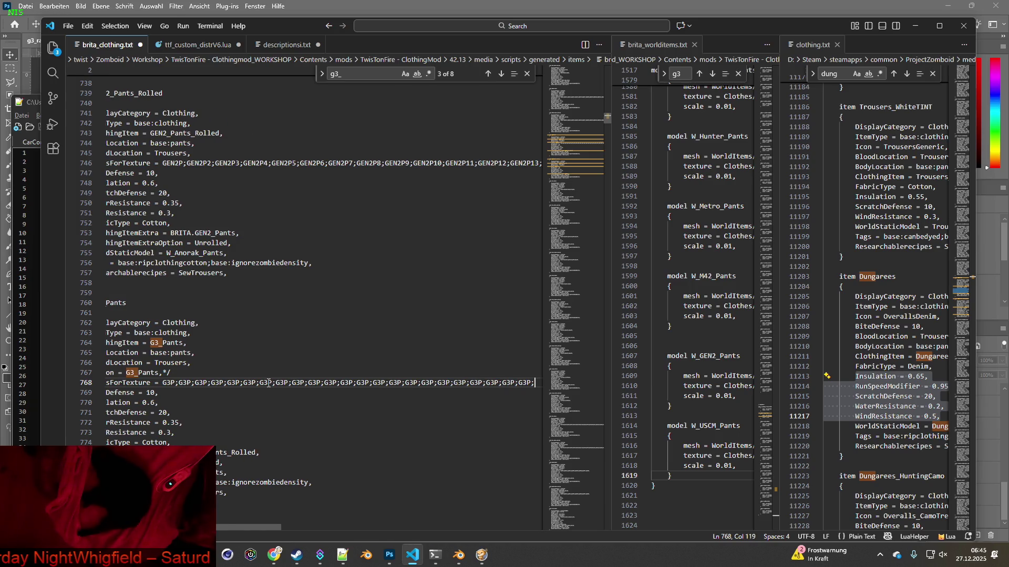
{"action": "double_click", "coordinate": [532, 382]}
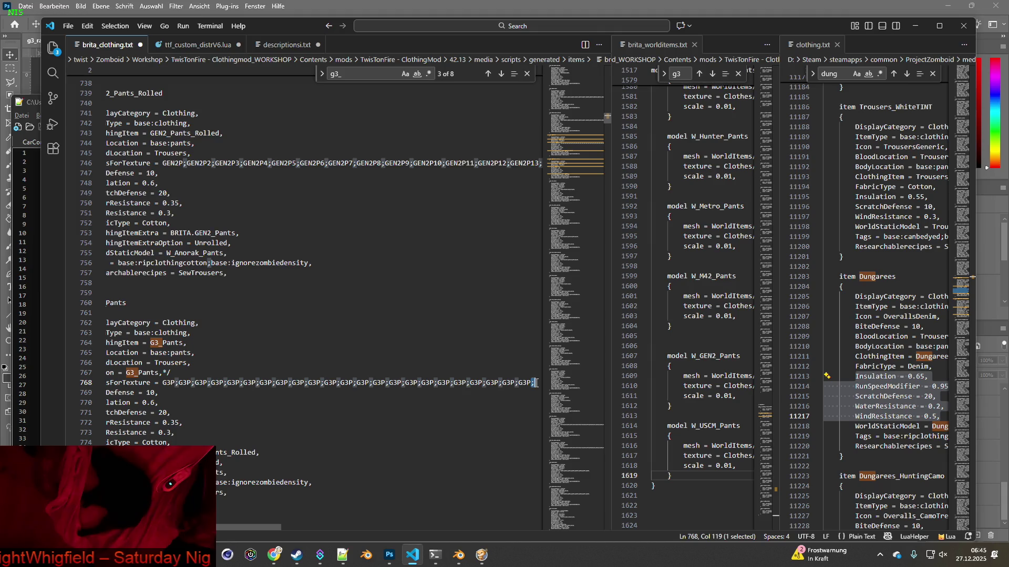
{"action": "type", "text": "23,"}
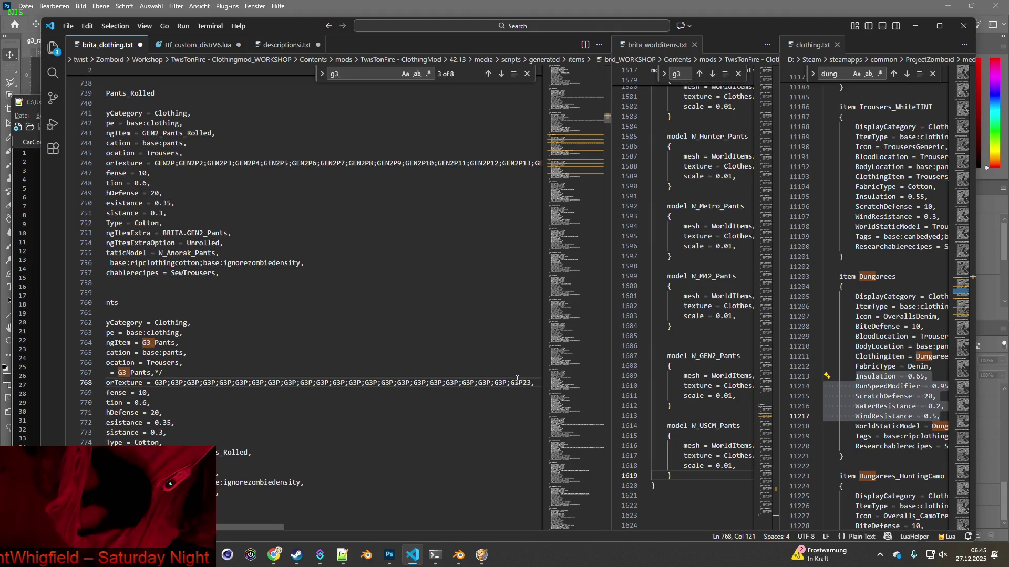
{"action": "left_click", "coordinate": [506, 383]}
{"action": "type", "text": "22"}
{"action": "left_click", "coordinate": [492, 382]}
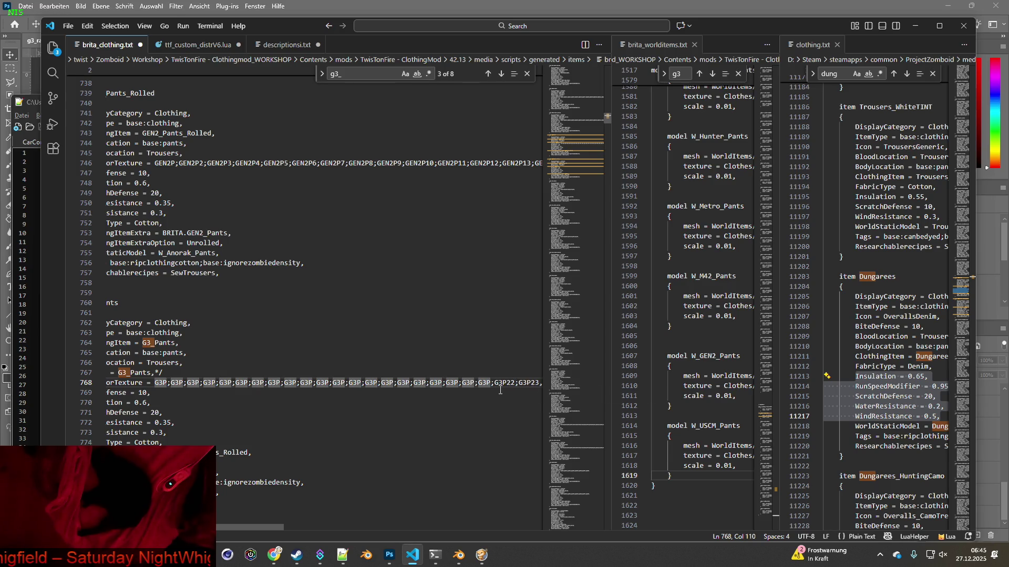
{"action": "type", "text": "21"}
{"action": "left_click", "coordinate": [475, 383]}
{"action": "type", "text": "20"}
{"action": "key", "text": "Escape"}
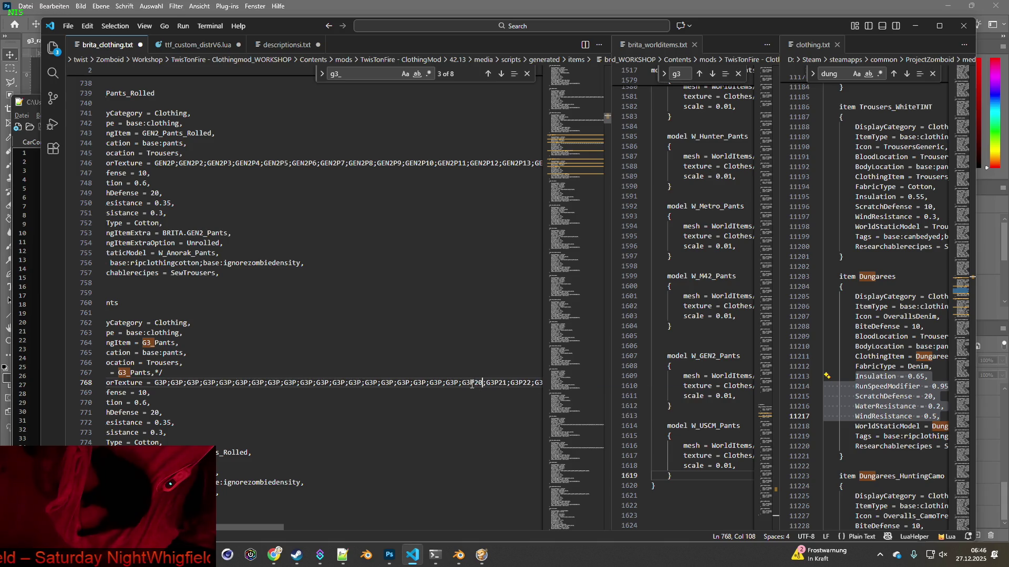
Number the preceding entries G3P19, G3P18, G3P17 and G3P16.
{"action": "left_click", "coordinate": [458, 383]}
{"action": "type", "text": "19"}
{"action": "key", "text": "Escape"}
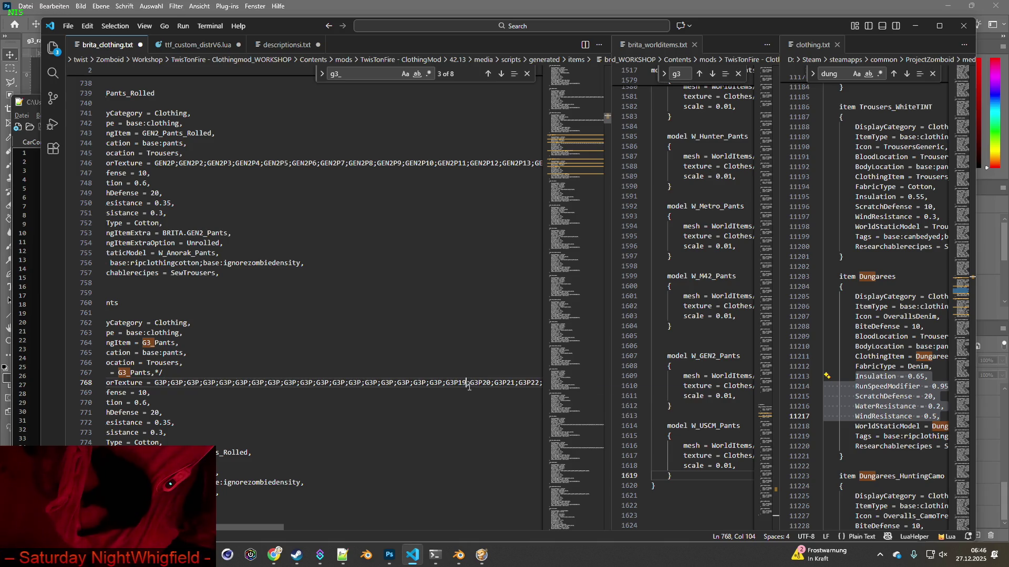
{"action": "left_click", "coordinate": [444, 382]}
{"action": "type", "text": "18"}
{"action": "key", "text": "Escape"}
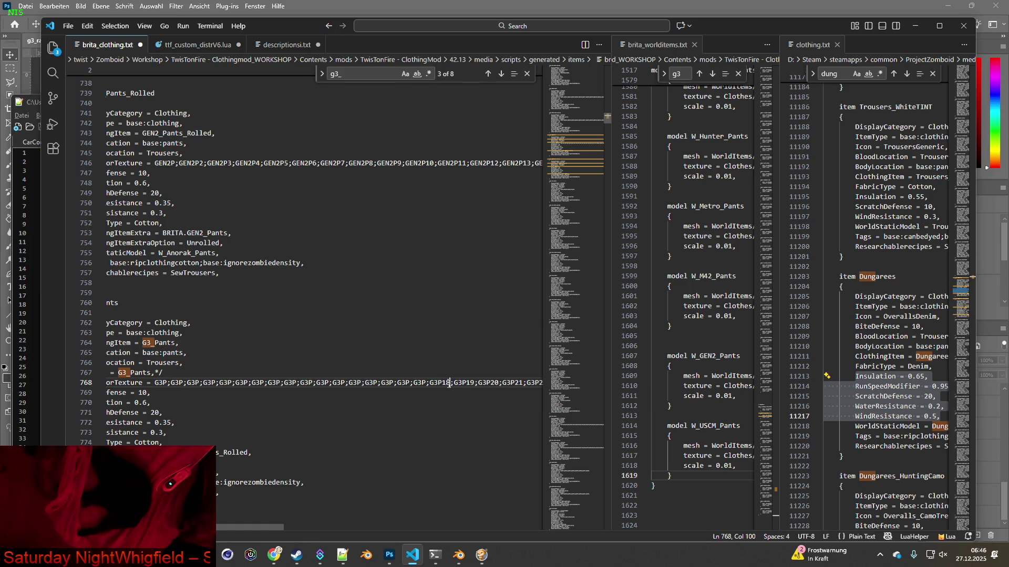
{"action": "left_click", "coordinate": [426, 382]}
{"action": "type", "text": "17"}
{"action": "key", "text": "Escape"}
{"action": "left_click", "coordinate": [411, 383]}
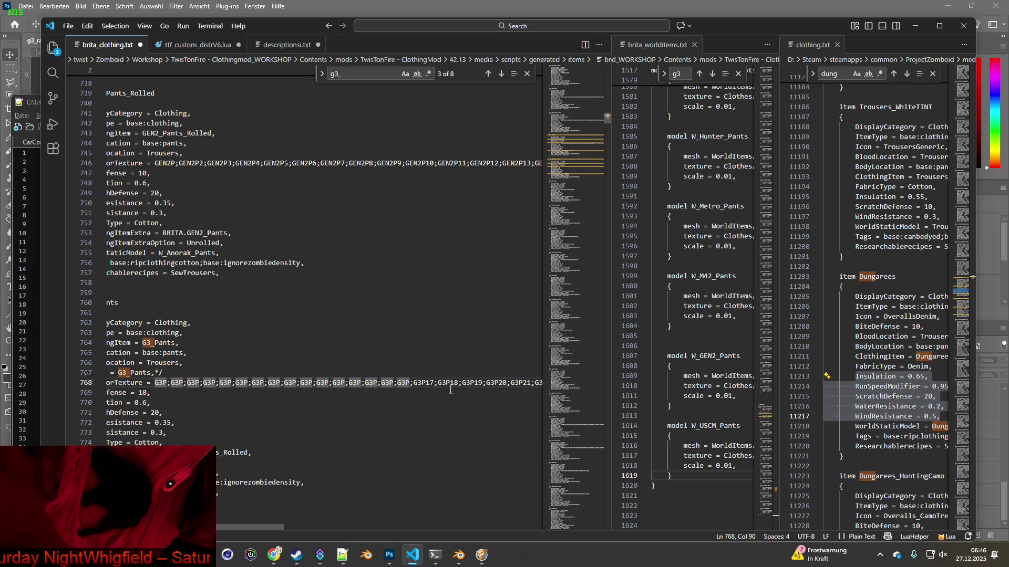
{"action": "type", "text": "16"}
{"action": "key", "text": "Escape"}
Number the next entries back from G3P15 down to G3P9.
{"action": "left_click", "coordinate": [395, 382]}
{"action": "type", "text": "15"}
{"action": "left_click", "coordinate": [377, 382]}
{"action": "type", "text": "14"}
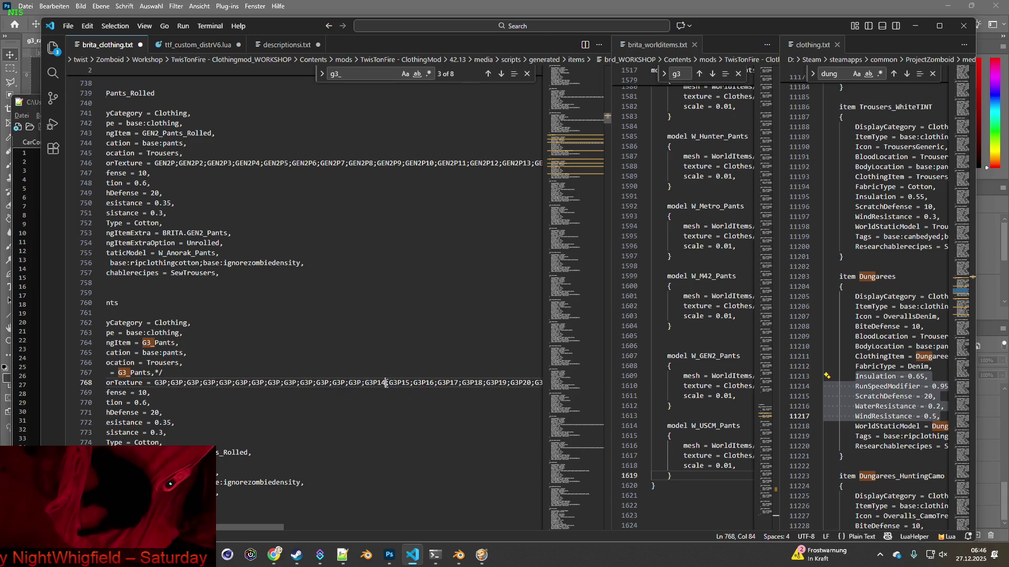
{"action": "left_click", "coordinate": [358, 382]}
{"action": "type", "text": "13"}
{"action": "left_click", "coordinate": [345, 383]}
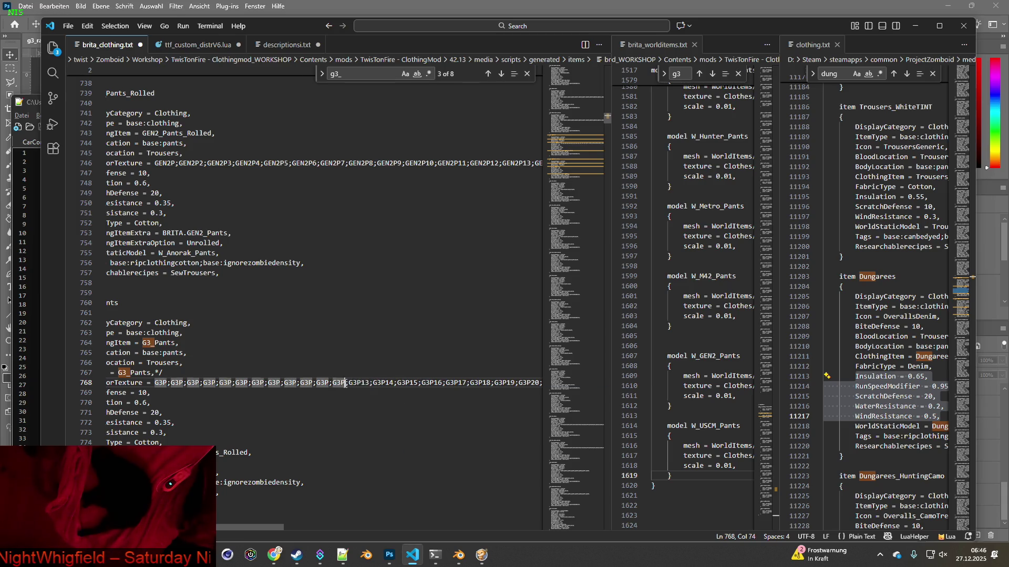
{"action": "type", "text": "12"}
{"action": "left_click", "coordinate": [329, 383]}
{"action": "type", "text": "11"}
{"action": "left_click", "coordinate": [313, 382]}
{"action": "type", "text": "10"}
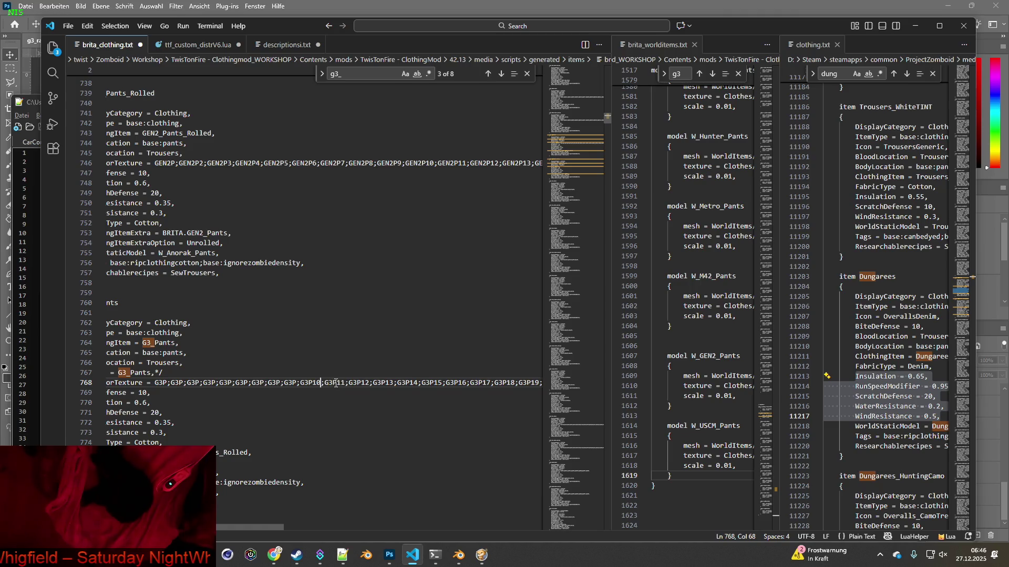
{"action": "left_click", "coordinate": [297, 383]}
{"action": "type", "text": "9"}
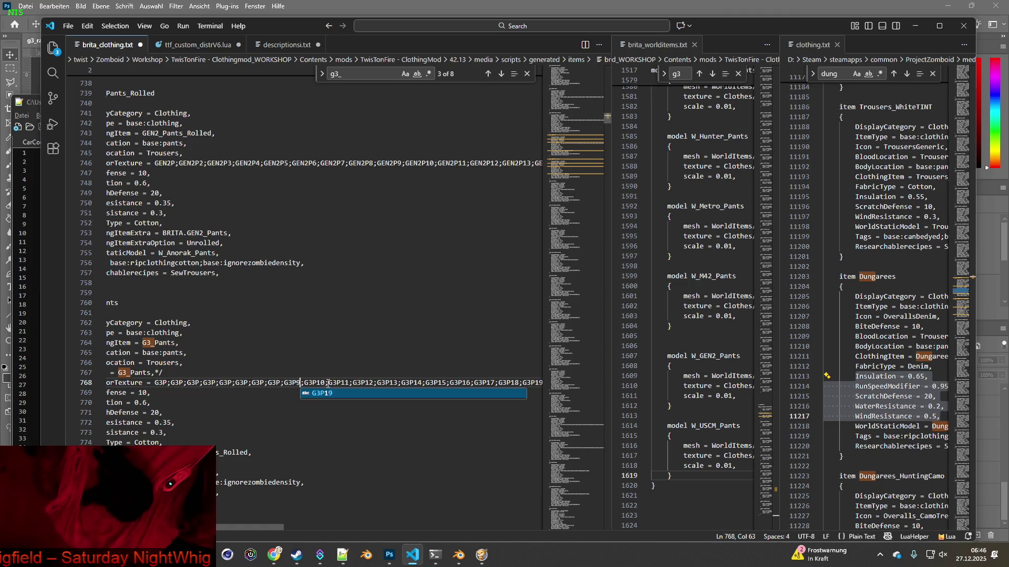
Number the remaining entries G3P8, G3P7, G3P6, G3P5 and G3P4.
{"action": "left_click", "coordinate": [284, 383]}
{"action": "type", "text": "8"}
{"action": "left_click", "coordinate": [268, 382]}
{"action": "type", "text": "7"}
{"action": "left_click", "coordinate": [250, 382]}
{"action": "type", "text": "6"}
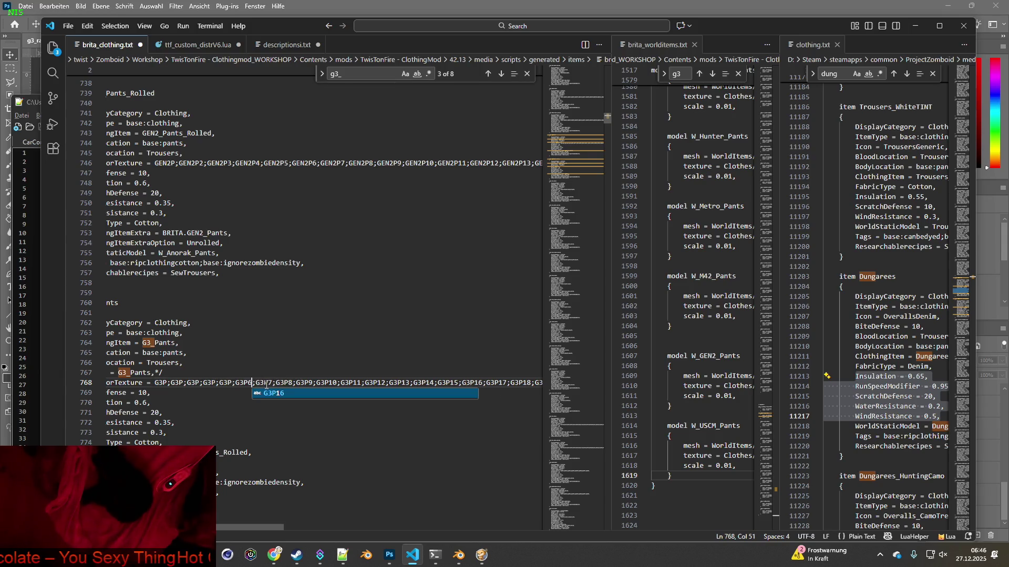
{"action": "left_click", "coordinate": [233, 382]}
{"action": "type", "text": "5"}
{"action": "left_click", "coordinate": [218, 382]}
{"action": "type", "text": "4"}
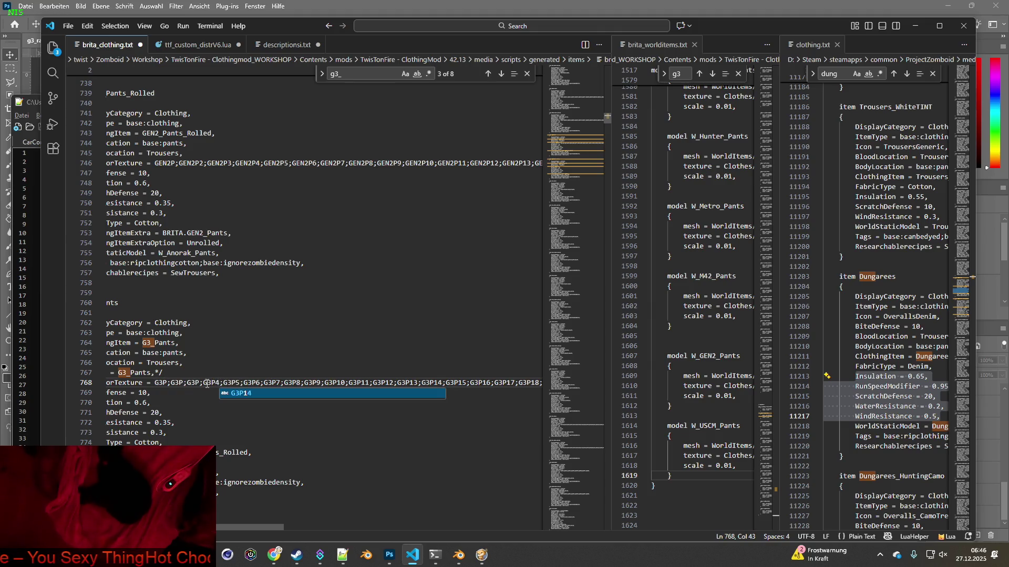
{"action": "left_click", "coordinate": [201, 382]}
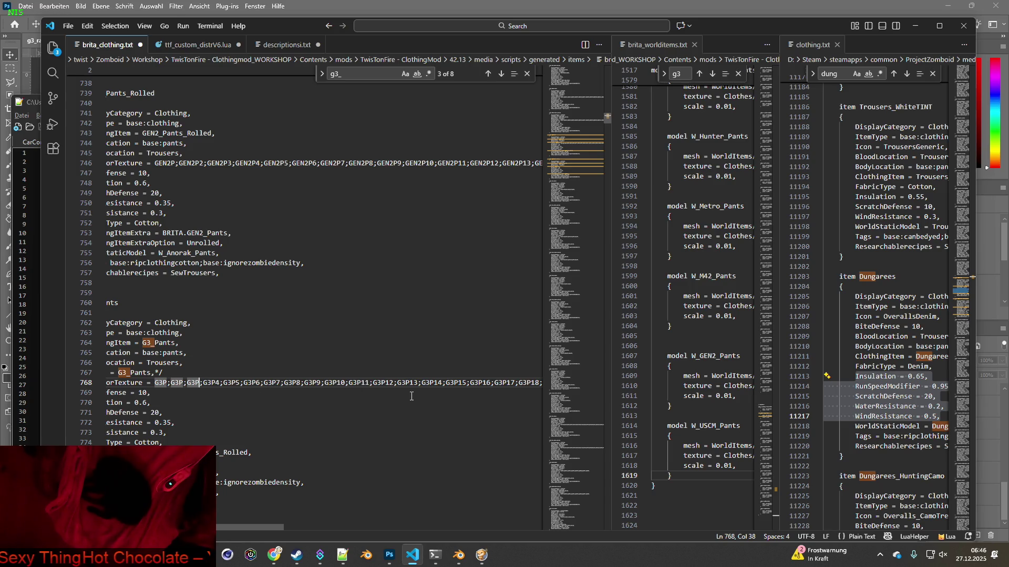
{"action": "left_click_drag", "start_coordinate": [254, 526], "coordinate": [351, 512]}
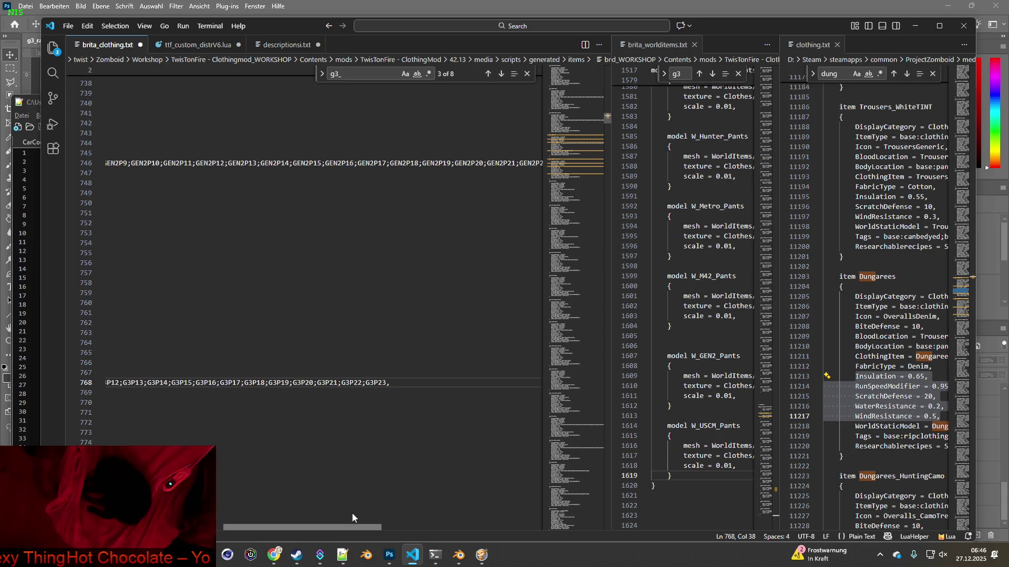
{"action": "key", "text": "alt+Tab"}
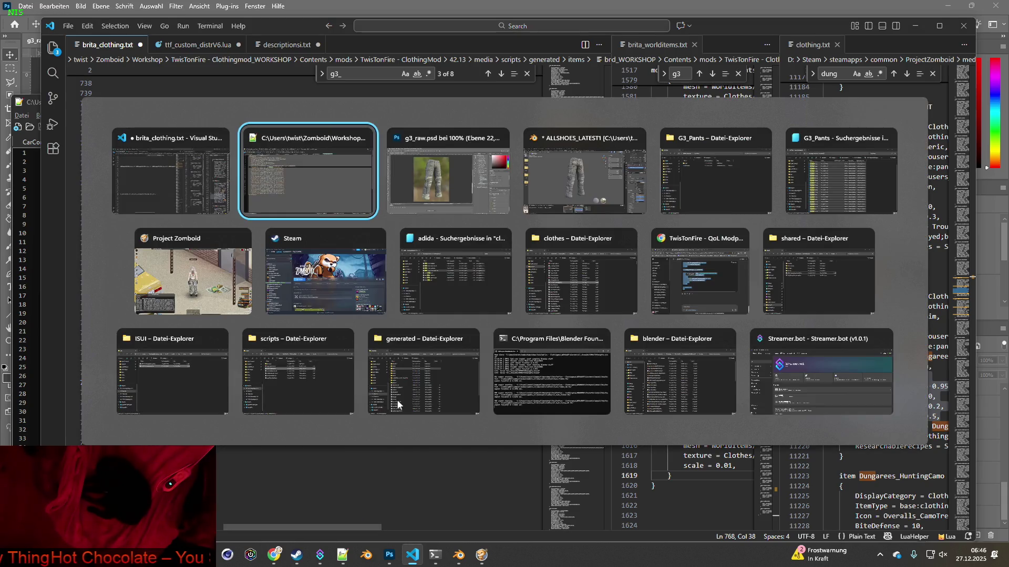
{"action": "key", "text": "alt+Tab"}
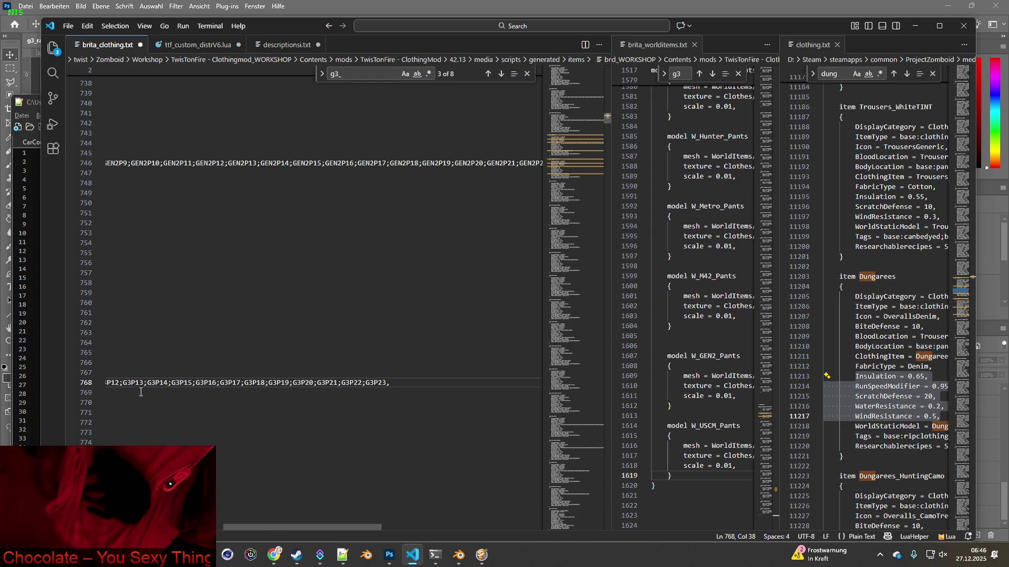
{"action": "left_click_drag", "start_coordinate": [111, 383], "coordinate": [116, 382]}
{"action": "left_click_drag", "start_coordinate": [297, 528], "coordinate": [194, 530]}
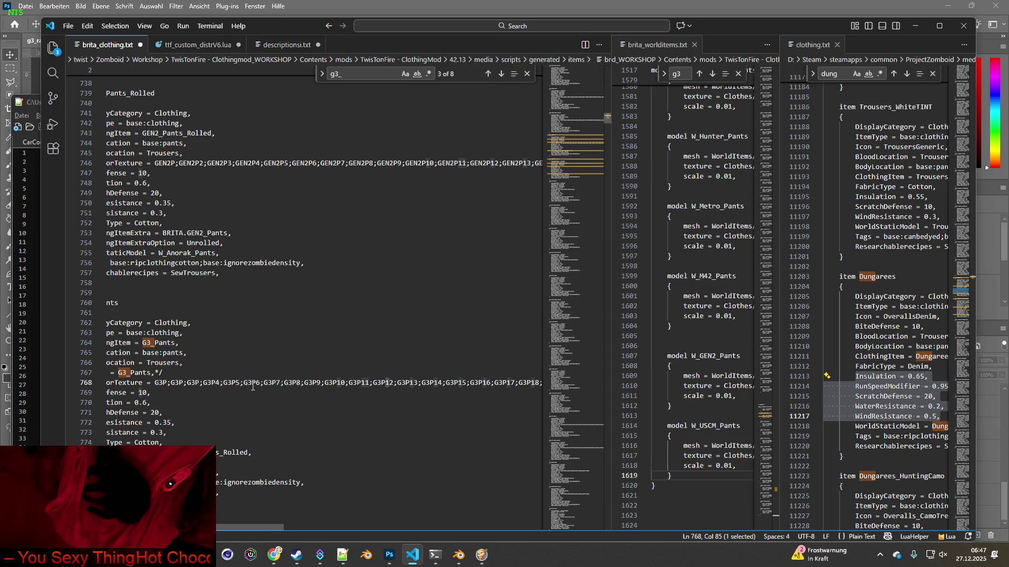
Number the last two plain entries G3P3 and G3P2 on line 768.
{"action": "double_click", "coordinate": [193, 383]}
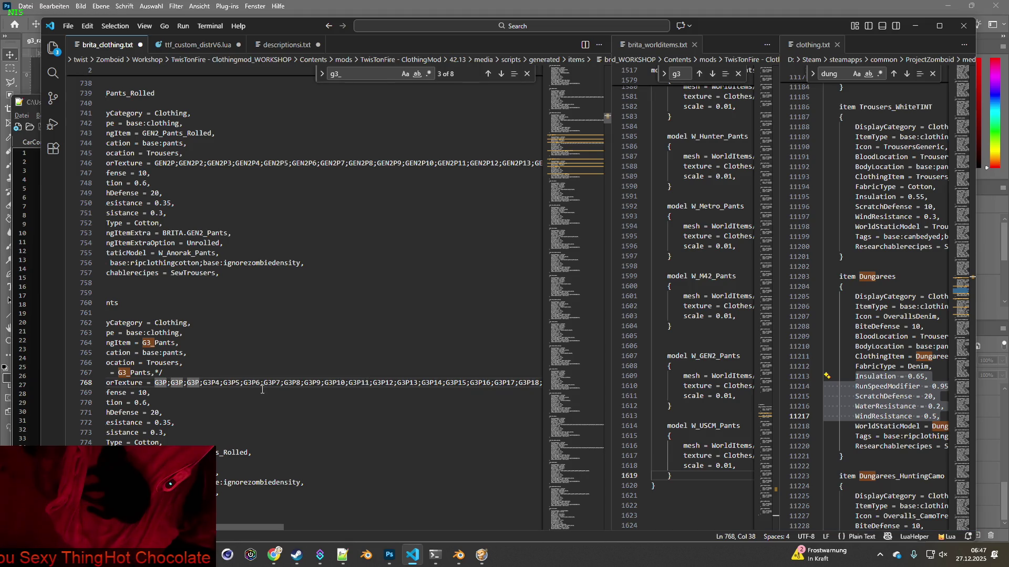
{"action": "type", "text": "3"}
{"action": "left_click", "coordinate": [183, 383]}
{"action": "type", "text": "2"}
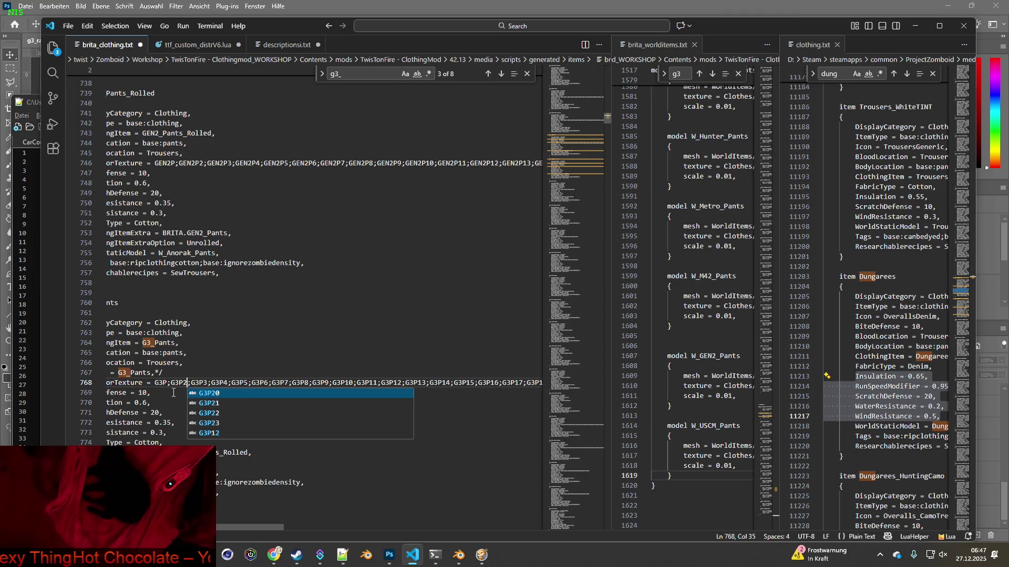
Replace the G3_Pants_Rolled Icon line with the G3_Pants IconsForTexture list.
{"action": "scroll", "coordinate": [234, 525], "scroll_direction": "left", "scroll_amount": 2}
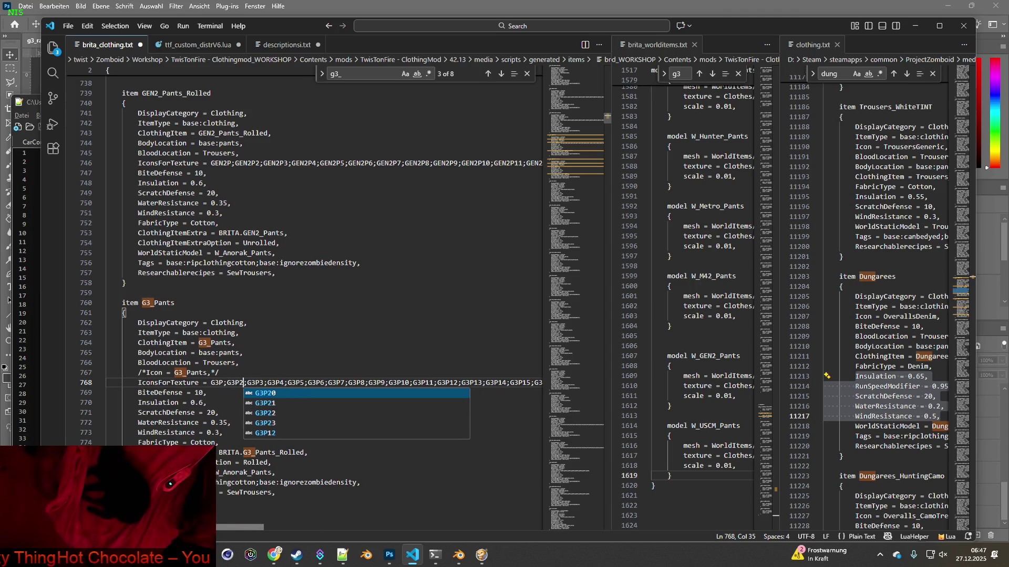
{"action": "left_click", "coordinate": [139, 382]}
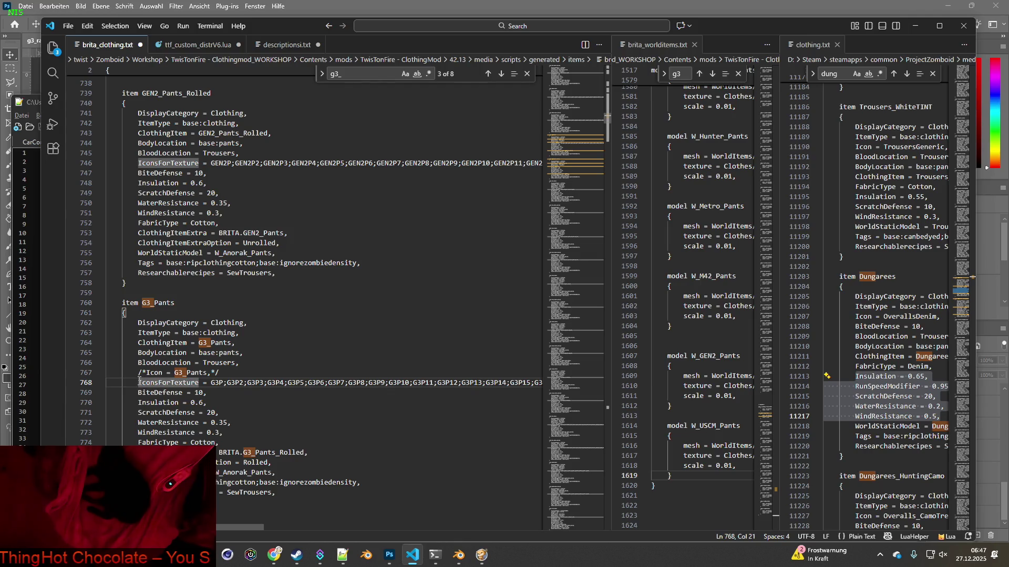
{"action": "left_click_drag", "start_coordinate": [138, 382], "coordinate": [425, 383]}
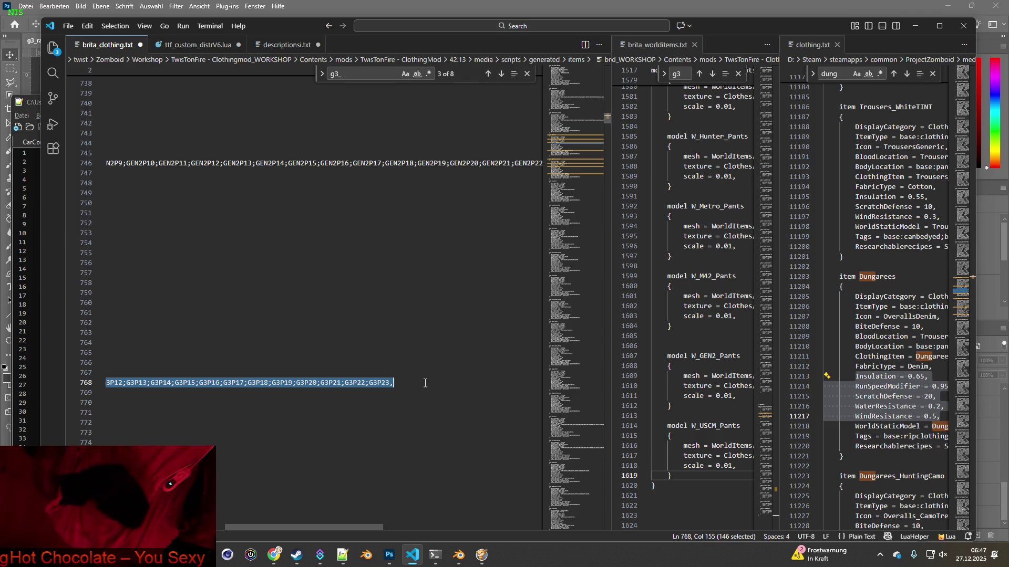
{"action": "left_click_drag", "start_coordinate": [305, 527], "coordinate": [185, 527]}
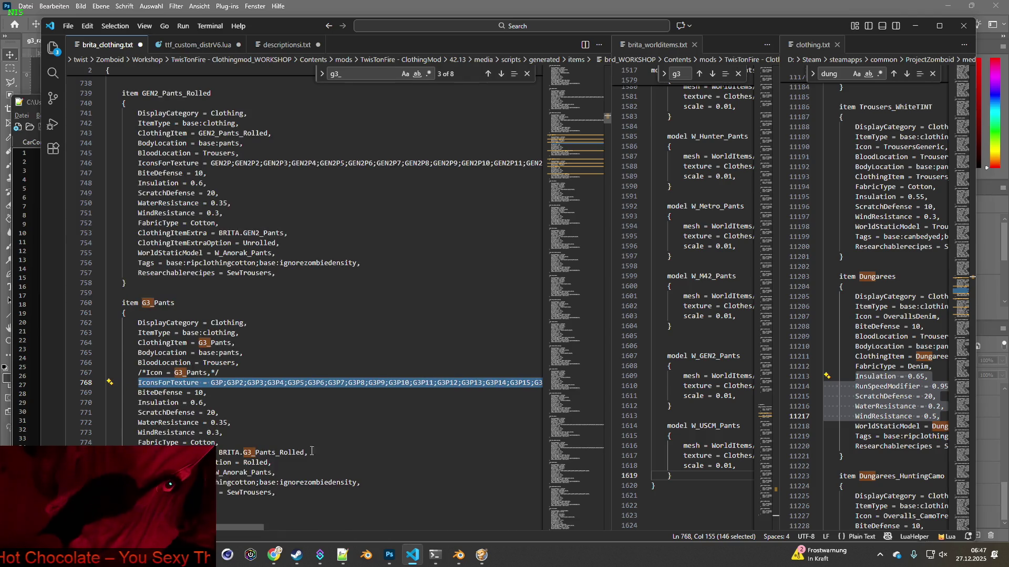
{"action": "scroll", "coordinate": [312, 451], "scroll_direction": "down", "scroll_amount": 3}
{"action": "scroll", "coordinate": [311, 451], "scroll_direction": "down", "scroll_amount": 3}
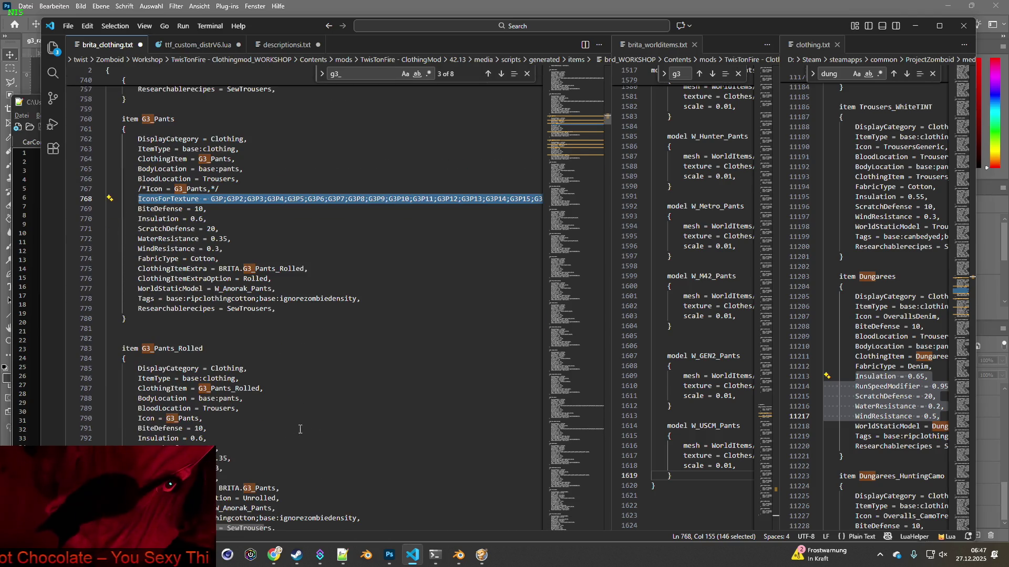
{"action": "left_click", "coordinate": [208, 418]}
{"action": "key", "text": "shift+Home"}
{"action": "type", "text": "IconsForTexture = G3P;G3P2;G3P3;G3P4;G3P5;G3P6;G3P7;G3P8;G3P9;G3P10;G3P11;G3P12;G3P13;G3P14;G3P15;G3P16;G3P17;G3P18;G3P19;G3P20;G3P21;G3P22;G3P23,"}
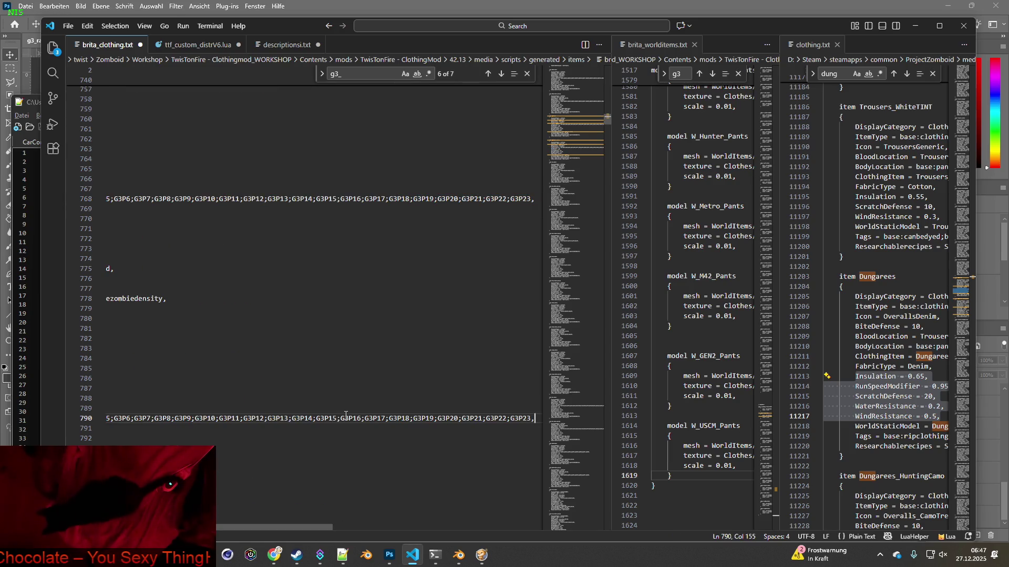
Save brita_clothing.txt.
{"action": "left_click", "coordinate": [68, 25]}
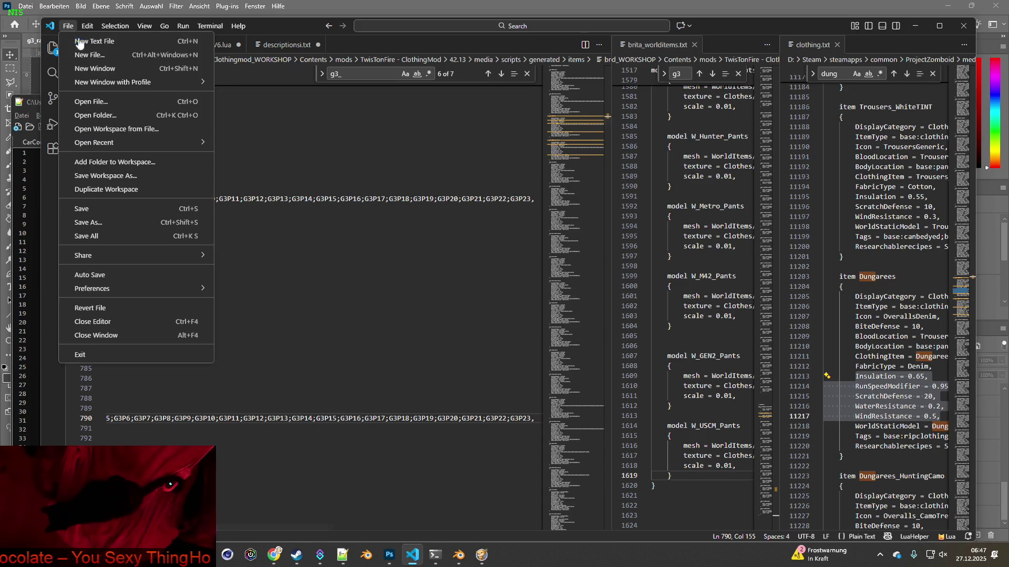
{"action": "left_click", "coordinate": [88, 209]}
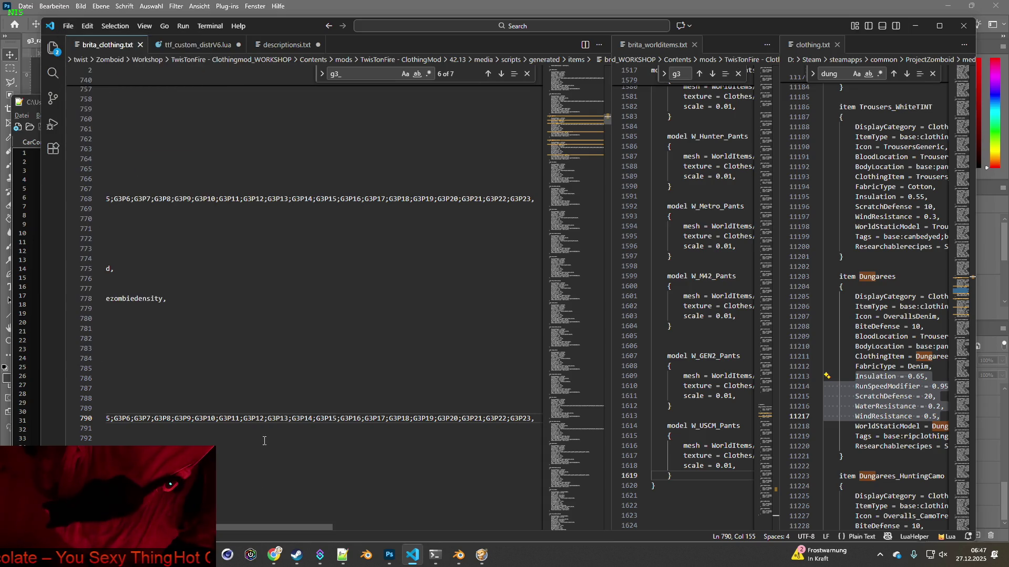
{"action": "left_click_drag", "start_coordinate": [260, 528], "coordinate": [110, 528]}
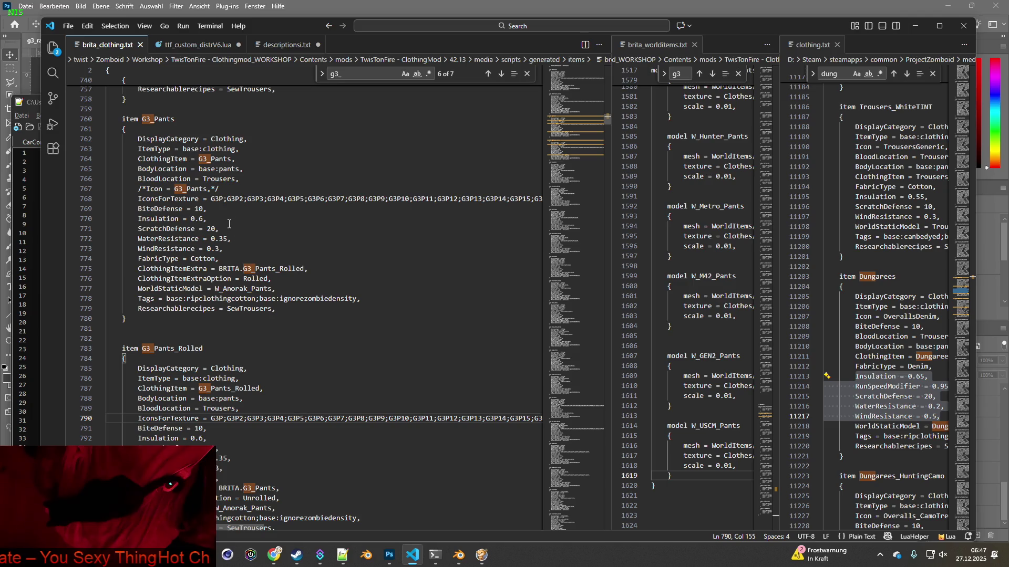
{"action": "double_click", "coordinate": [213, 199]}
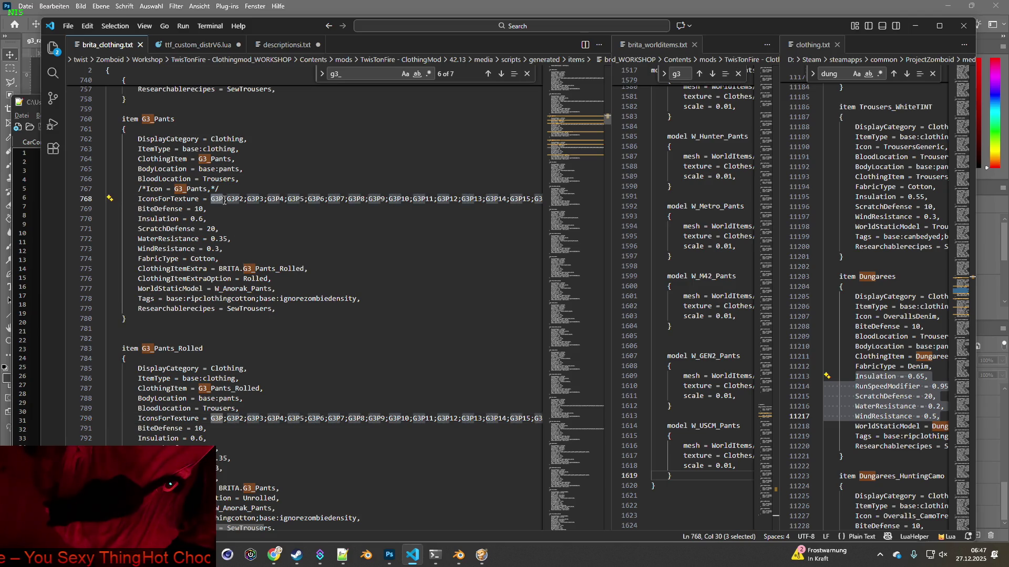
In Photoshop, start saving the untitled document under a new name via Speichern unter.
{"action": "key", "text": "alt+Tab"}
{"action": "key", "text": "alt+Tab"}
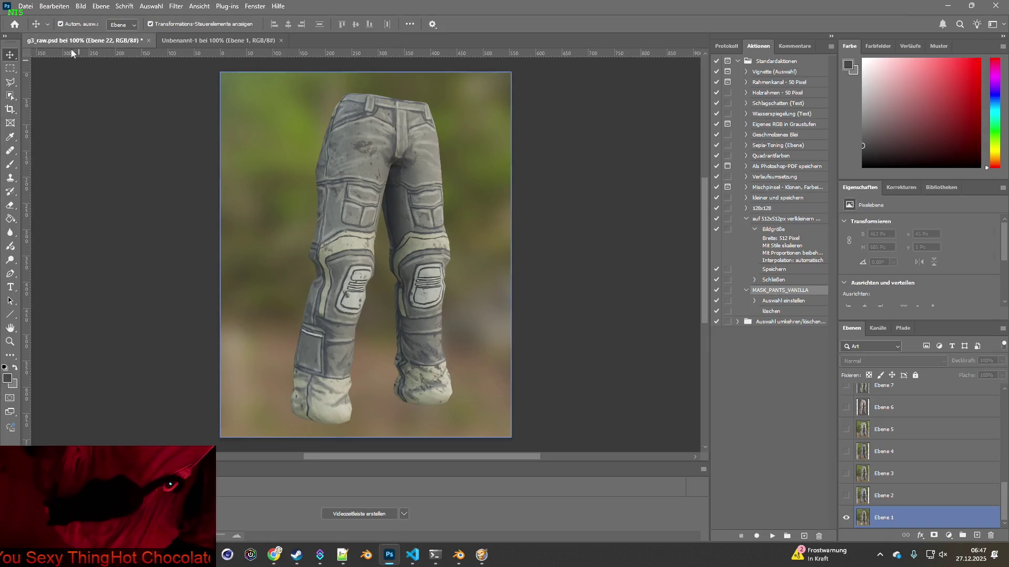
{"action": "left_click", "coordinate": [175, 41]}
{"action": "left_click", "coordinate": [25, 6]}
{"action": "left_click", "coordinate": [71, 138]}
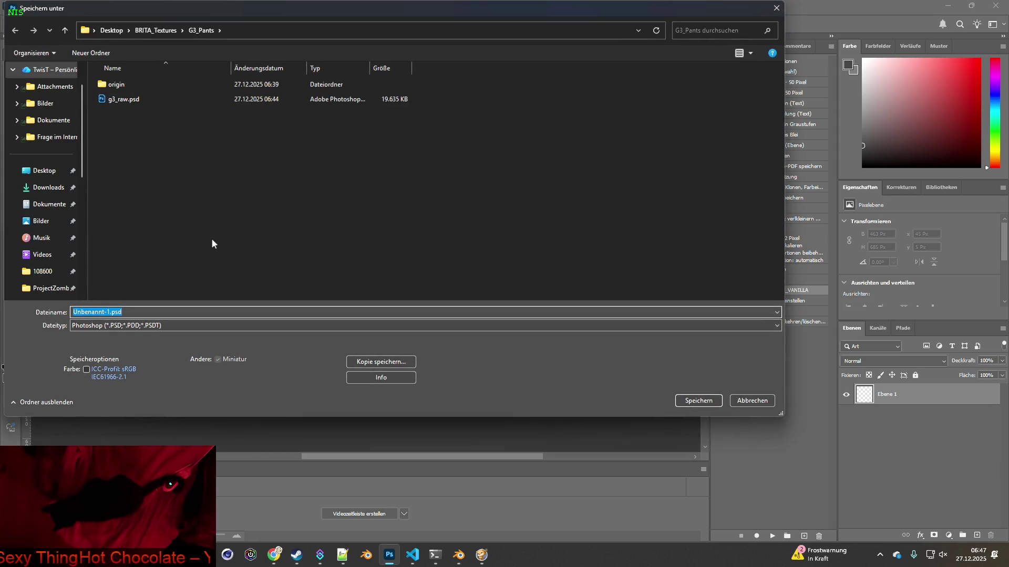